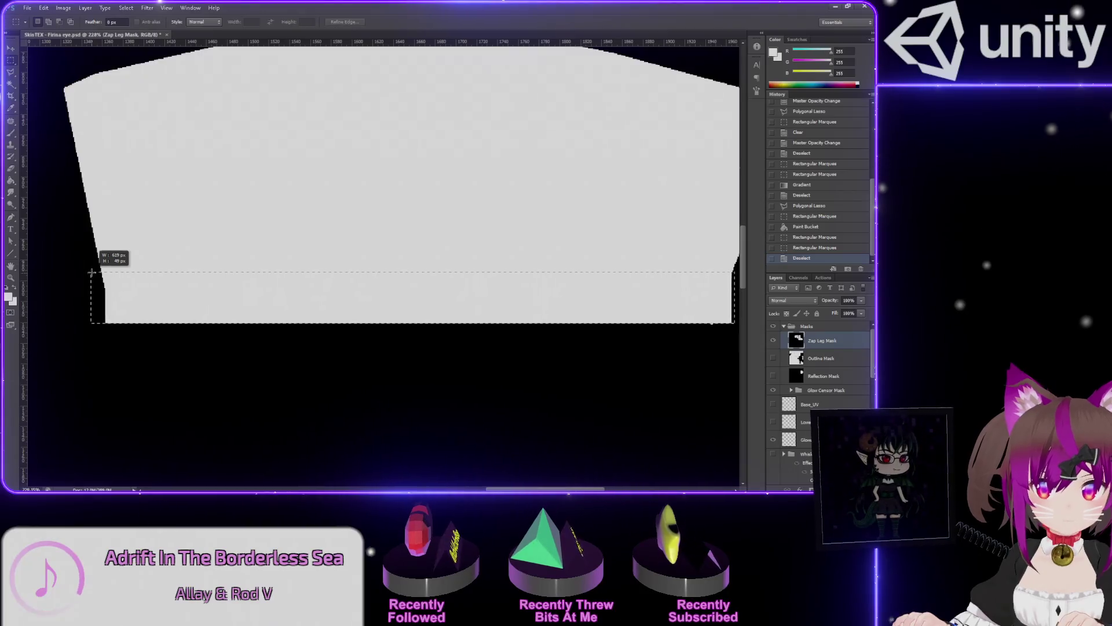
Select the leg mask's bottom band and fill it with a black vertical gradient fading upward
{"action": "left_click_drag", "start_coordinate": [91, 271], "coordinate": [91, 271]}
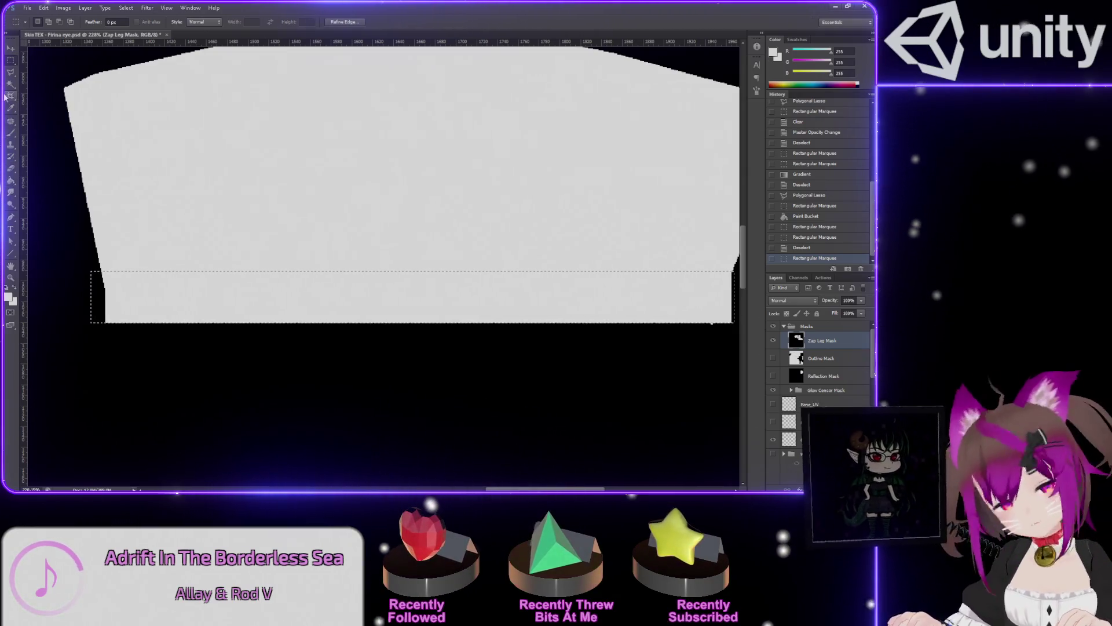
{"action": "left_click_drag", "start_coordinate": [12, 184], "coordinate": [50, 180]}
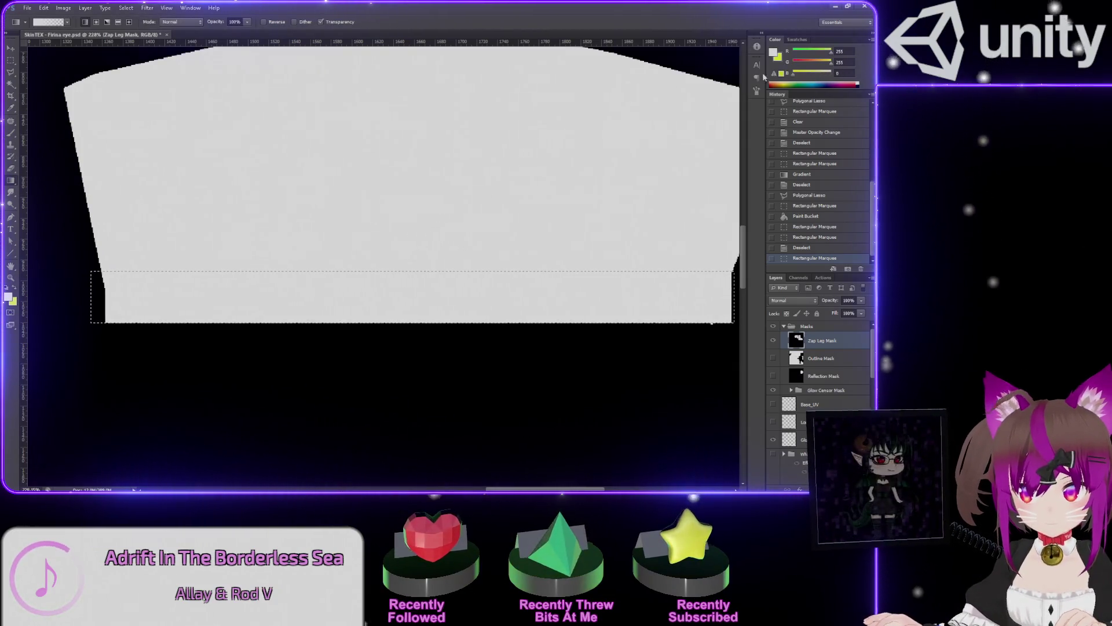
{"action": "left_click", "coordinate": [779, 56]}
{"action": "left_click_drag", "start_coordinate": [106, 296], "coordinate": [91, 295]}
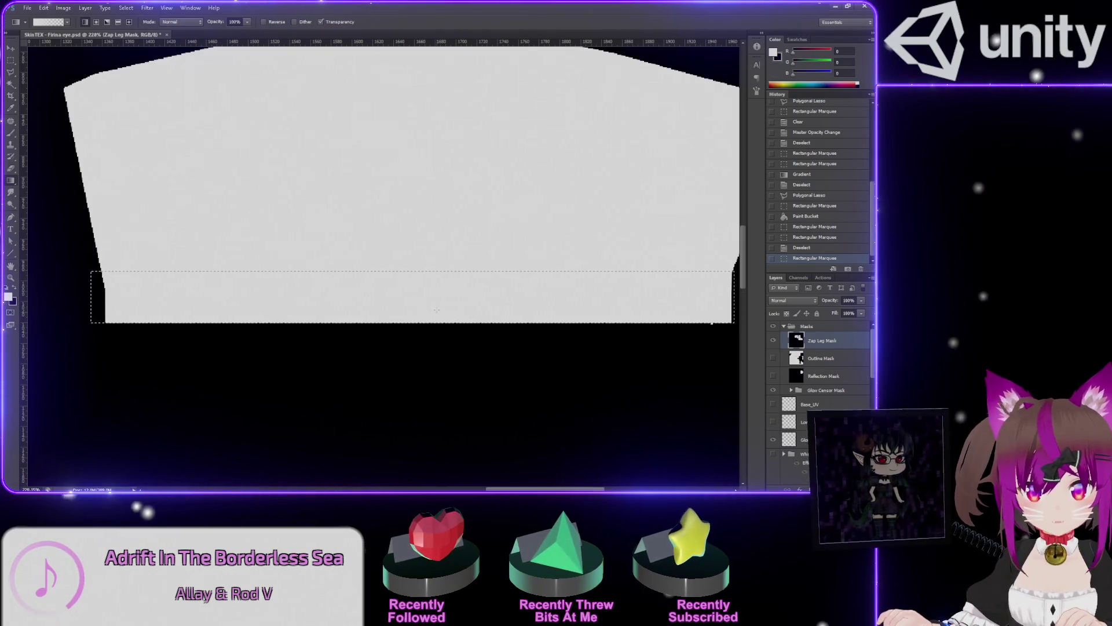
{"action": "key", "text": "ctrl+z"}
{"action": "left_click", "coordinate": [773, 52]}
{"action": "key", "text": "x"}
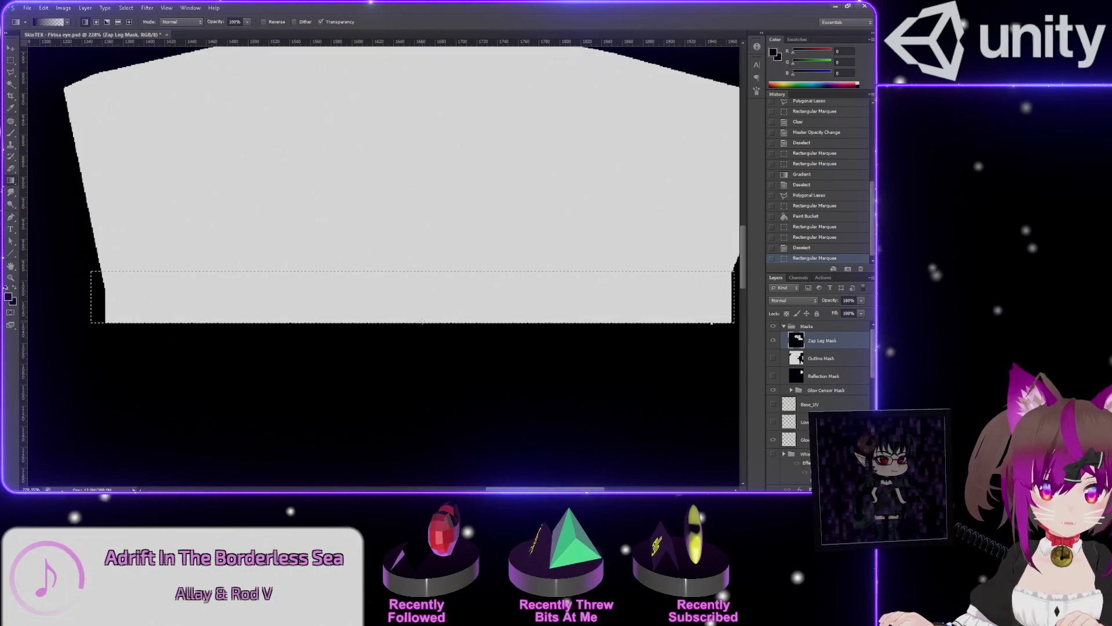
{"action": "left_click_drag", "start_coordinate": [423, 323], "coordinate": [422, 271]}
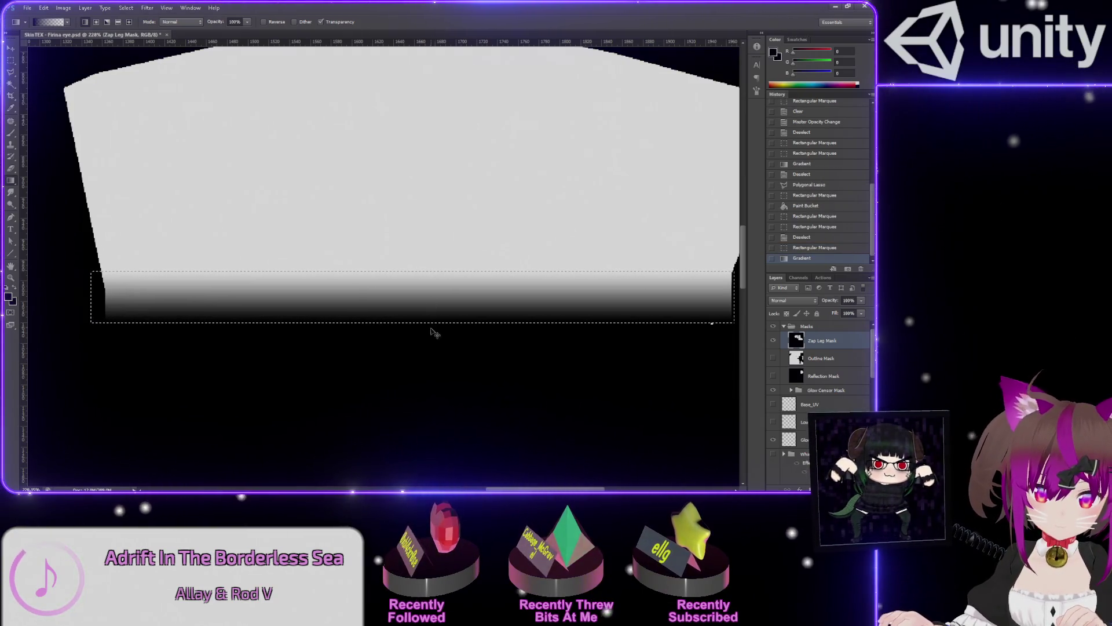
{"action": "key", "text": "ctrl+z"}
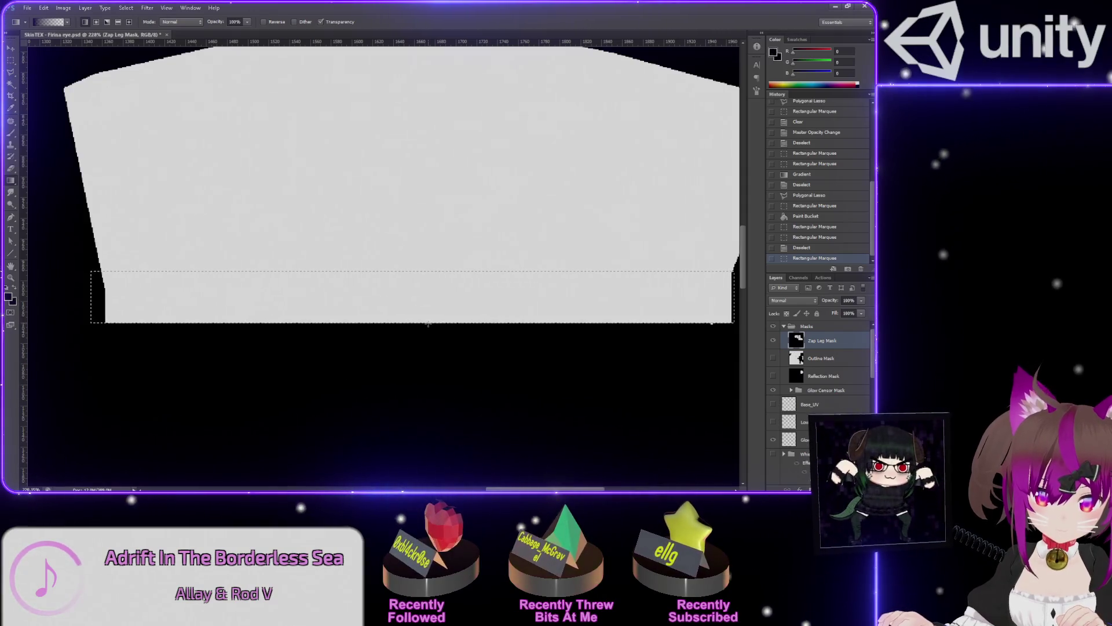
{"action": "mouse_move", "coordinate": [429, 323]}
{"action": "left_mouse_down"}
{"action": "mouse_move", "coordinate": [428, 271]}
{"action": "mouse_move", "coordinate": [438, 271]}
{"action": "left_mouse_up"}
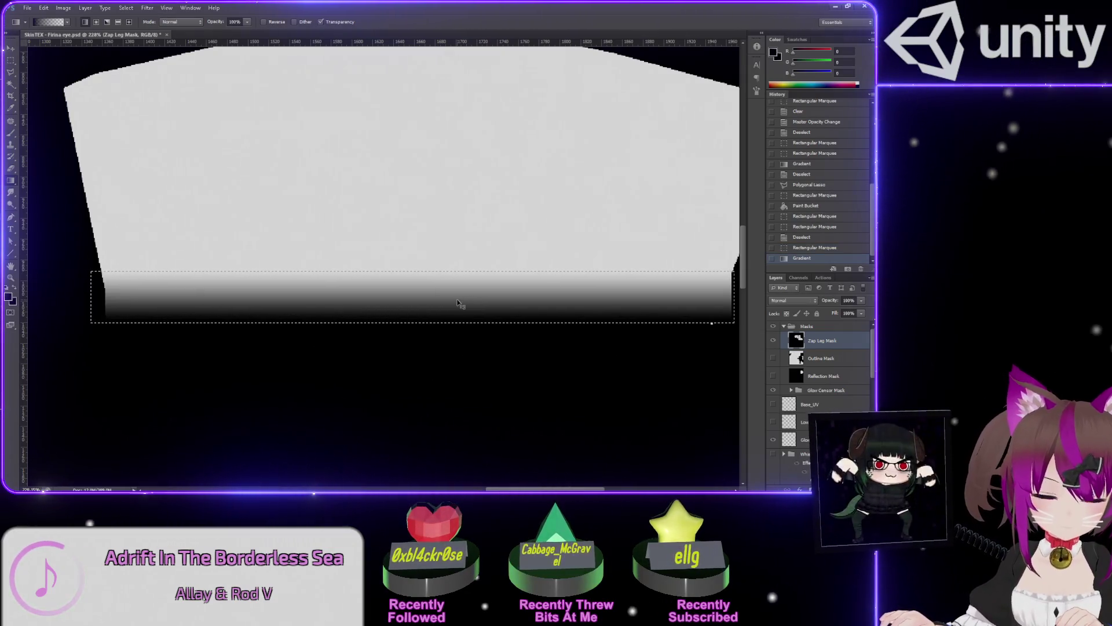
Deselect, fit the texture on screen, and hide the Masks group to compare with the UV texture
{"action": "key", "text": "ctrl+0"}
{"action": "key", "text": "ctrl+d"}
{"action": "left_click", "coordinate": [773, 327]}
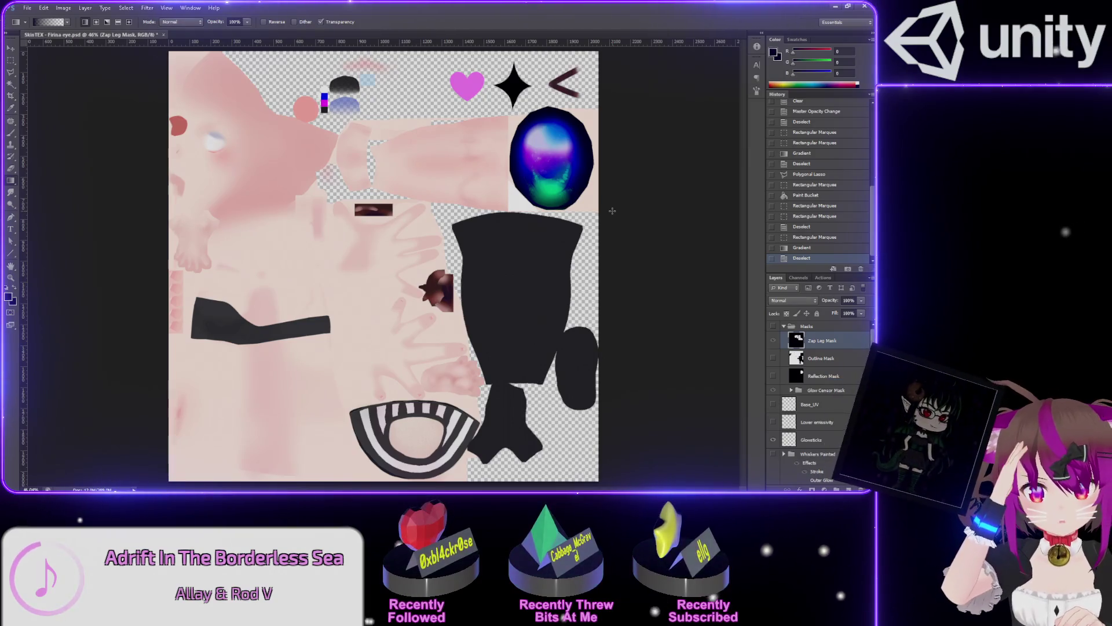
Re-show the Masks group, overwrite the existing leg mask PNG, and minimize Photoshop
{"action": "left_click", "coordinate": [773, 326]}
{"action": "key", "text": "ctrl+shift+s"}
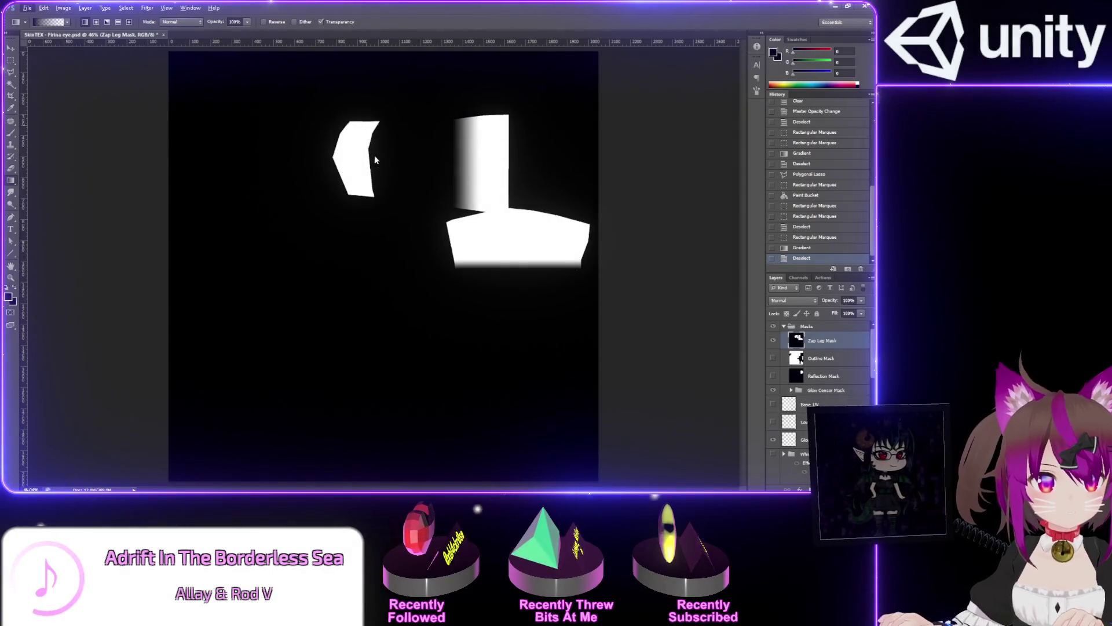
{"action": "left_click", "coordinate": [475, 250]}
{"action": "left_click", "coordinate": [441, 359]}
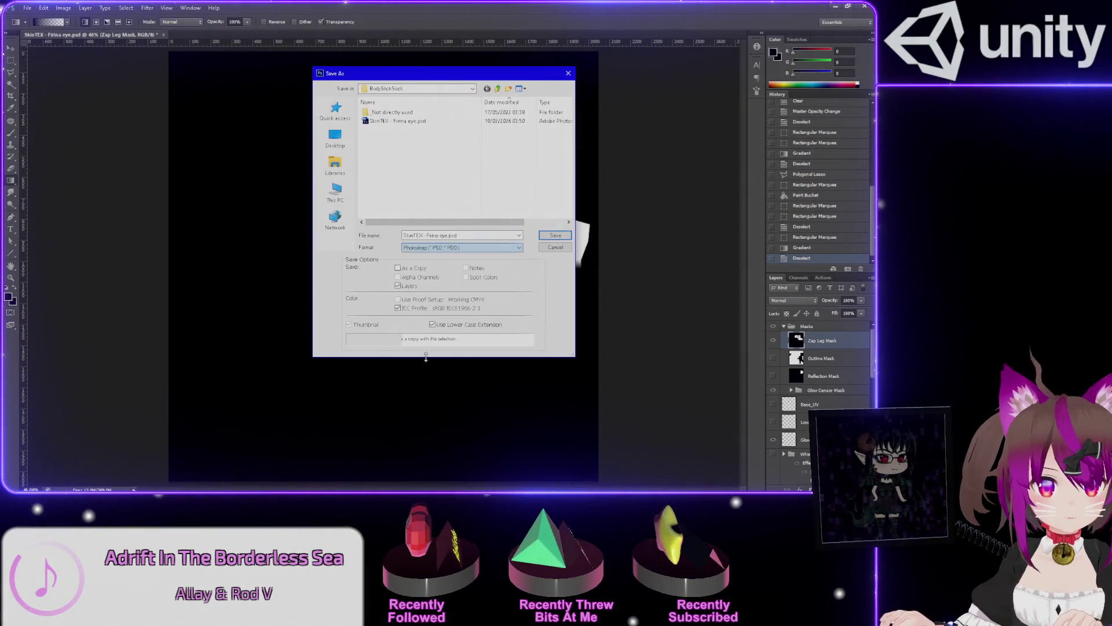
{"action": "double_click", "coordinate": [420, 199]}
{"action": "key", "text": "Return"}
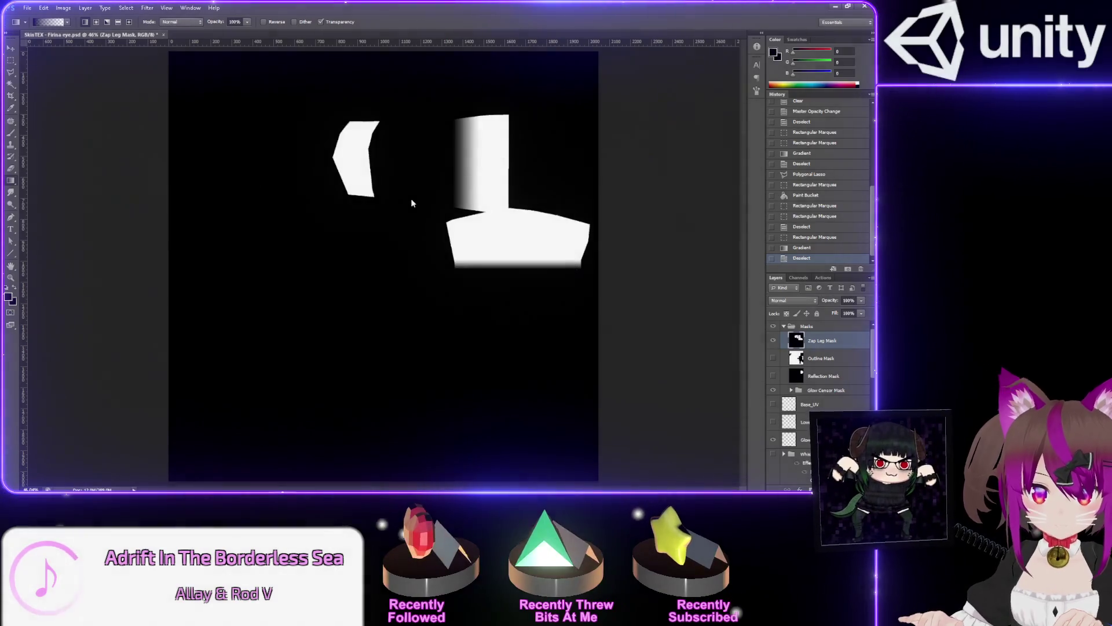
{"action": "left_click", "coordinate": [838, 6]}
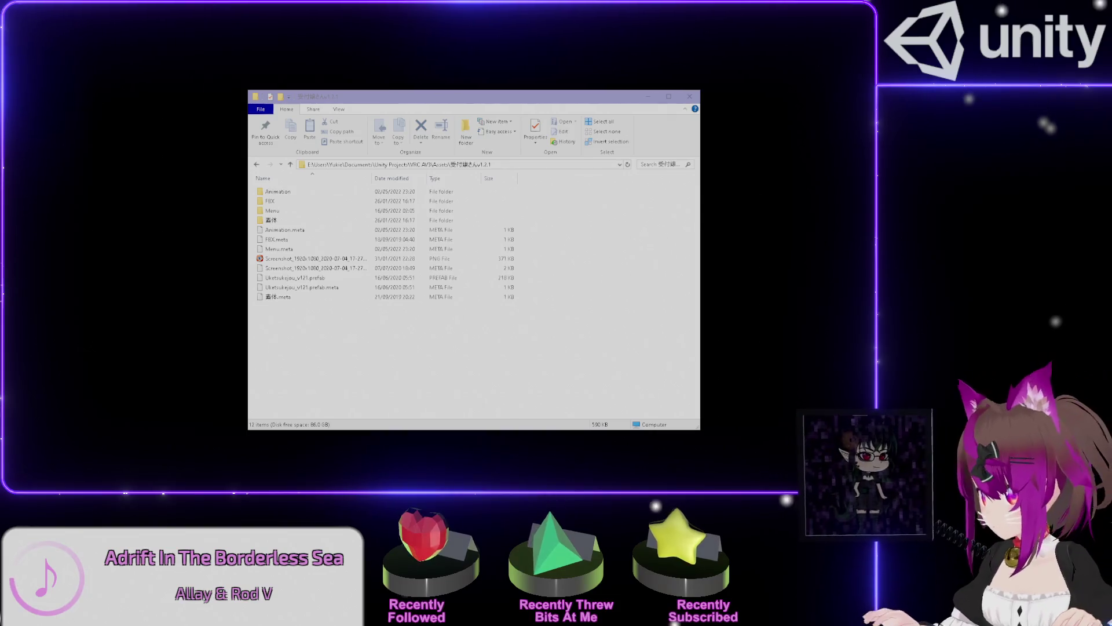
Switch to Unity and orbit around the avatar's legs while reviewing the Decal 0 settings
{"action": "key", "text": "alt+Tab"}
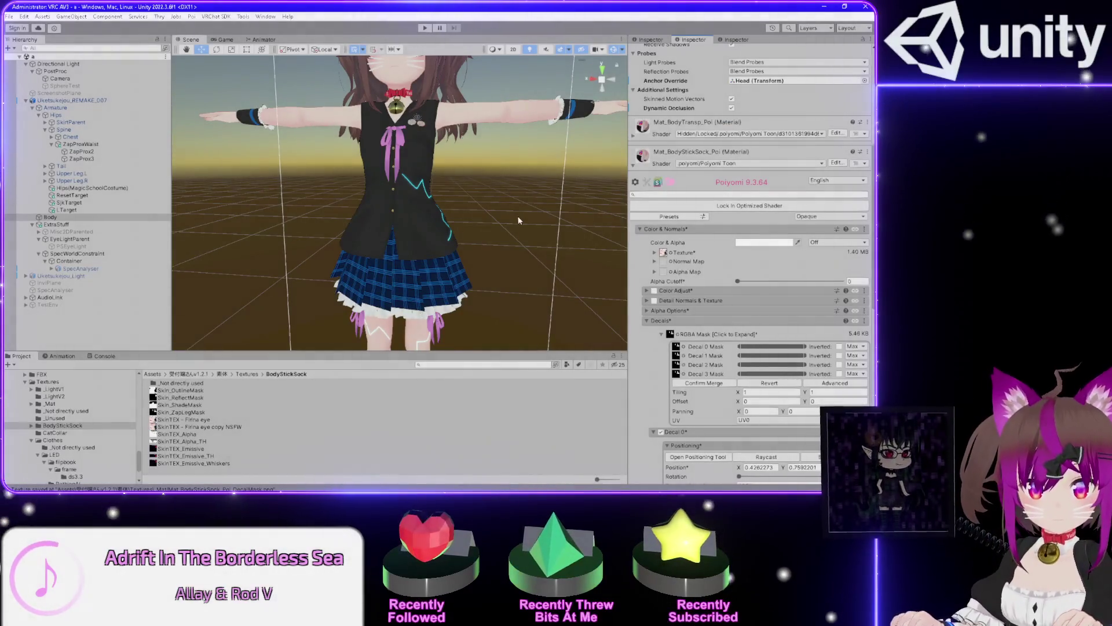
{"action": "mouse_move", "coordinate": [506, 252]}
{"action": "left_mouse_down"}
{"action": "mouse_move", "coordinate": [398, 67]}
{"action": "mouse_move", "coordinate": [306, 209]}
{"action": "mouse_move", "coordinate": [607, 208]}
{"action": "mouse_move", "coordinate": [285, 211]}
{"action": "left_mouse_up"}
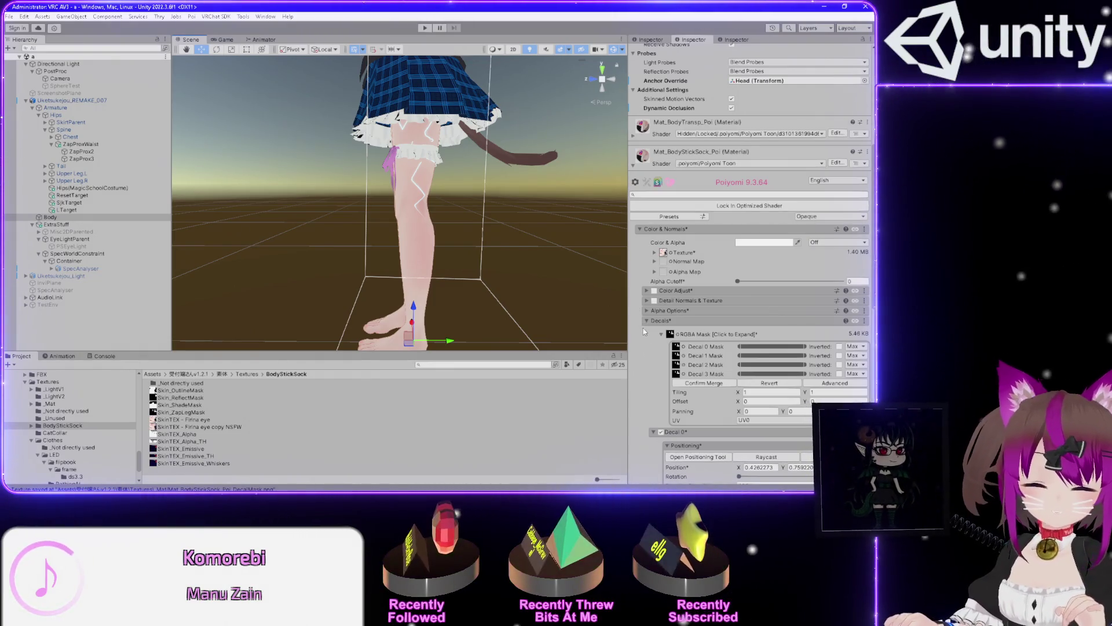
{"action": "scroll", "coordinate": [645, 333], "scroll_direction": "down", "scroll_amount": 4}
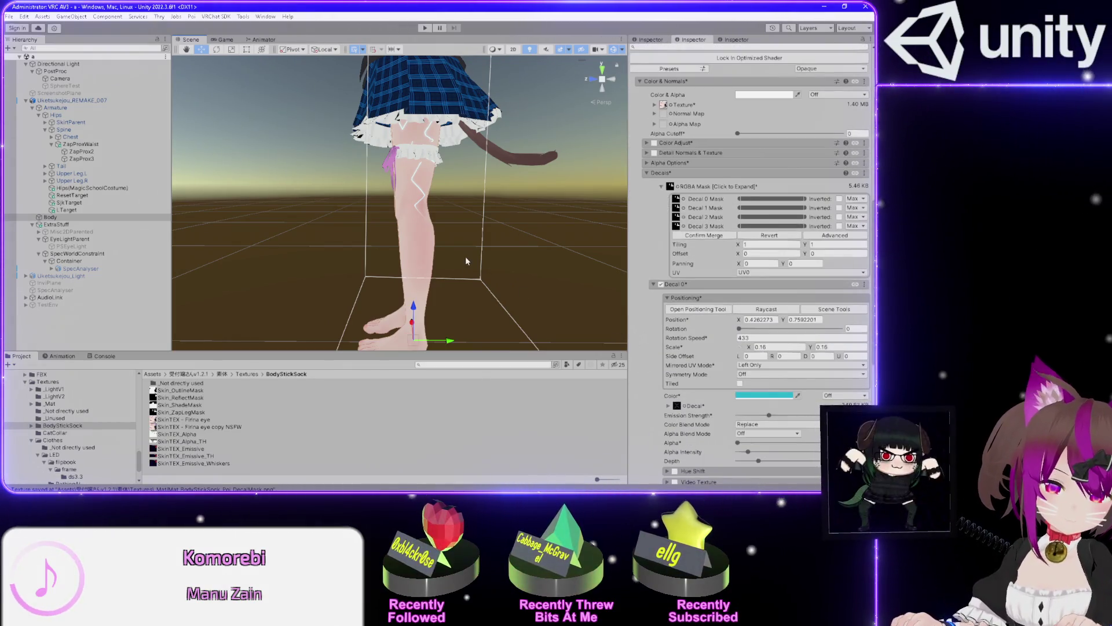
{"action": "scroll", "coordinate": [466, 261], "scroll_direction": "up", "scroll_amount": 3}
{"action": "mouse_move", "coordinate": [521, 254]}
{"action": "left_mouse_down"}
{"action": "mouse_move", "coordinate": [716, 260]}
{"action": "mouse_move", "coordinate": [666, 257]}
{"action": "mouse_move", "coordinate": [702, 251]}
{"action": "left_mouse_up"}
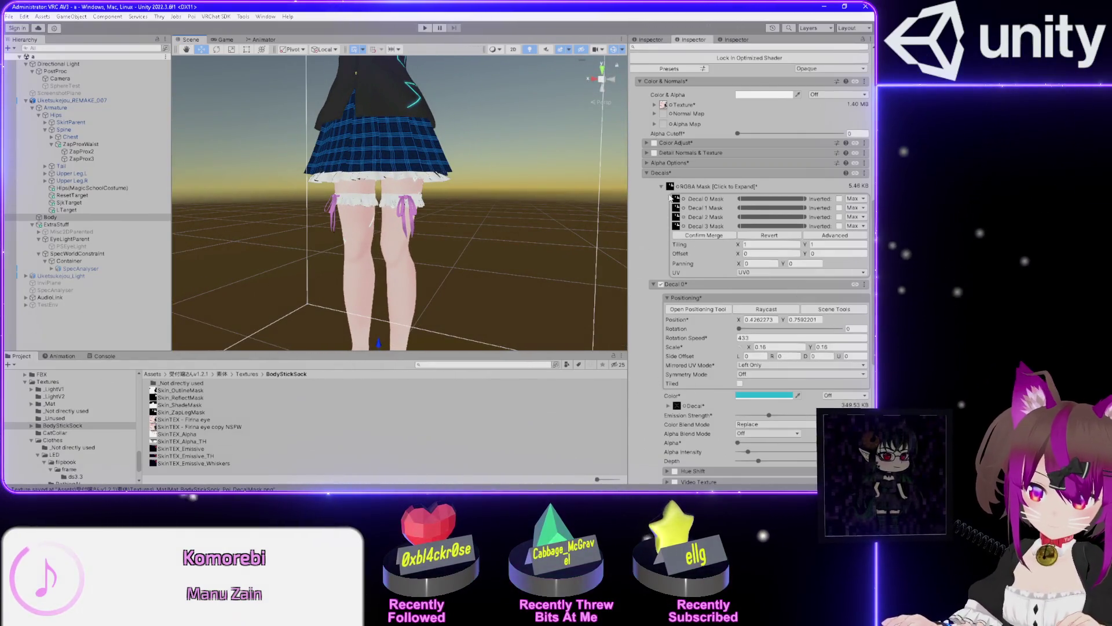
{"action": "scroll", "coordinate": [645, 301], "scroll_direction": "down", "scroll_amount": 6}
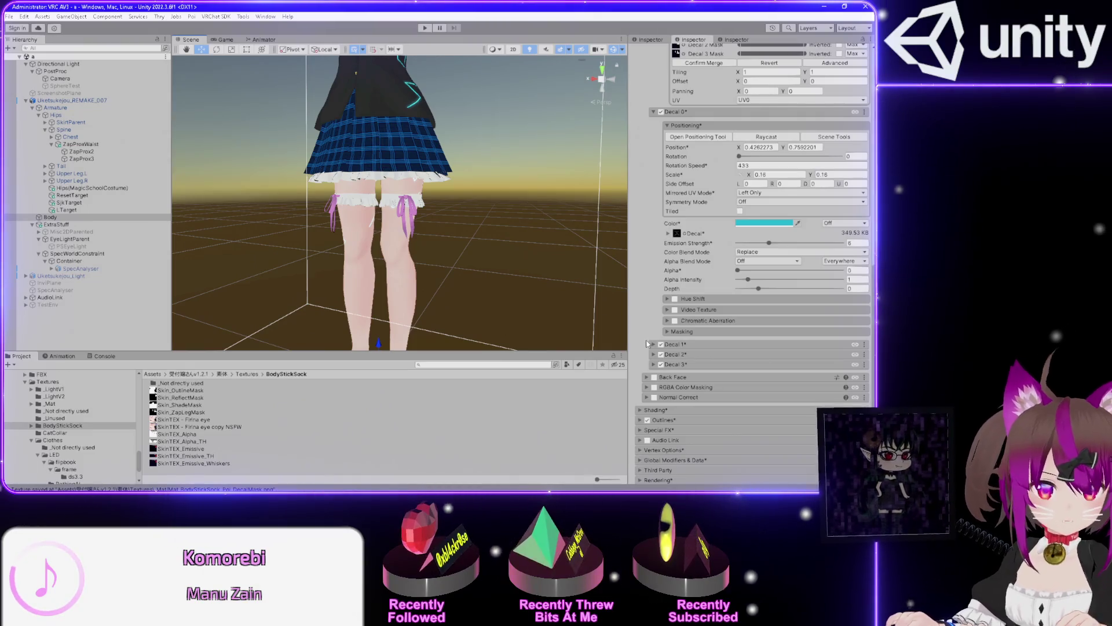
{"action": "mouse_move", "coordinate": [468, 243]}
{"action": "left_mouse_down"}
{"action": "mouse_move", "coordinate": [580, 225]}
{"action": "mouse_move", "coordinate": [543, 237]}
{"action": "left_mouse_up"}
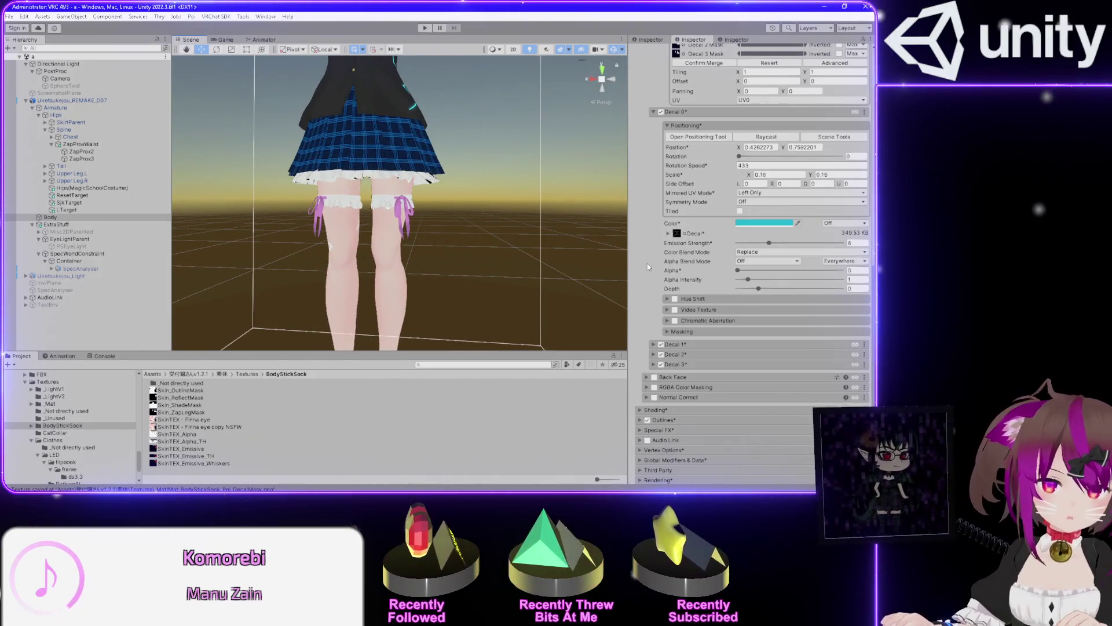
{"action": "scroll", "coordinate": [647, 266], "scroll_direction": "up", "scroll_amount": 3}
Open and close Decal 0's positioning tool, then open Decal 2's positioning tool
{"action": "left_click", "coordinate": [689, 211]}
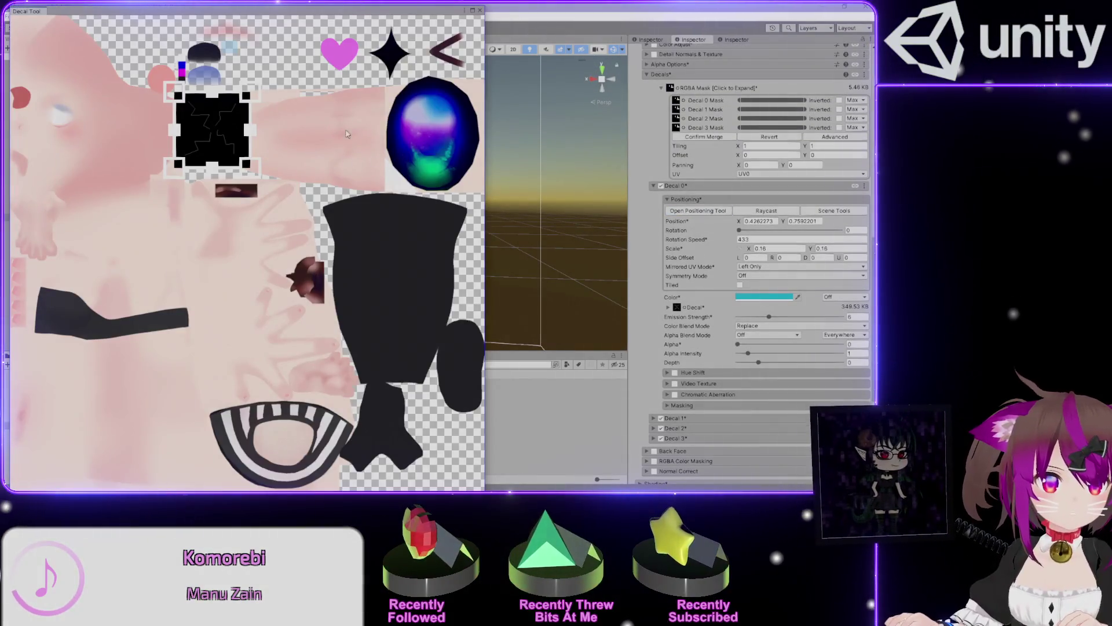
{"action": "left_click", "coordinate": [480, 10]}
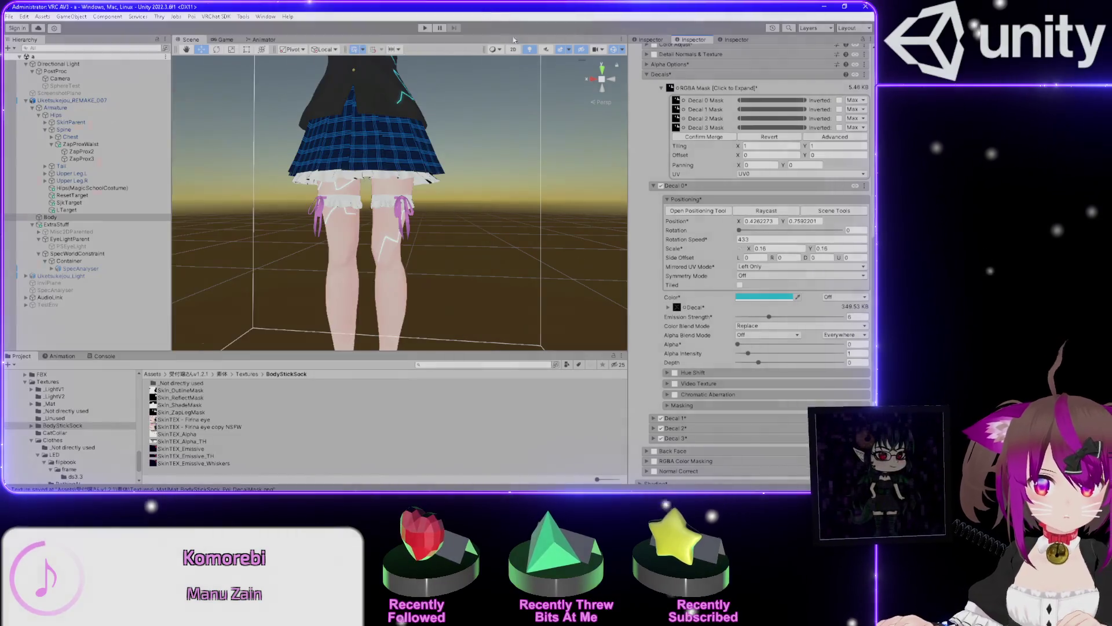
{"action": "left_click", "coordinate": [654, 186]}
{"action": "left_click", "coordinate": [654, 231]}
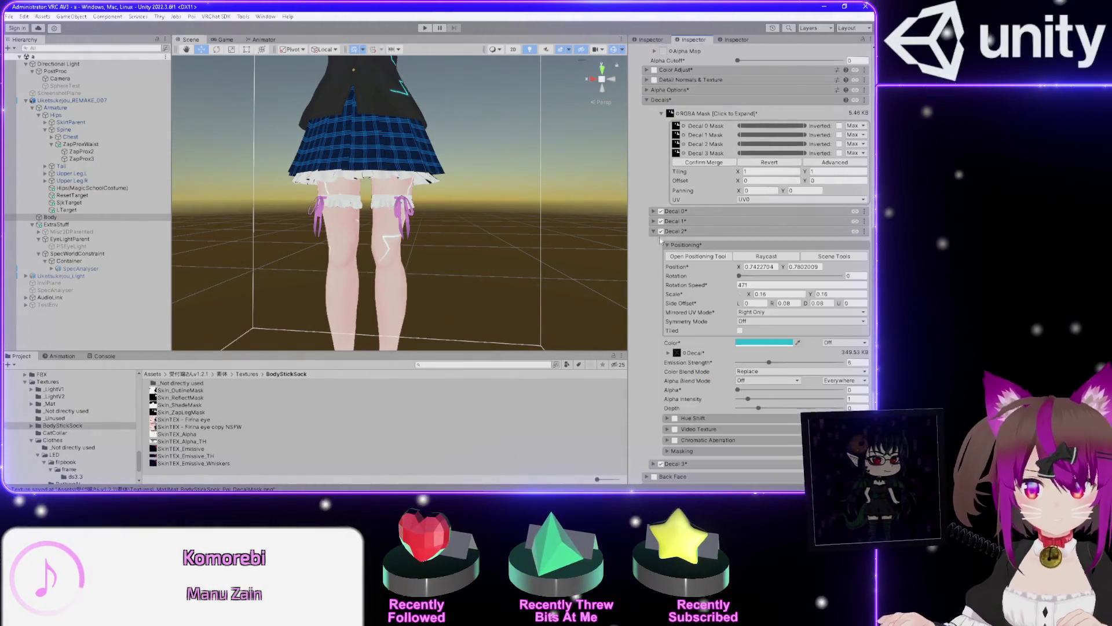
{"action": "left_click", "coordinate": [697, 257]}
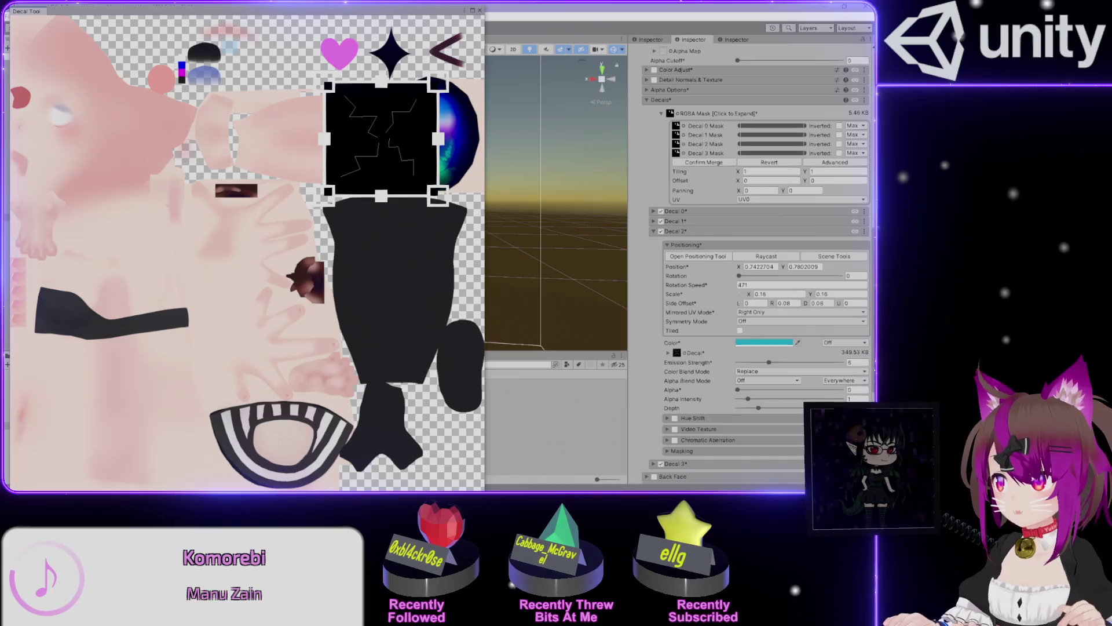
{"action": "left_click_drag", "start_coordinate": [1111, 35], "coordinate": [501, 49]}
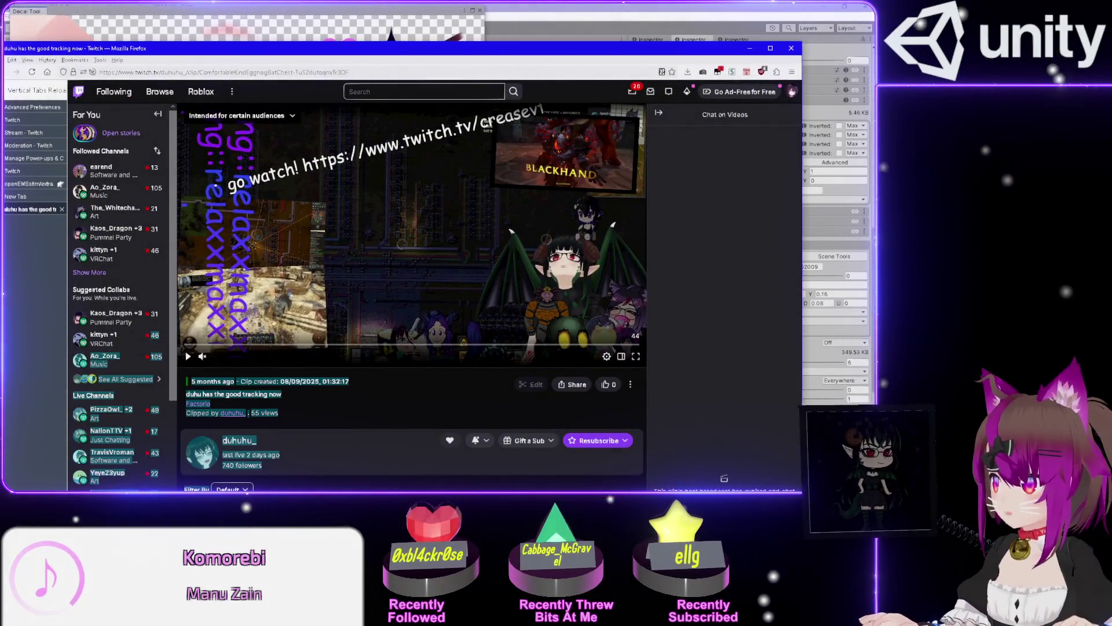
{"action": "key", "text": "f"}
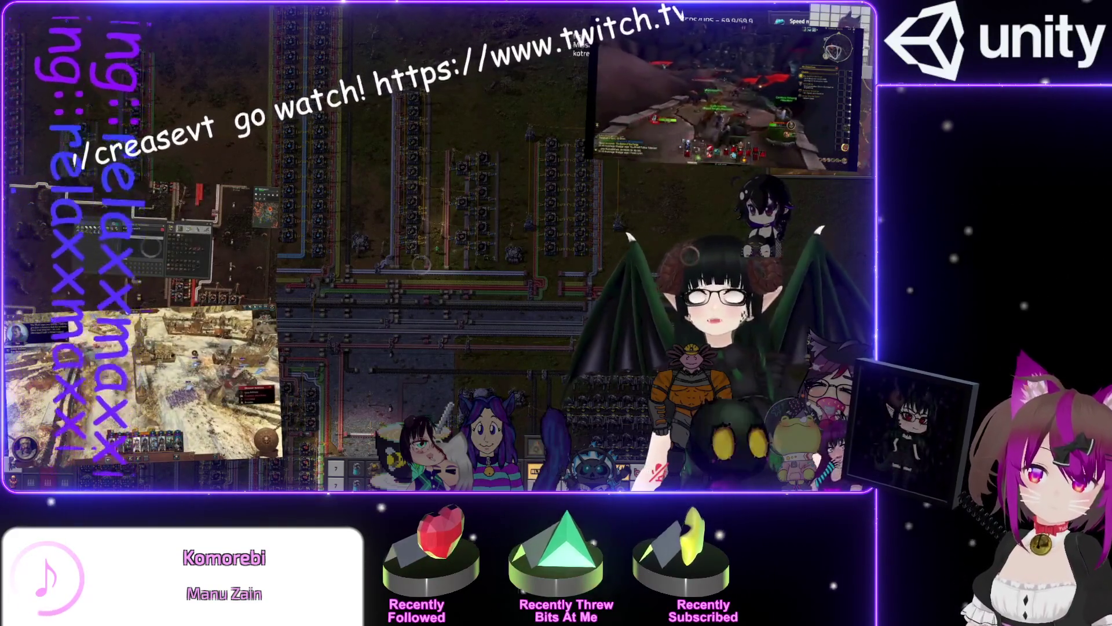
{"action": "mouse_move", "coordinate": [201, 409]}
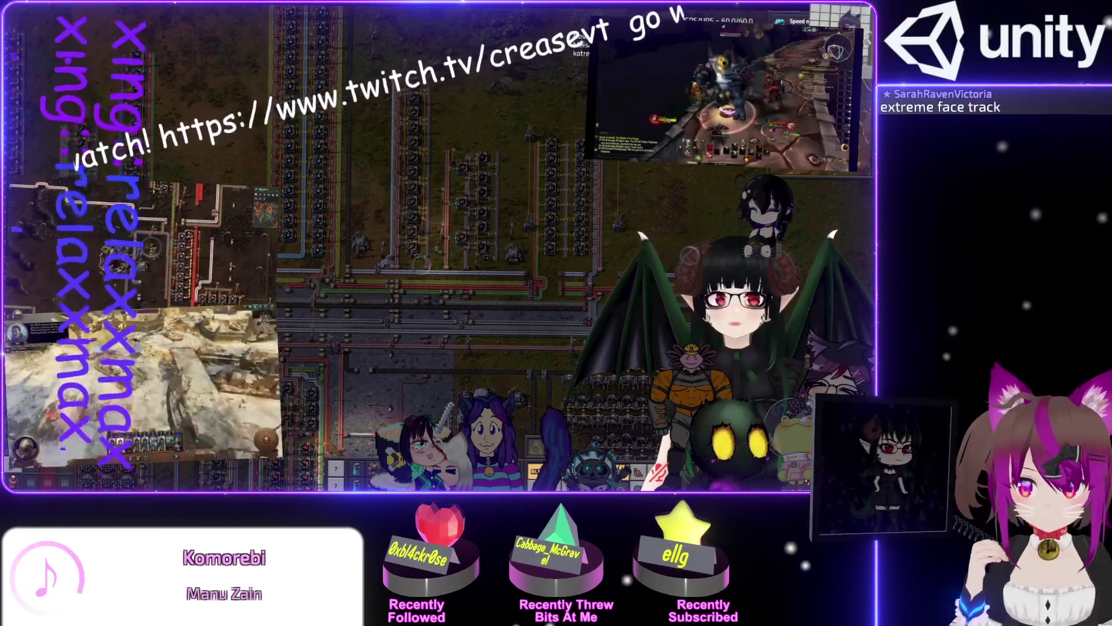
{"action": "mouse_move", "coordinate": [521, 382]}
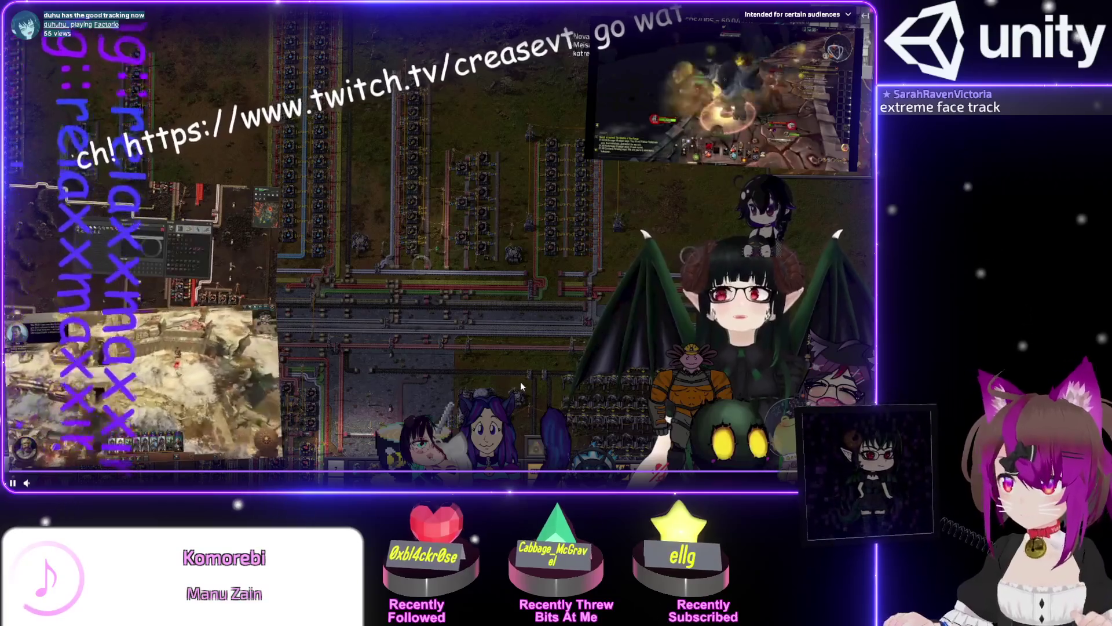
{"action": "key", "text": "Escape"}
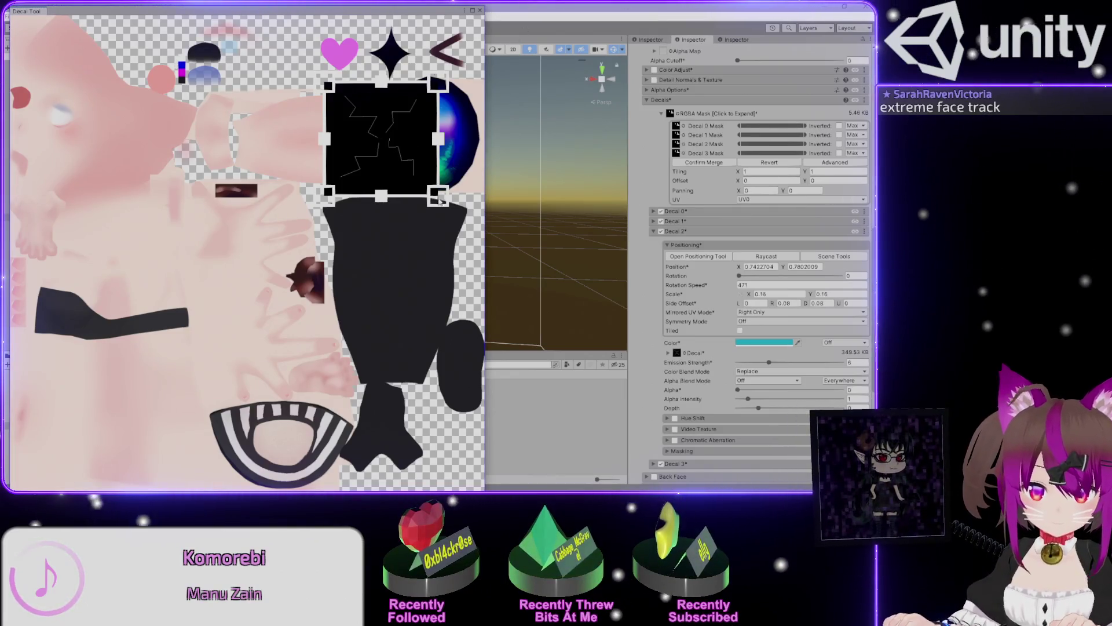
Drag the decal box handles to make the leg zap area taller and wider
{"action": "left_click_drag", "start_coordinate": [324, 14], "coordinate": [81, 20]}
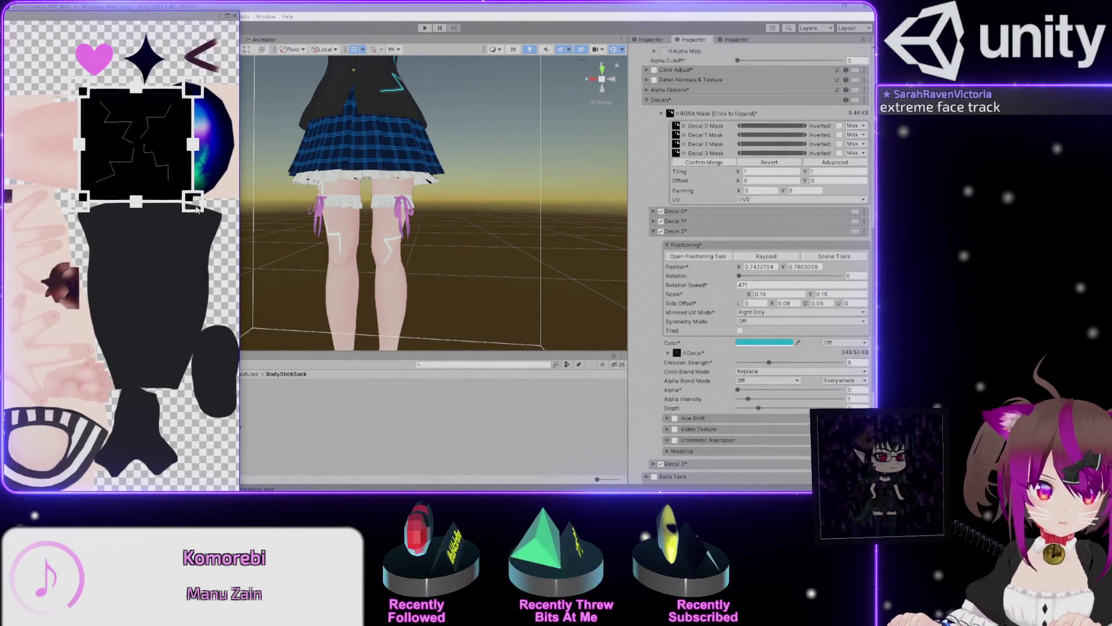
{"action": "mouse_move", "coordinate": [197, 208]}
{"action": "left_mouse_down"}
{"action": "mouse_move", "coordinate": [211, 246]}
{"action": "mouse_move", "coordinate": [210, 330]}
{"action": "mouse_move", "coordinate": [203, 180]}
{"action": "left_mouse_up"}
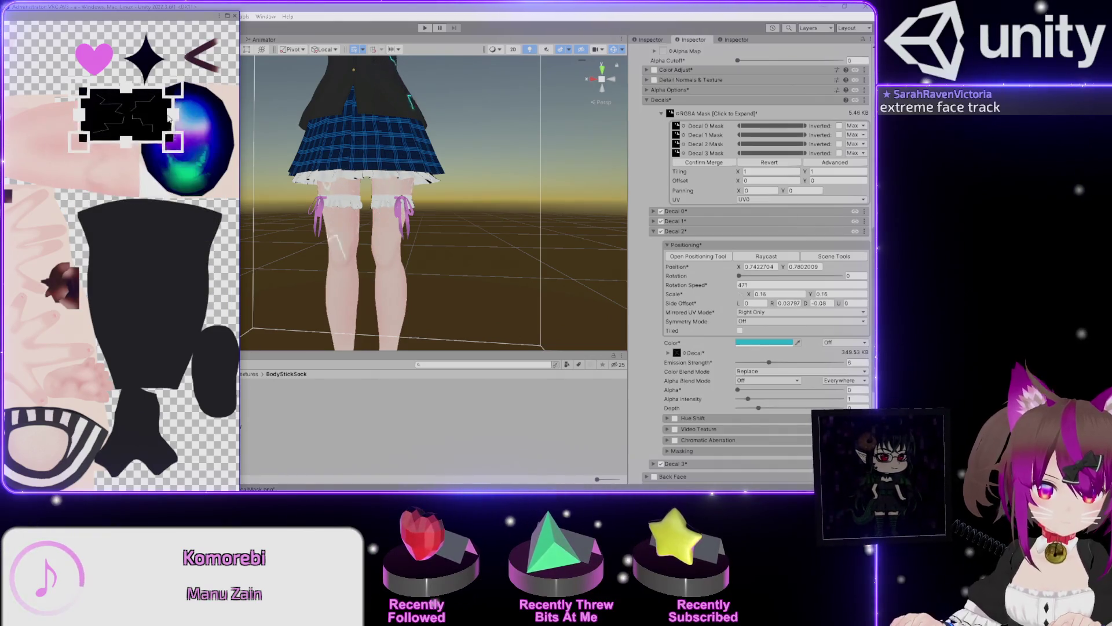
{"action": "left_click_drag", "start_coordinate": [156, 92], "coordinate": [155, 118]}
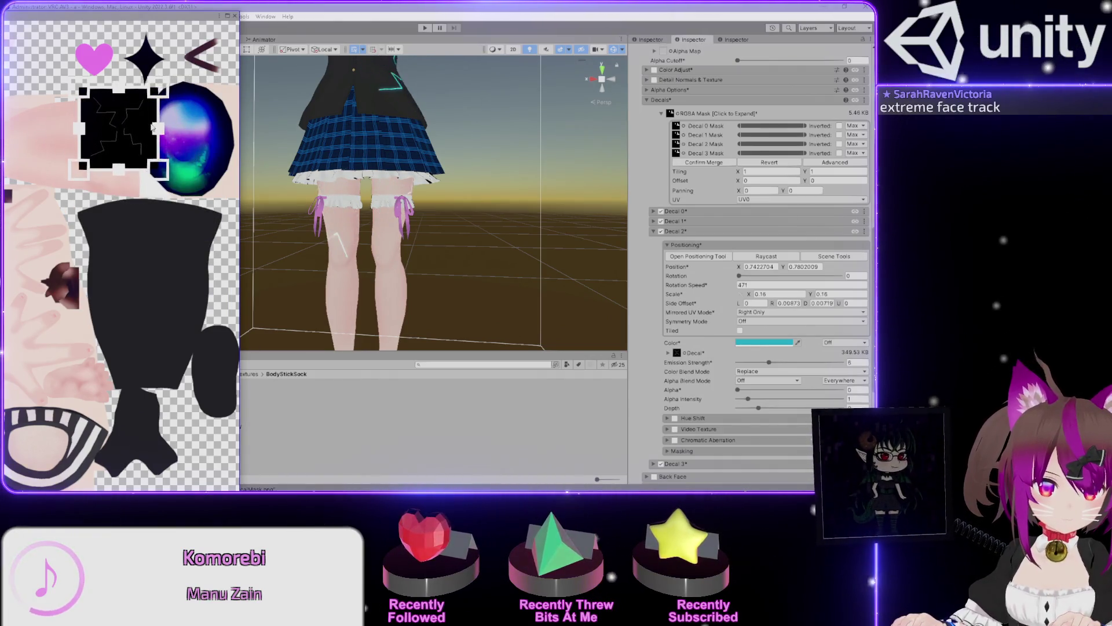
{"action": "mouse_move", "coordinate": [154, 151]}
{"action": "left_mouse_down"}
{"action": "mouse_move", "coordinate": [174, 293]}
{"action": "mouse_move", "coordinate": [218, 297]}
{"action": "mouse_move", "coordinate": [174, 279]}
{"action": "mouse_move", "coordinate": [236, 274]}
{"action": "mouse_move", "coordinate": [238, 258]}
{"action": "mouse_move", "coordinate": [213, 261]}
{"action": "mouse_move", "coordinate": [196, 230]}
{"action": "mouse_move", "coordinate": [239, 262]}
{"action": "mouse_move", "coordinate": [230, 262]}
{"action": "left_mouse_up"}
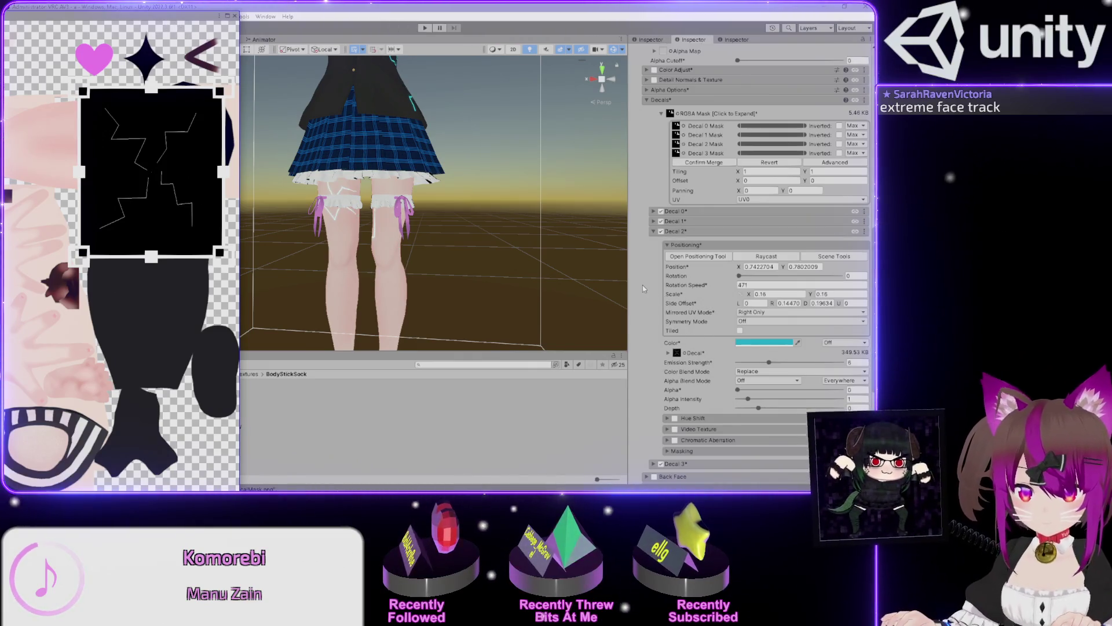
Expand the decal texture's tiling and mask settings and close the floating texture preview
{"action": "scroll", "coordinate": [643, 288], "scroll_direction": "down", "scroll_amount": 3}
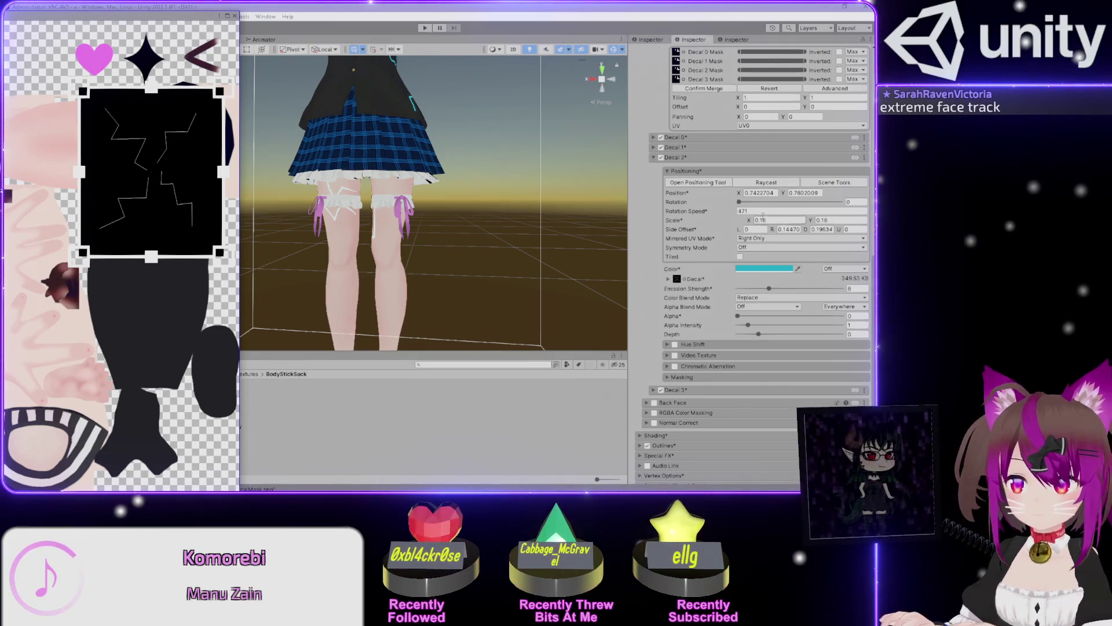
{"action": "left_click", "coordinate": [667, 279]}
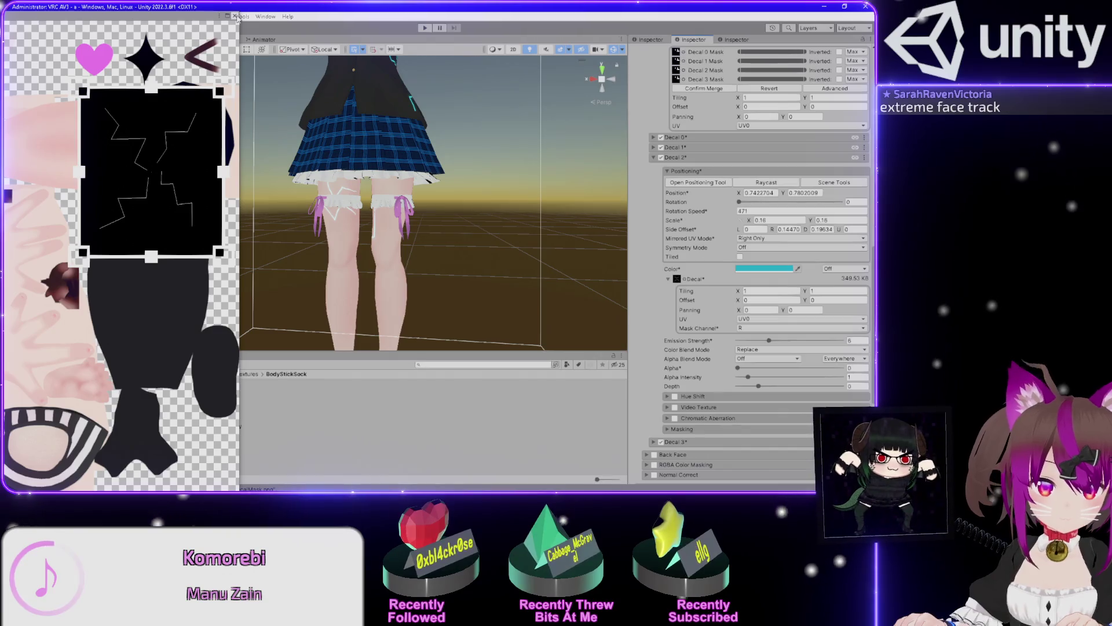
{"action": "left_click", "coordinate": [236, 17]}
Try the leg decal's rotation at 0 and then 90 degrees
{"action": "mouse_move", "coordinate": [426, 130]}
{"action": "left_mouse_down"}
{"action": "mouse_move", "coordinate": [423, 260]}
{"action": "mouse_move", "coordinate": [388, 145]}
{"action": "mouse_move", "coordinate": [347, 165]}
{"action": "left_mouse_up"}
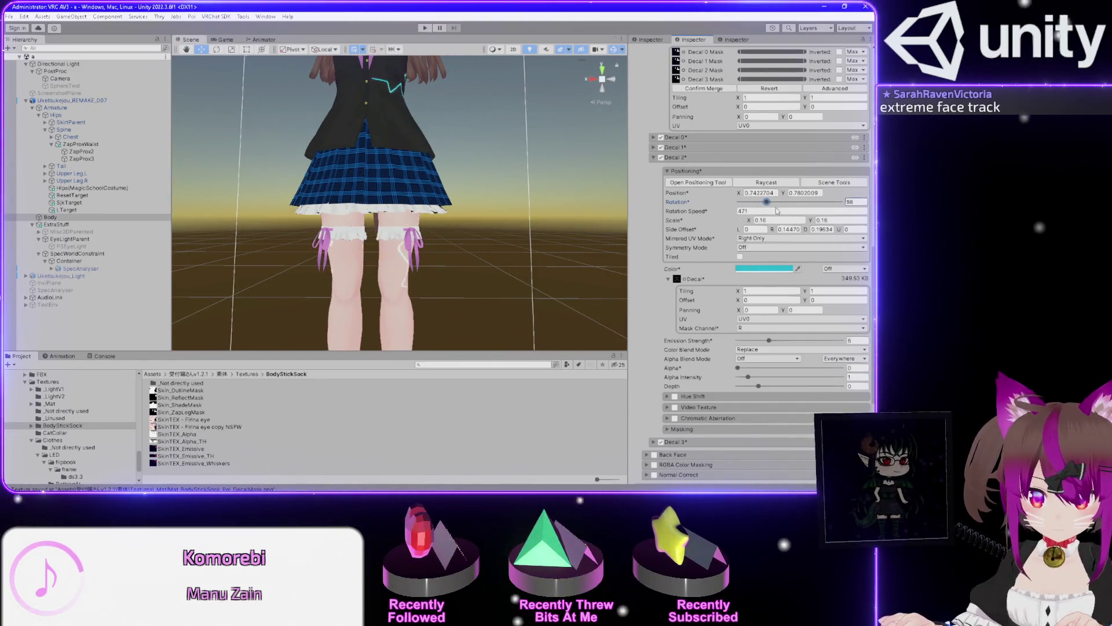
{"action": "left_click_drag", "start_coordinate": [767, 202], "coordinate": [736, 211]}
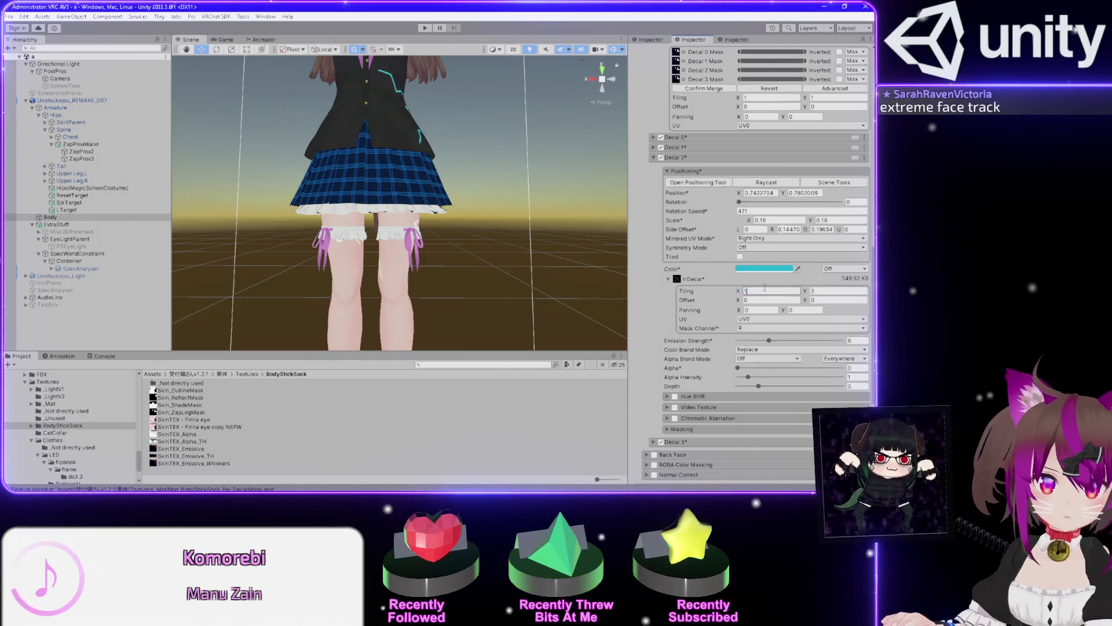
{"action": "type", "text": "2"}
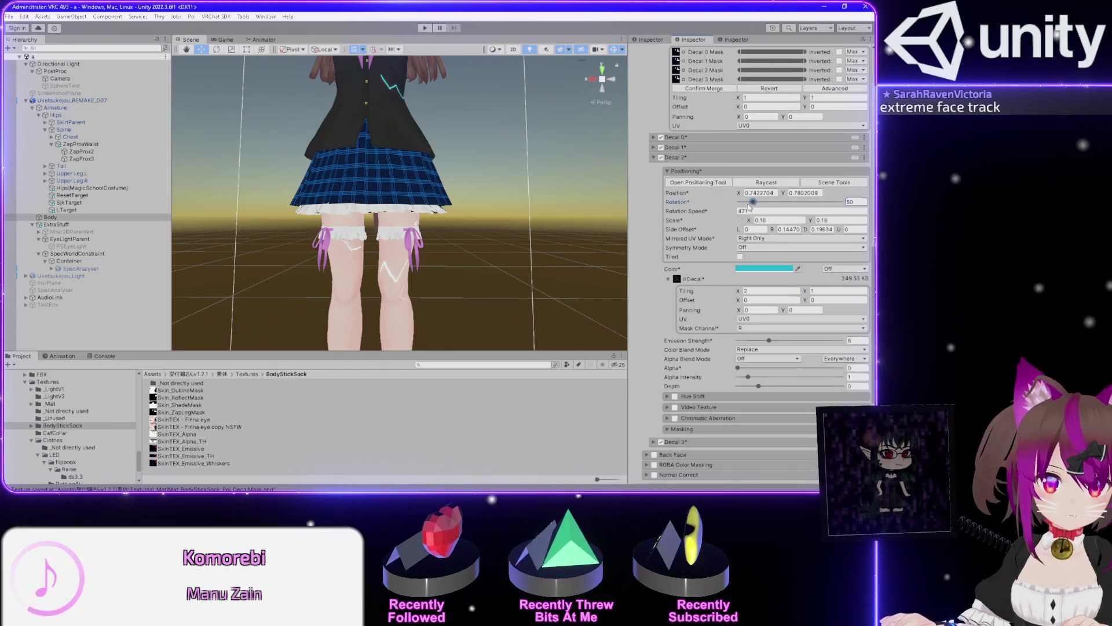
{"action": "mouse_move", "coordinate": [769, 203]}
{"action": "left_mouse_down"}
{"action": "mouse_move", "coordinate": [861, 213]}
{"action": "mouse_move", "coordinate": [718, 220]}
{"action": "left_mouse_up"}
Set Decal 2 Tiling X to 1.5 and test rotations of 69, 0 and 287
{"action": "left_click", "coordinate": [770, 291]}
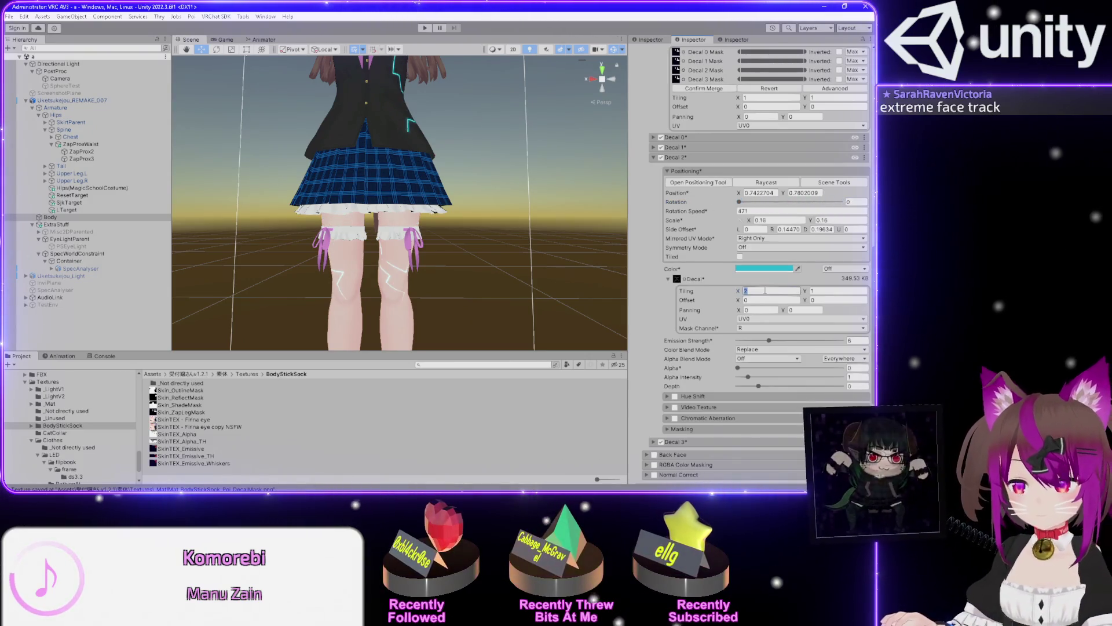
{"action": "type", "text": "1.5"}
{"action": "key", "text": "Return"}
{"action": "mouse_move", "coordinate": [739, 202]}
{"action": "left_mouse_down"}
{"action": "mouse_move", "coordinate": [758, 201]}
{"action": "mouse_move", "coordinate": [735, 208]}
{"action": "left_mouse_up"}
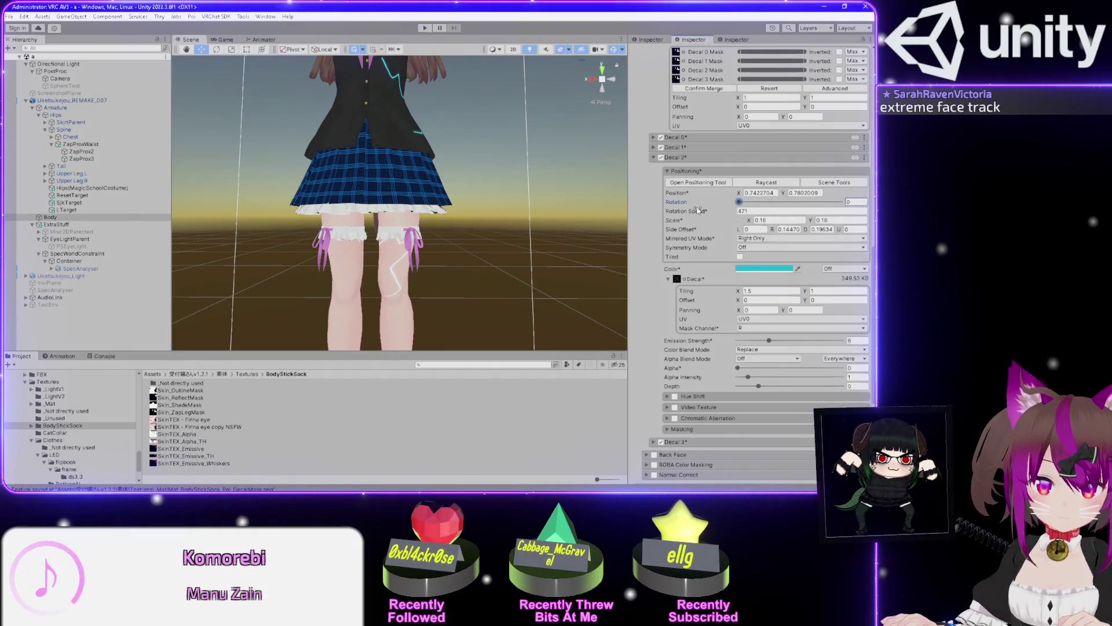
{"action": "mouse_move", "coordinate": [347, 191]}
{"action": "left_mouse_down"}
{"action": "mouse_move", "coordinate": [232, 193]}
{"action": "mouse_move", "coordinate": [666, 188]}
{"action": "left_mouse_up"}
{"action": "mouse_move", "coordinate": [740, 202]}
{"action": "left_mouse_down"}
{"action": "mouse_move", "coordinate": [820, 202]}
{"action": "mouse_move", "coordinate": [824, 213]}
{"action": "mouse_move", "coordinate": [739, 222]}
{"action": "mouse_move", "coordinate": [756, 229]}
{"action": "left_mouse_up"}
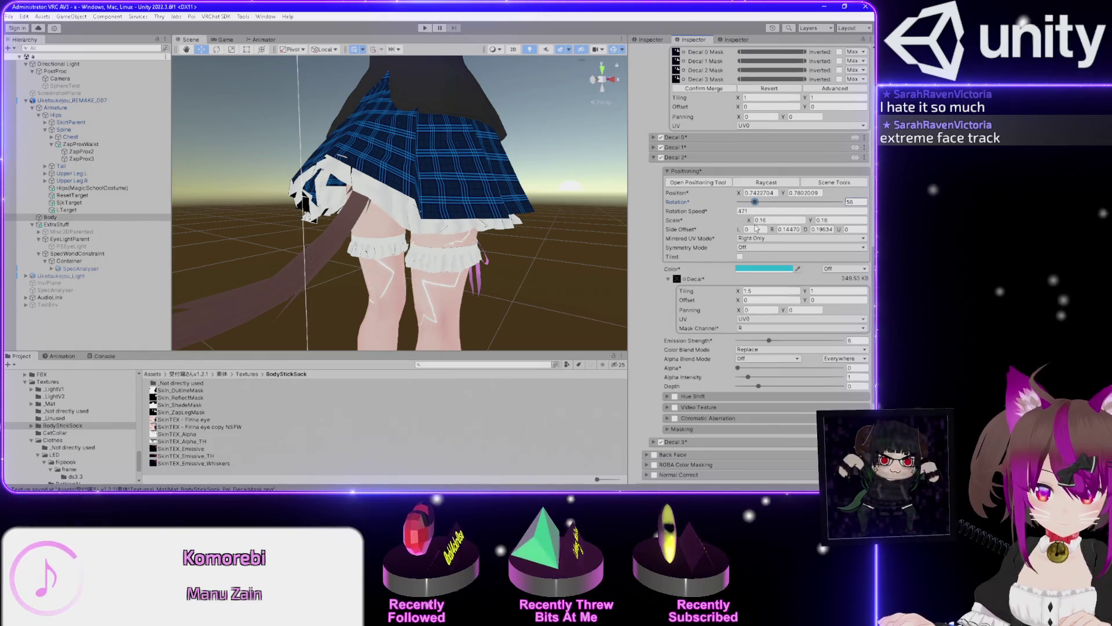
Rotate the leg decal to 130 and then 190 from a lower viewing angle
{"action": "mouse_move", "coordinate": [561, 230]}
{"action": "left_mouse_down"}
{"action": "mouse_move", "coordinate": [410, 211]}
{"action": "mouse_move", "coordinate": [60, 205]}
{"action": "mouse_move", "coordinate": [297, 227]}
{"action": "left_mouse_up"}
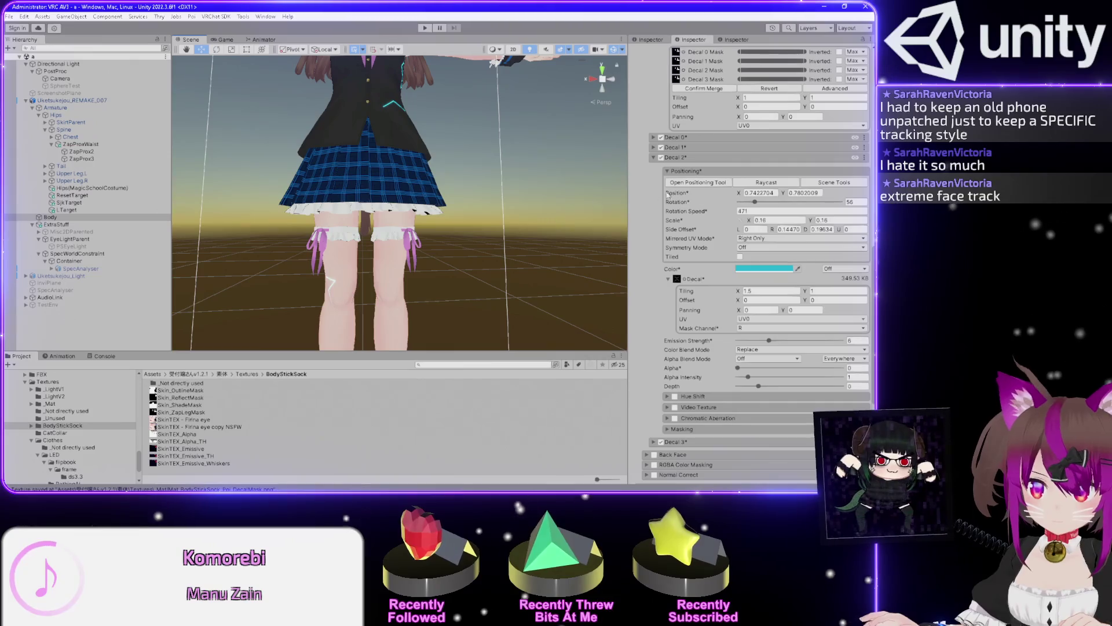
{"action": "left_click_drag", "start_coordinate": [756, 201], "coordinate": [785, 213]}
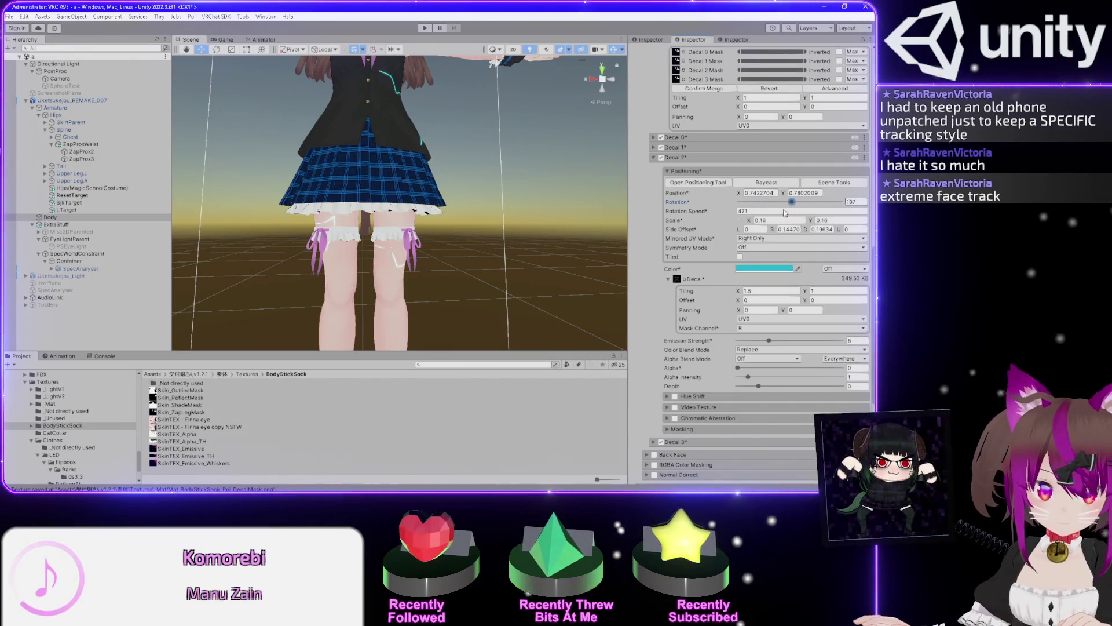
{"action": "mouse_move", "coordinate": [706, 215]}
{"action": "left_mouse_down"}
{"action": "mouse_move", "coordinate": [791, 227]}
{"action": "mouse_move", "coordinate": [773, 226]}
{"action": "left_mouse_up"}
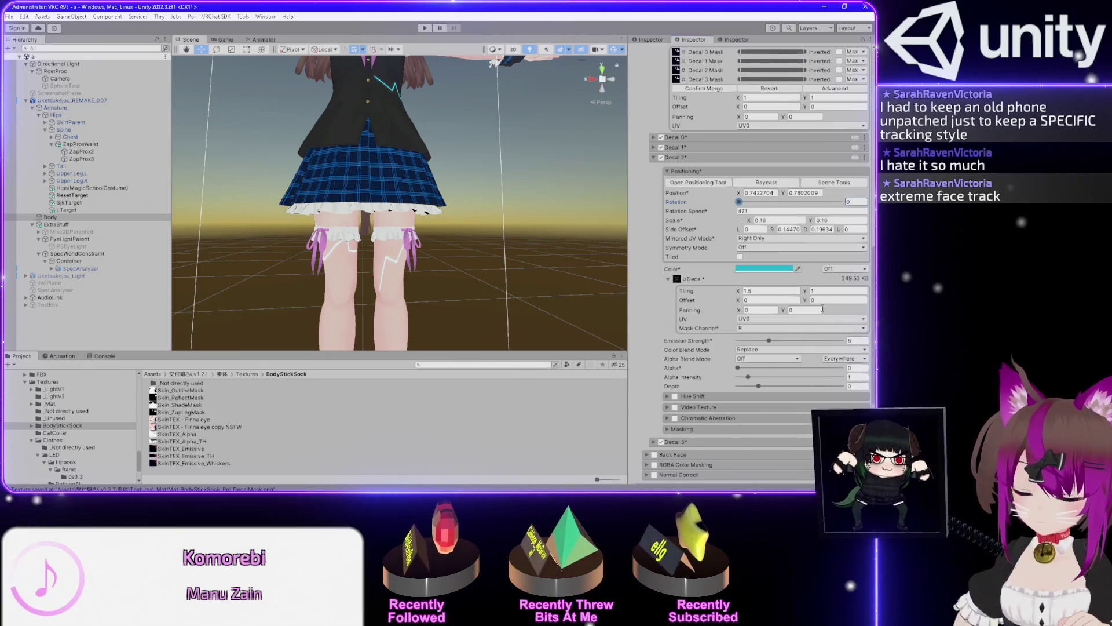
Copy Decal 2 and paste its positioning into Decal 3 without textures
{"action": "left_click", "coordinate": [865, 158]}
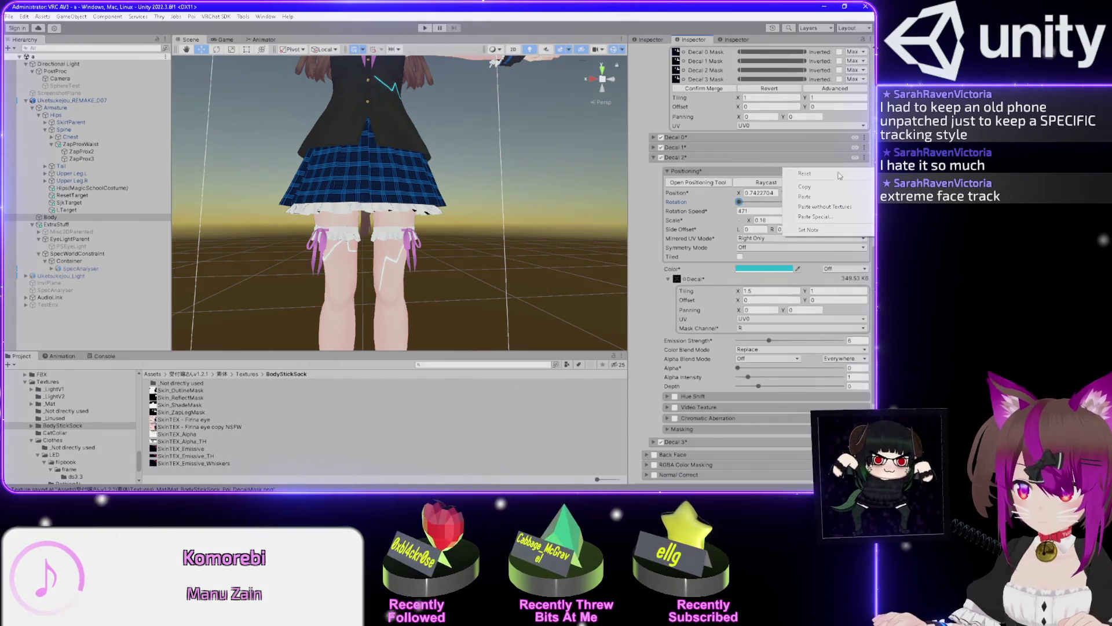
{"action": "scroll", "coordinate": [634, 393], "scroll_direction": "down", "scroll_amount": 3}
{"action": "scroll", "coordinate": [635, 393], "scroll_direction": "down", "scroll_amount": 1}
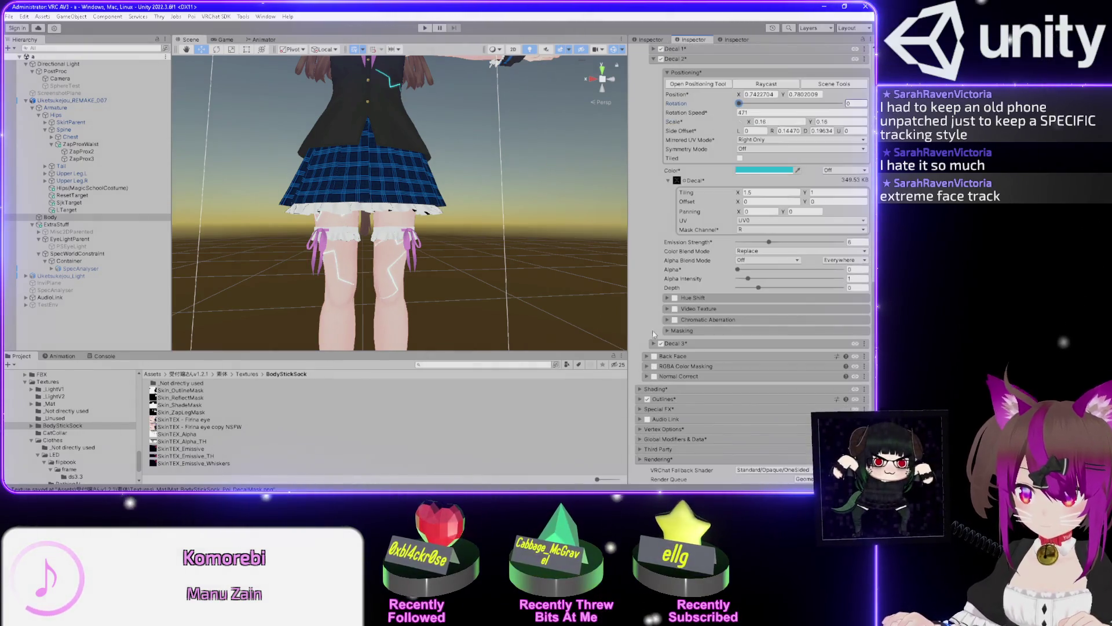
{"action": "left_click", "coordinate": [653, 345]}
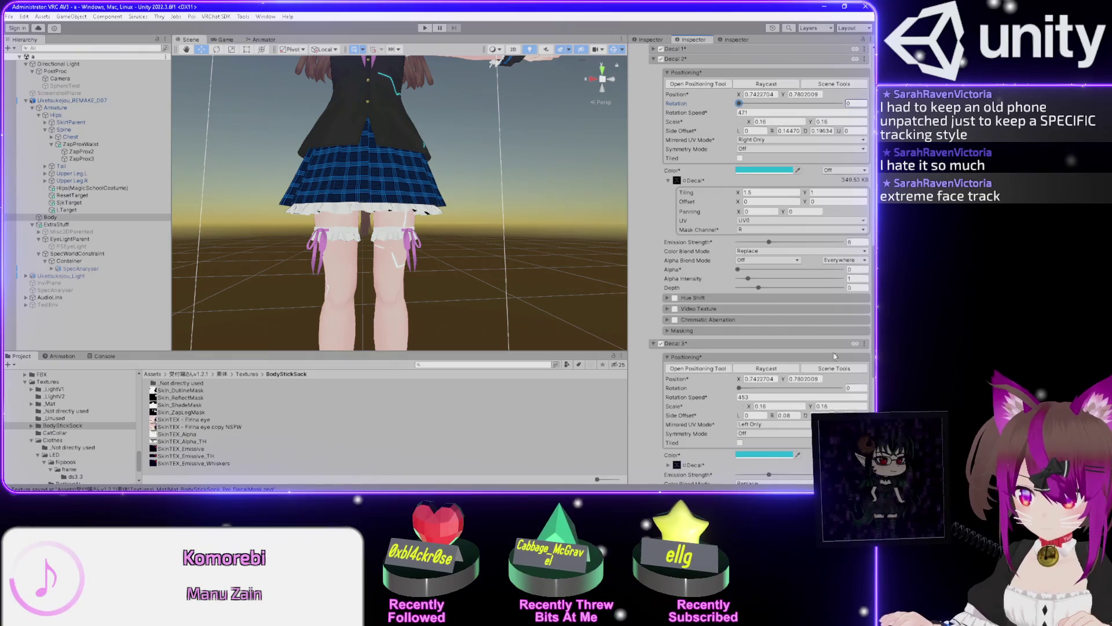
{"action": "left_click", "coordinate": [863, 344]}
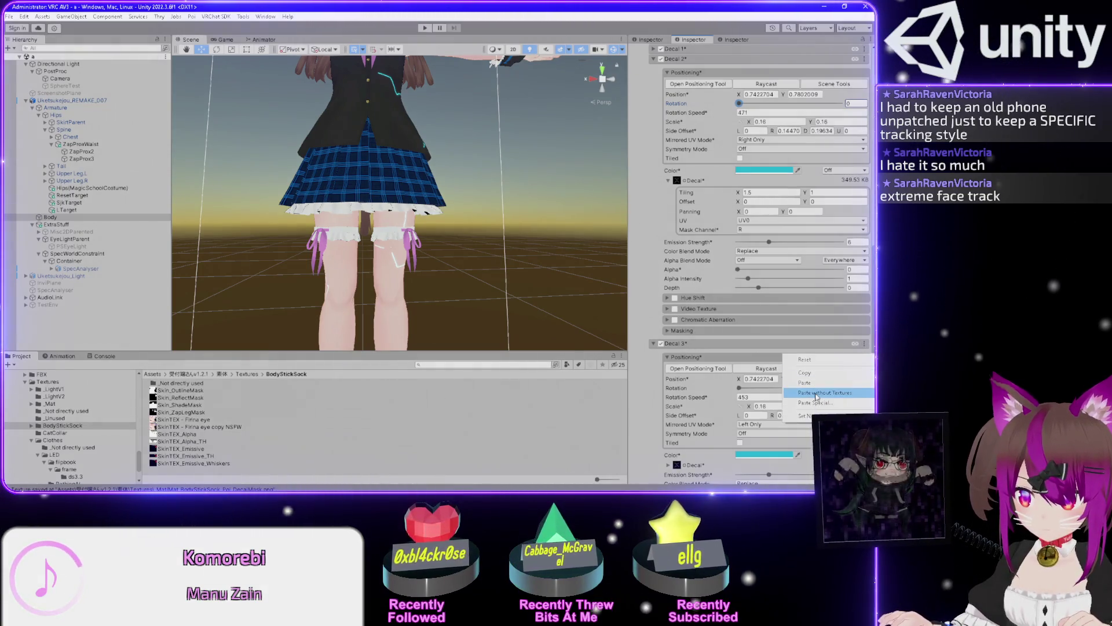
{"action": "left_click", "coordinate": [817, 394]}
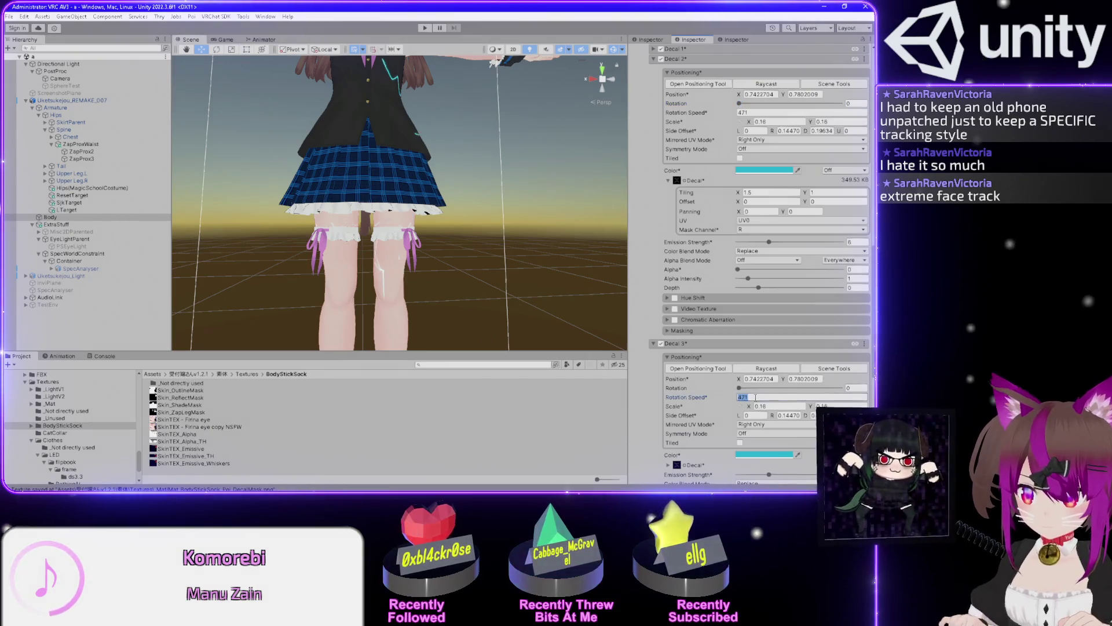
Give Decal 3 rotation speed 453, Left Only mirroring, and a 187 rotation
{"action": "type", "text": "453"}
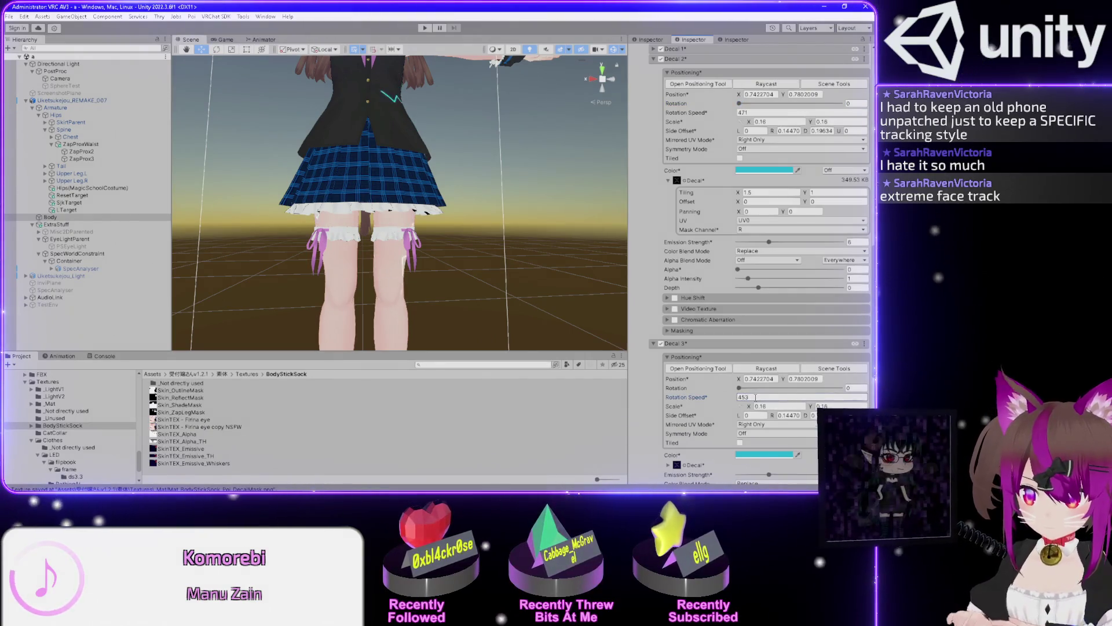
{"action": "left_click", "coordinate": [753, 424]}
{"action": "left_click", "coordinate": [754, 443]}
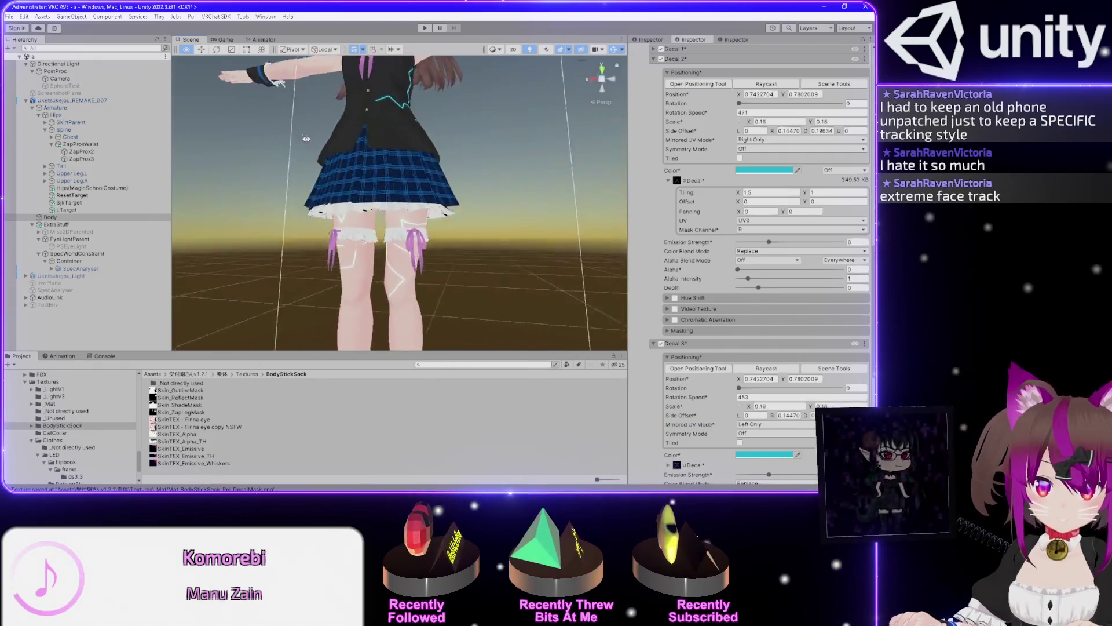
{"action": "scroll", "coordinate": [396, 153], "scroll_direction": "down", "scroll_amount": 2}
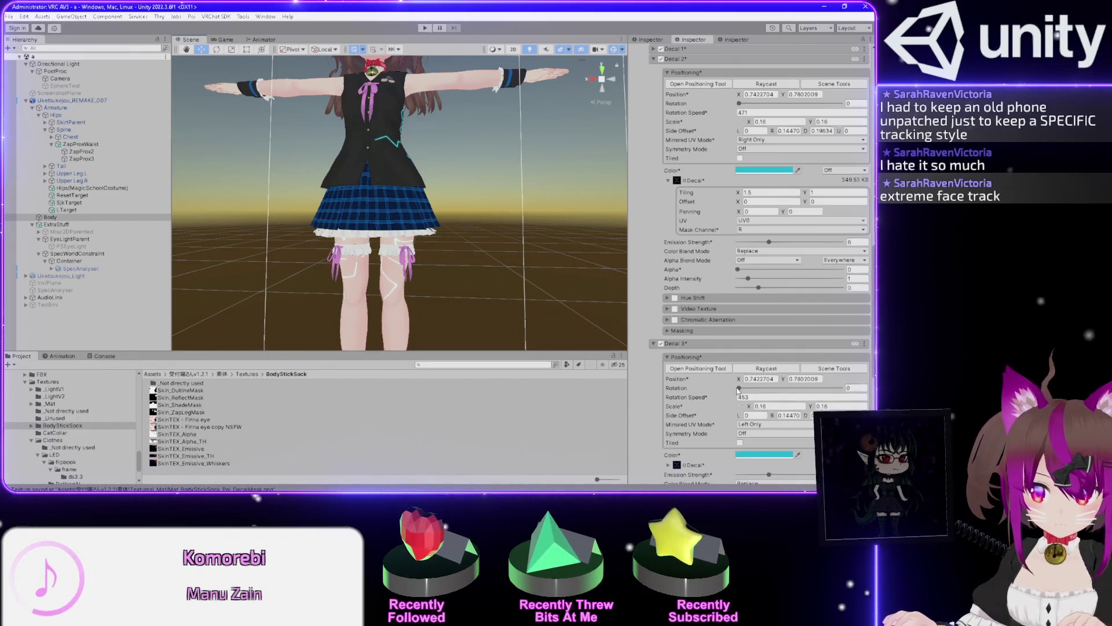
{"action": "left_click_drag", "start_coordinate": [774, 393], "coordinate": [806, 397]}
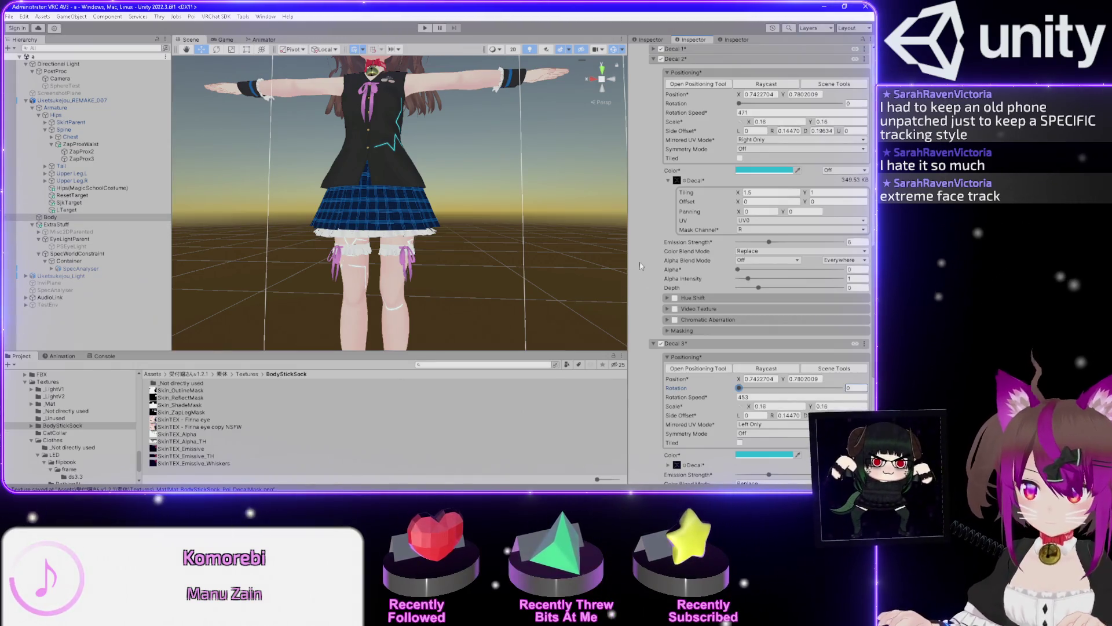
{"action": "scroll", "coordinate": [640, 266], "scroll_direction": "up", "scroll_amount": 15}
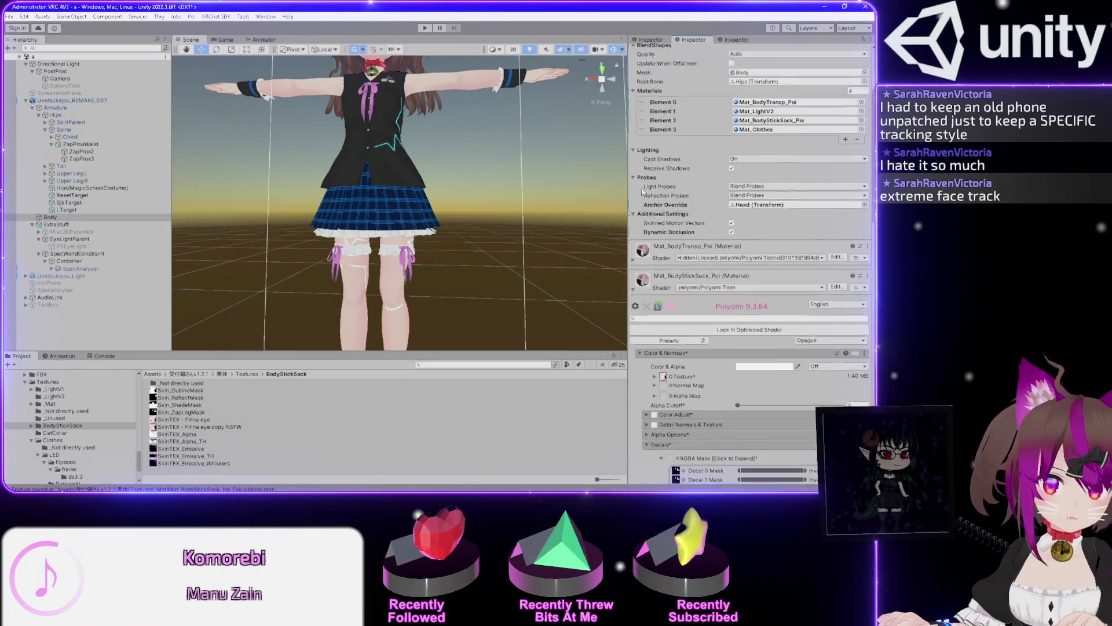
Expand the body's BlendShapes and set HideSocks to 0 and HideBareLegs to 100
{"action": "scroll", "coordinate": [641, 179], "scroll_direction": "up", "scroll_amount": 4}
{"action": "left_click", "coordinate": [633, 144]}
{"action": "scroll", "coordinate": [667, 232], "scroll_direction": "down", "scroll_amount": 10}
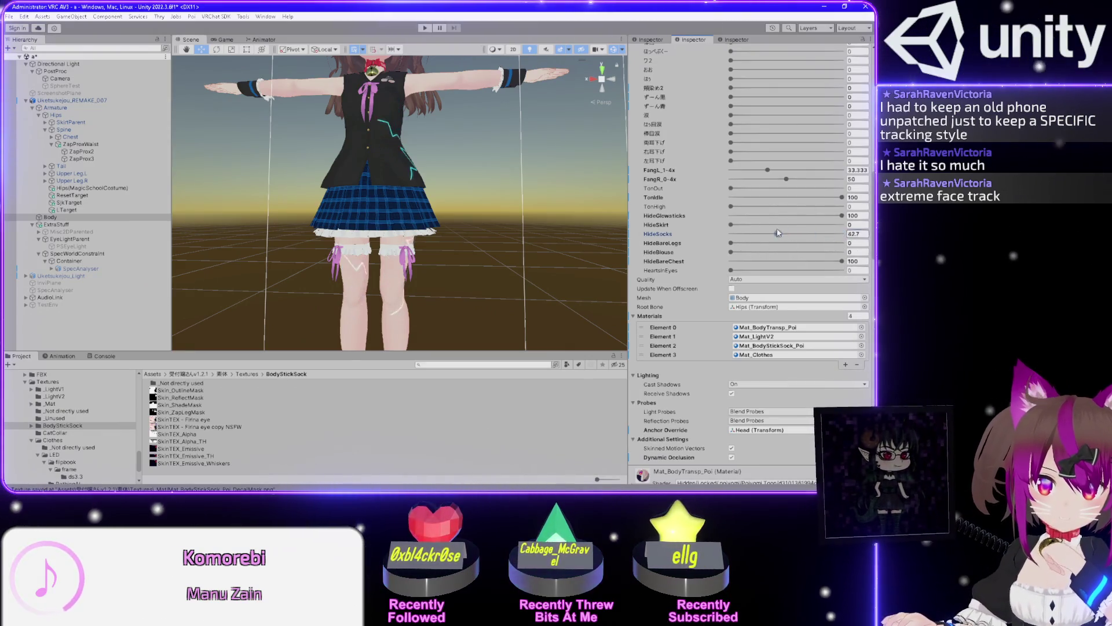
{"action": "mouse_move", "coordinate": [841, 238]}
{"action": "left_mouse_down"}
{"action": "mouse_move", "coordinate": [702, 233]}
{"action": "mouse_move", "coordinate": [762, 245]}
{"action": "left_mouse_up"}
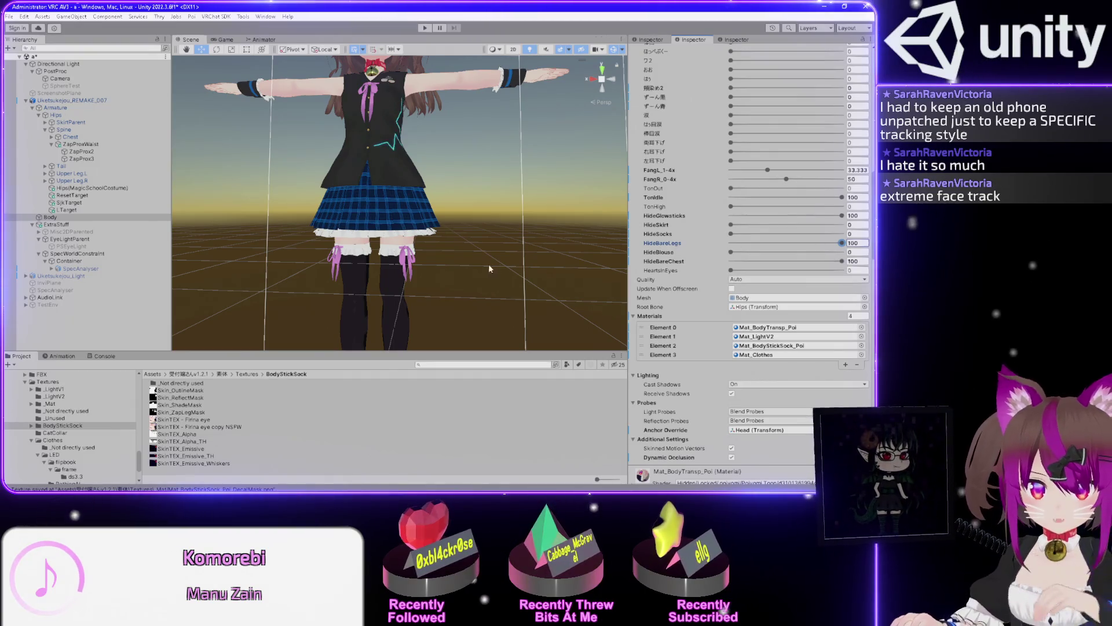
{"action": "scroll", "coordinate": [658, 276], "scroll_direction": "down", "scroll_amount": 15}
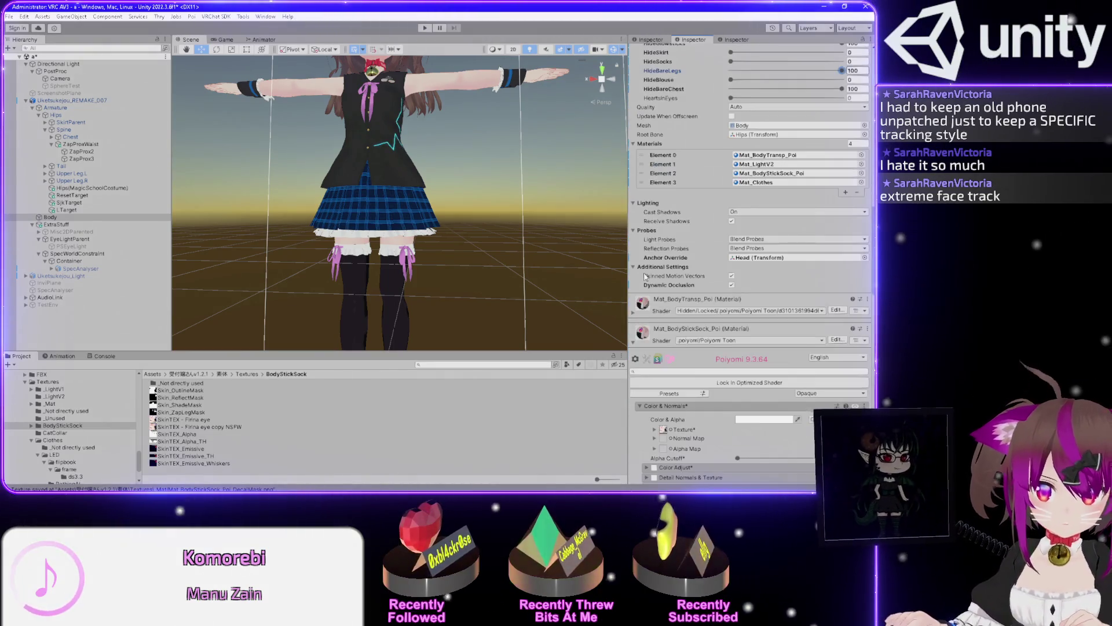
{"action": "scroll", "coordinate": [643, 278], "scroll_direction": "down", "scroll_amount": 5}
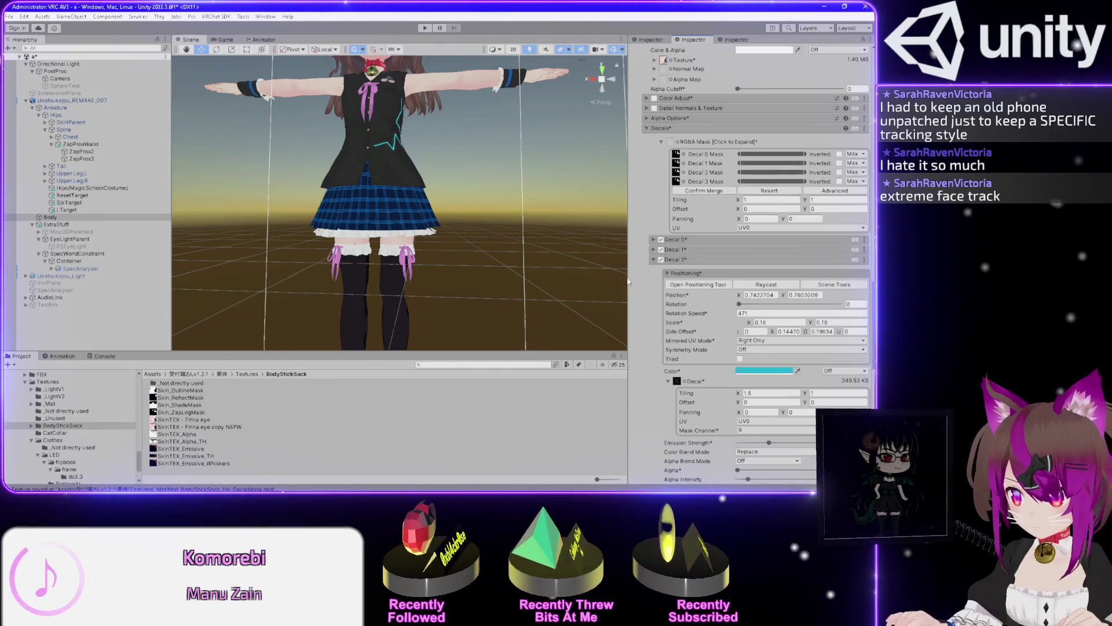
{"action": "scroll", "coordinate": [657, 280], "scroll_direction": "up", "scroll_amount": 6}
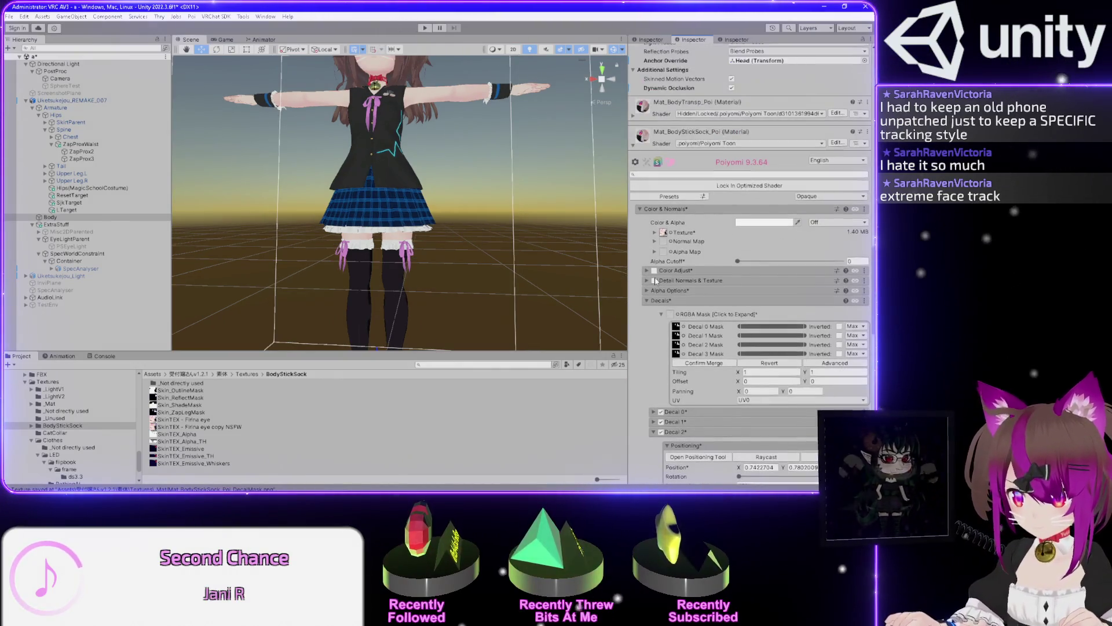
{"action": "scroll", "coordinate": [655, 281], "scroll_direction": "down", "scroll_amount": 8}
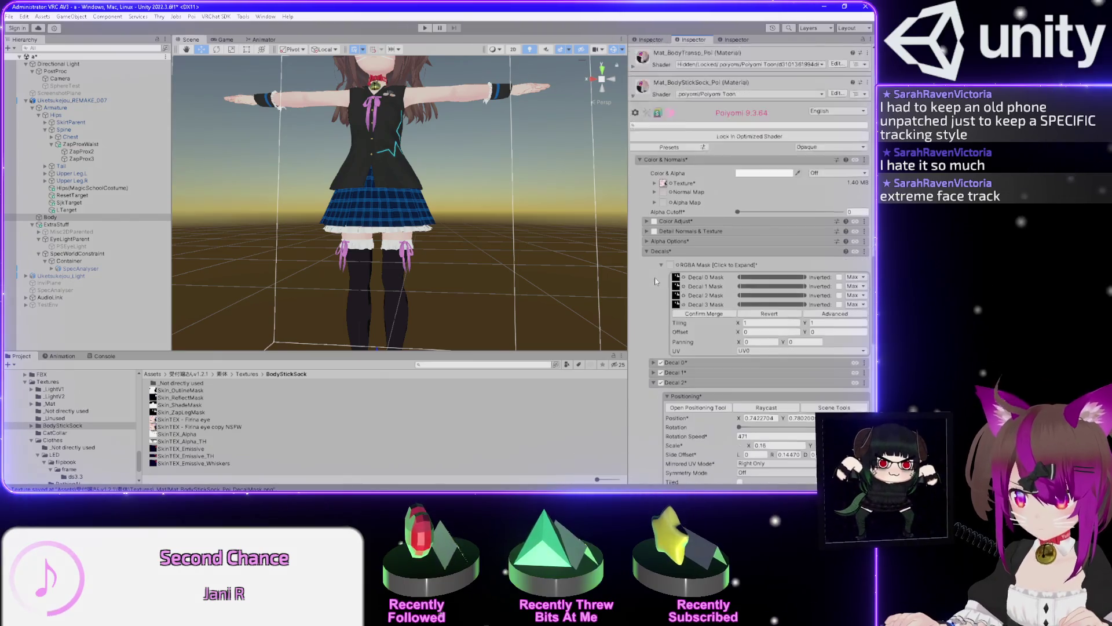
{"action": "scroll", "coordinate": [652, 280], "scroll_direction": "down", "scroll_amount": 8}
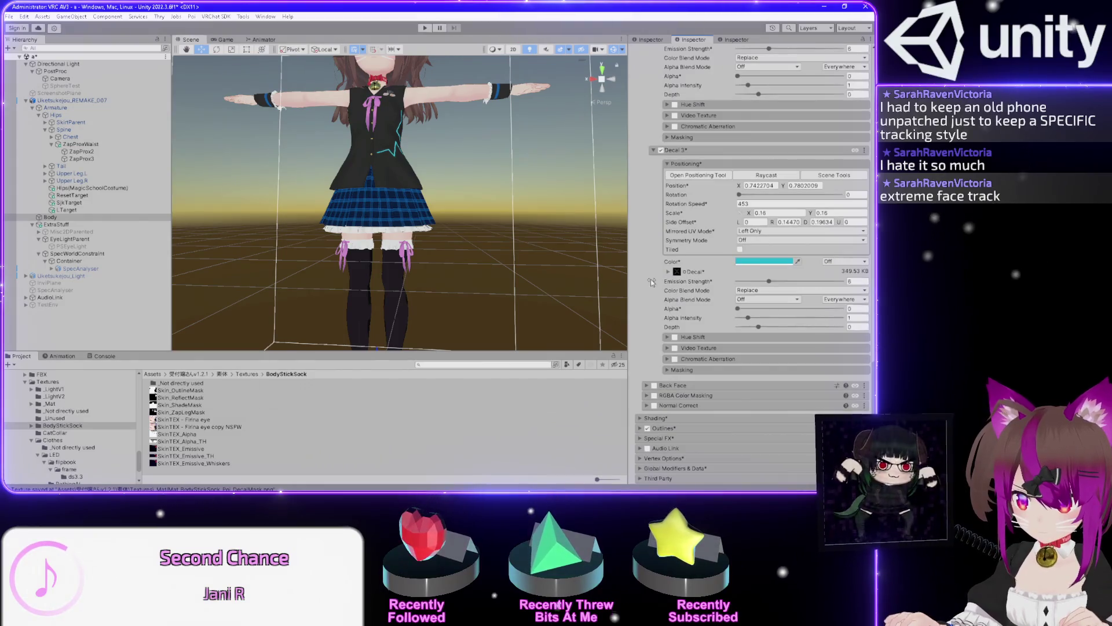
{"action": "mouse_move", "coordinate": [738, 195]}
{"action": "left_mouse_down"}
{"action": "mouse_move", "coordinate": [751, 195]}
{"action": "mouse_move", "coordinate": [723, 202]}
{"action": "left_mouse_up"}
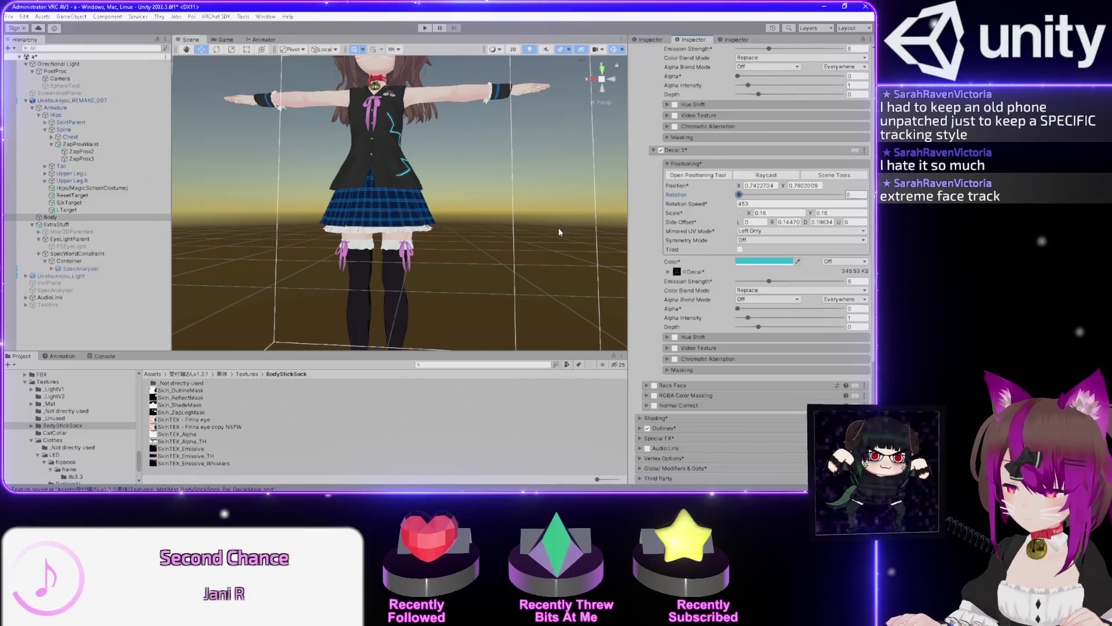
{"action": "mouse_move", "coordinate": [472, 236]}
{"action": "left_mouse_down"}
{"action": "mouse_move", "coordinate": [447, 232]}
{"action": "mouse_move", "coordinate": [499, 220]}
{"action": "mouse_move", "coordinate": [481, 238]}
{"action": "left_mouse_up"}
{"action": "scroll", "coordinate": [666, 278], "scroll_direction": "down", "scroll_amount": 5}
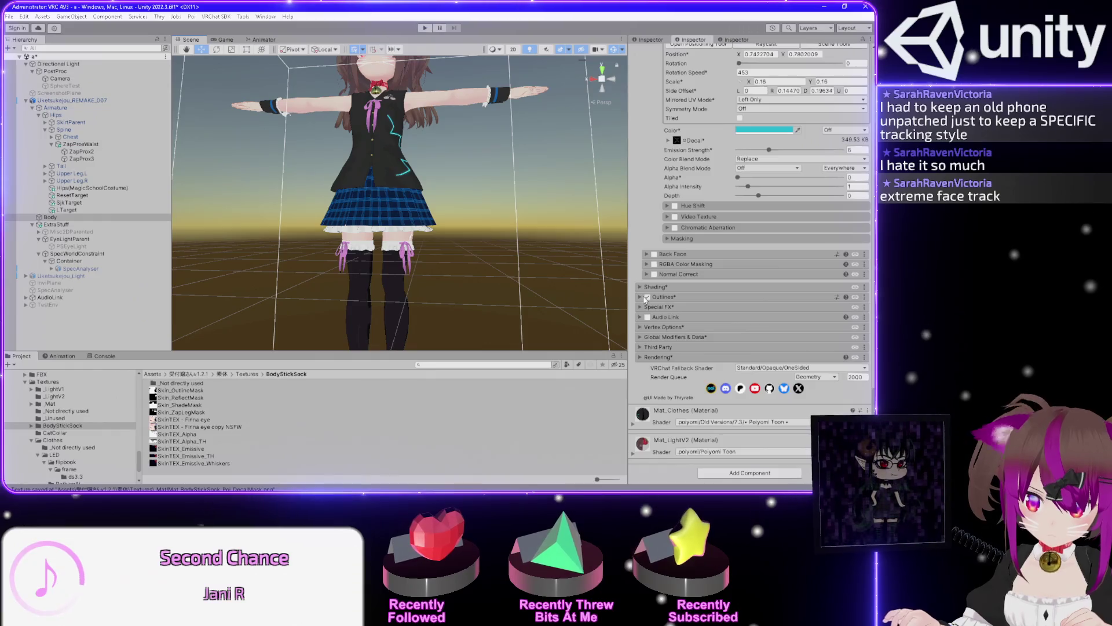
{"action": "scroll", "coordinate": [644, 299], "scroll_direction": "up", "scroll_amount": 9}
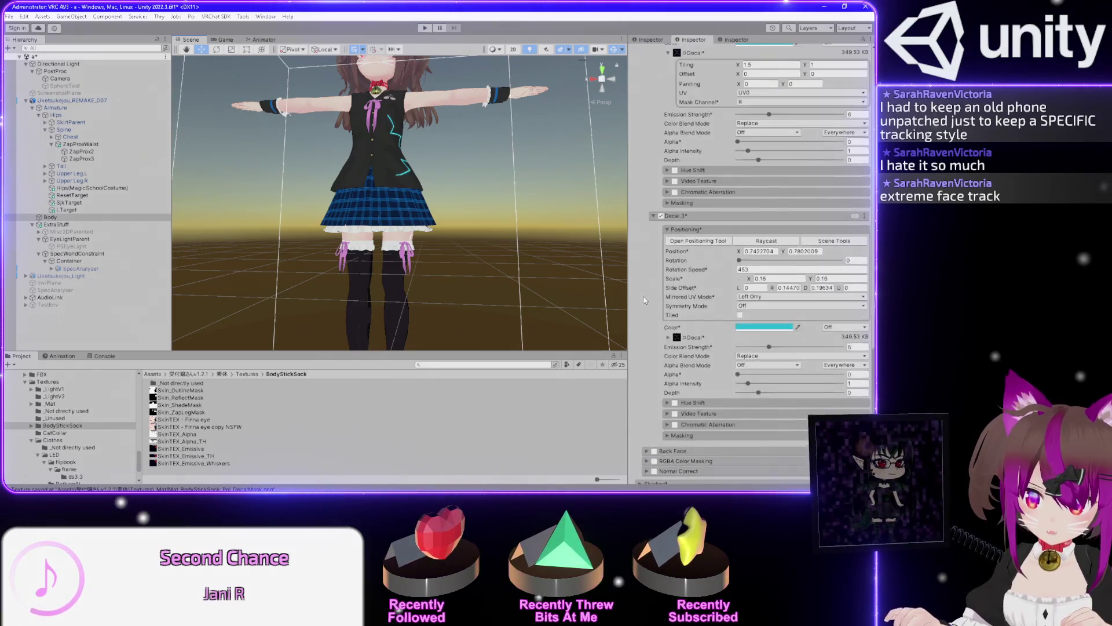
{"action": "scroll", "coordinate": [645, 300], "scroll_direction": "up", "scroll_amount": 6}
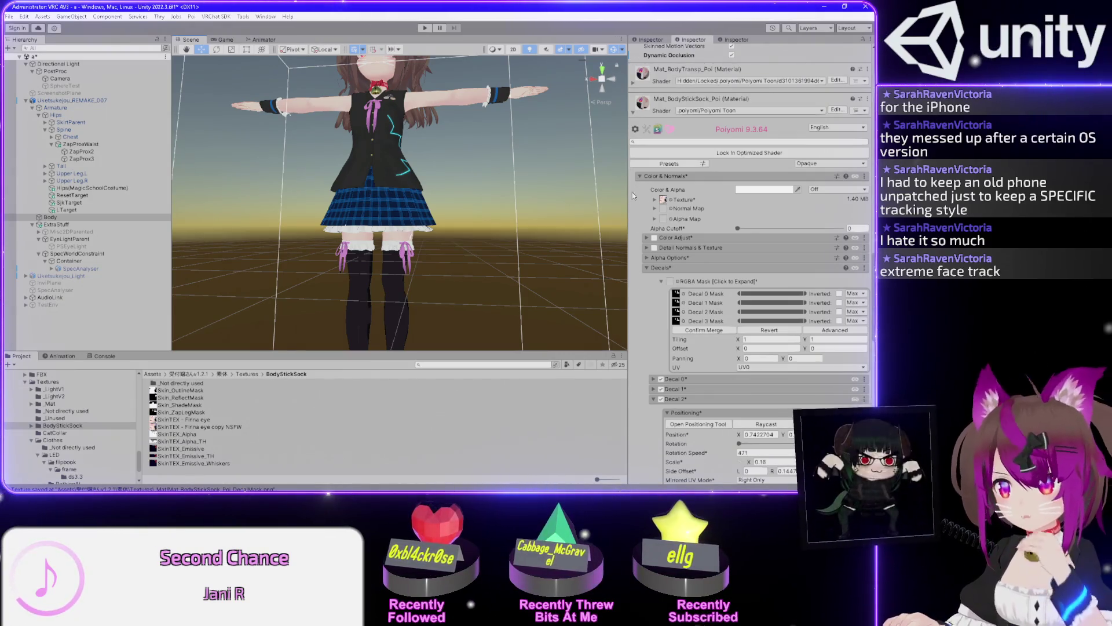
{"action": "scroll", "coordinate": [642, 153], "scroll_direction": "up", "scroll_amount": 2}
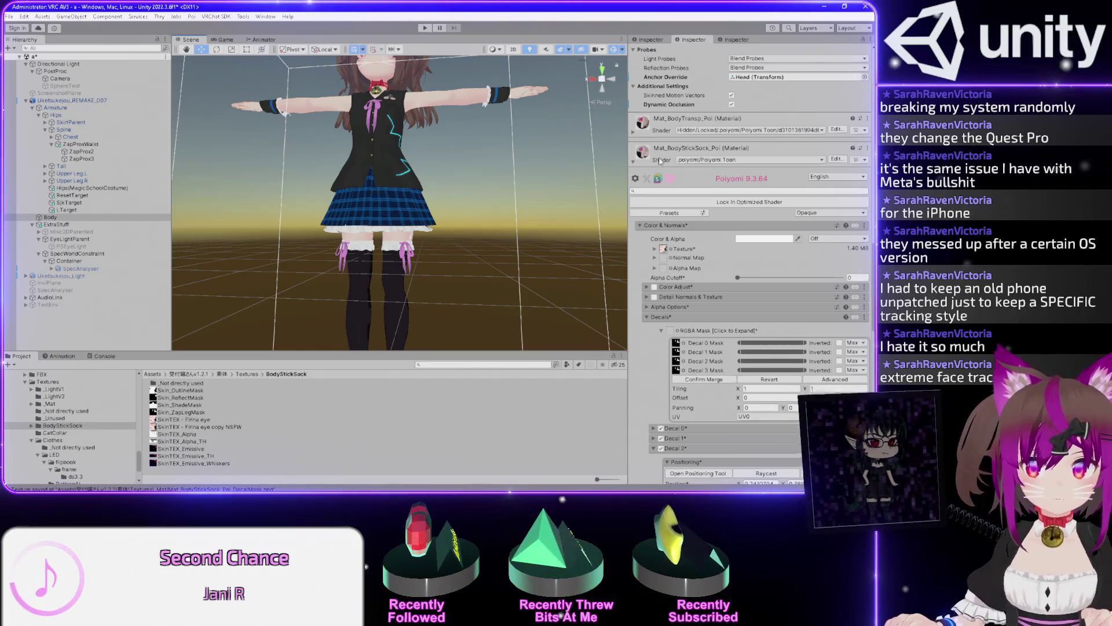
{"action": "left_click", "coordinate": [634, 132]}
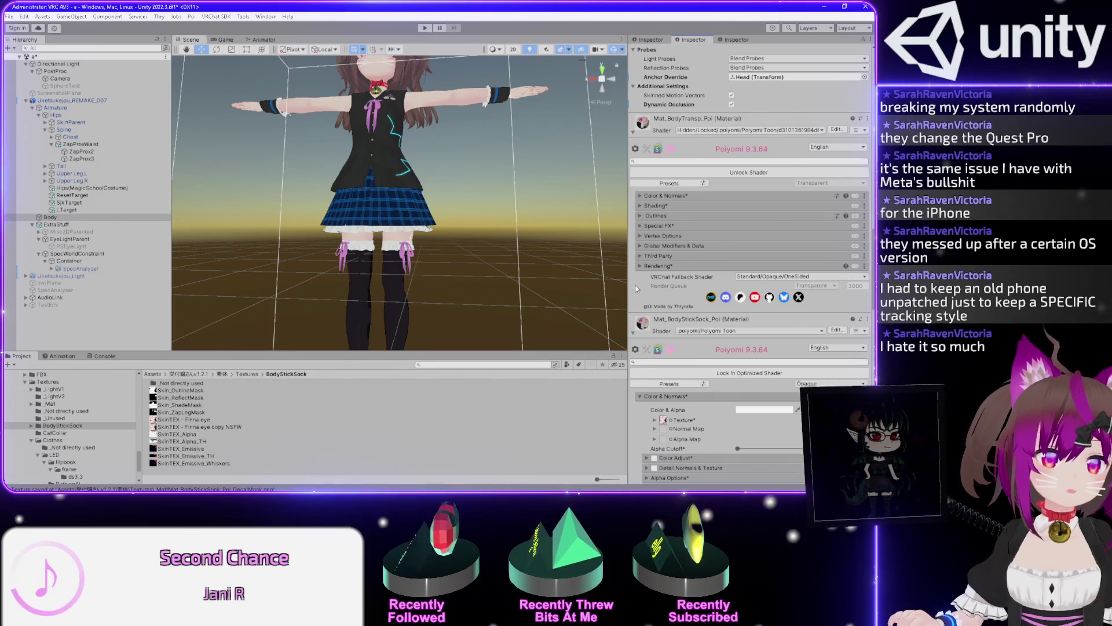
Pan and zoom the Scene view in close on the avatar's stockinged legs and feet
{"action": "mouse_move", "coordinate": [498, 266]}
{"action": "left_mouse_down"}
{"action": "mouse_move", "coordinate": [496, 228]}
{"action": "mouse_move", "coordinate": [489, 263]}
{"action": "mouse_move", "coordinate": [533, 230]}
{"action": "left_mouse_up"}
{"action": "scroll", "coordinate": [530, 218], "scroll_direction": "up", "scroll_amount": 5}
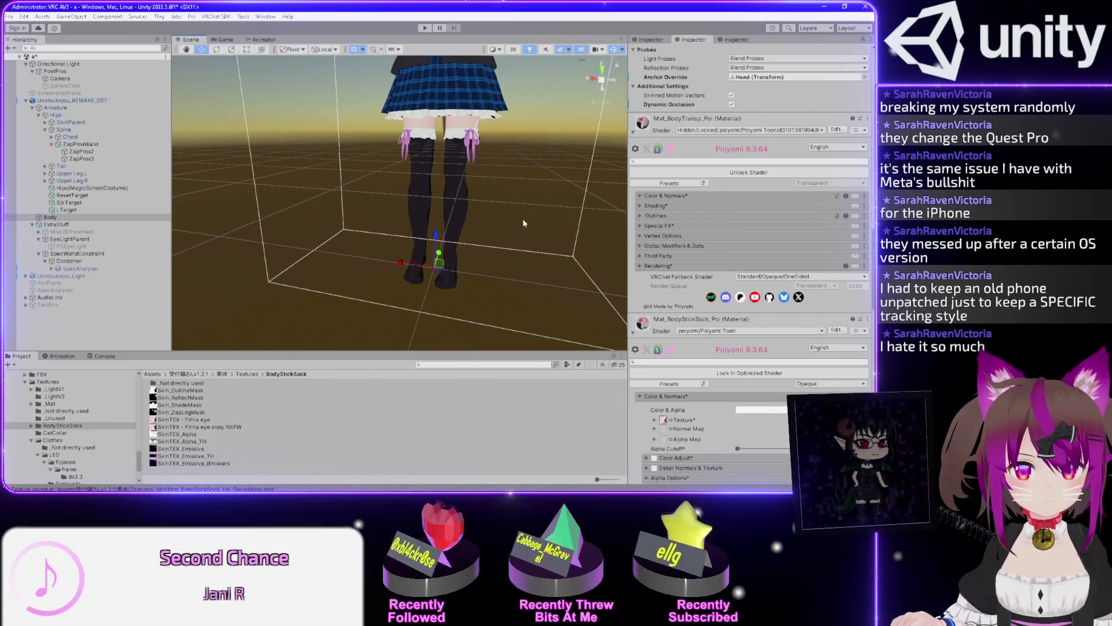
{"action": "scroll", "coordinate": [502, 258], "scroll_direction": "up", "scroll_amount": 3}
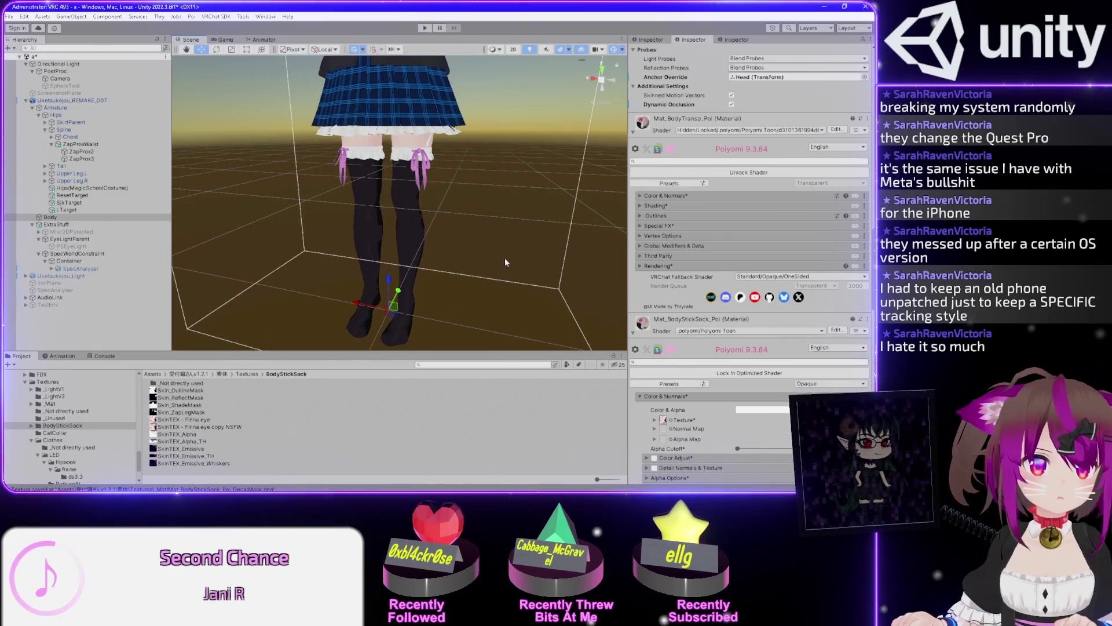
{"action": "left_click_drag", "start_coordinate": [505, 262], "coordinate": [545, 248]}
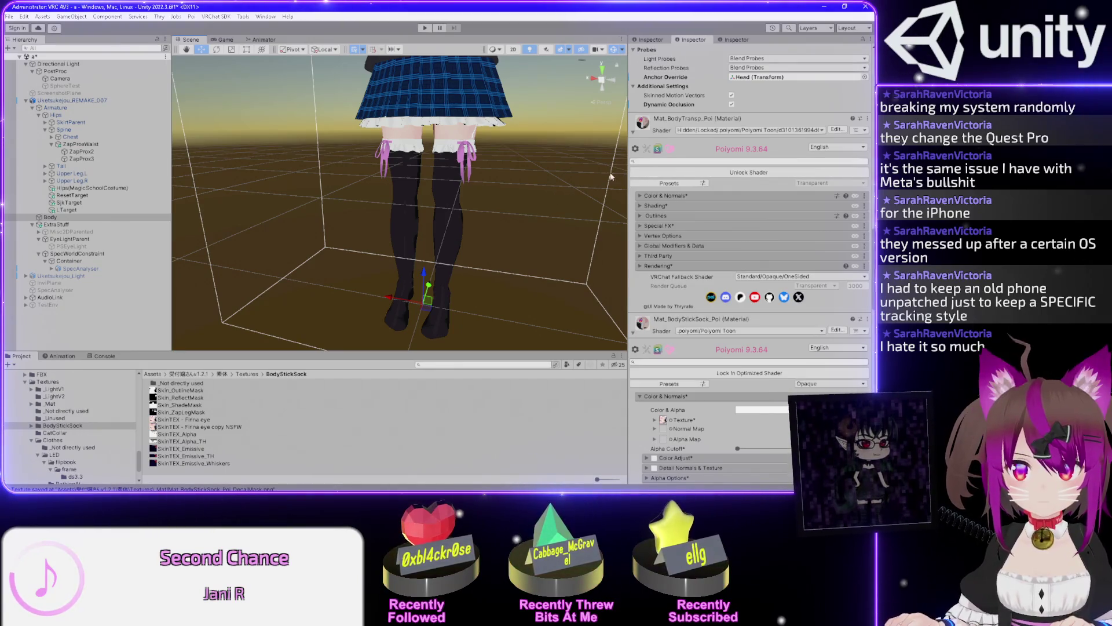
{"action": "mouse_move", "coordinate": [527, 199]}
{"action": "left_mouse_down"}
{"action": "mouse_move", "coordinate": [526, 287]}
{"action": "mouse_move", "coordinate": [521, 264]}
{"action": "mouse_move", "coordinate": [513, 269]}
{"action": "mouse_move", "coordinate": [521, 242]}
{"action": "left_mouse_up"}
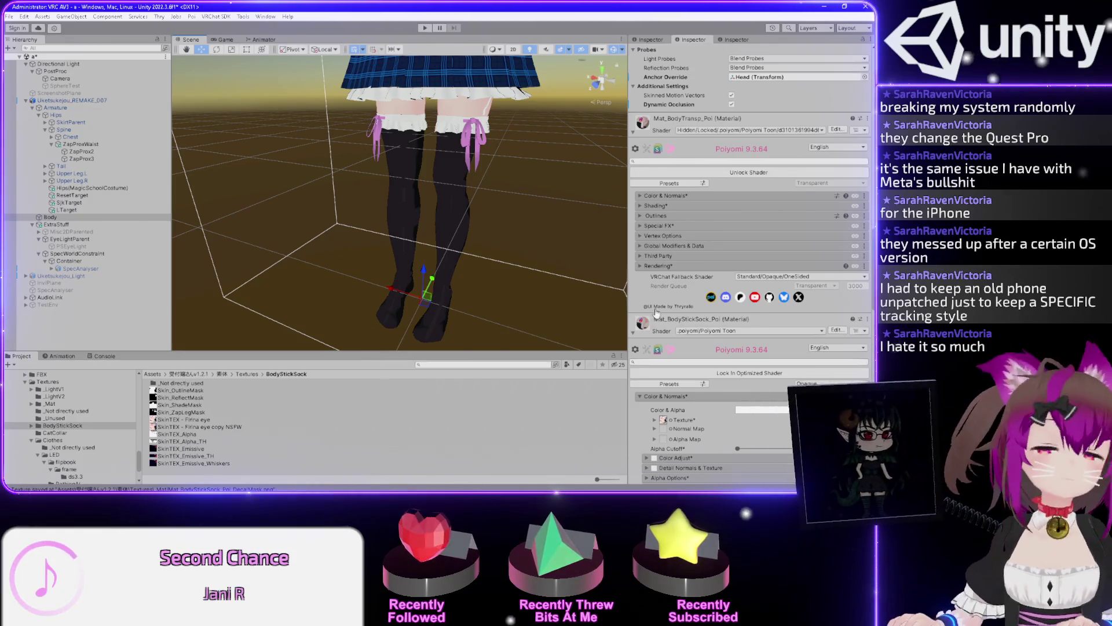
Scroll down to Decal 2 and dismiss its copy/paste menu without choosing anything
{"action": "scroll", "coordinate": [638, 295], "scroll_direction": "down", "scroll_amount": 2}
{"action": "scroll", "coordinate": [637, 294], "scroll_direction": "down", "scroll_amount": 3}
{"action": "scroll", "coordinate": [638, 313], "scroll_direction": "down", "scroll_amount": 10}
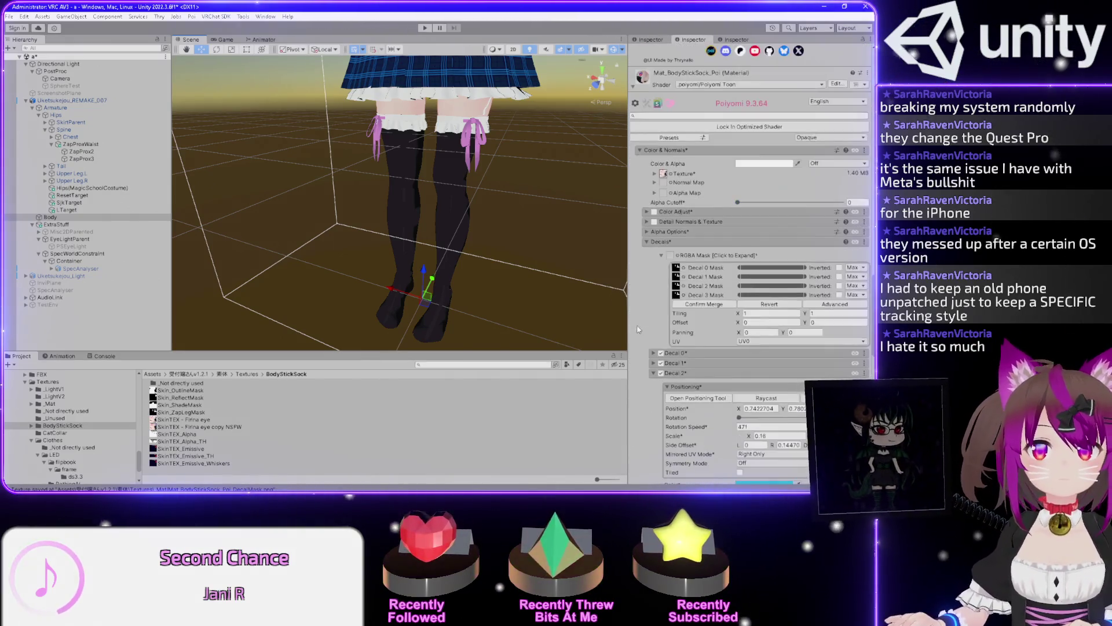
{"action": "scroll", "coordinate": [638, 328], "scroll_direction": "down", "scroll_amount": 2}
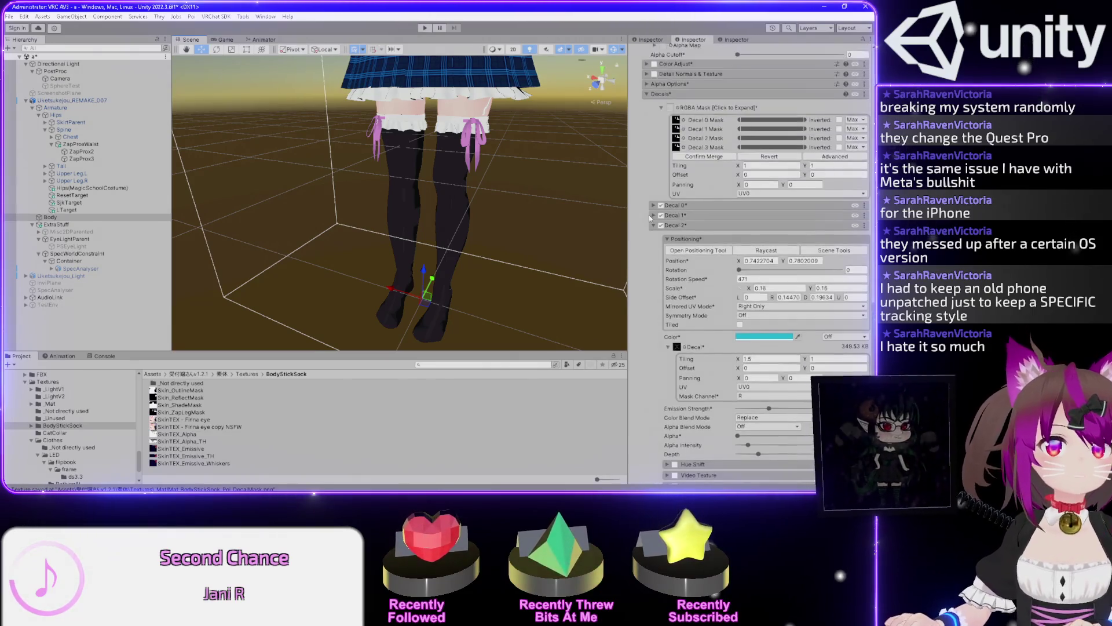
{"action": "left_click", "coordinate": [864, 225]}
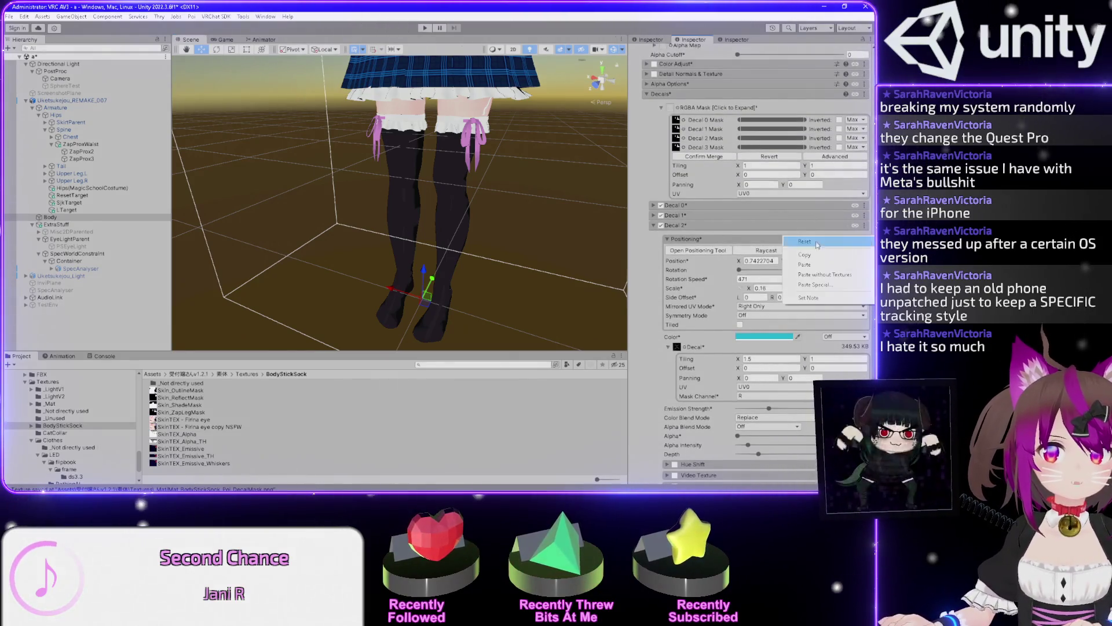
{"action": "key", "text": "Escape"}
Expand Color & Normals and collapse Alpha Options on the transparent body material
{"action": "scroll", "coordinate": [641, 178], "scroll_direction": "up", "scroll_amount": 8}
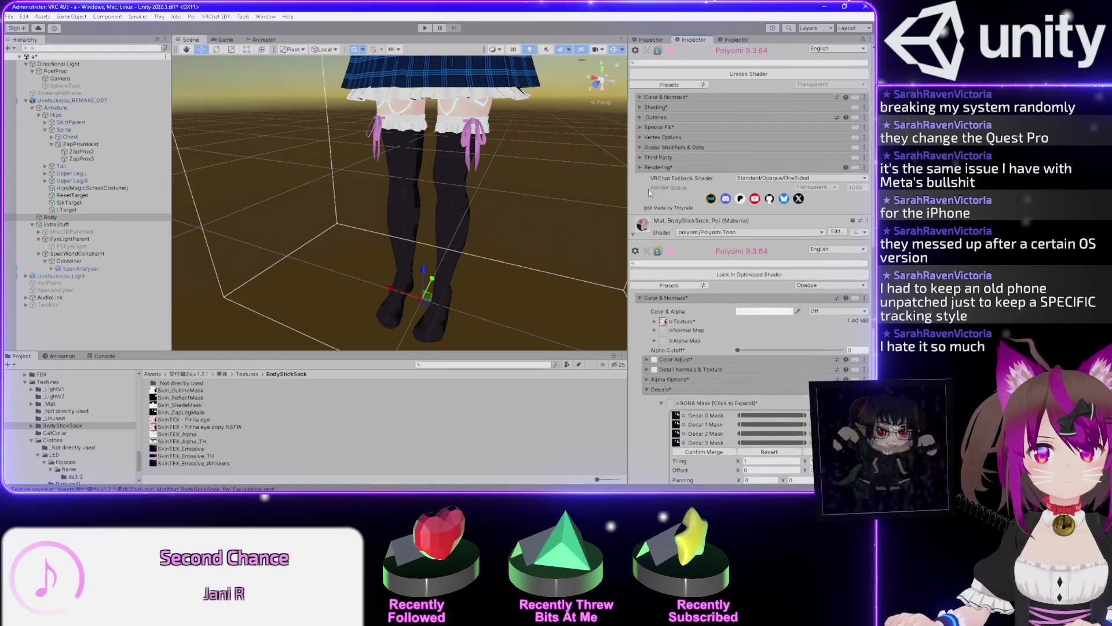
{"action": "scroll", "coordinate": [638, 184], "scroll_direction": "up", "scroll_amount": 7}
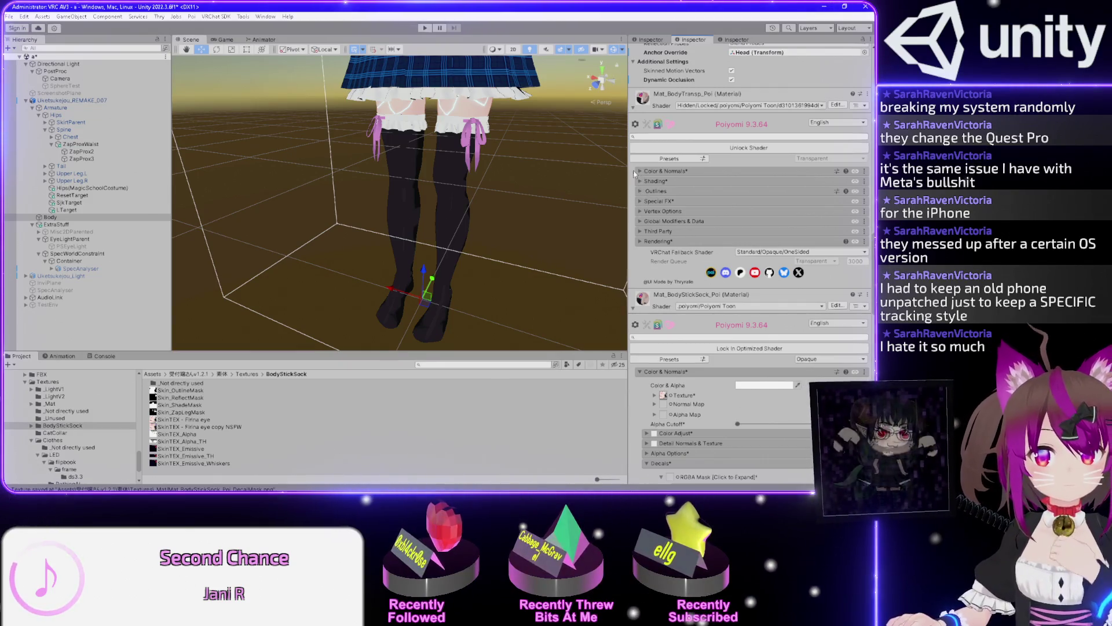
{"action": "left_click", "coordinate": [638, 170]}
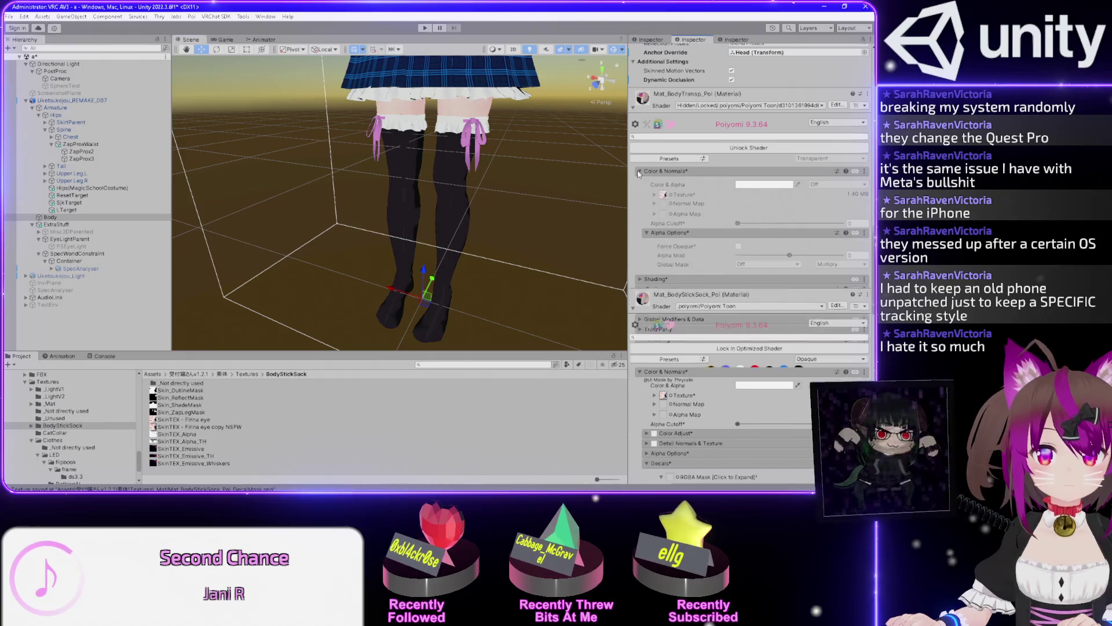
{"action": "left_click", "coordinate": [646, 233]}
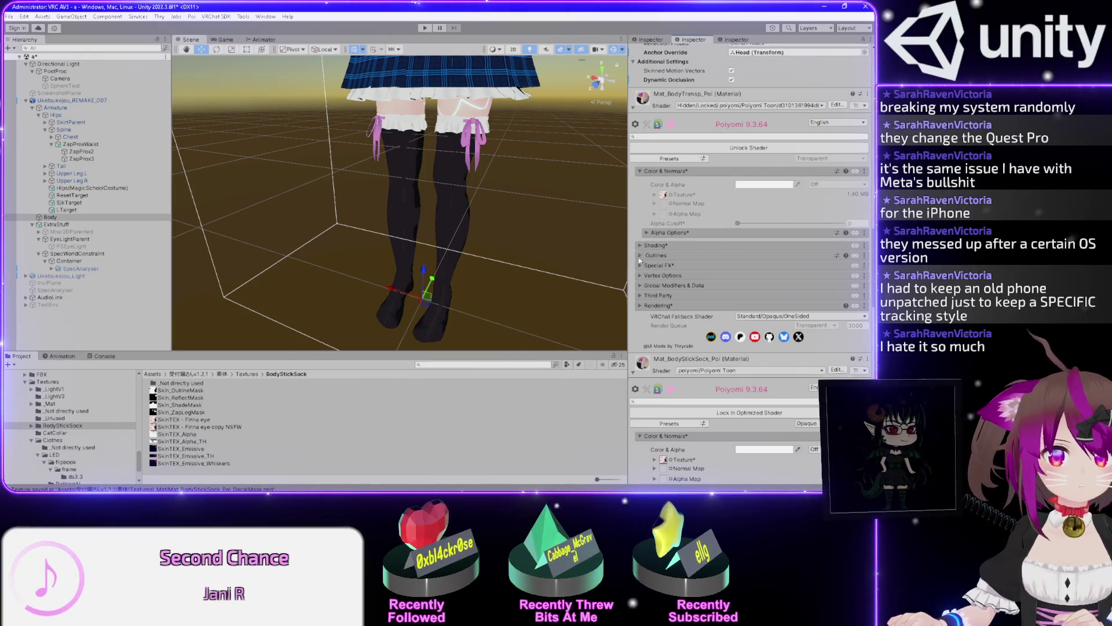
{"action": "scroll", "coordinate": [640, 221], "scroll_direction": "down", "scroll_amount": 5}
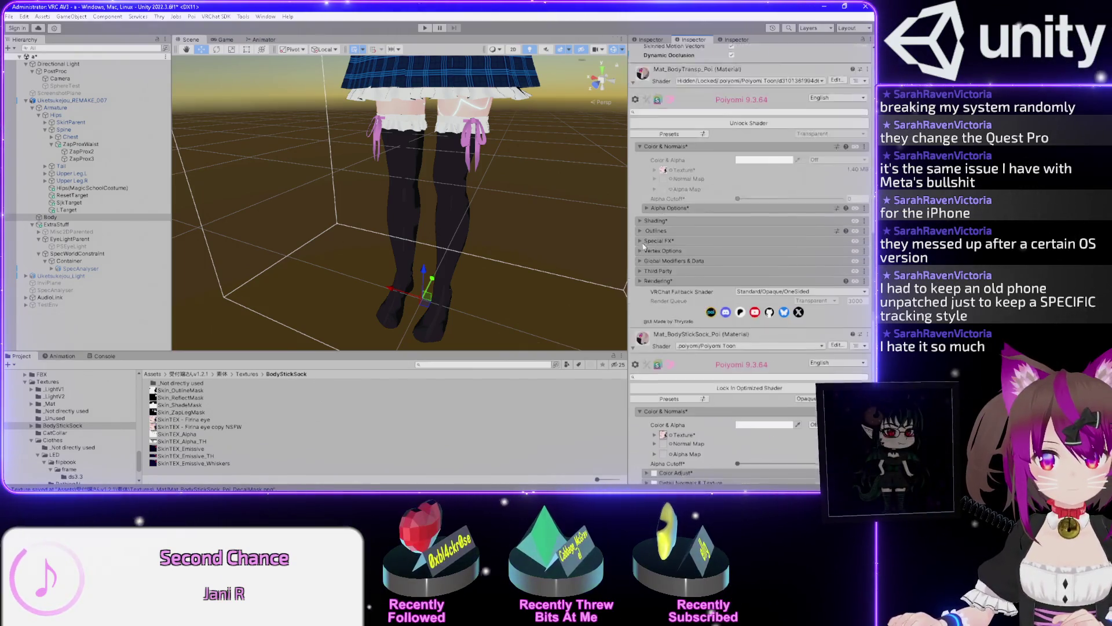
{"action": "scroll", "coordinate": [646, 215], "scroll_direction": "up", "scroll_amount": 5}
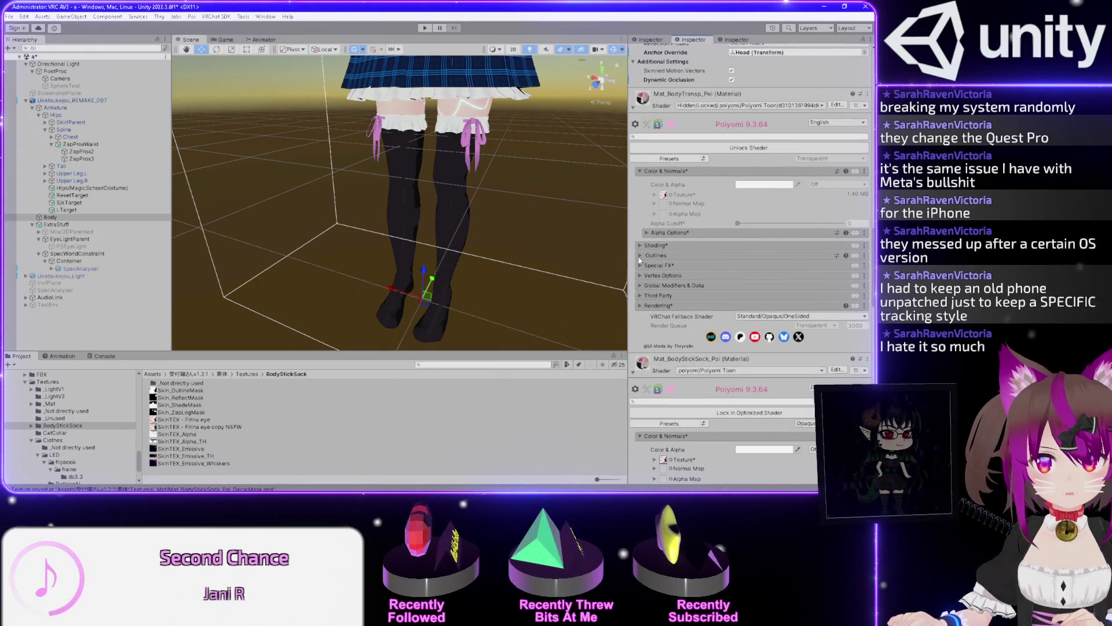
{"action": "scroll", "coordinate": [639, 260], "scroll_direction": "down", "scroll_amount": 6}
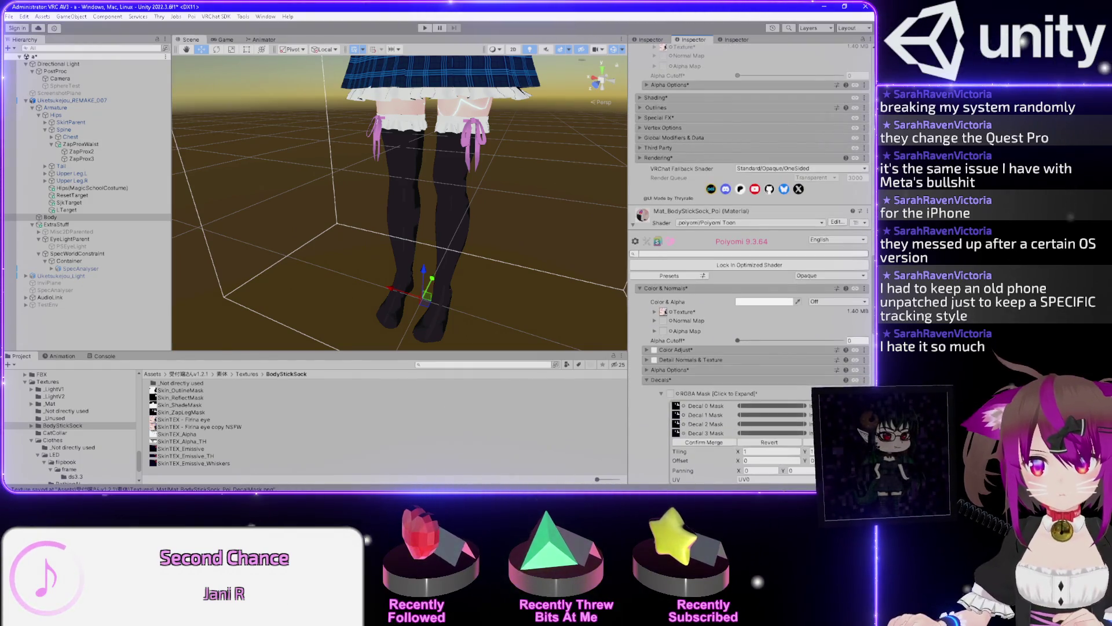
{"action": "scroll", "coordinate": [645, 242], "scroll_direction": "up", "scroll_amount": 6}
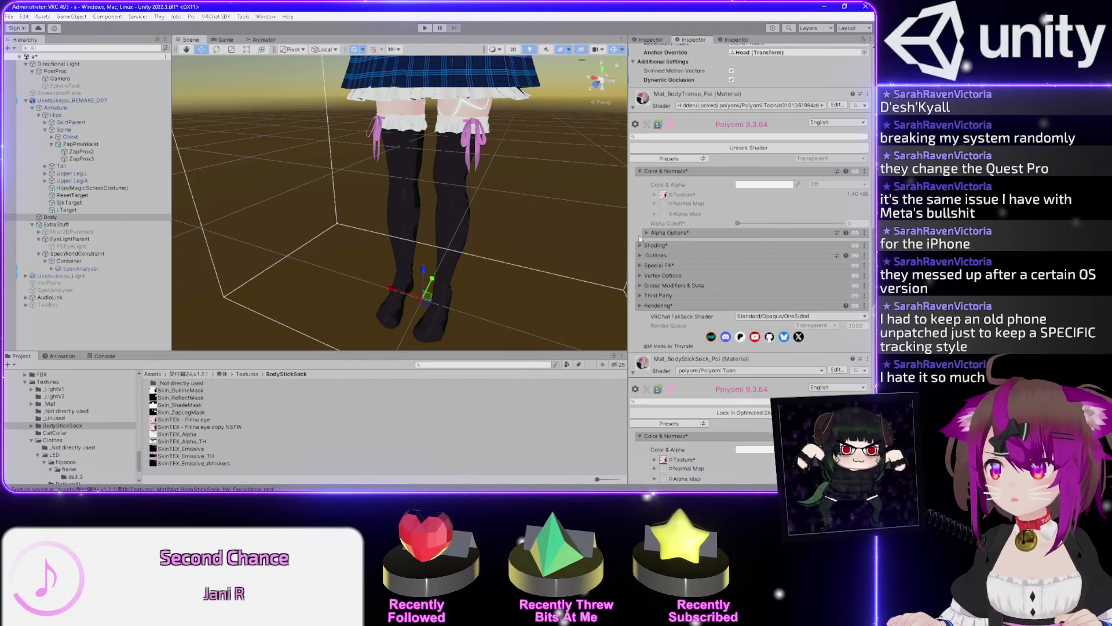
{"action": "left_click", "coordinate": [639, 245]}
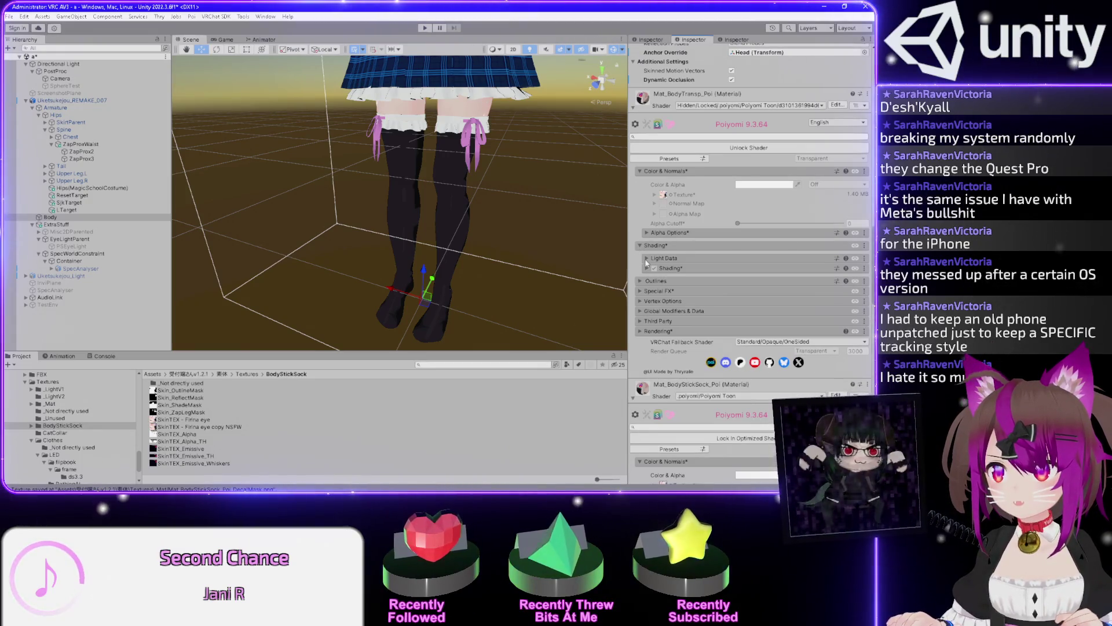
{"action": "left_click", "coordinate": [647, 258]}
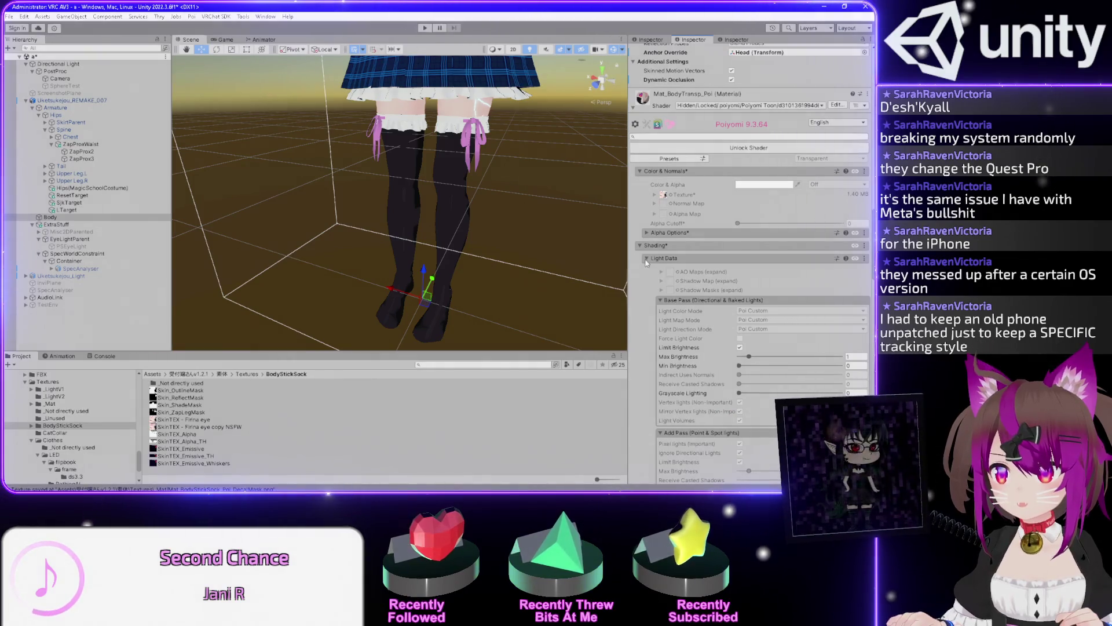
{"action": "left_click", "coordinate": [646, 258]}
{"action": "left_click", "coordinate": [641, 245]}
{"action": "left_click", "coordinate": [647, 233]}
{"action": "left_click", "coordinate": [647, 233]}
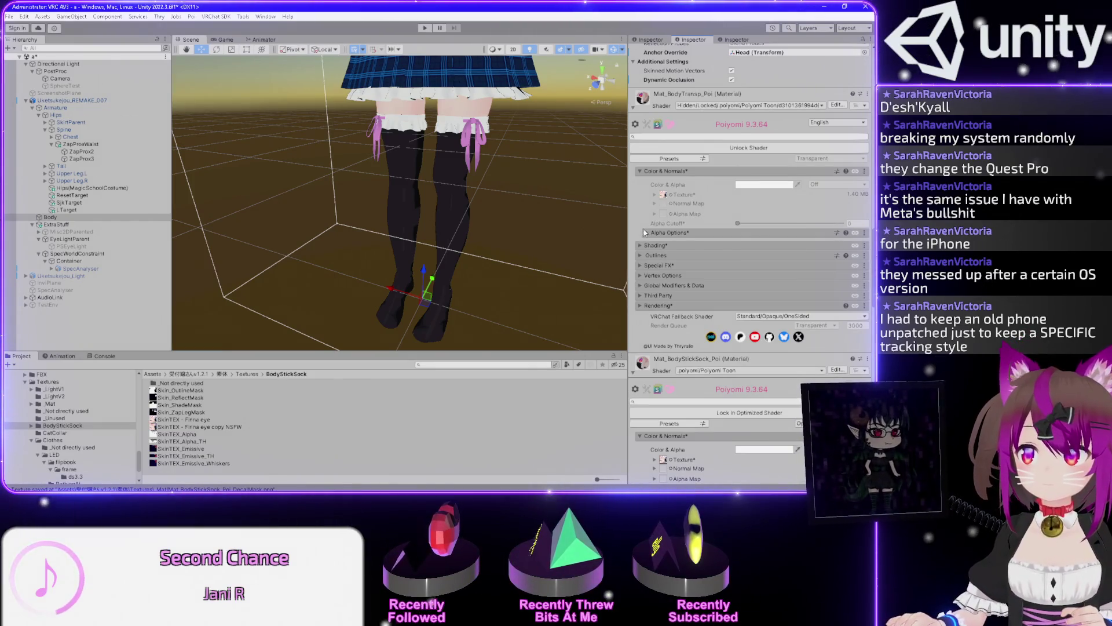
{"action": "scroll", "coordinate": [645, 237], "scroll_direction": "down", "scroll_amount": 5}
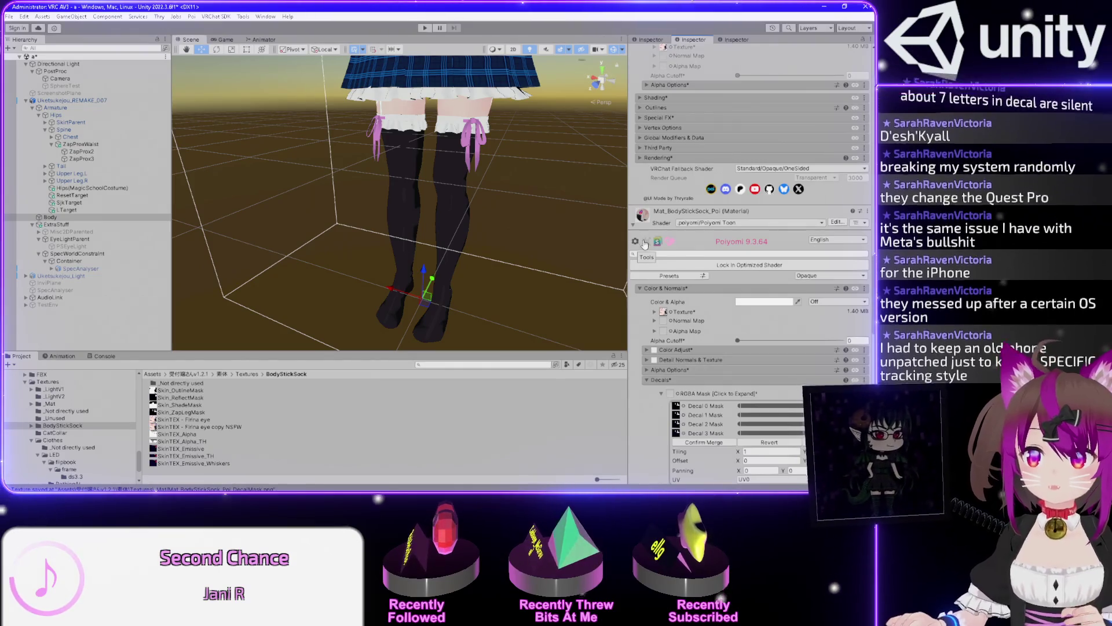
{"action": "scroll", "coordinate": [655, 317], "scroll_direction": "down", "scroll_amount": 2}
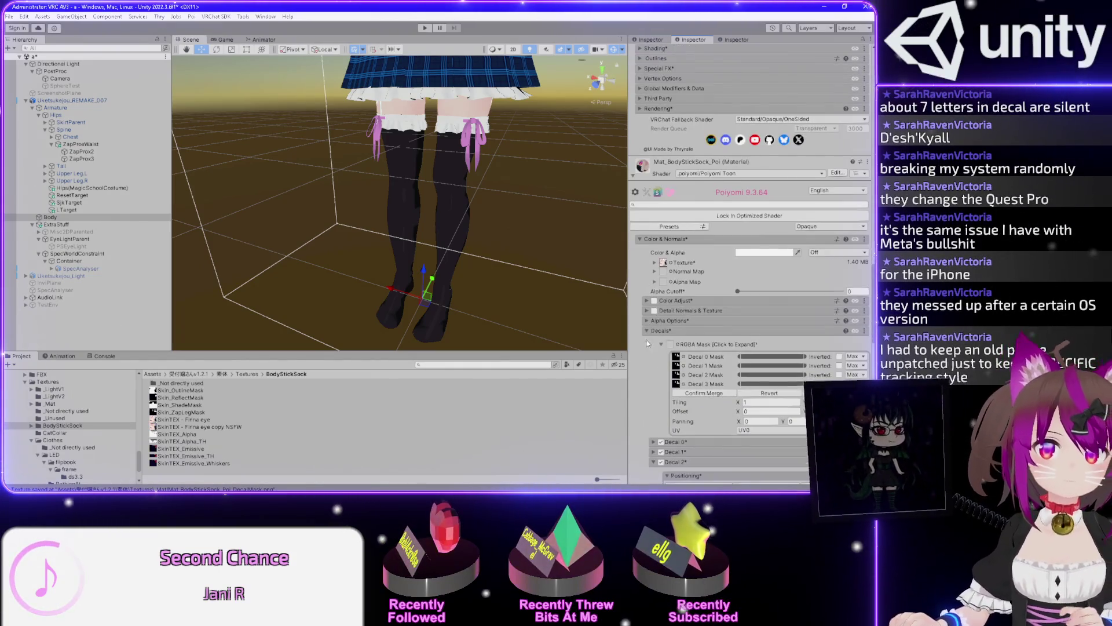
{"action": "scroll", "coordinate": [647, 343], "scroll_direction": "up", "scroll_amount": 10}
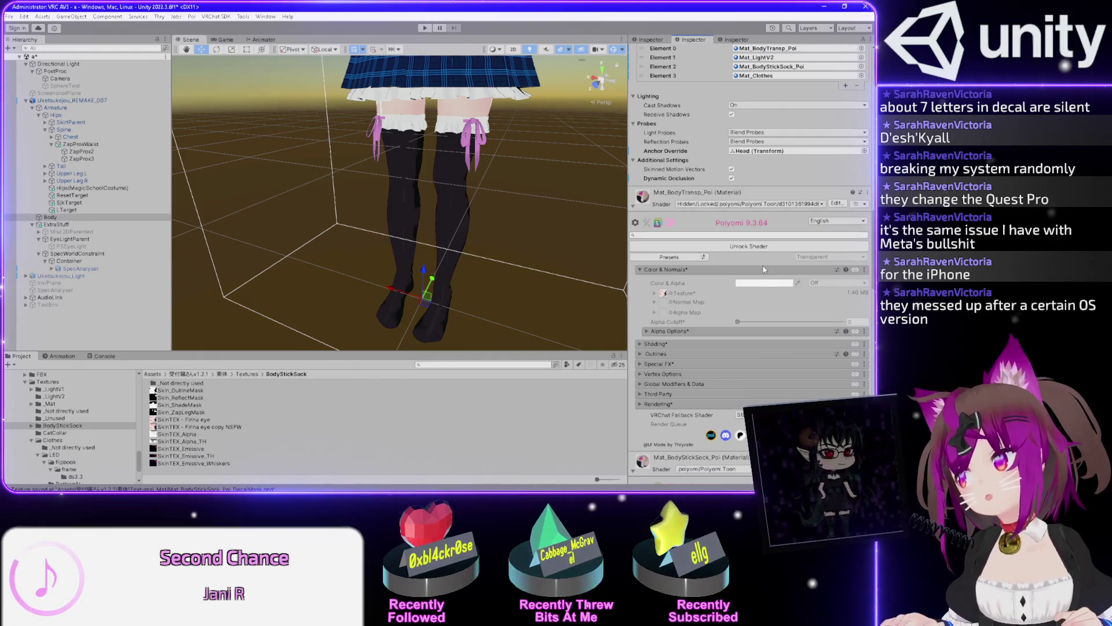
{"action": "left_click", "coordinate": [135, 101]}
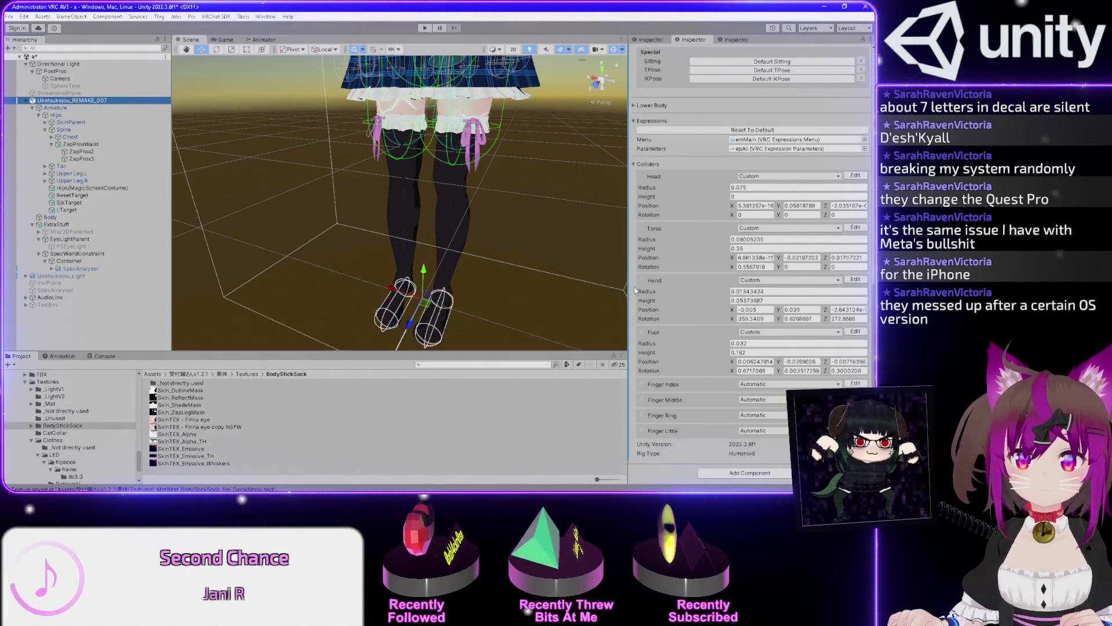
{"action": "scroll", "coordinate": [635, 291], "scroll_direction": "up", "scroll_amount": 15}
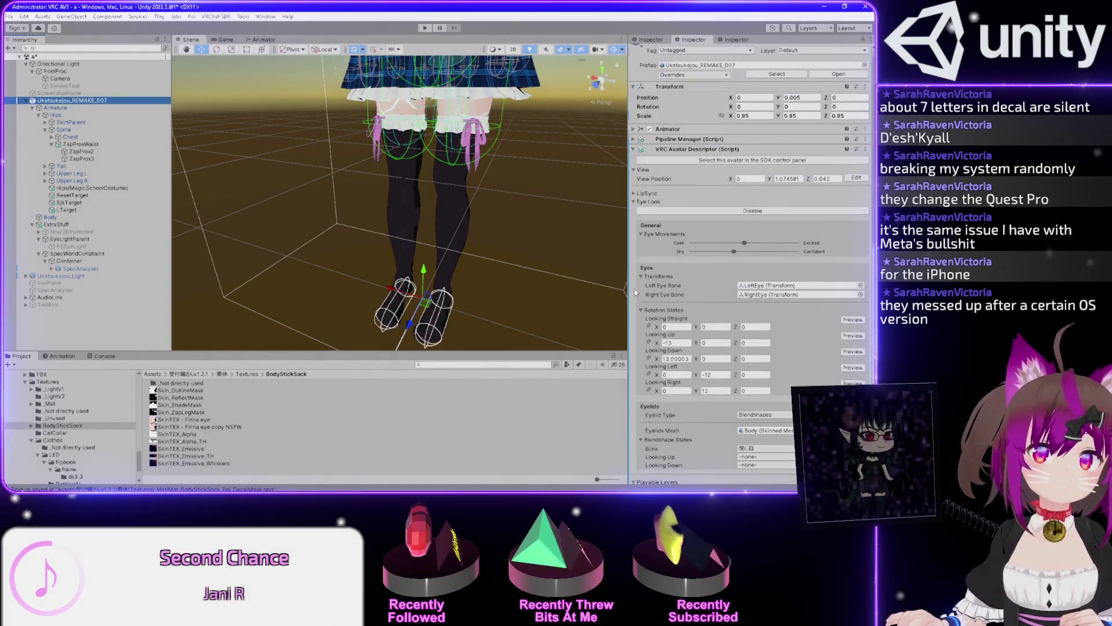
{"action": "scroll", "coordinate": [636, 291], "scroll_direction": "up", "scroll_amount": 1}
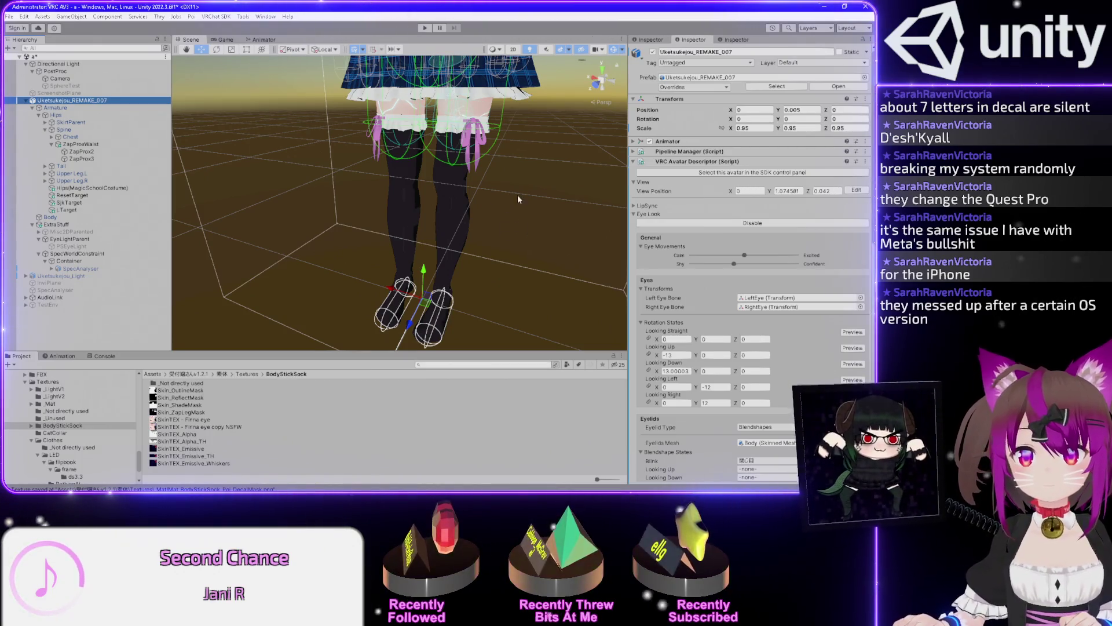
{"action": "mouse_move", "coordinate": [529, 200]}
{"action": "left_mouse_down"}
{"action": "mouse_move", "coordinate": [595, 174]}
{"action": "mouse_move", "coordinate": [537, 192]}
{"action": "left_mouse_up"}
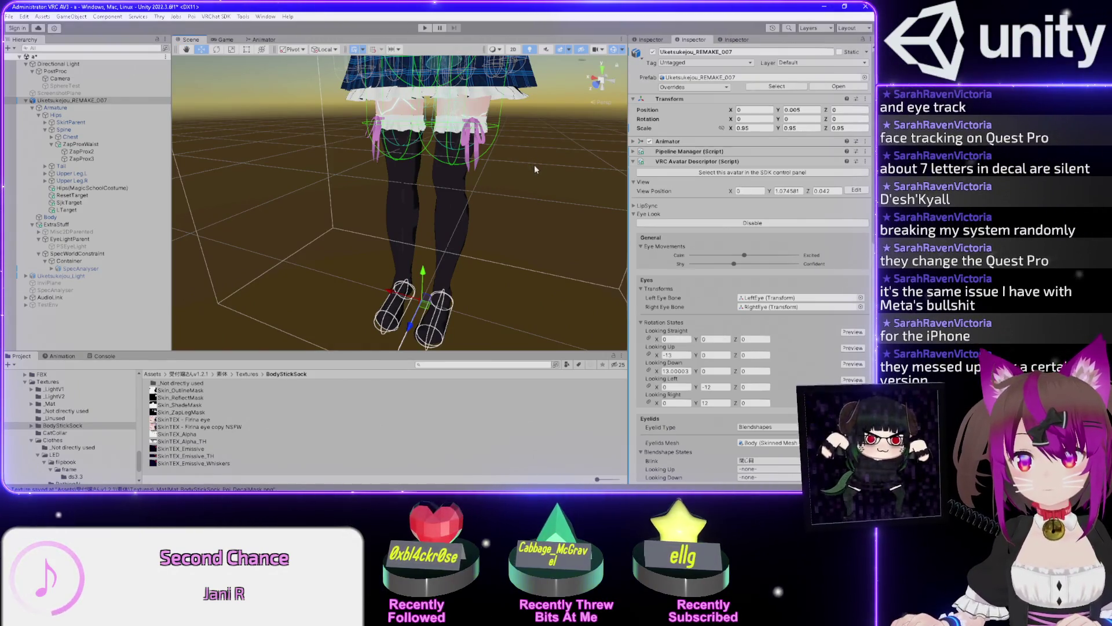
{"action": "mouse_move", "coordinate": [534, 168]}
{"action": "left_mouse_down"}
{"action": "mouse_move", "coordinate": [398, 174]}
{"action": "mouse_move", "coordinate": [551, 172]}
{"action": "left_mouse_up"}
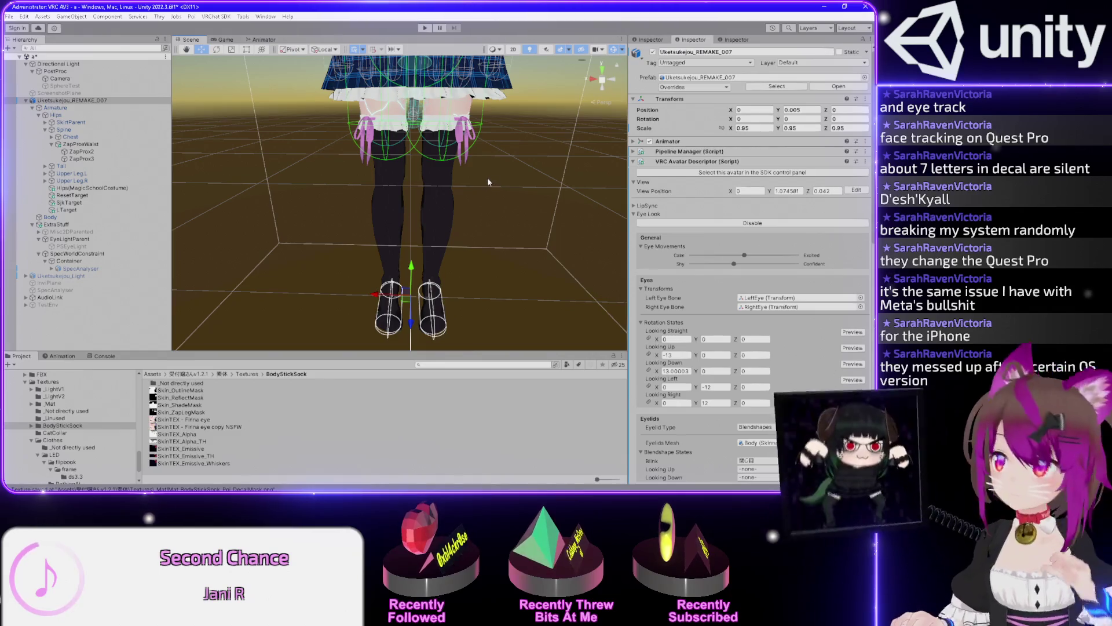
{"action": "mouse_move", "coordinate": [518, 181]}
{"action": "left_mouse_down"}
{"action": "mouse_move", "coordinate": [406, 176]}
{"action": "mouse_move", "coordinate": [471, 167]}
{"action": "left_mouse_up"}
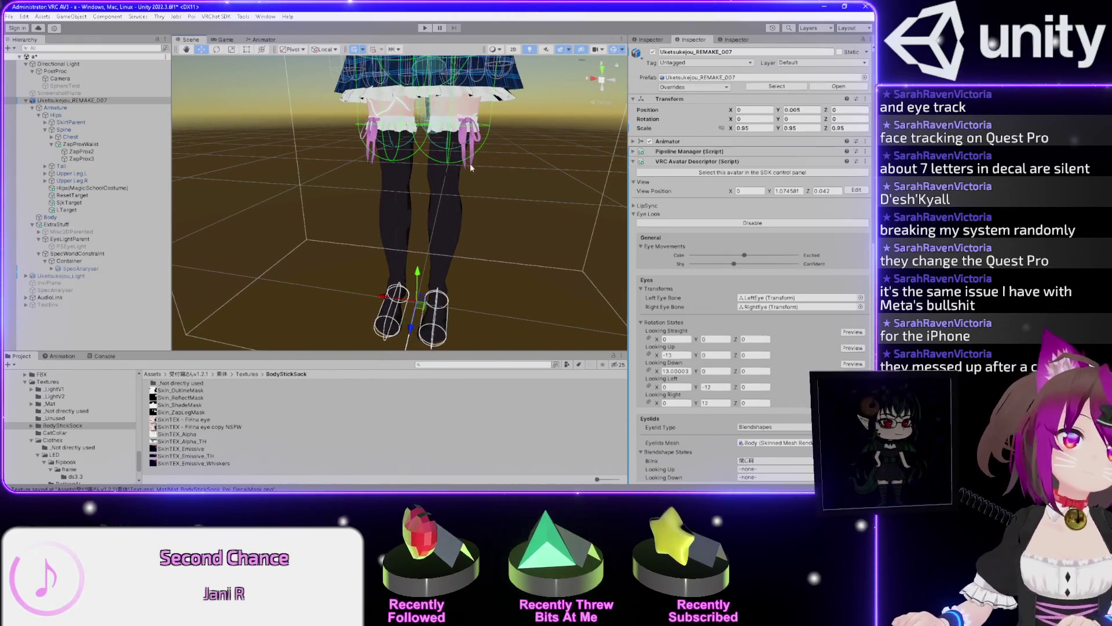
{"action": "scroll", "coordinate": [521, 156], "scroll_direction": "down", "scroll_amount": 3}
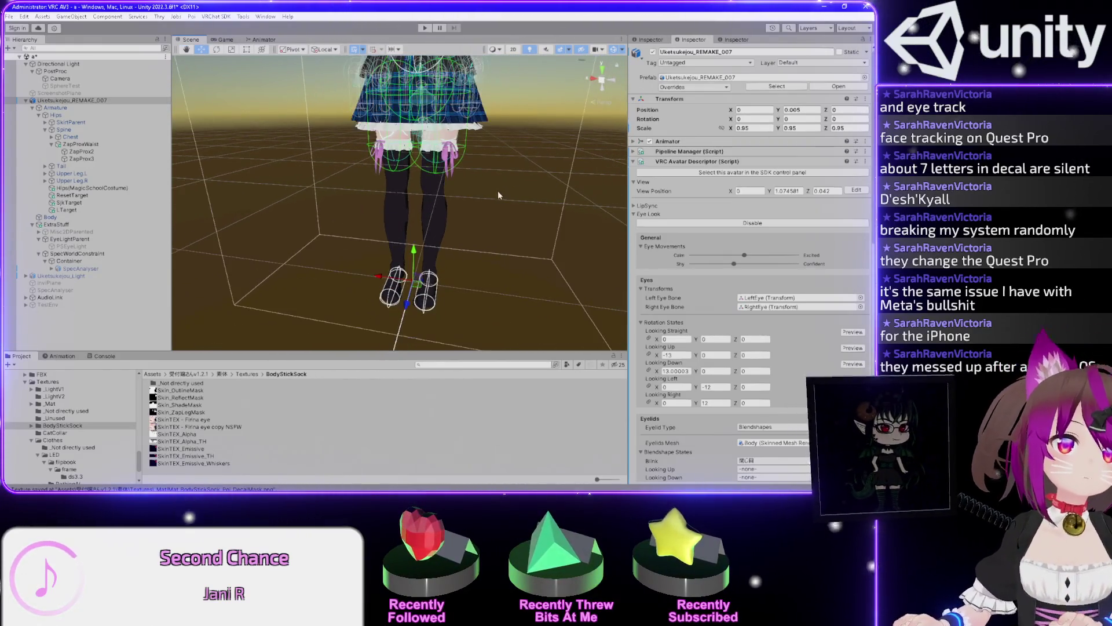
{"action": "left_click_drag", "start_coordinate": [521, 155], "coordinate": [312, 164]}
{"action": "scroll", "coordinate": [478, 237], "scroll_direction": "up", "scroll_amount": 2}
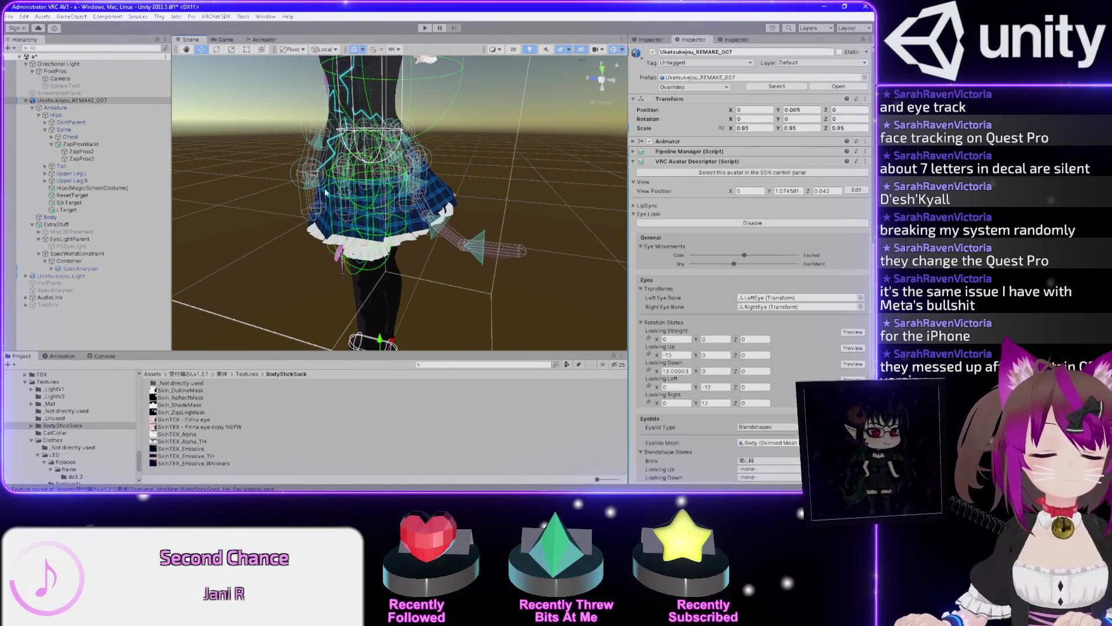
{"action": "left_click_drag", "start_coordinate": [310, 235], "coordinate": [461, 191]}
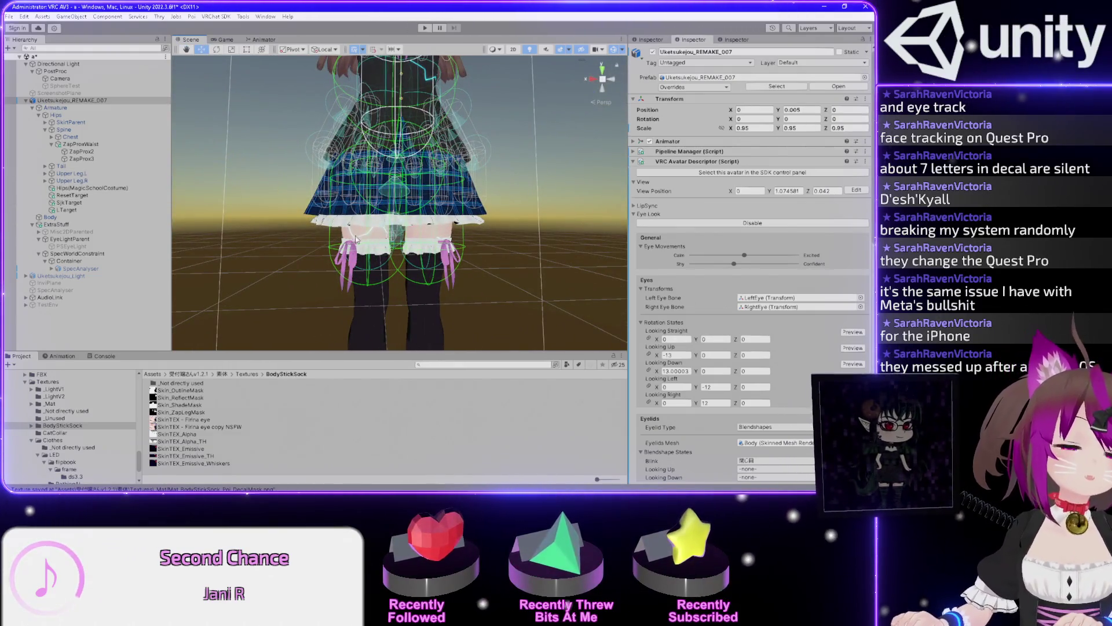
{"action": "left_click_drag", "start_coordinate": [510, 182], "coordinate": [238, 209]}
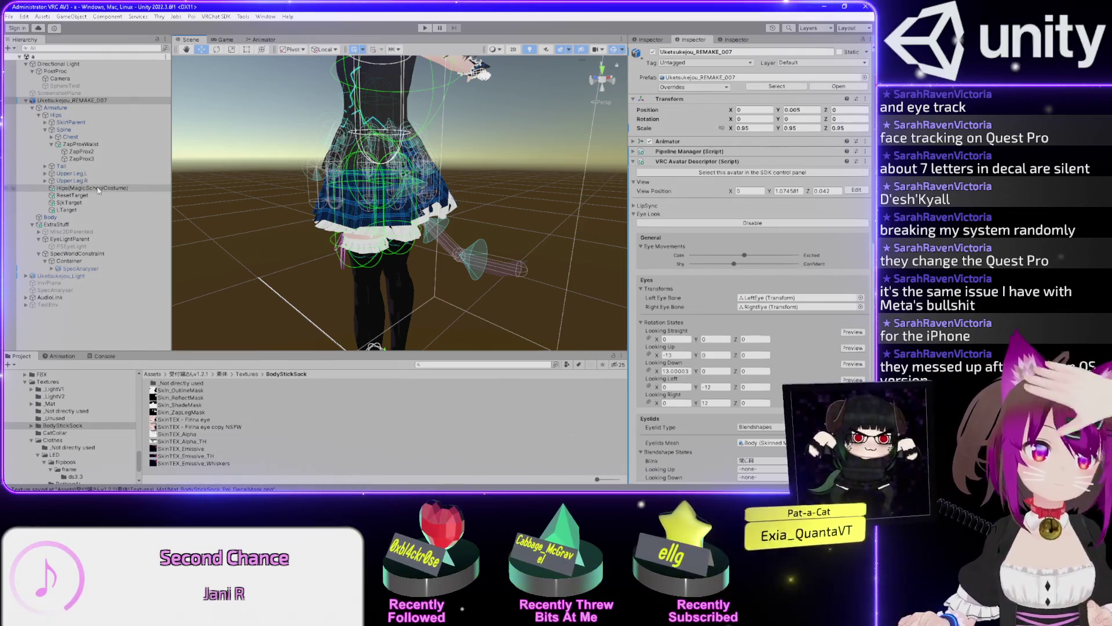
Select Body and collapse the Mat_BodyTransp_Poi and Mat_BodyStickSock_Poi material editors
{"action": "left_click", "coordinate": [65, 217]}
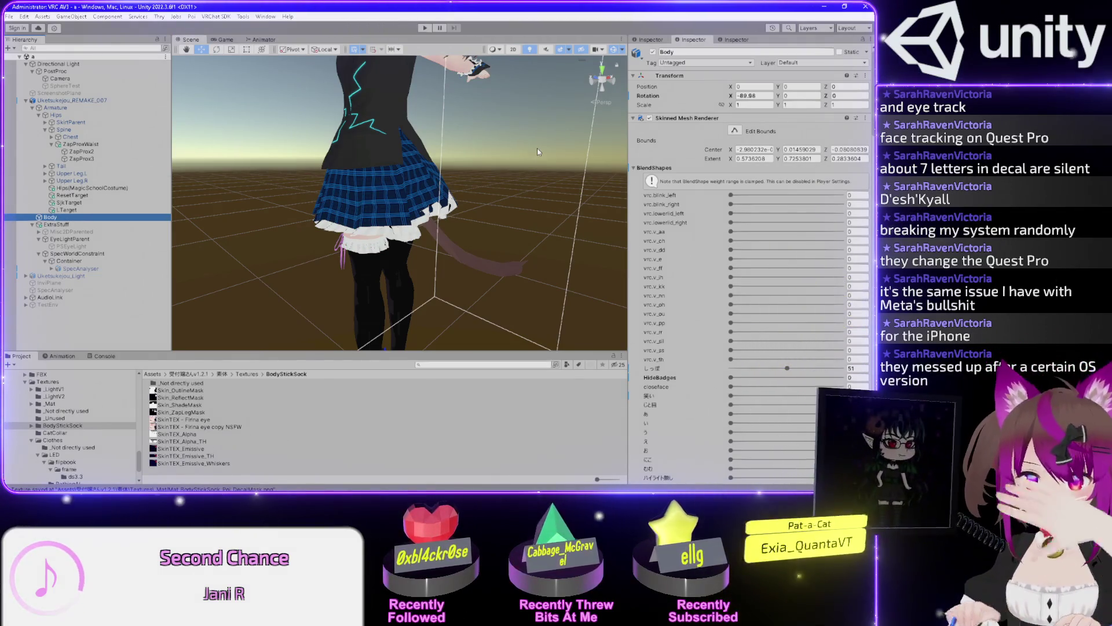
{"action": "scroll", "coordinate": [704, 305], "scroll_direction": "down", "scroll_amount": 3}
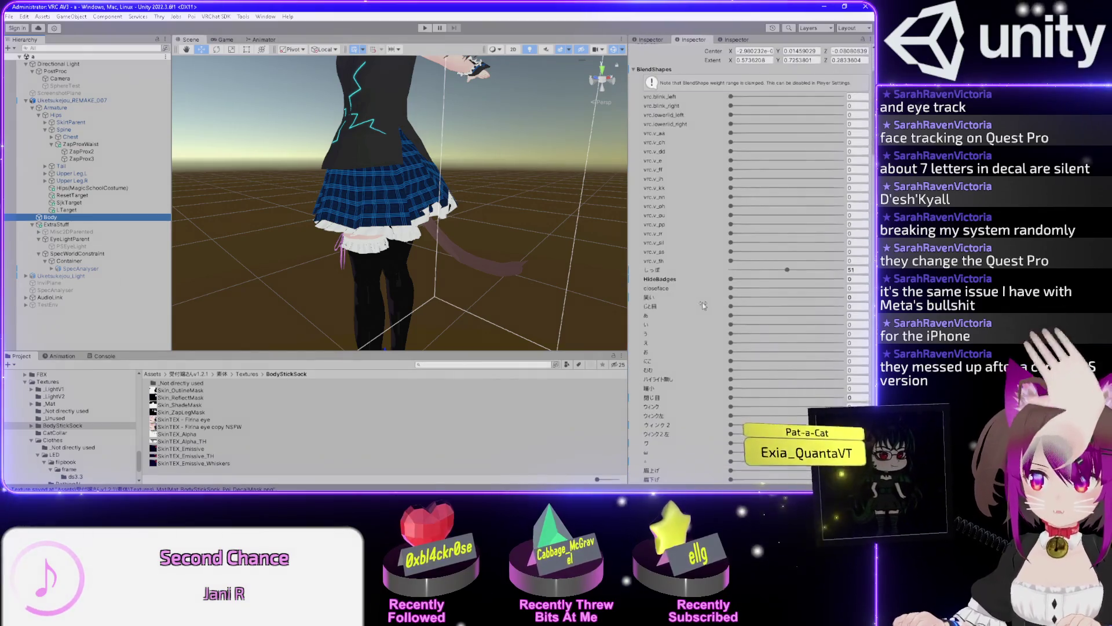
{"action": "scroll", "coordinate": [703, 305], "scroll_direction": "down", "scroll_amount": 10}
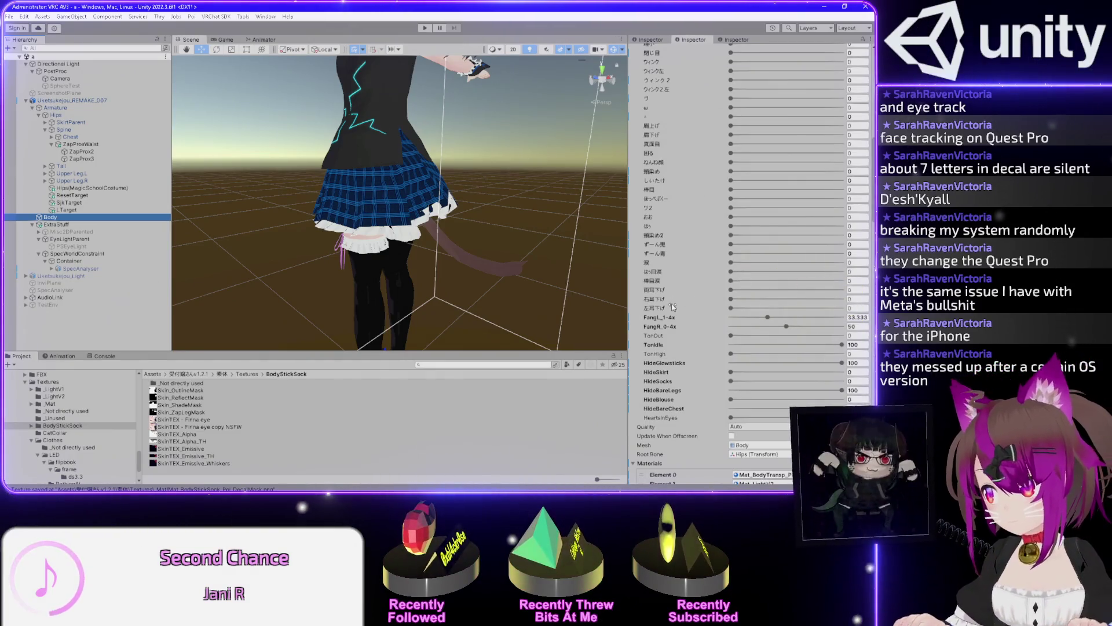
{"action": "scroll", "coordinate": [676, 314], "scroll_direction": "down", "scroll_amount": 6}
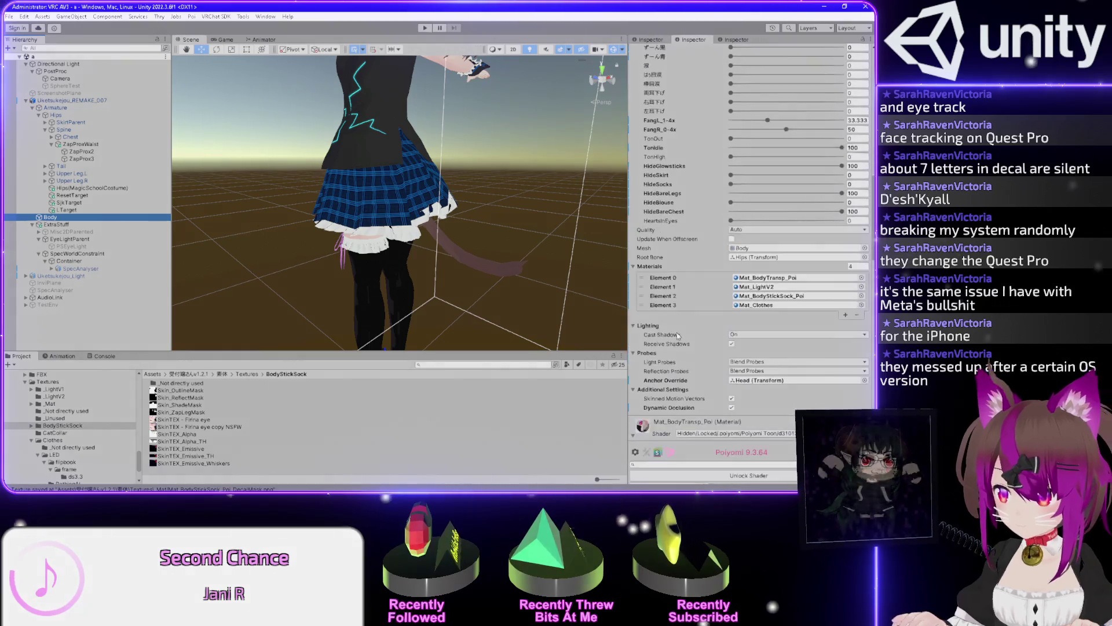
{"action": "scroll", "coordinate": [677, 335], "scroll_direction": "down", "scroll_amount": 6}
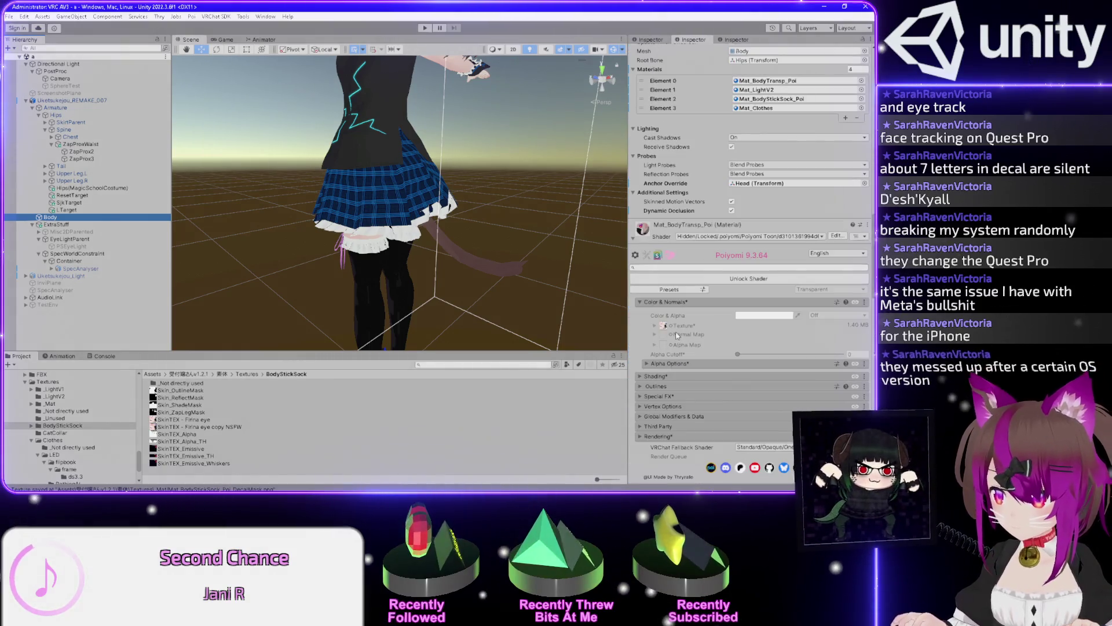
{"action": "left_click", "coordinate": [634, 240]}
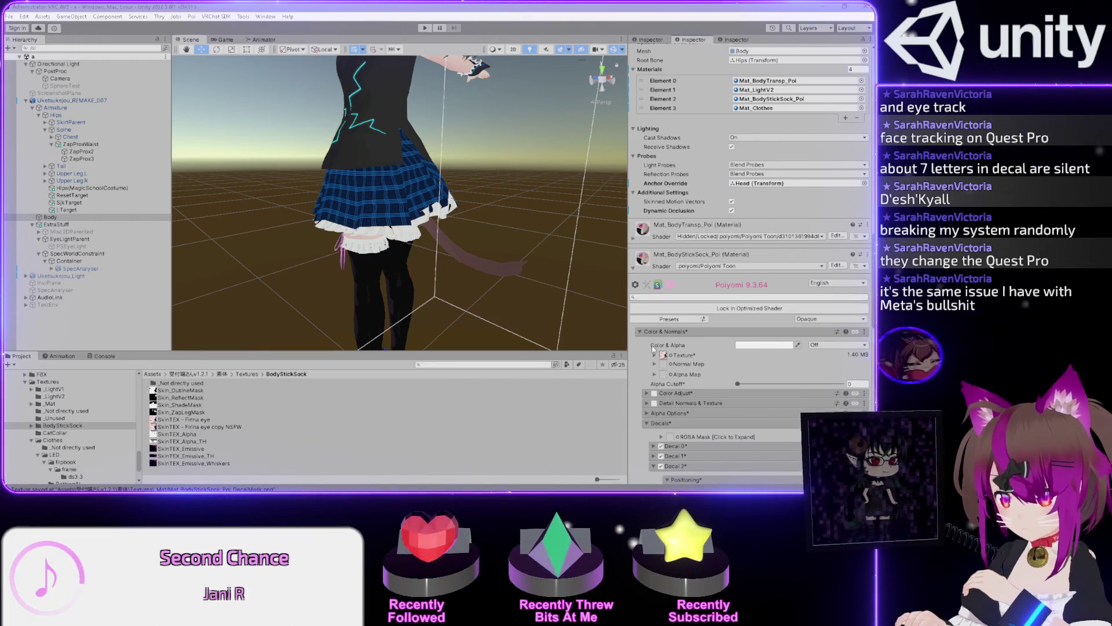
{"action": "scroll", "coordinate": [655, 350], "scroll_direction": "down", "scroll_amount": 5}
{"action": "mouse_move", "coordinate": [386, 158]}
{"action": "left_mouse_down"}
{"action": "mouse_move", "coordinate": [763, 198]}
{"action": "mouse_move", "coordinate": [659, 294]}
{"action": "left_mouse_up"}
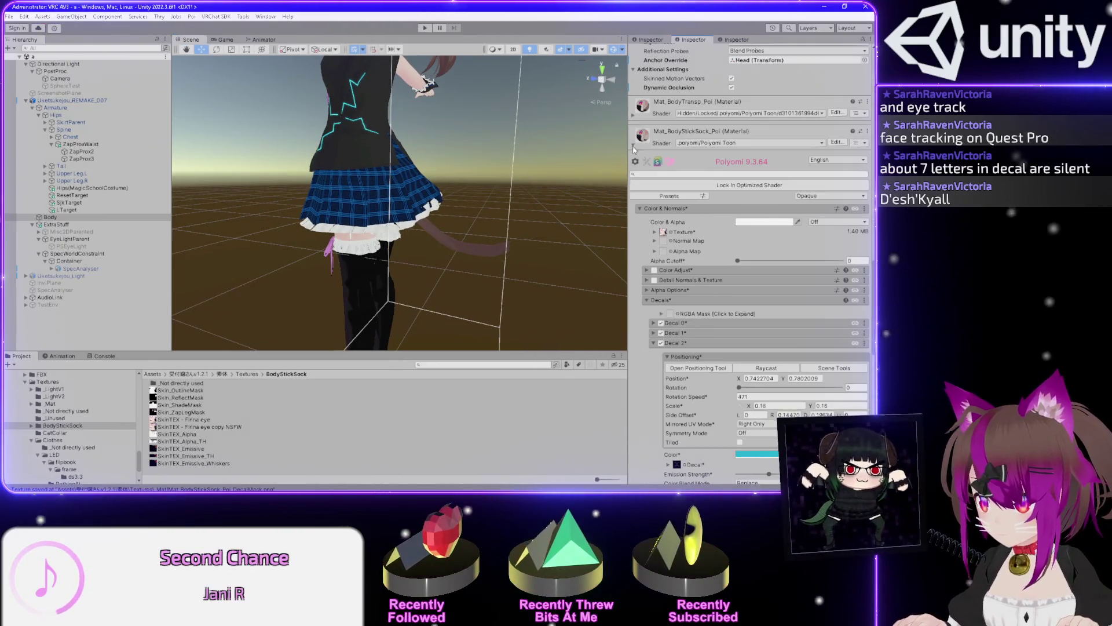
{"action": "left_click", "coordinate": [634, 138]}
Expand Mat_LightV2 and its Decals > RGBA Mask section showing the Decal 0–3 slots
{"action": "left_click", "coordinate": [632, 455]}
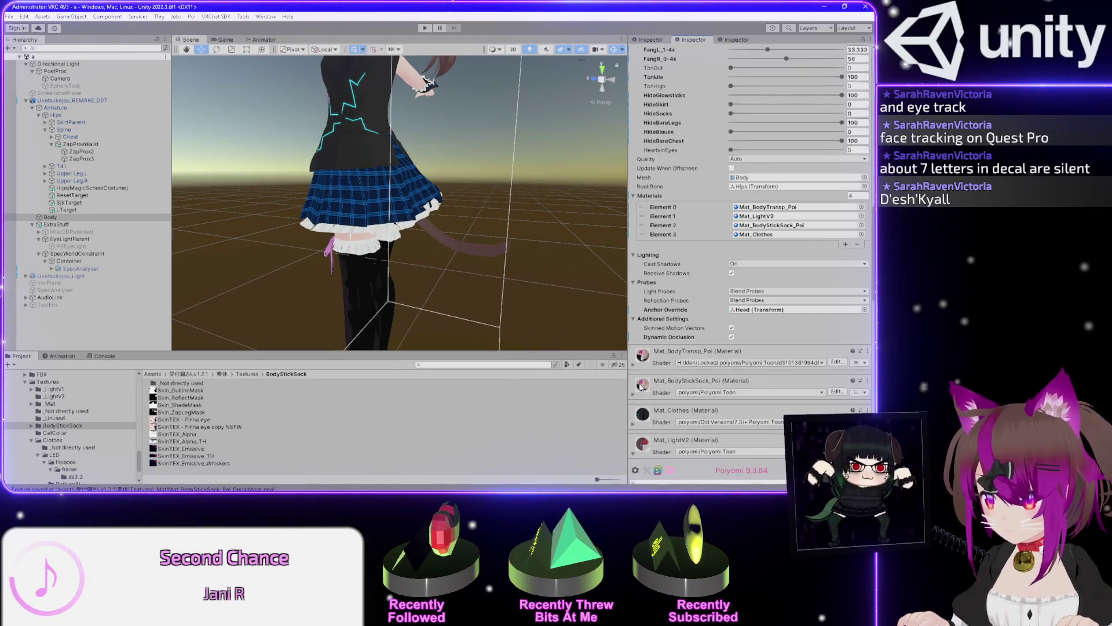
{"action": "scroll", "coordinate": [640, 385], "scroll_direction": "down", "scroll_amount": 3}
{"action": "scroll", "coordinate": [637, 369], "scroll_direction": "down", "scroll_amount": 3}
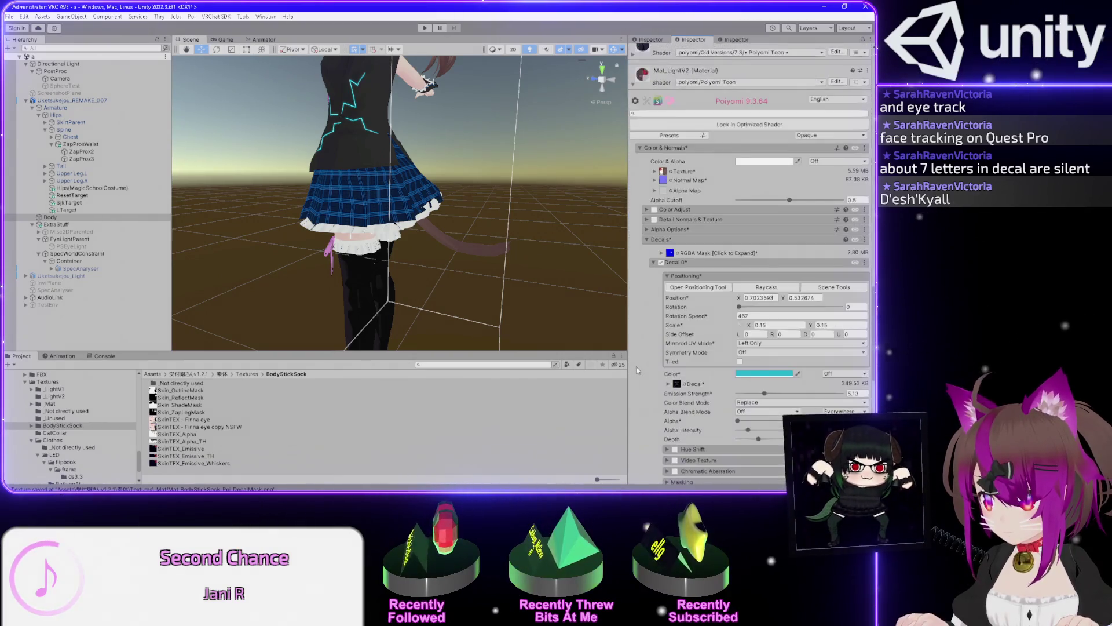
{"action": "left_click", "coordinate": [663, 254]}
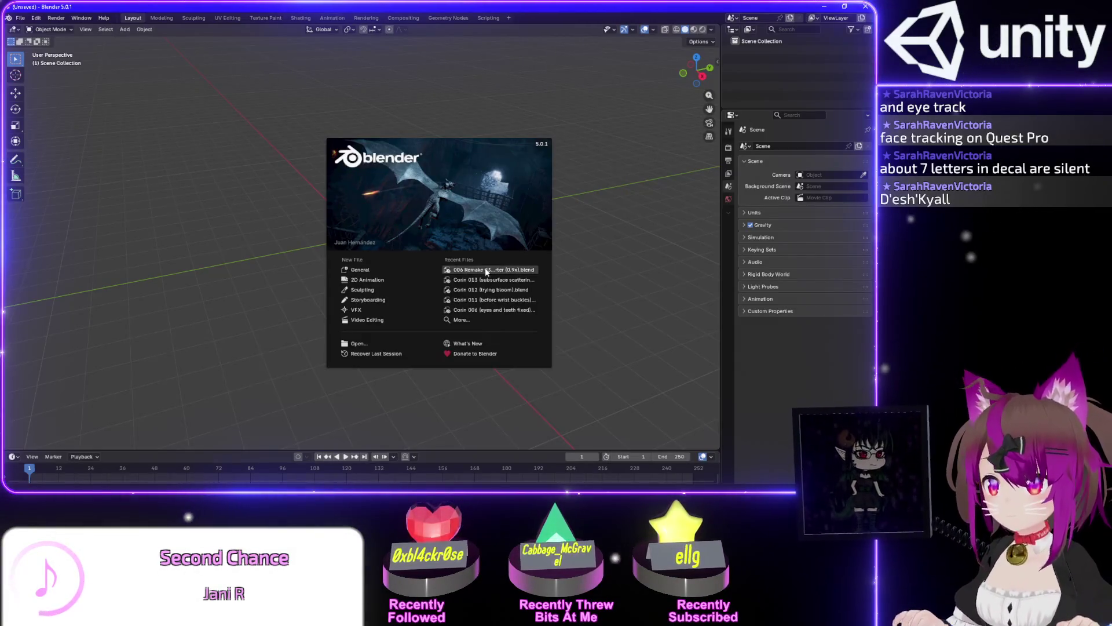
Open the recent avatar remake .blend and look over the model's back and tail
{"action": "left_click", "coordinate": [482, 270]}
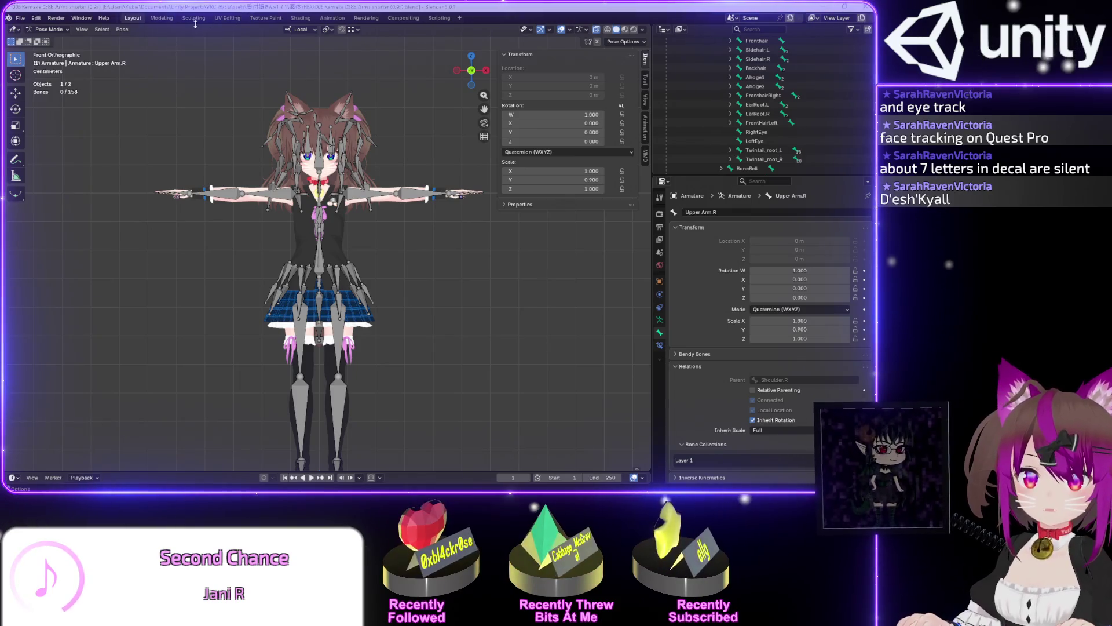
{"action": "left_click", "coordinate": [227, 18]}
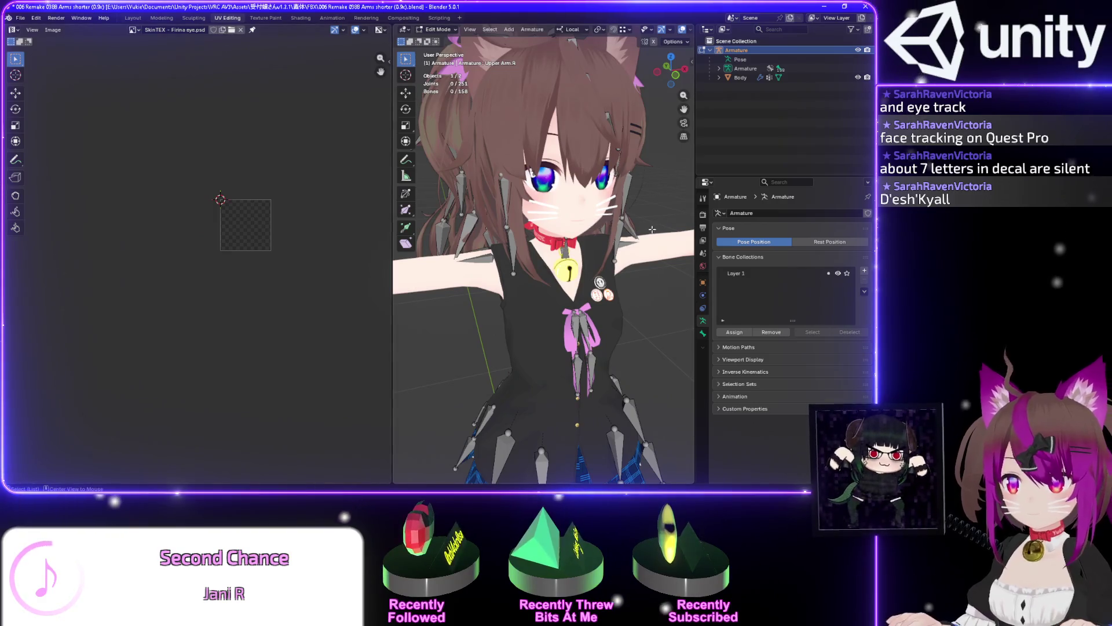
{"action": "mouse_move", "coordinate": [632, 201]}
{"action": "left_mouse_down"}
{"action": "mouse_move", "coordinate": [487, 132]}
{"action": "mouse_move", "coordinate": [490, 145]}
{"action": "left_mouse_up"}
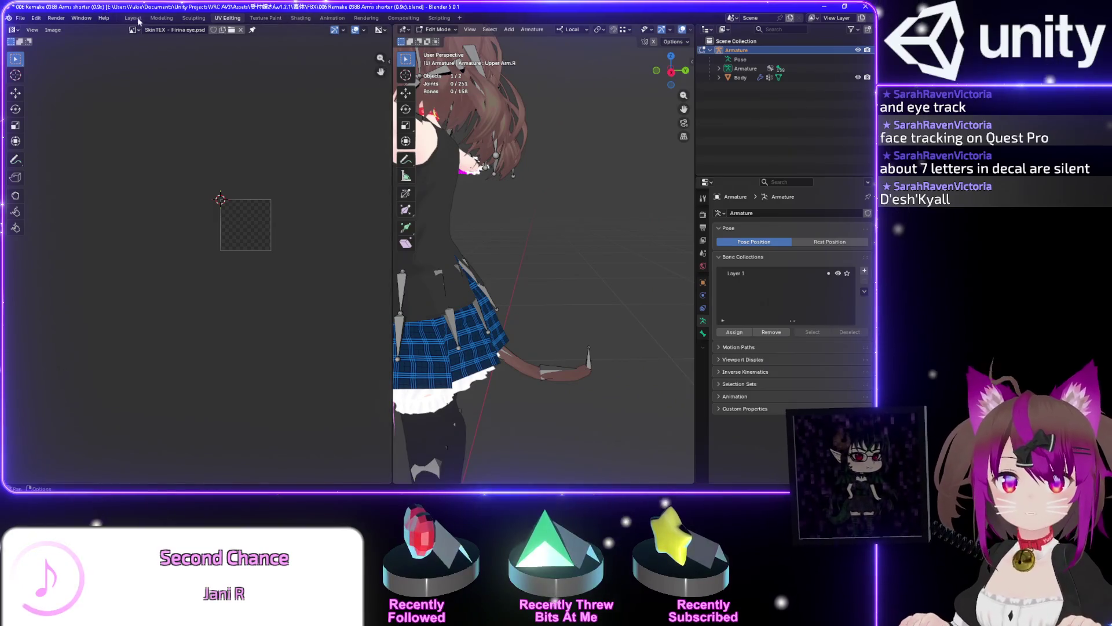
{"action": "key", "text": "ctrl+Page_Up"}
{"action": "key", "text": "ctrl+Page_Up"}
{"action": "key", "text": "ctrl+Page_Up"}
{"action": "left_click_drag", "start_coordinate": [491, 294], "coordinate": [614, 174]}
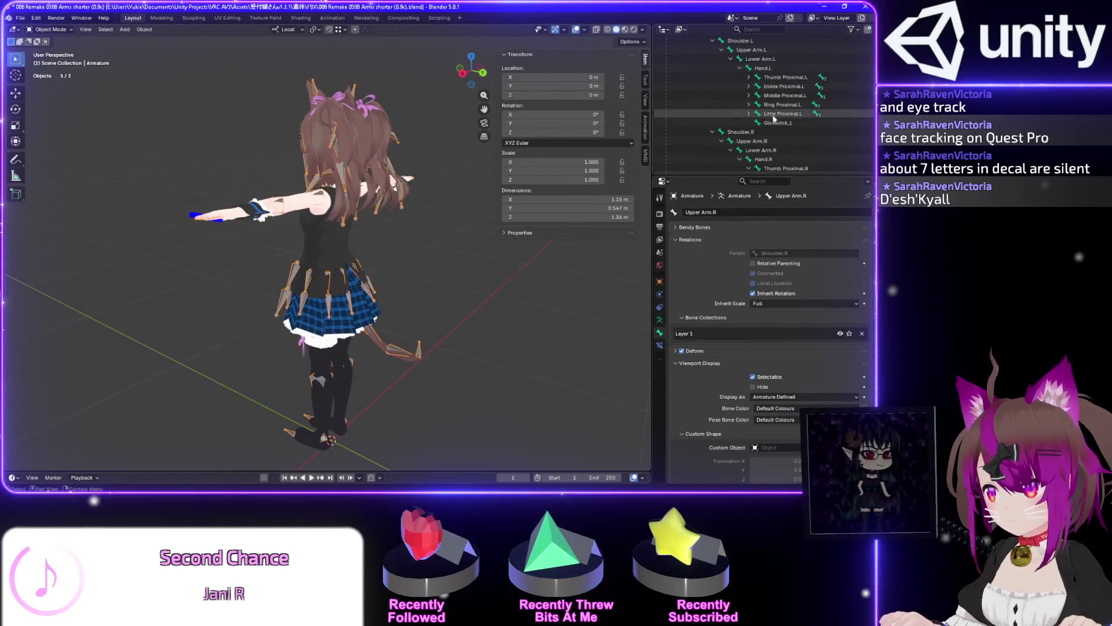
{"action": "scroll", "coordinate": [672, 87], "scroll_direction": "up", "scroll_amount": 4}
Expand Armature > Body, select mesh.007, show its materials and enter Edit Mode
{"action": "left_click", "coordinate": [667, 51]}
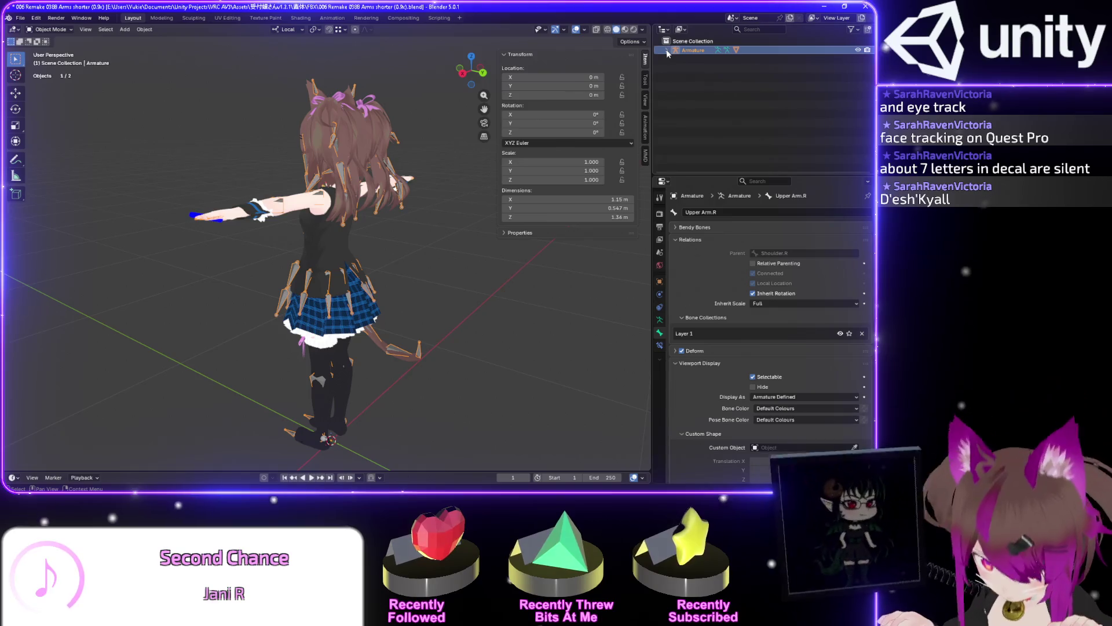
{"action": "left_click", "coordinate": [667, 50]}
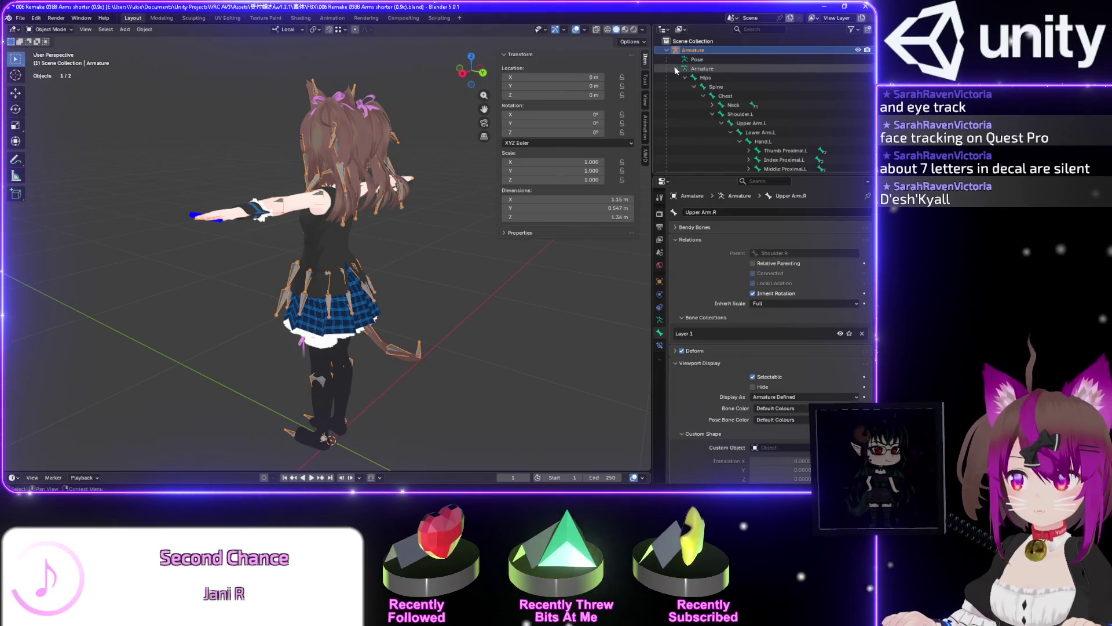
{"action": "left_click", "coordinate": [676, 77]}
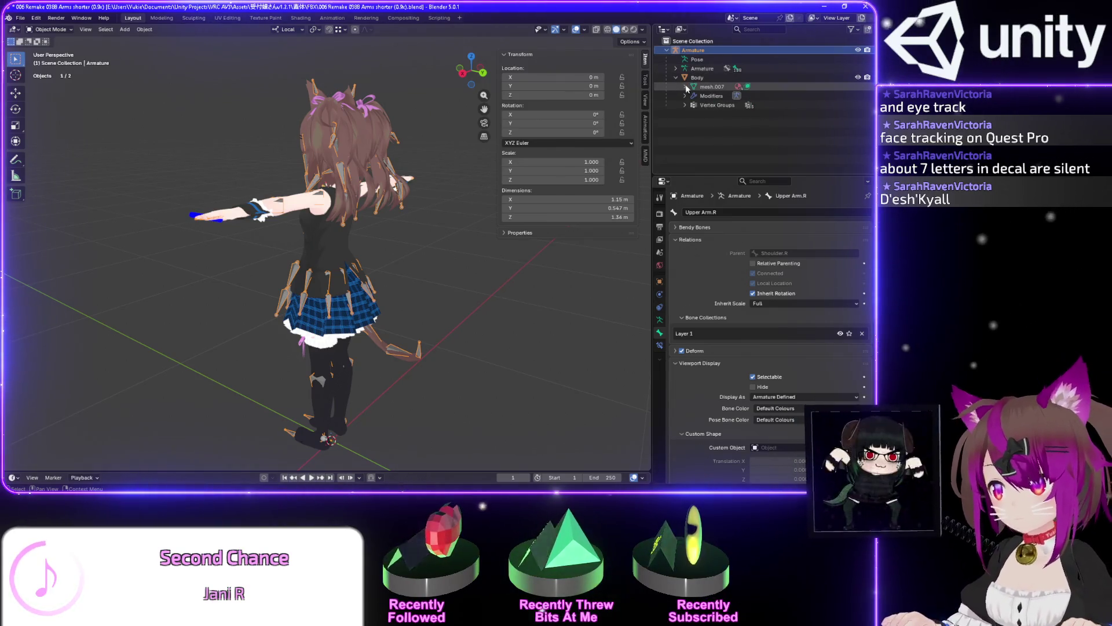
{"action": "left_click", "coordinate": [697, 85]}
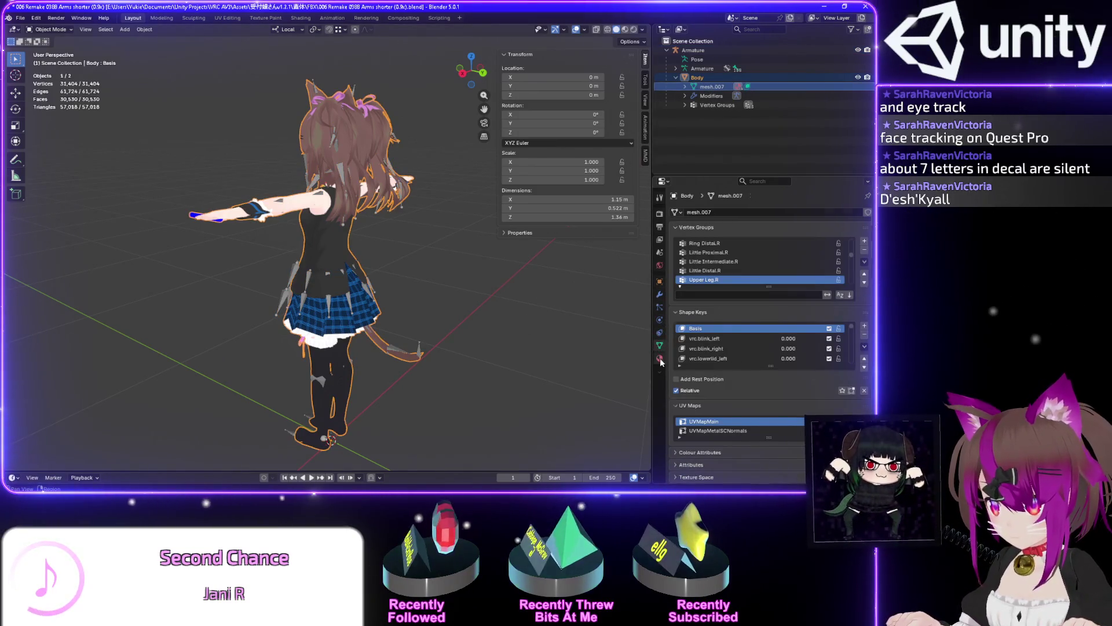
{"action": "left_click", "coordinate": [660, 359]}
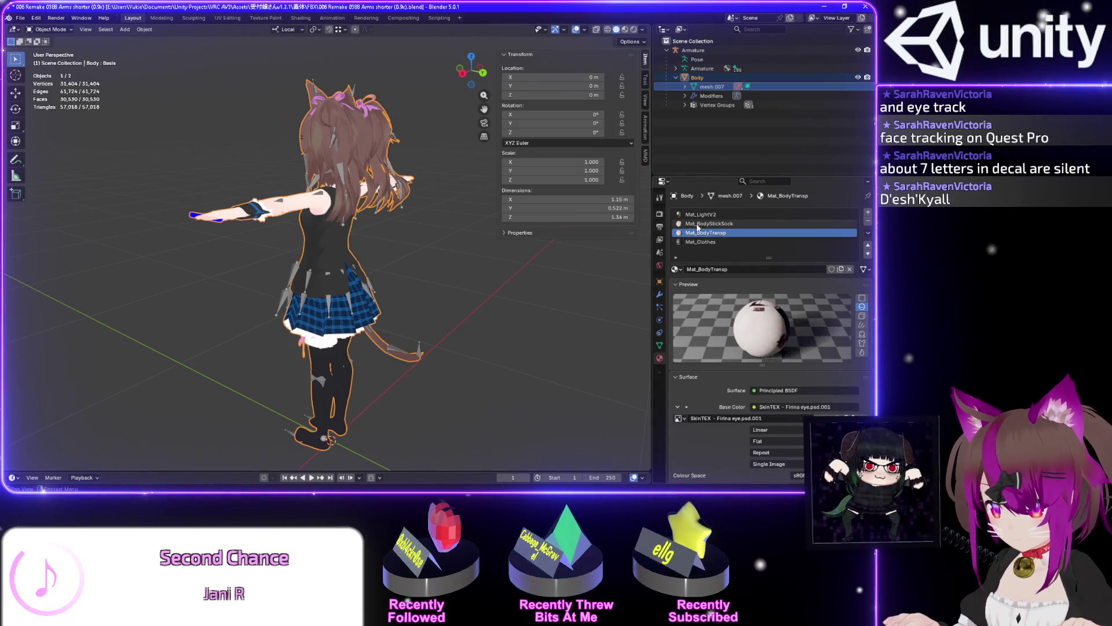
{"action": "key", "text": "Tab"}
In UV Editing, box-select vertices at the tip of the avatar's tail
{"action": "left_click_drag", "start_coordinate": [447, 338], "coordinate": [387, 369]}
{"action": "left_click", "coordinate": [227, 18]}
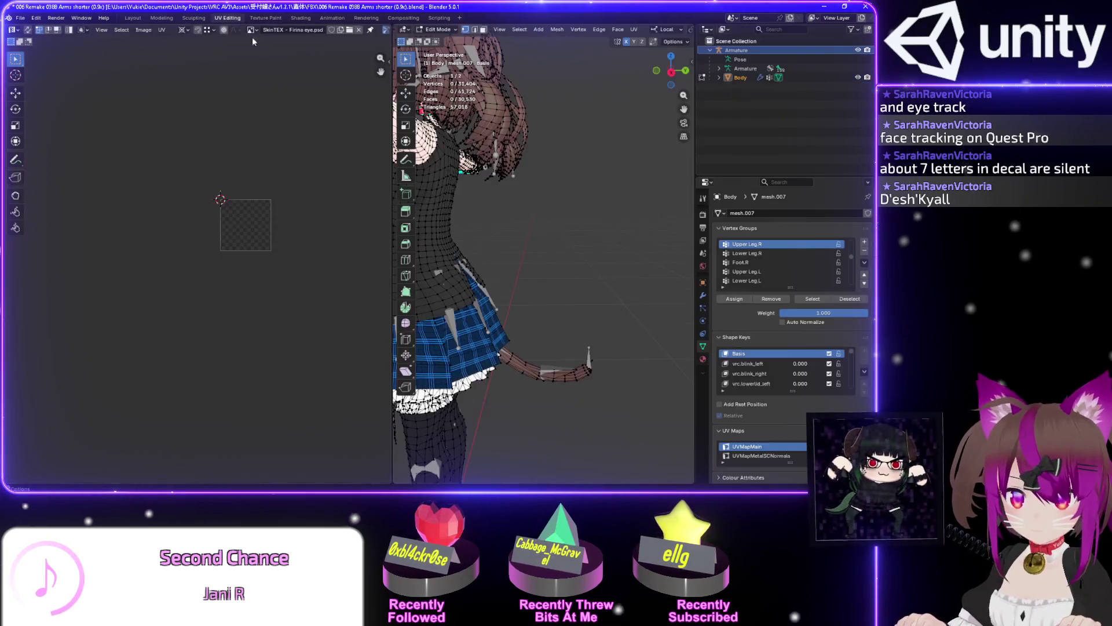
{"action": "mouse_move", "coordinate": [614, 332]}
{"action": "left_mouse_down"}
{"action": "mouse_move", "coordinate": [522, 403]}
{"action": "mouse_move", "coordinate": [527, 386]}
{"action": "left_mouse_up"}
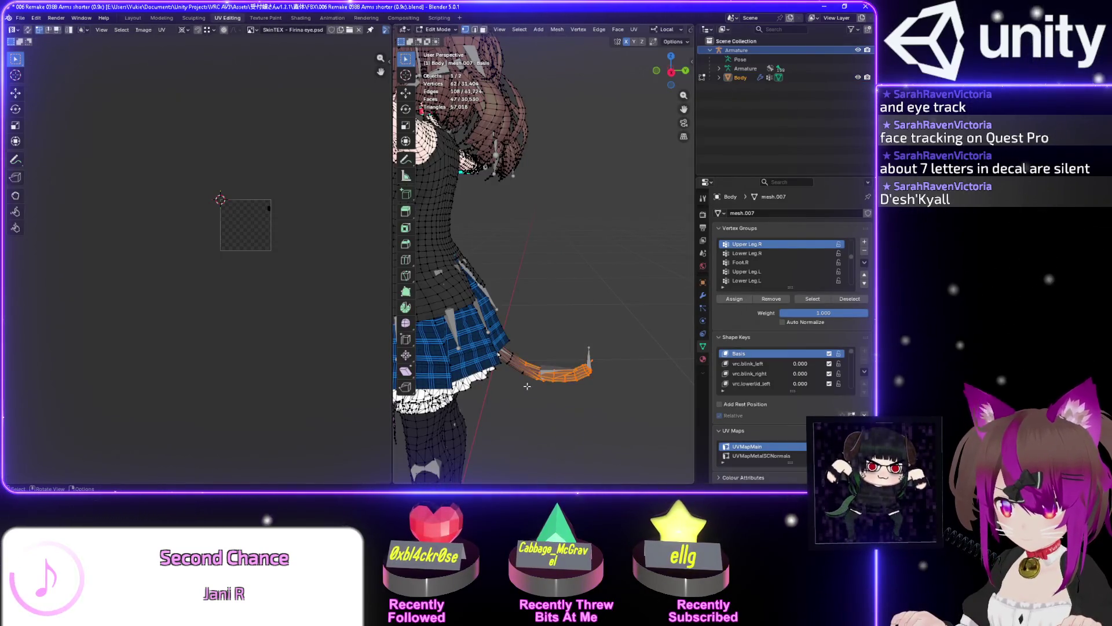
{"action": "scroll", "coordinate": [284, 211], "scroll_direction": "up", "scroll_amount": 8}
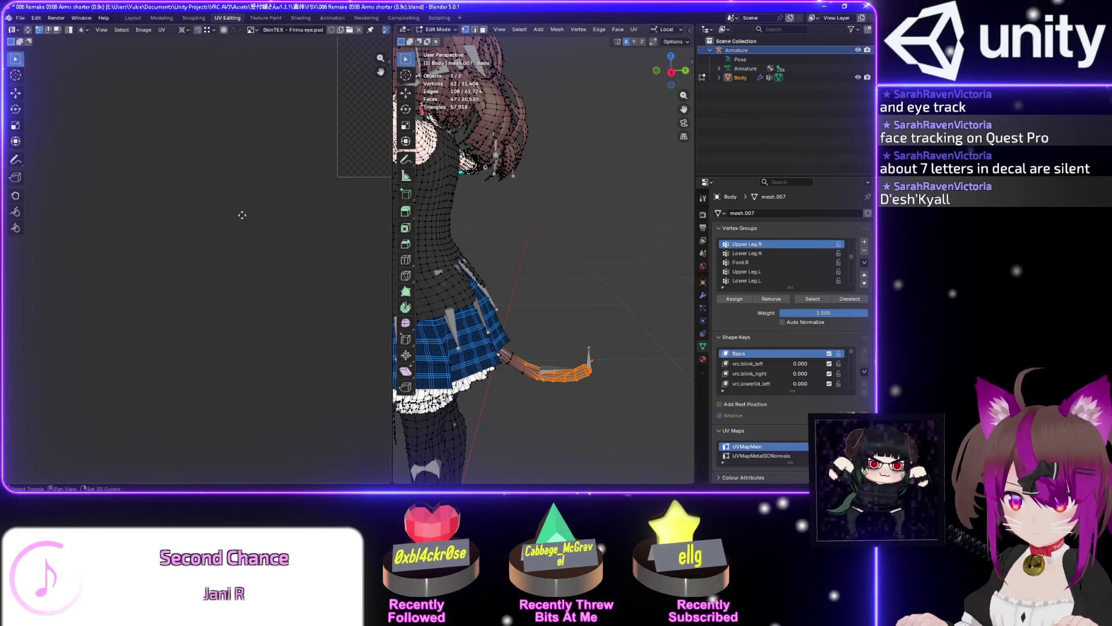
{"action": "scroll", "coordinate": [243, 215], "scroll_direction": "down", "scroll_amount": 3}
{"action": "scroll", "coordinate": [243, 215], "scroll_direction": "down", "scroll_amount": 1}
{"action": "scroll", "coordinate": [240, 212], "scroll_direction": "up", "scroll_amount": 3}
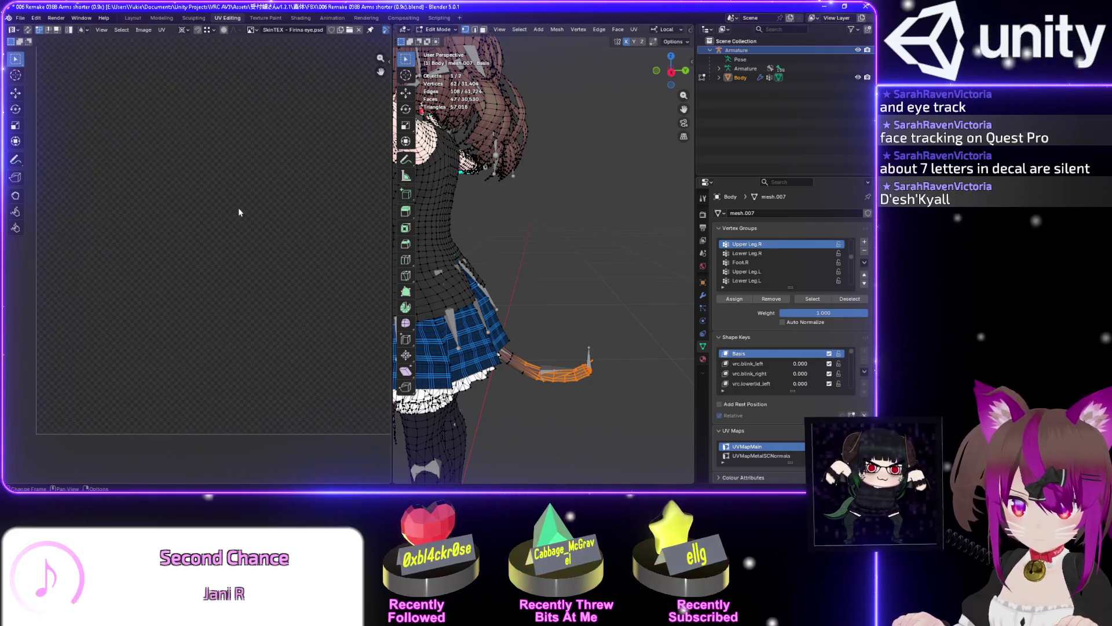
{"action": "scroll", "coordinate": [240, 212], "scroll_direction": "down", "scroll_amount": 3}
{"action": "scroll", "coordinate": [278, 202], "scroll_direction": "up", "scroll_amount": 3}
{"action": "scroll", "coordinate": [205, 224], "scroll_direction": "down", "scroll_amount": 4}
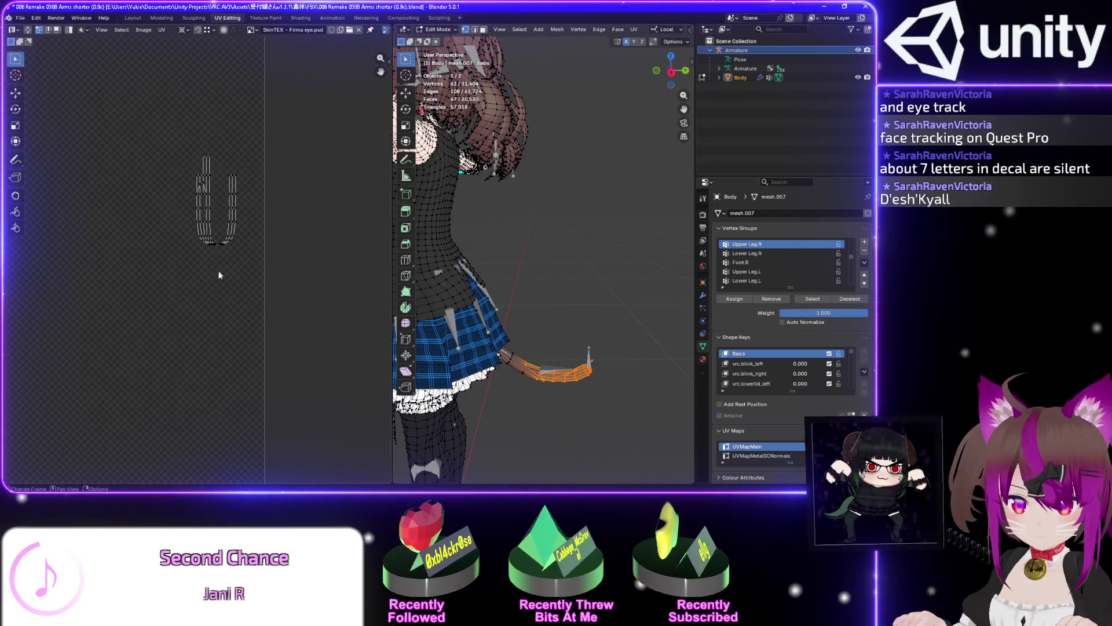
{"action": "left_click", "coordinate": [589, 362]}
{"action": "mouse_move", "coordinate": [630, 333]}
{"action": "left_mouse_down"}
{"action": "mouse_move", "coordinate": [497, 410]}
{"action": "mouse_move", "coordinate": [517, 404]}
{"action": "left_mouse_up"}
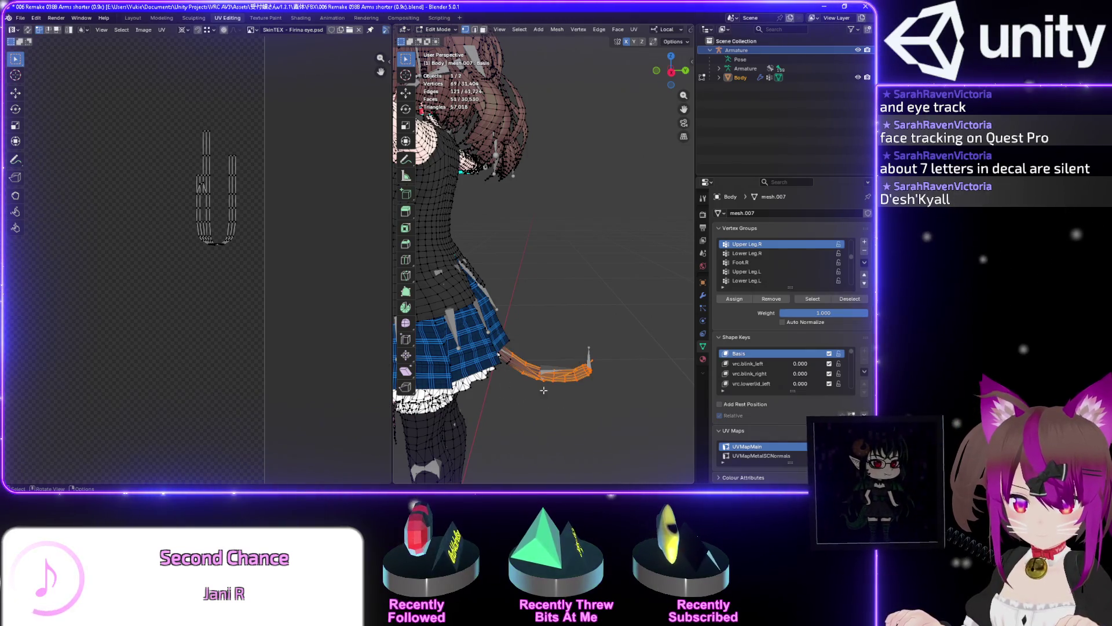
{"action": "left_click", "coordinate": [605, 356]}
{"action": "left_click_drag", "start_coordinate": [626, 351], "coordinate": [574, 387]}
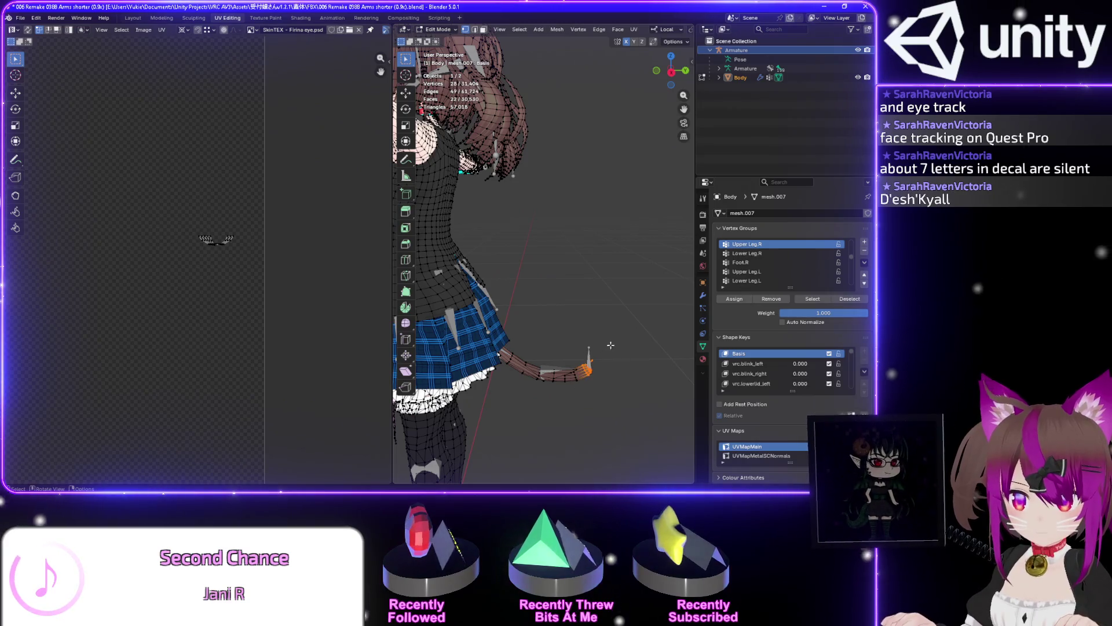
{"action": "left_click_drag", "start_coordinate": [620, 343], "coordinate": [551, 390]}
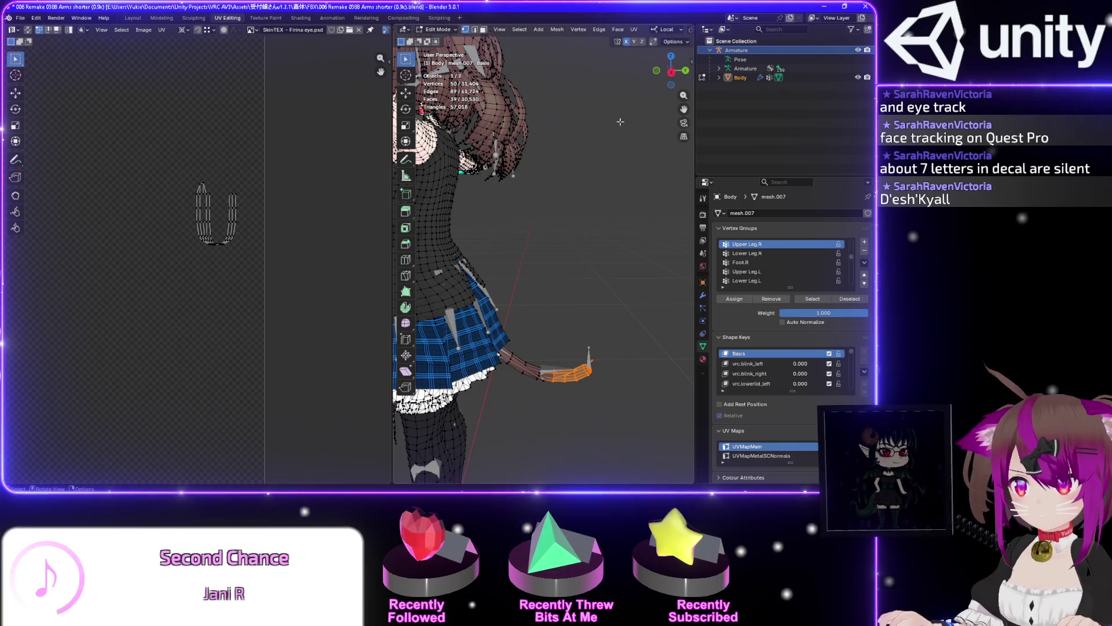
With X-ray on, reselect the tail tip and extend it to the whole linked tail
{"action": "mouse_move", "coordinate": [393, 84]}
{"action": "left_mouse_down"}
{"action": "mouse_move", "coordinate": [165, 76]}
{"action": "mouse_move", "coordinate": [192, 74]}
{"action": "left_mouse_up"}
{"action": "key", "text": "alt+z"}
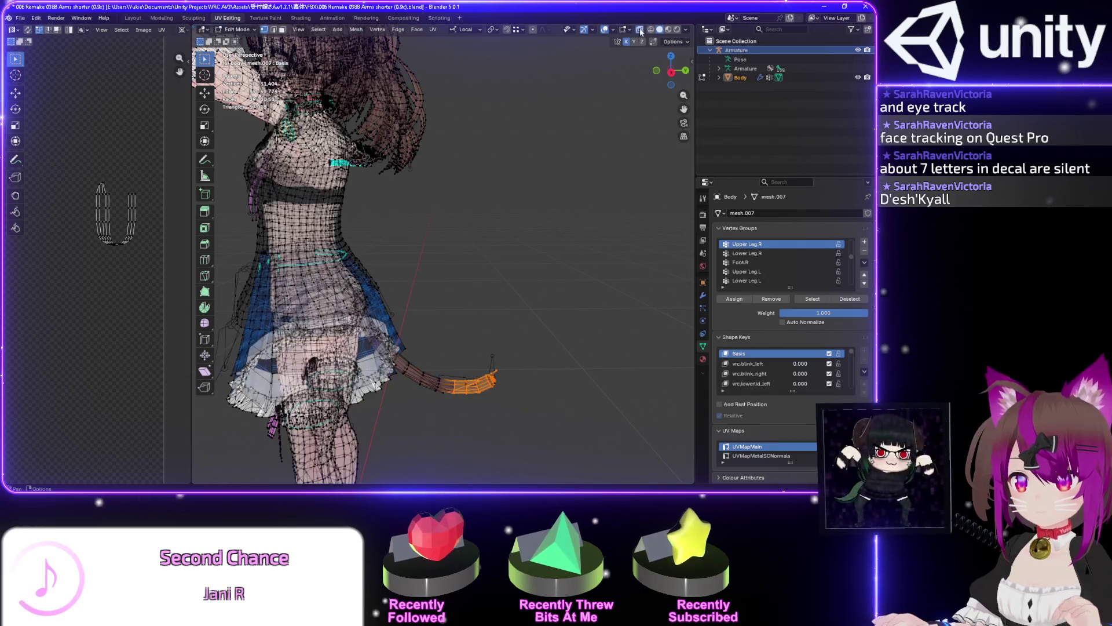
{"action": "mouse_move", "coordinate": [601, 304]}
{"action": "left_mouse_down"}
{"action": "mouse_move", "coordinate": [447, 423]}
{"action": "mouse_move", "coordinate": [439, 403]}
{"action": "left_mouse_up"}
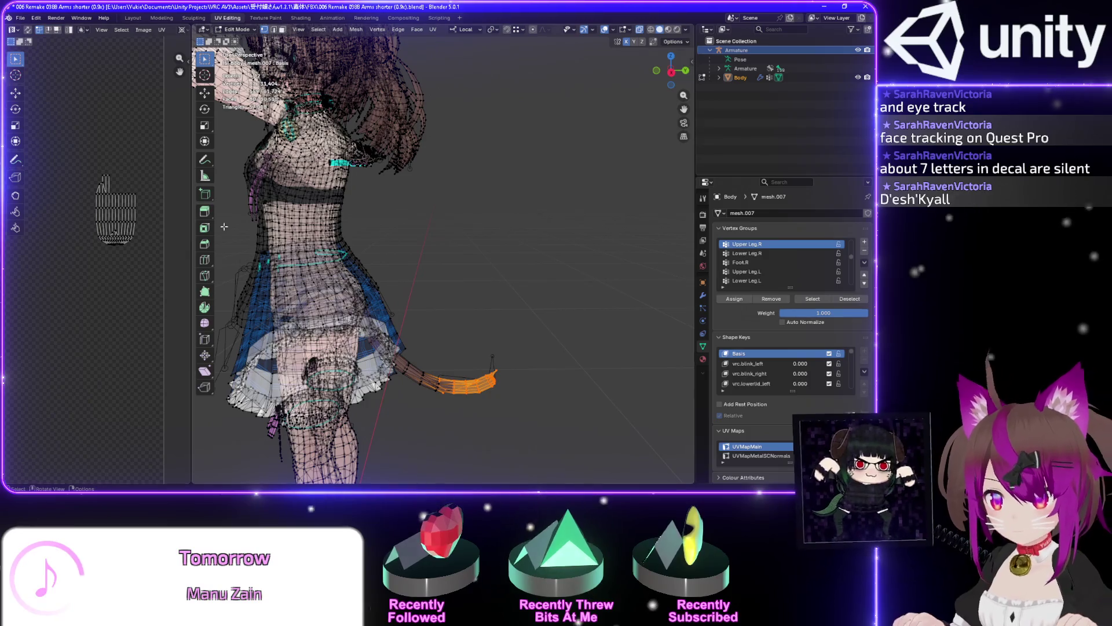
{"action": "key", "text": "ctrl+l"}
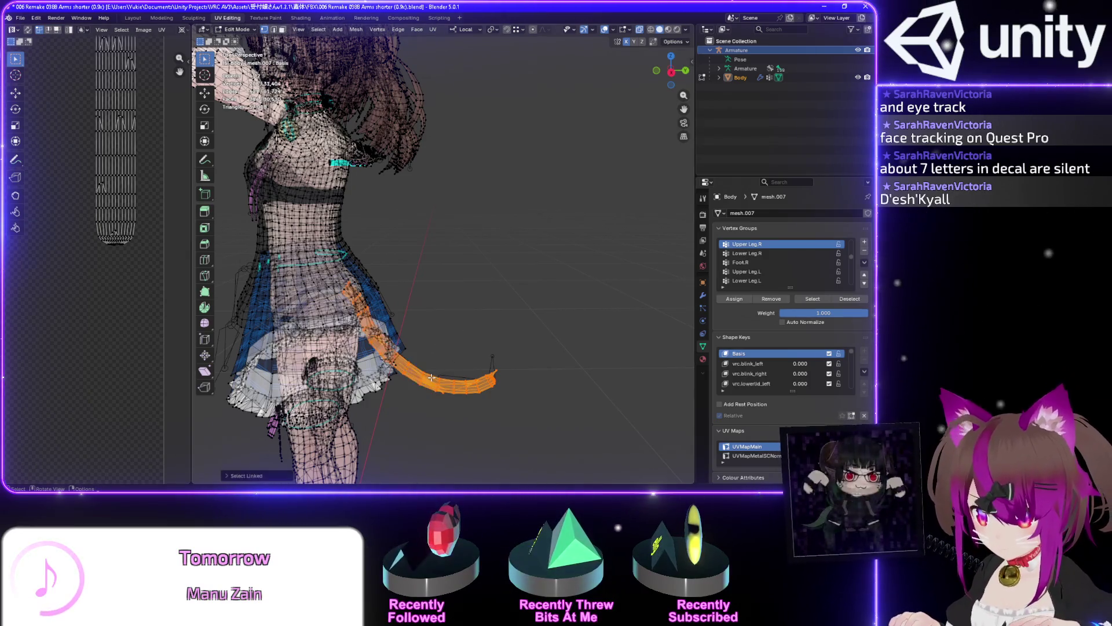
{"action": "scroll", "coordinate": [100, 127], "scroll_direction": "up", "scroll_amount": 5}
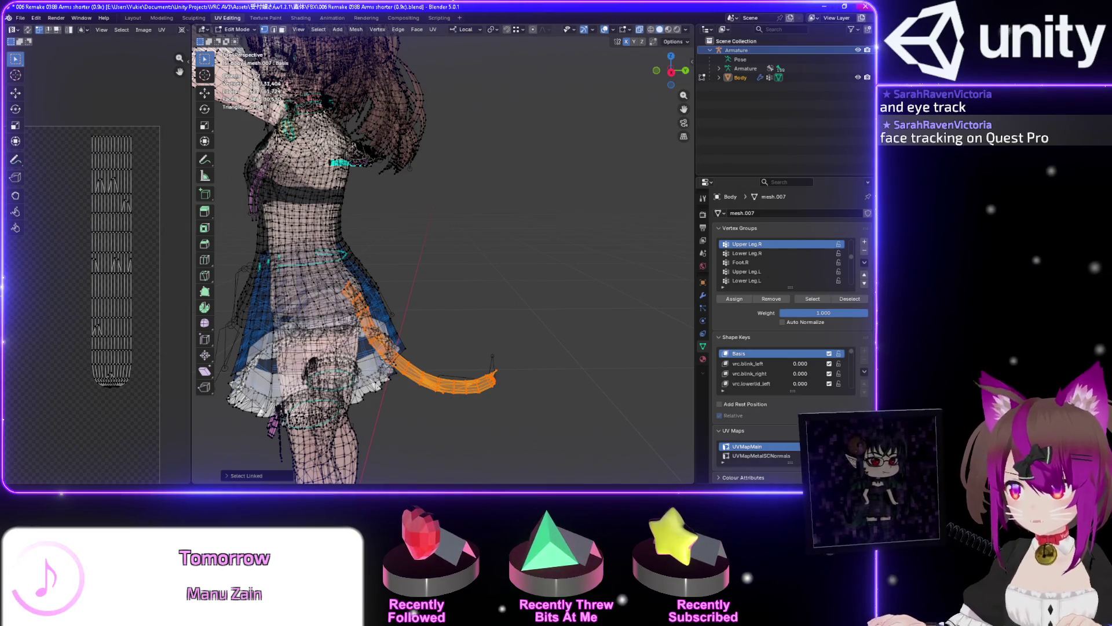
In Photoshop, hide the Masks group to view the skin, then close SkinTEX
{"action": "key", "text": "alt+Tab"}
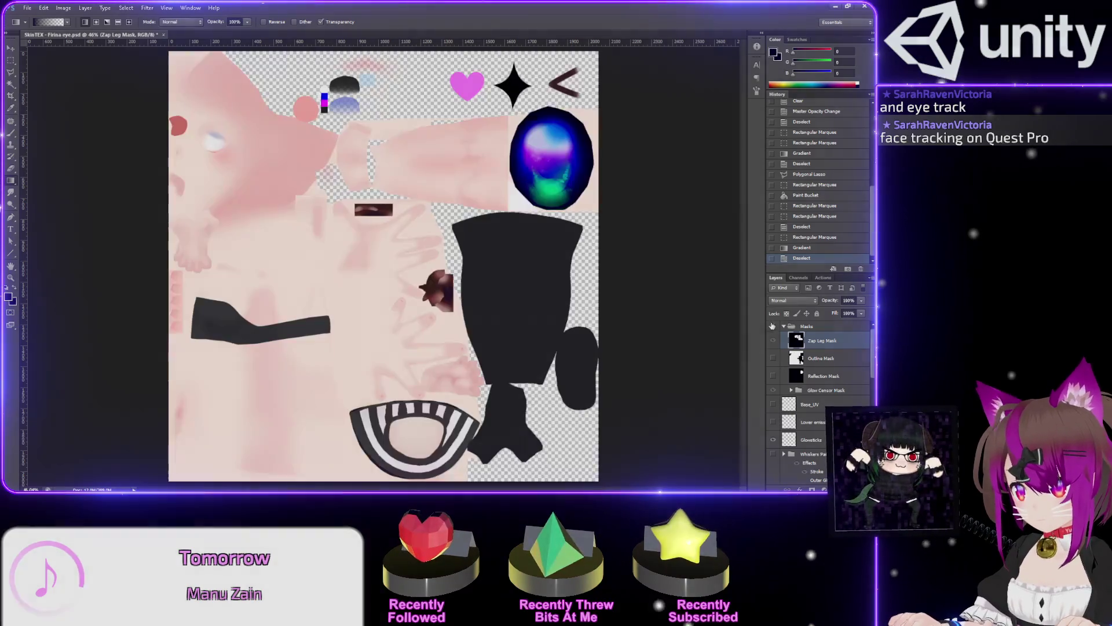
{"action": "left_click", "coordinate": [773, 326]}
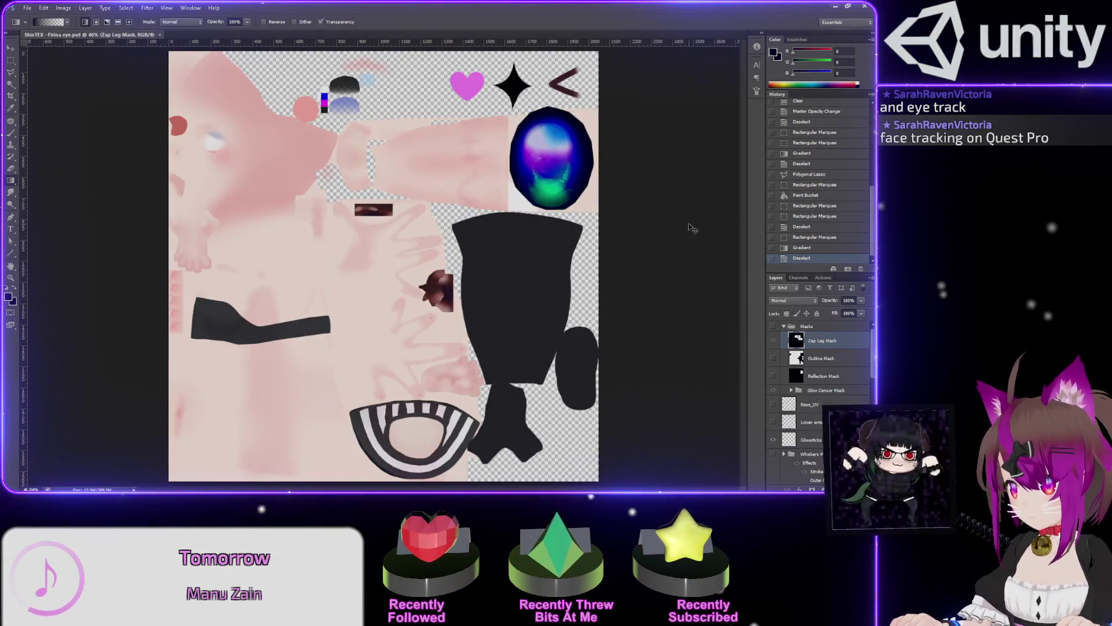
{"action": "key", "text": "ctrl+w"}
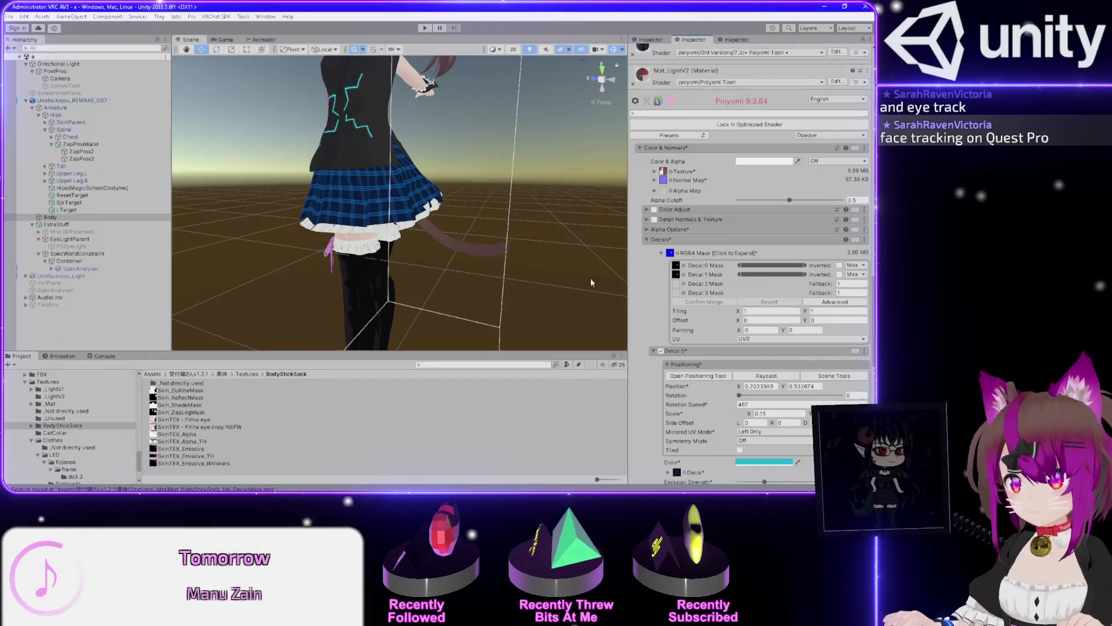
Locate Mat_LightV2's _LightV2 texture in the Project window via its texture slot
{"action": "left_click_drag", "start_coordinate": [510, 248], "coordinate": [498, 269]}
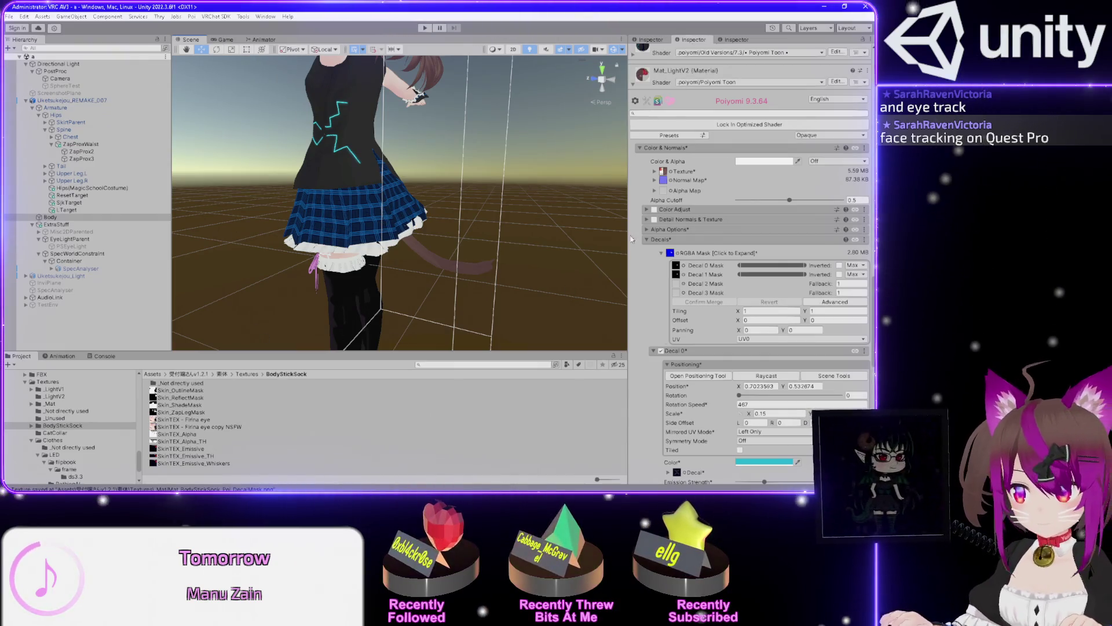
{"action": "left_click", "coordinate": [677, 472]}
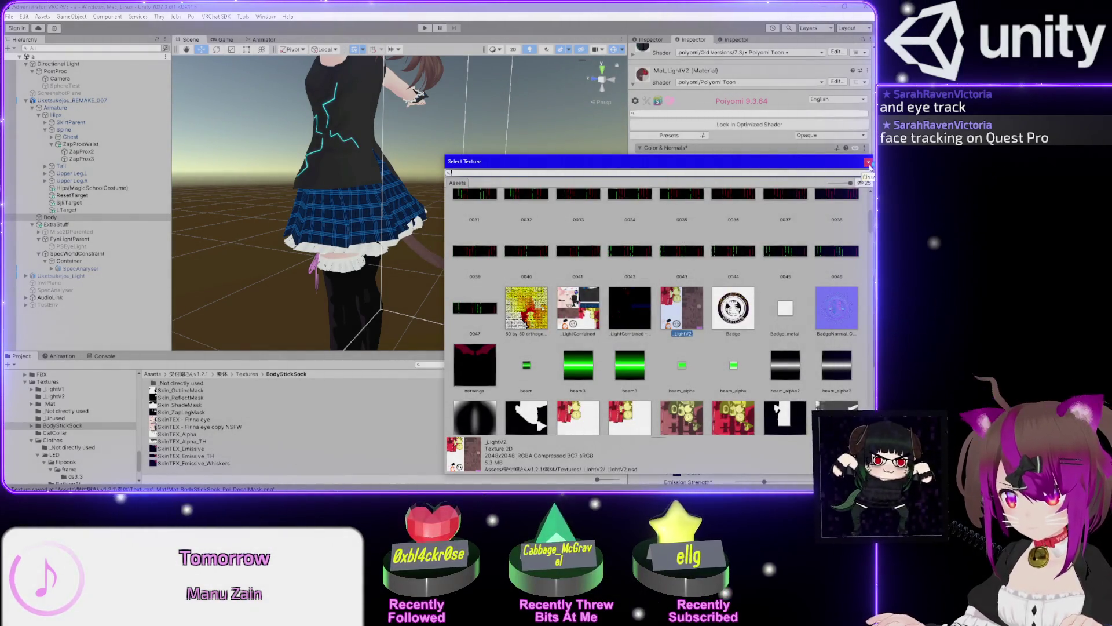
{"action": "left_click", "coordinate": [869, 163]}
{"action": "left_click", "coordinate": [666, 171]}
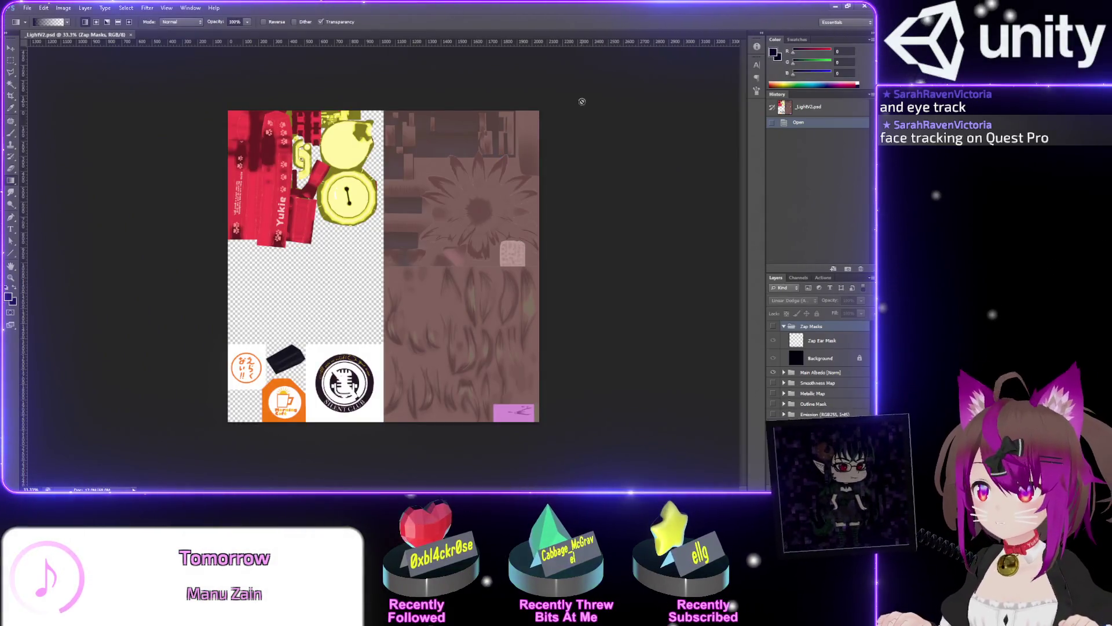
{"action": "scroll", "coordinate": [583, 101], "scroll_direction": "up", "scroll_amount": 5}
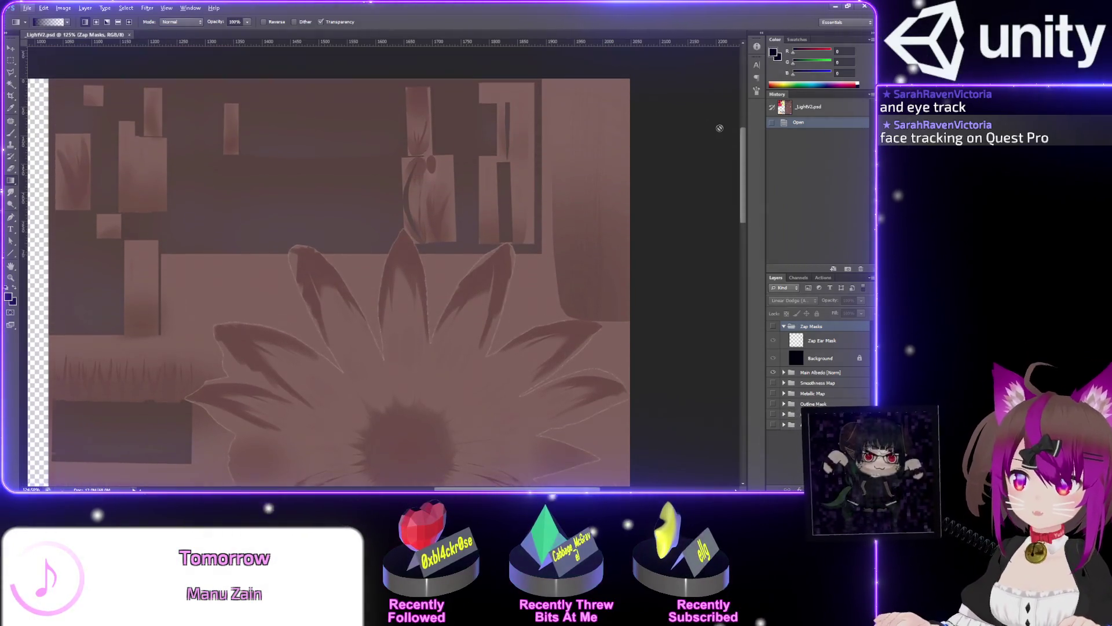
{"action": "scroll", "coordinate": [719, 127], "scroll_direction": "up", "scroll_amount": 3}
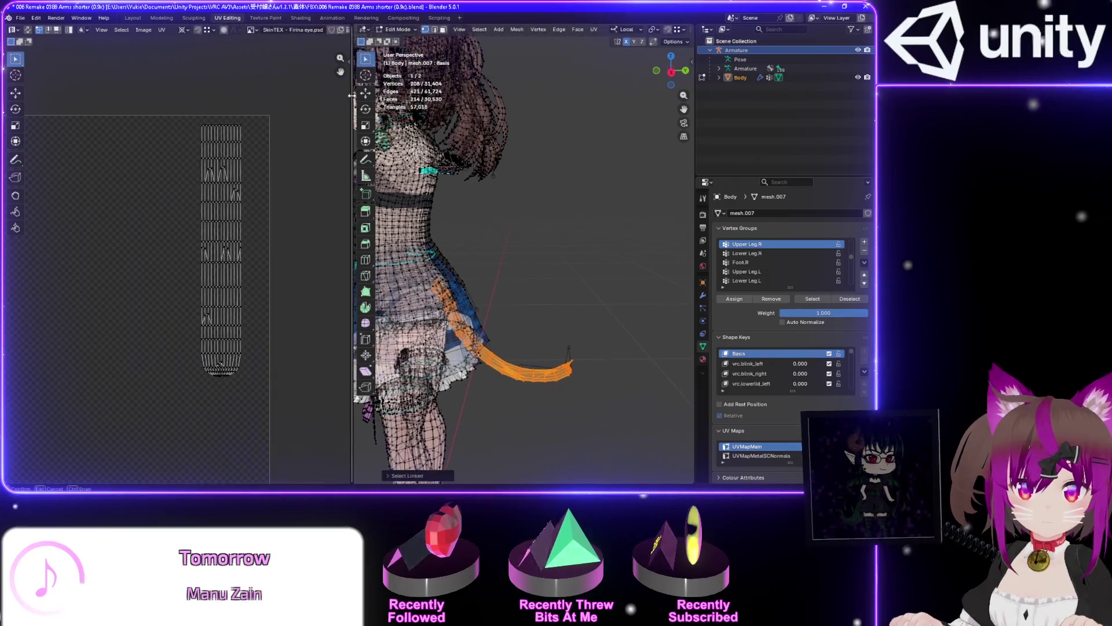
Show LightV2.psd behind the tail UV island, inspect it, then minimize Blender
{"action": "left_click_drag", "start_coordinate": [352, 96], "coordinate": [351, 96]}
{"action": "left_click", "coordinate": [253, 29]}
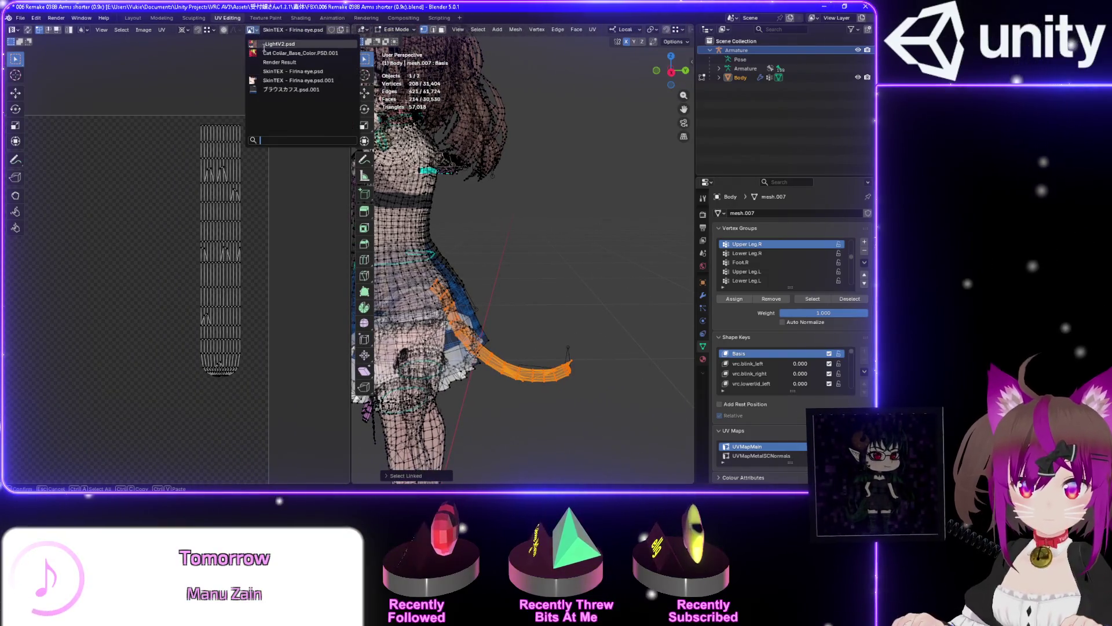
{"action": "left_click", "coordinate": [264, 47]}
{"action": "scroll", "coordinate": [270, 162], "scroll_direction": "down", "scroll_amount": 2}
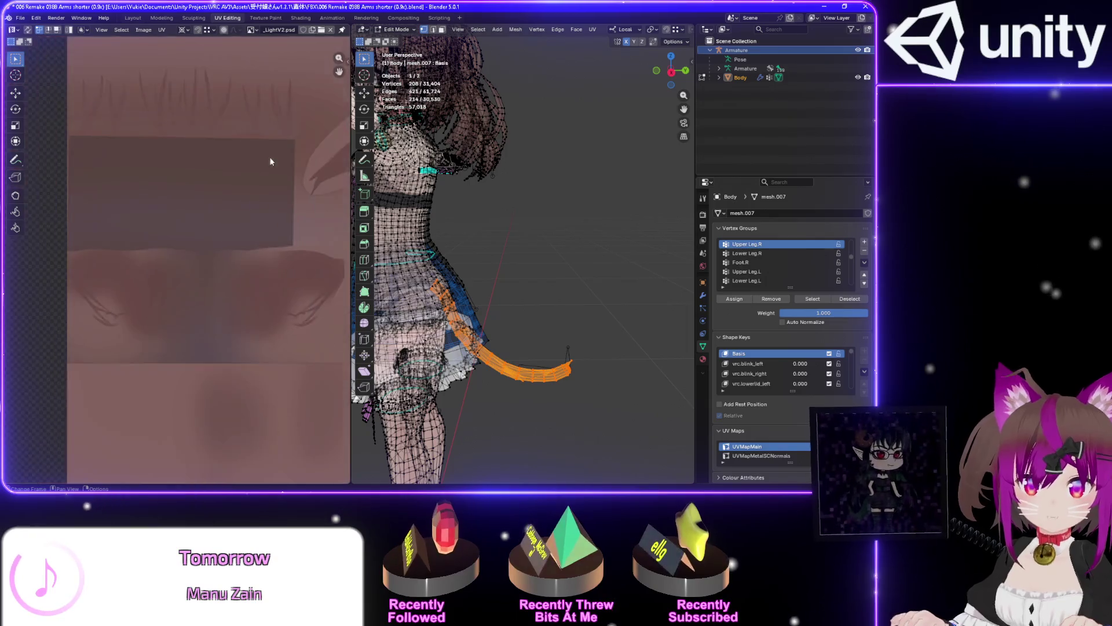
{"action": "scroll", "coordinate": [270, 161], "scroll_direction": "down", "scroll_amount": 3}
{"action": "scroll", "coordinate": [148, 203], "scroll_direction": "up", "scroll_amount": 5}
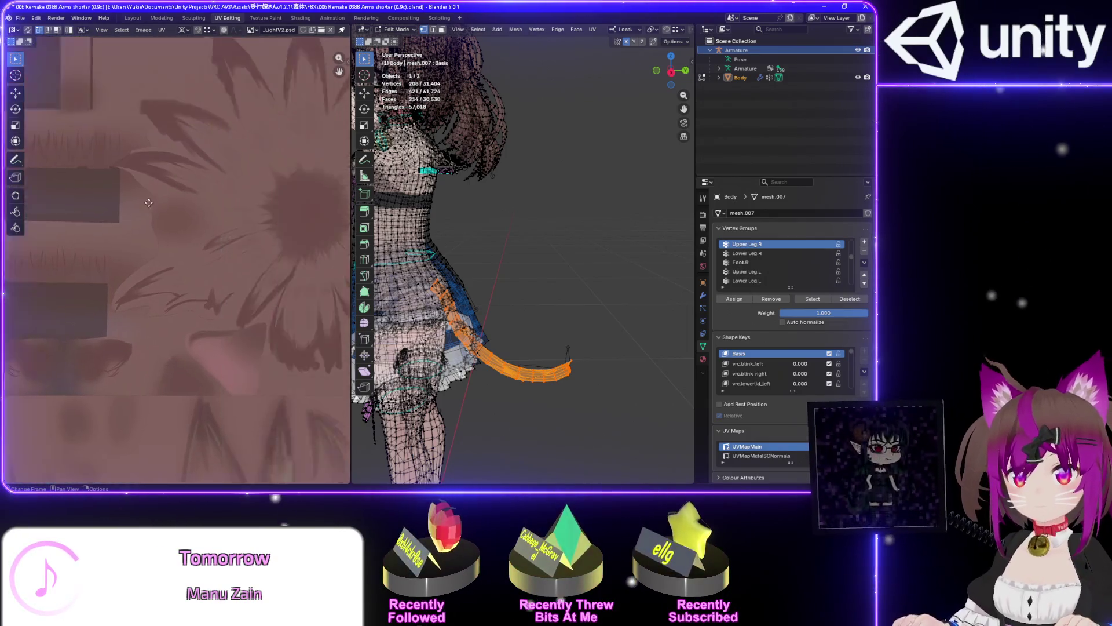
{"action": "scroll", "coordinate": [268, 191], "scroll_direction": "down", "scroll_amount": 3}
{"action": "scroll", "coordinate": [199, 255], "scroll_direction": "up", "scroll_amount": 4}
{"action": "scroll", "coordinate": [202, 259], "scroll_direction": "down", "scroll_amount": 2}
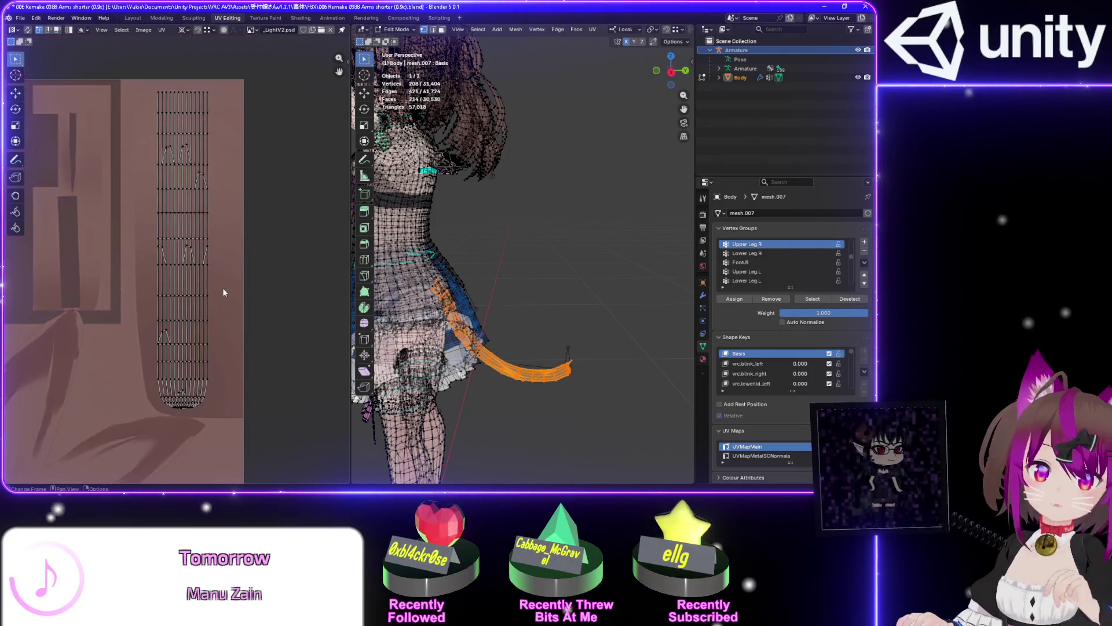
{"action": "left_click", "coordinate": [824, 7]}
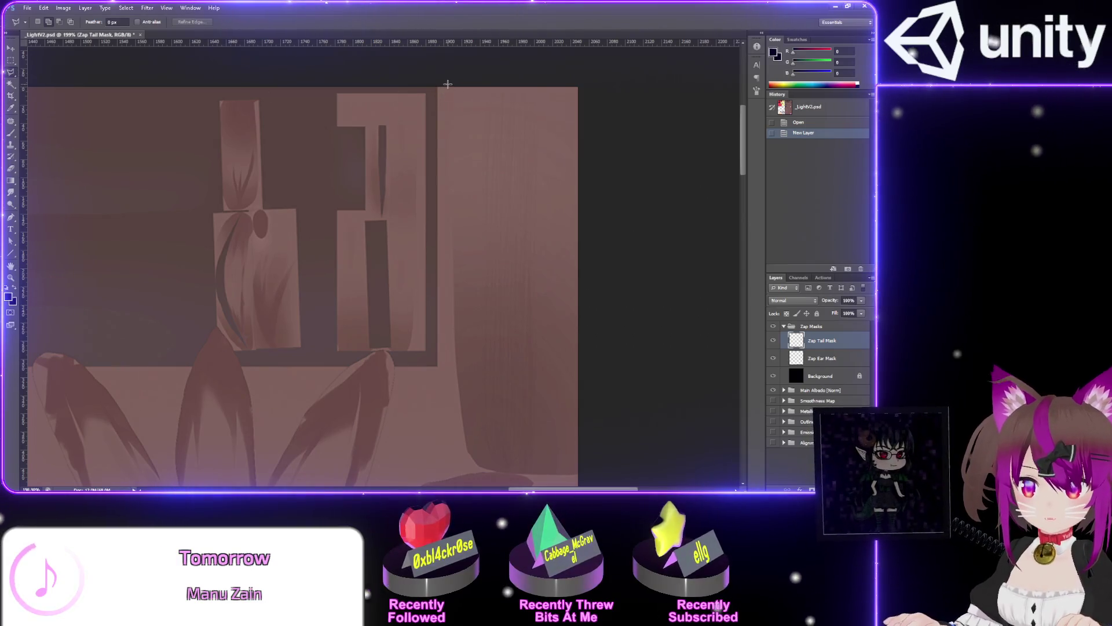
Trace a polygonal lasso selection around the tail's tall strip on the texture
{"action": "left_click_drag", "start_coordinate": [463, 191], "coordinate": [461, 438]}
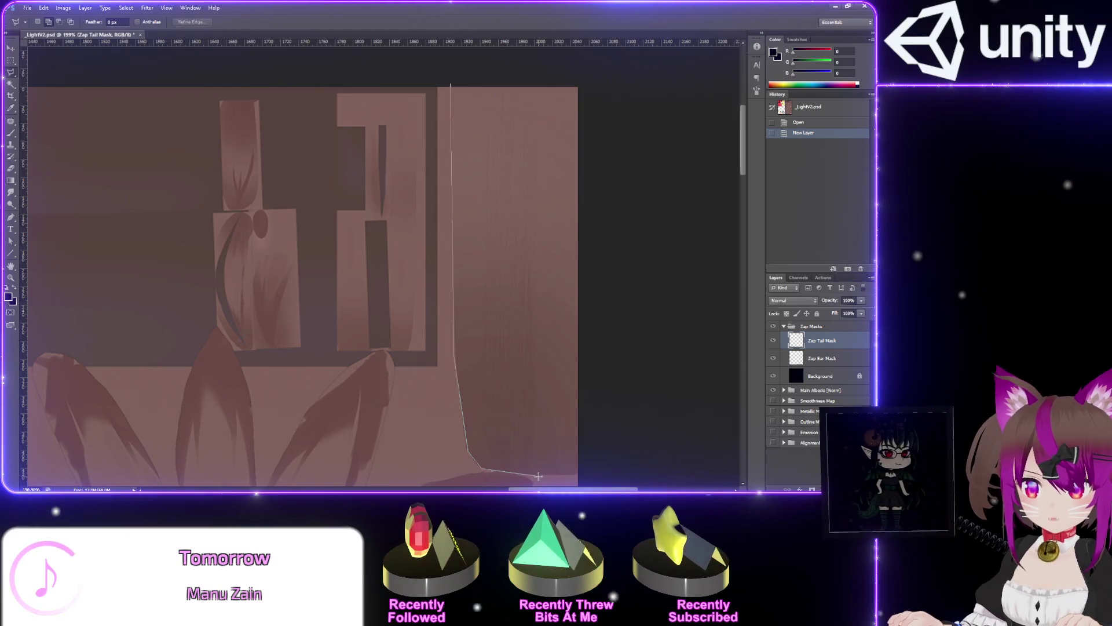
{"action": "left_click_drag", "start_coordinate": [601, 482], "coordinate": [593, 89]}
{"action": "double_click", "coordinate": [595, 71]}
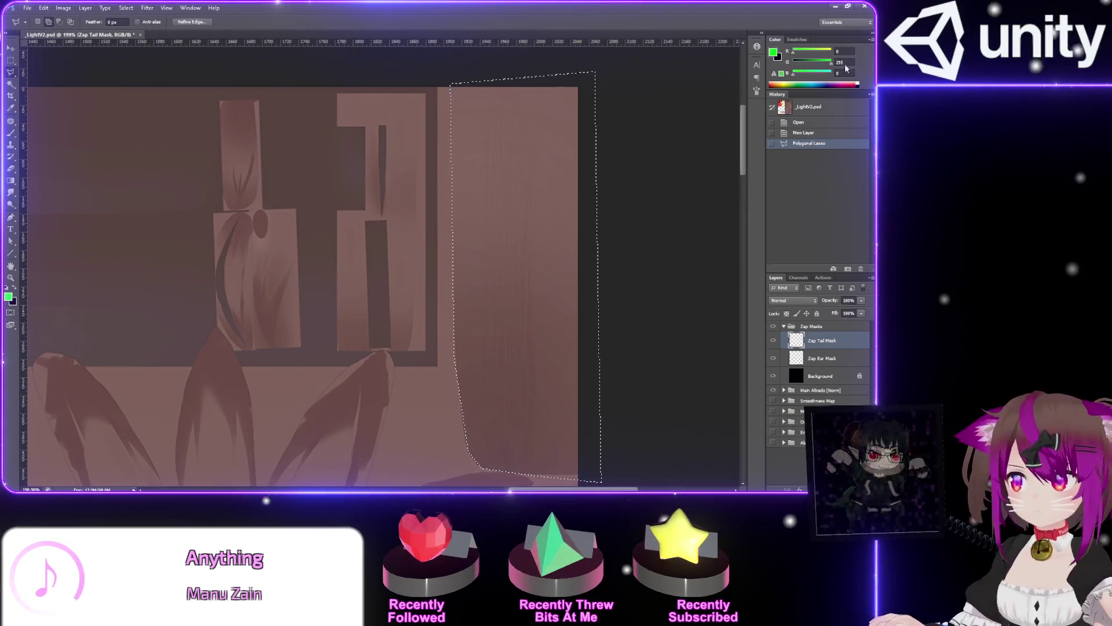
Bucket-fill the tail selection with white, deselect, and fit the texture in view
{"action": "key", "text": "x"}
{"action": "key", "text": "g"}
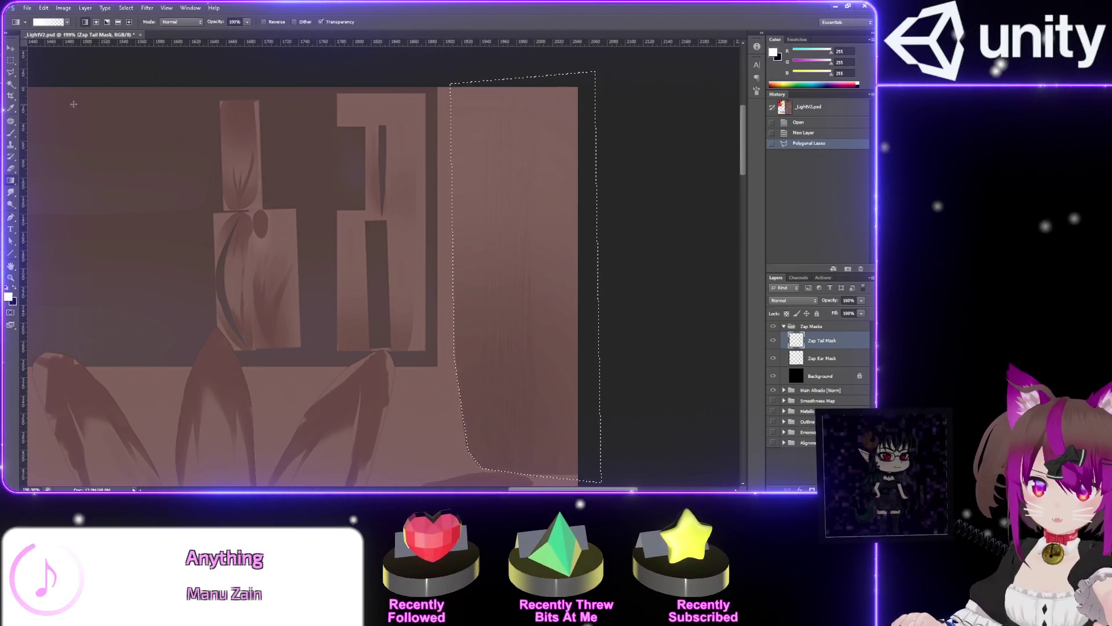
{"action": "right_click", "coordinate": [9, 187]}
{"action": "left_click", "coordinate": [41, 189]}
{"action": "left_click", "coordinate": [527, 199]}
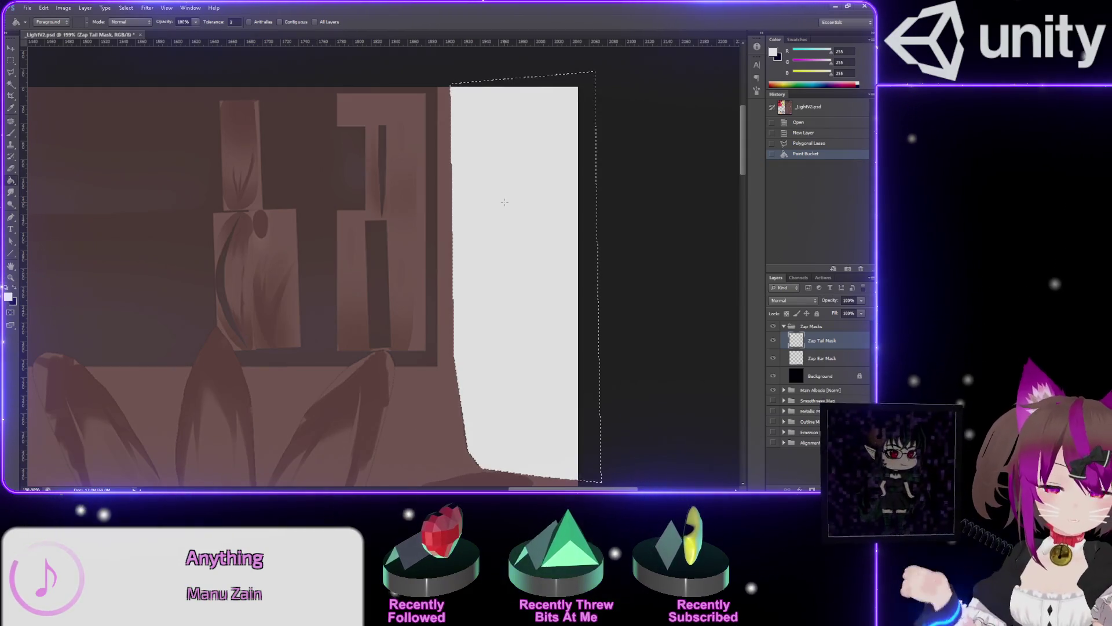
{"action": "key", "text": "ctrl+d"}
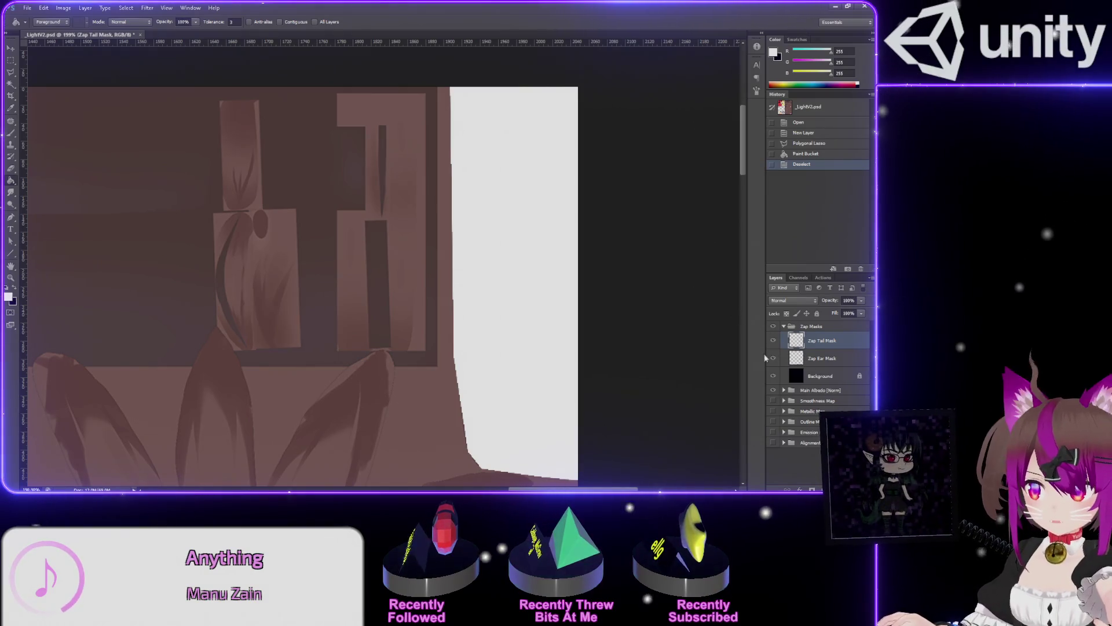
{"action": "key", "text": "ctrl+0"}
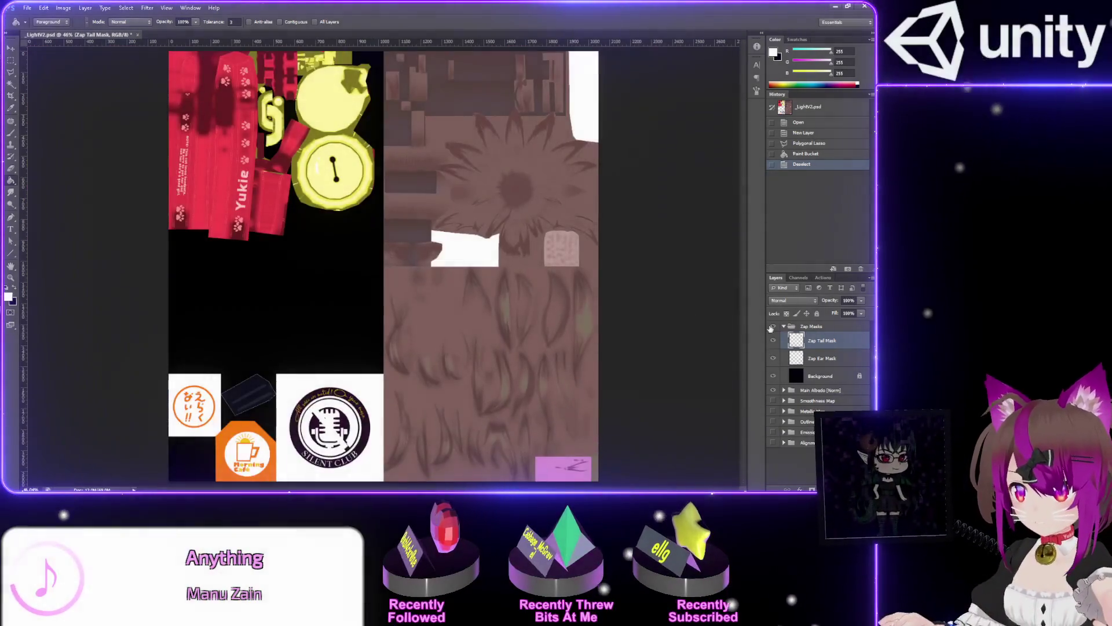
Hide Zap Ear Mask and Main Albedo, then save a PNG copy as 'Zap Tail Mask.png'
{"action": "left_click", "coordinate": [773, 358]}
{"action": "left_click", "coordinate": [774, 391]}
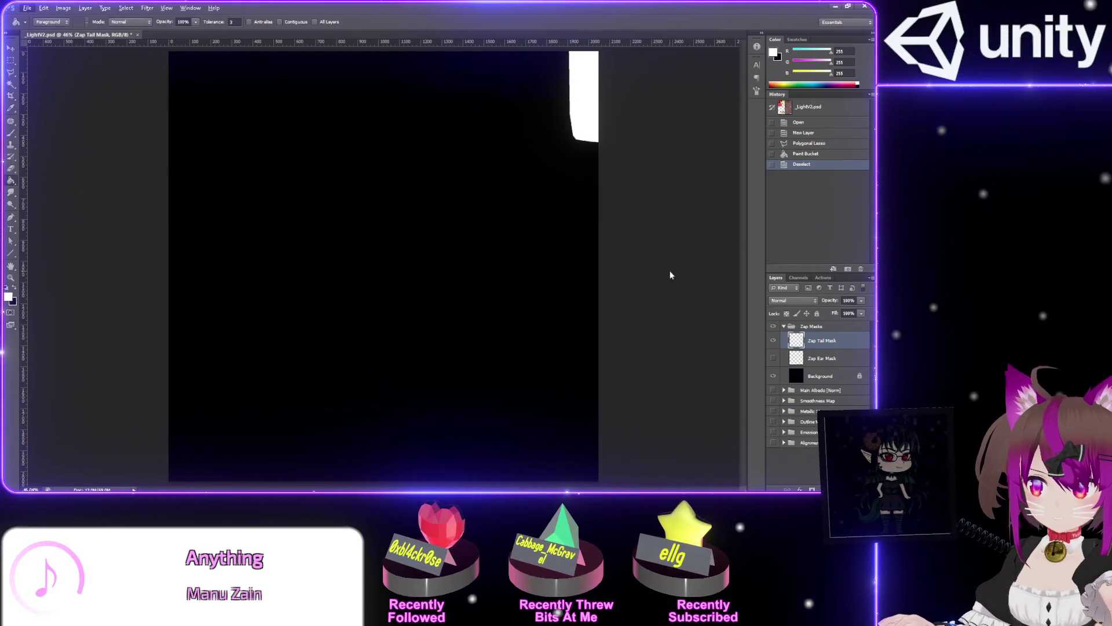
{"action": "key", "text": "ctrl+shift+s"}
{"action": "left_click", "coordinate": [464, 247]}
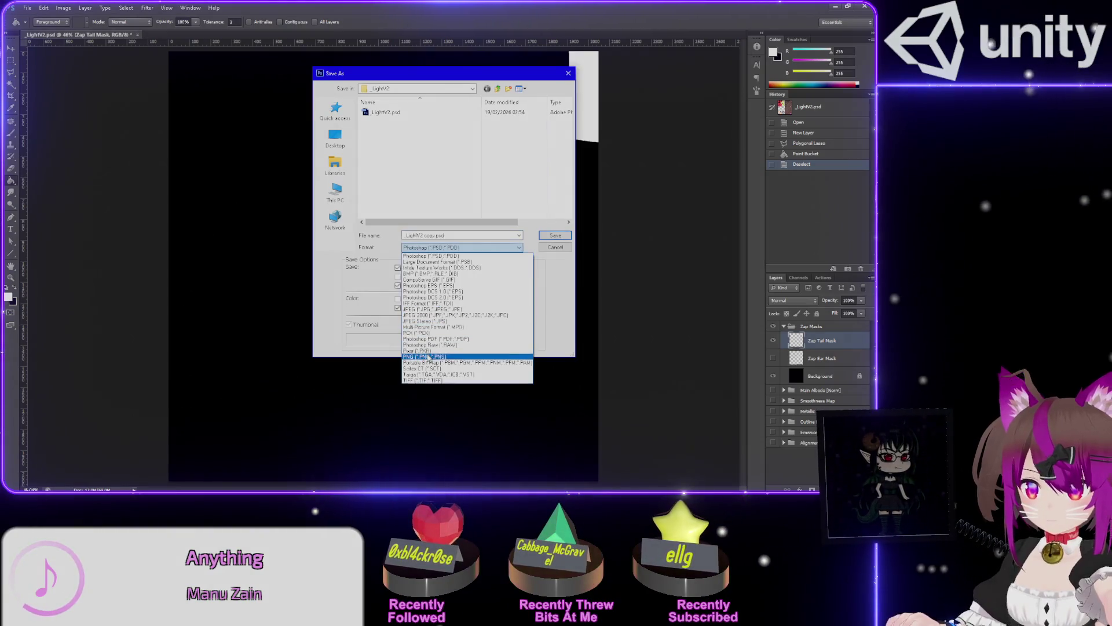
{"action": "left_click", "coordinate": [425, 356]}
{"action": "left_click", "coordinate": [397, 147]}
{"action": "double_click", "coordinate": [418, 236]}
{"action": "type", "text": "Tail Mask.png"}
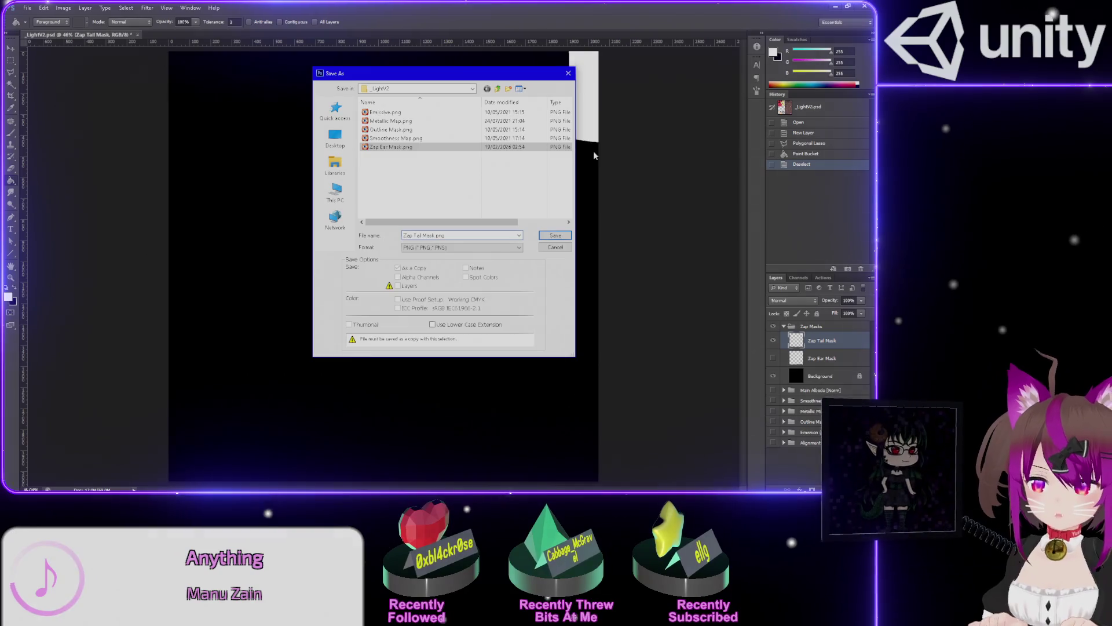
{"action": "key", "text": "Return"}
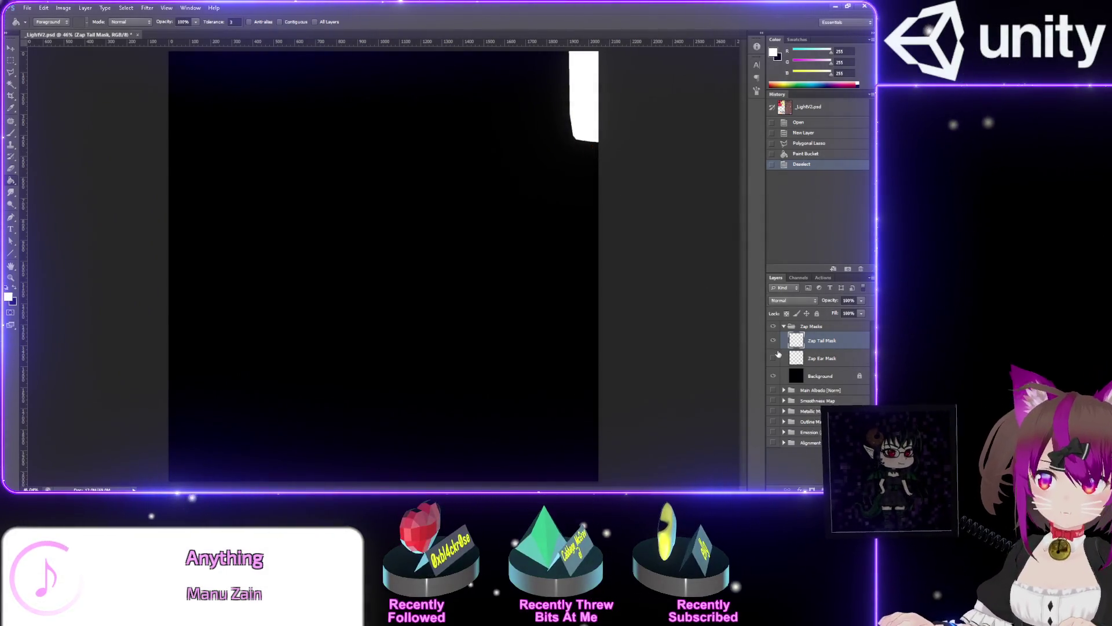
Hide the Zap Masks group, show Main Albedo again, and return to Unity
{"action": "left_click", "coordinate": [773, 326]}
{"action": "left_click", "coordinate": [773, 390]}
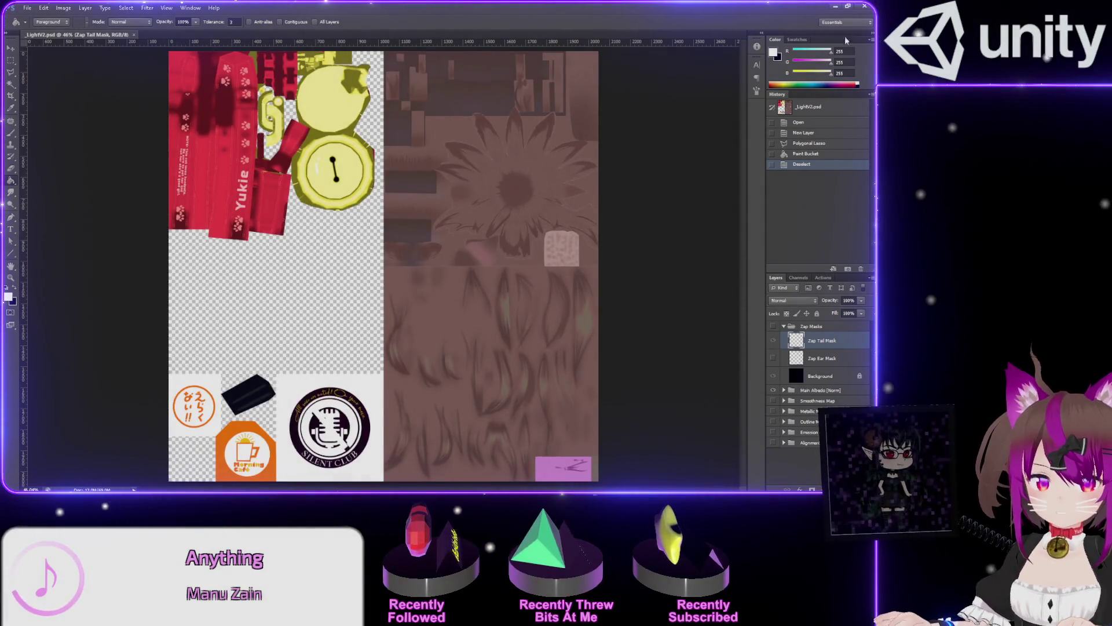
{"action": "key", "text": "alt+Tab"}
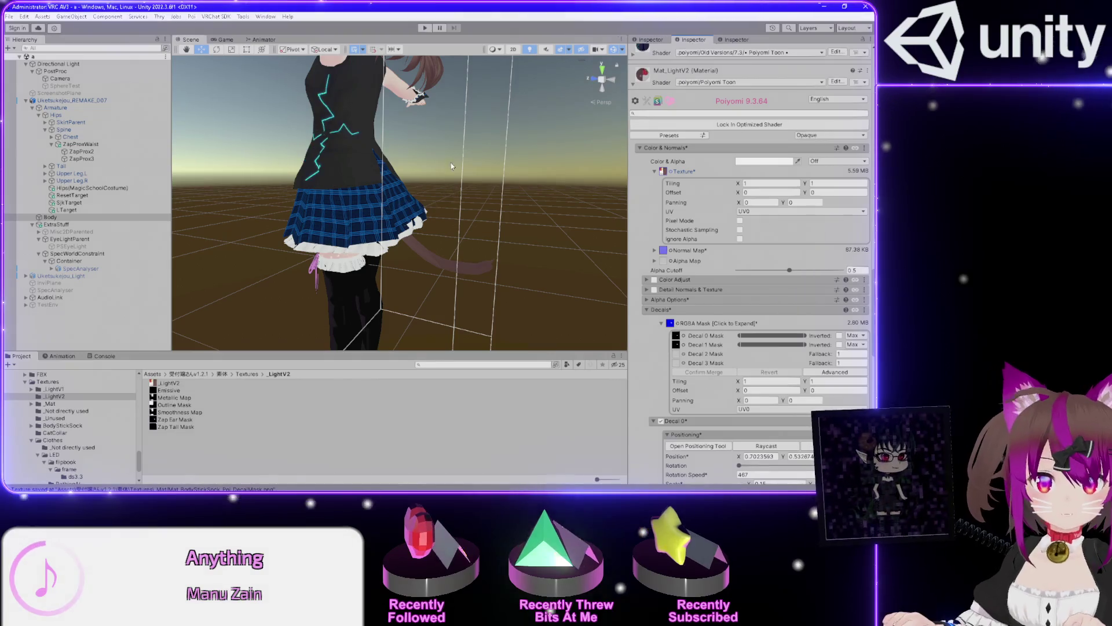
Collapse Decal 0, expand Decal 2, and paste Decal 1's copied settings into Decal 2 Positioning
{"action": "mouse_move", "coordinate": [417, 190]}
{"action": "left_mouse_down"}
{"action": "mouse_move", "coordinate": [391, 130]}
{"action": "mouse_move", "coordinate": [368, 129]}
{"action": "left_mouse_up"}
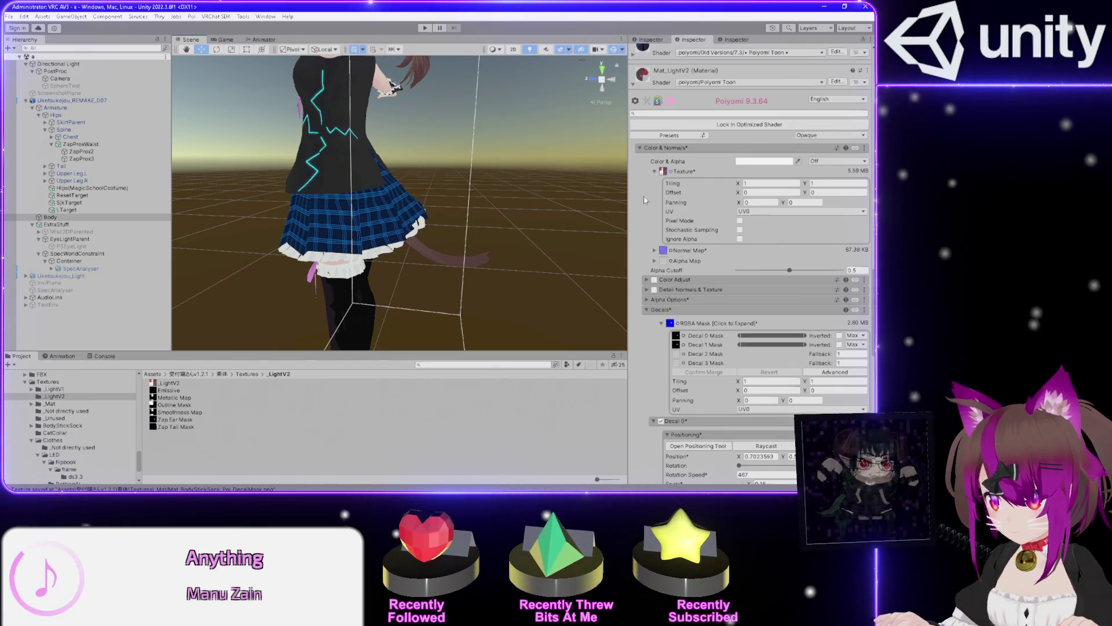
{"action": "scroll", "coordinate": [638, 289], "scroll_direction": "down", "scroll_amount": 5}
{"action": "scroll", "coordinate": [638, 290], "scroll_direction": "down", "scroll_amount": 2}
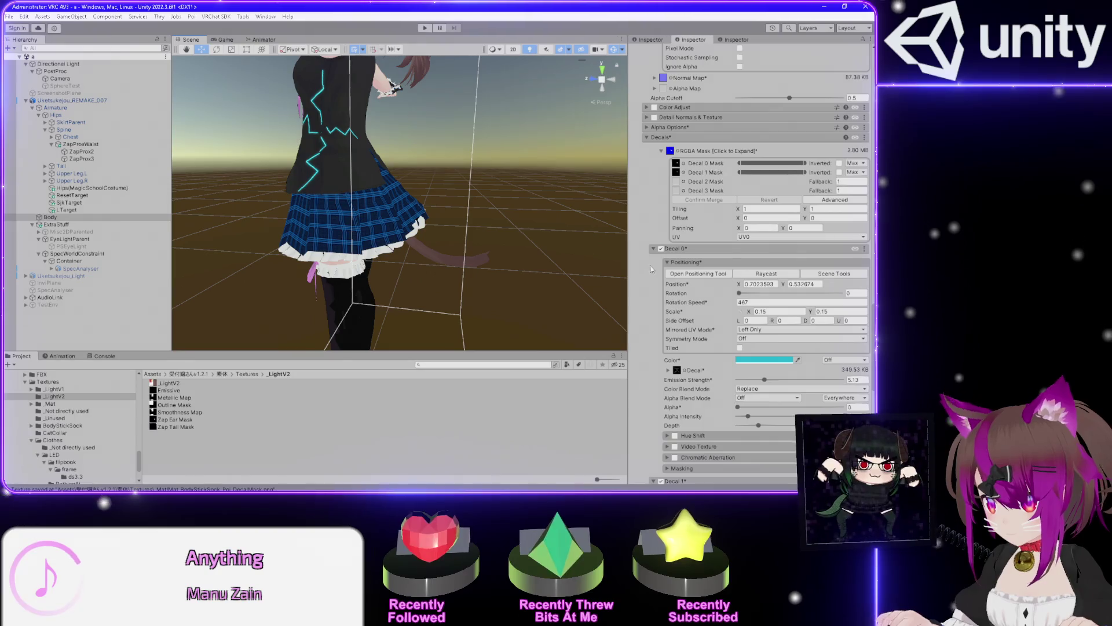
{"action": "left_click", "coordinate": [653, 261]}
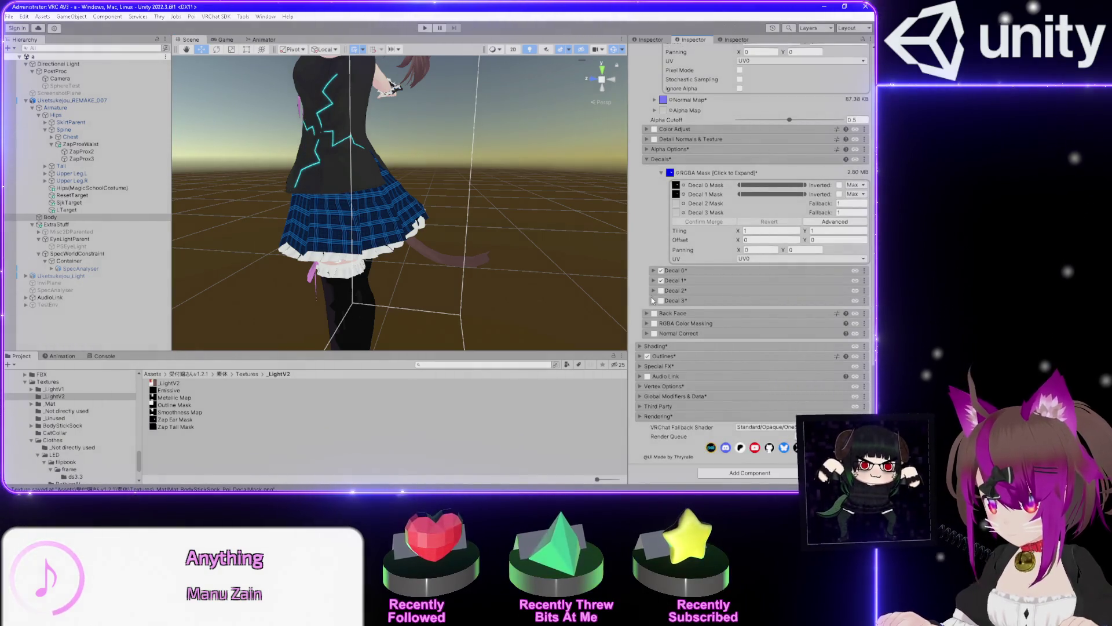
{"action": "left_click", "coordinate": [658, 291]}
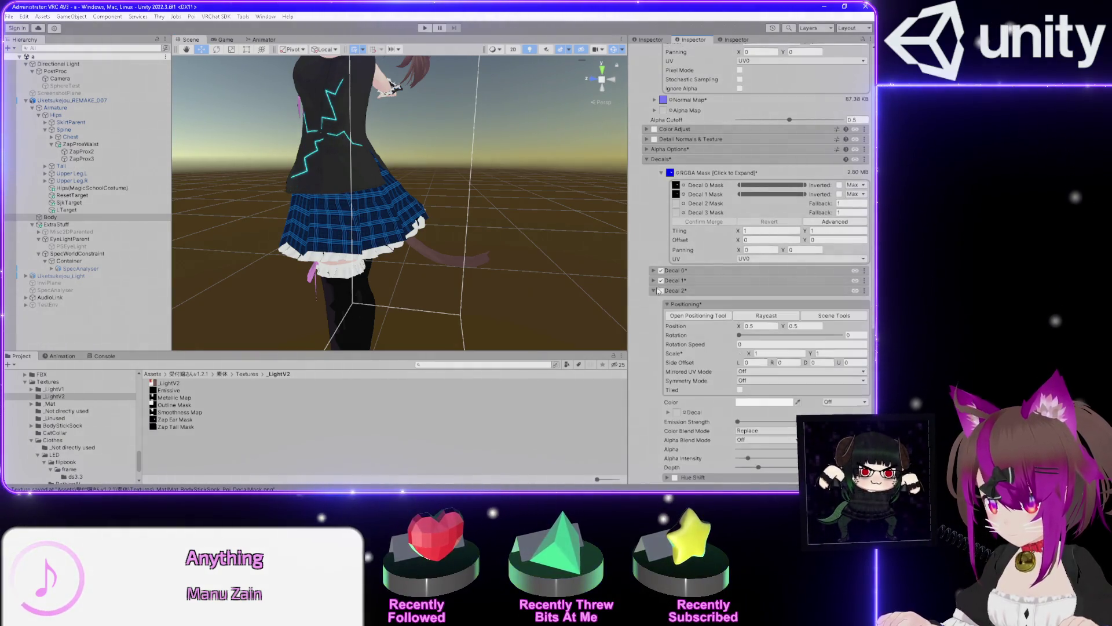
{"action": "left_click", "coordinate": [863, 282]}
{"action": "left_click", "coordinate": [863, 314]}
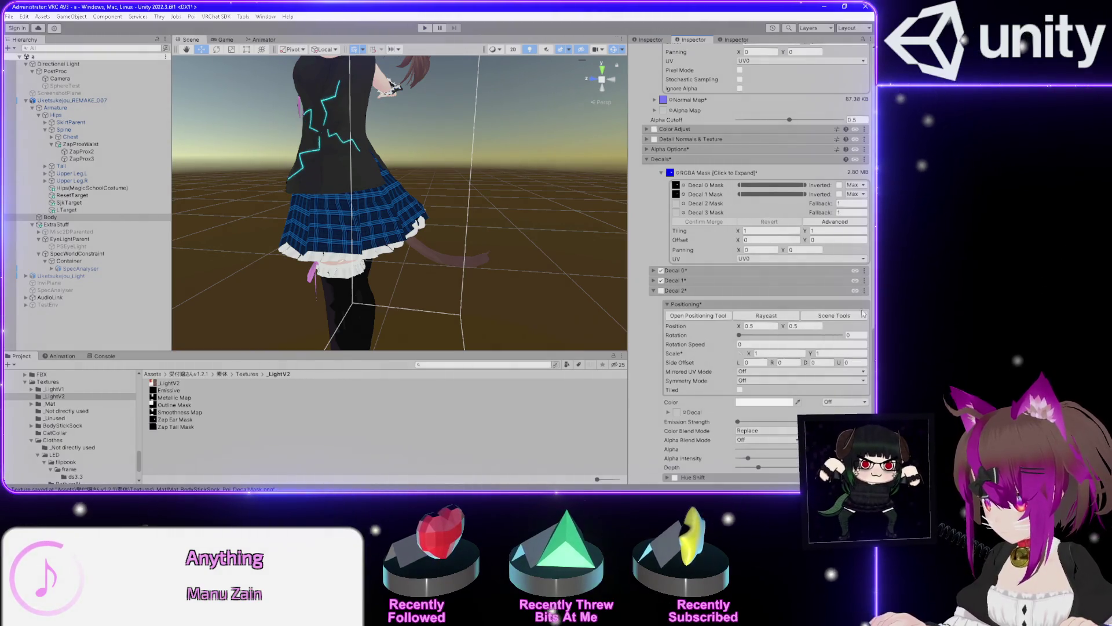
{"action": "right_click", "coordinate": [858, 302]}
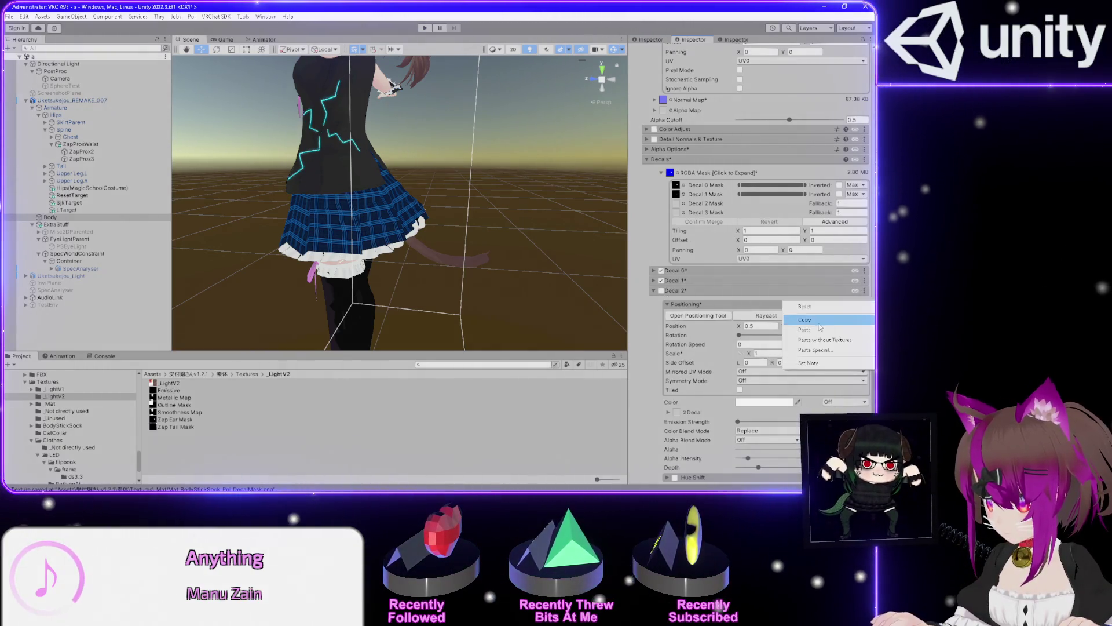
{"action": "left_click", "coordinate": [818, 329]}
Check the tail zap in the Scene view, then show Zap Tail Mask.png's import settings
{"action": "mouse_move", "coordinate": [494, 234]}
{"action": "left_mouse_down"}
{"action": "mouse_move", "coordinate": [355, 241]}
{"action": "mouse_move", "coordinate": [371, 247]}
{"action": "mouse_move", "coordinate": [238, 203]}
{"action": "mouse_move", "coordinate": [316, 246]}
{"action": "mouse_move", "coordinate": [347, 249]}
{"action": "left_mouse_up"}
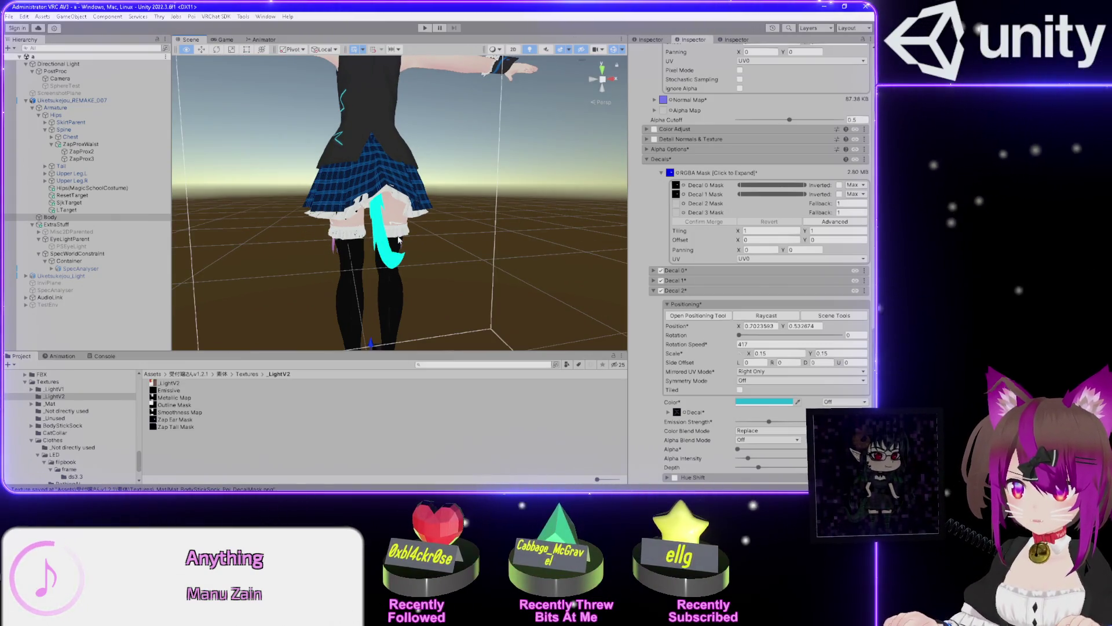
{"action": "mouse_move", "coordinate": [415, 236]}
{"action": "left_mouse_down"}
{"action": "mouse_move", "coordinate": [471, 239]}
{"action": "mouse_move", "coordinate": [439, 239]}
{"action": "left_mouse_up"}
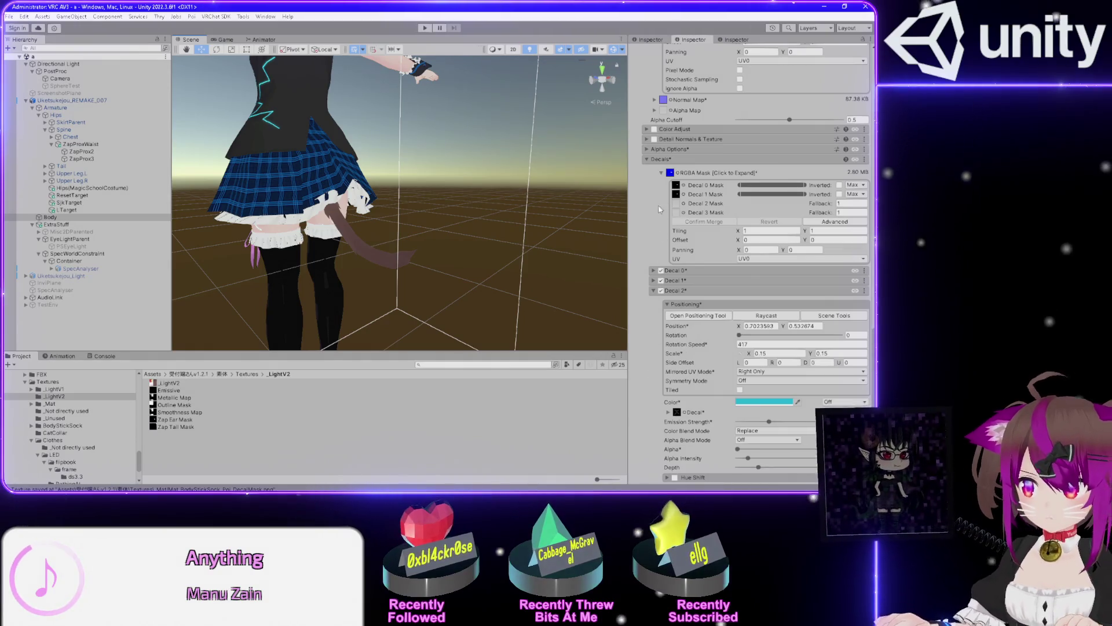
{"action": "left_click_drag", "start_coordinate": [182, 429], "coordinate": [681, 230]}
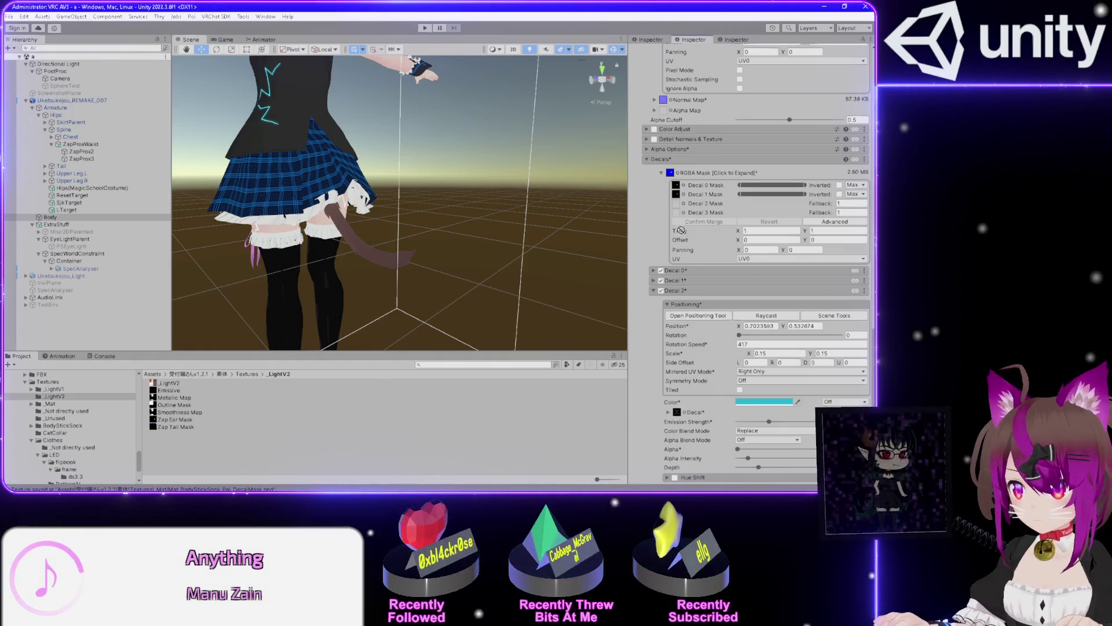
{"action": "left_click", "coordinate": [175, 427]}
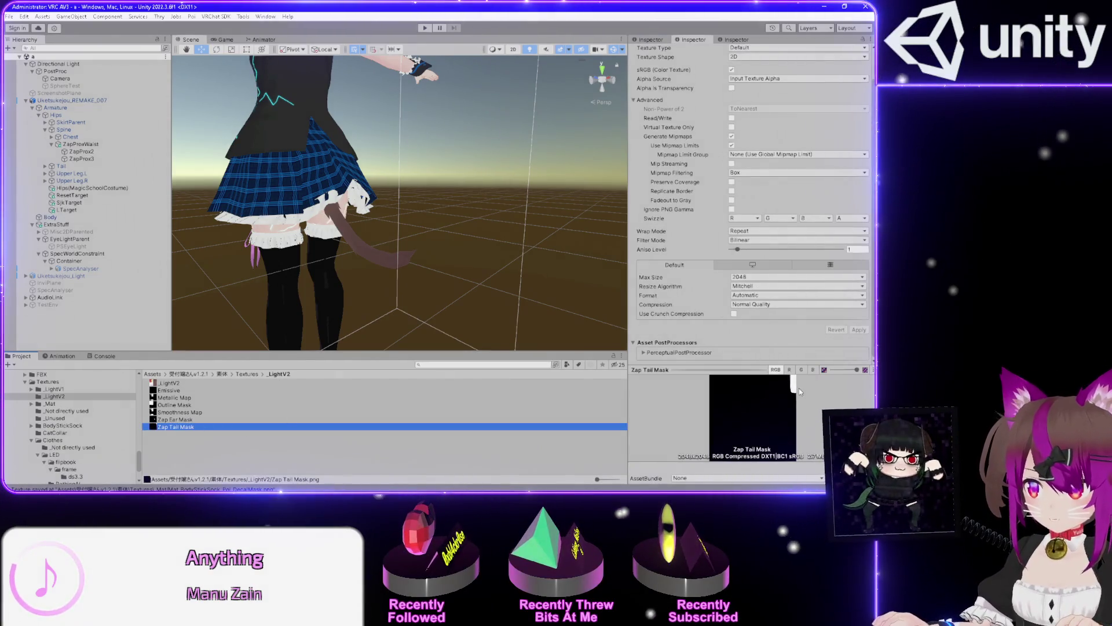
Limit the Zap Tail Mask texture to a 32 max size, apply it, and select the Body object
{"action": "left_click", "coordinate": [756, 277]}
{"action": "left_click", "coordinate": [753, 287]}
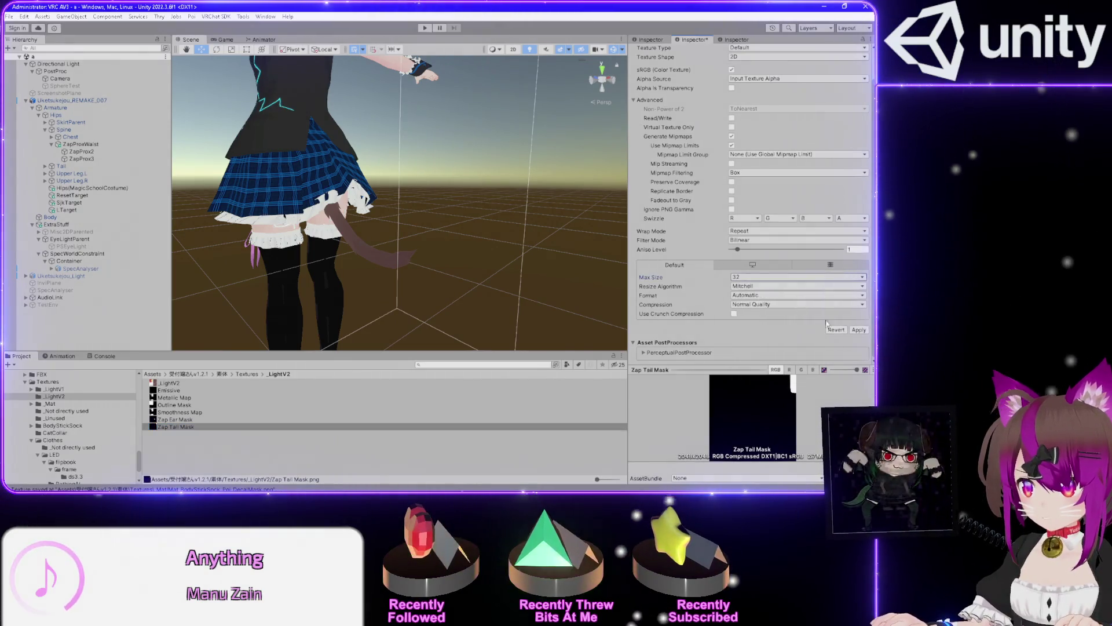
{"action": "left_click", "coordinate": [859, 330]}
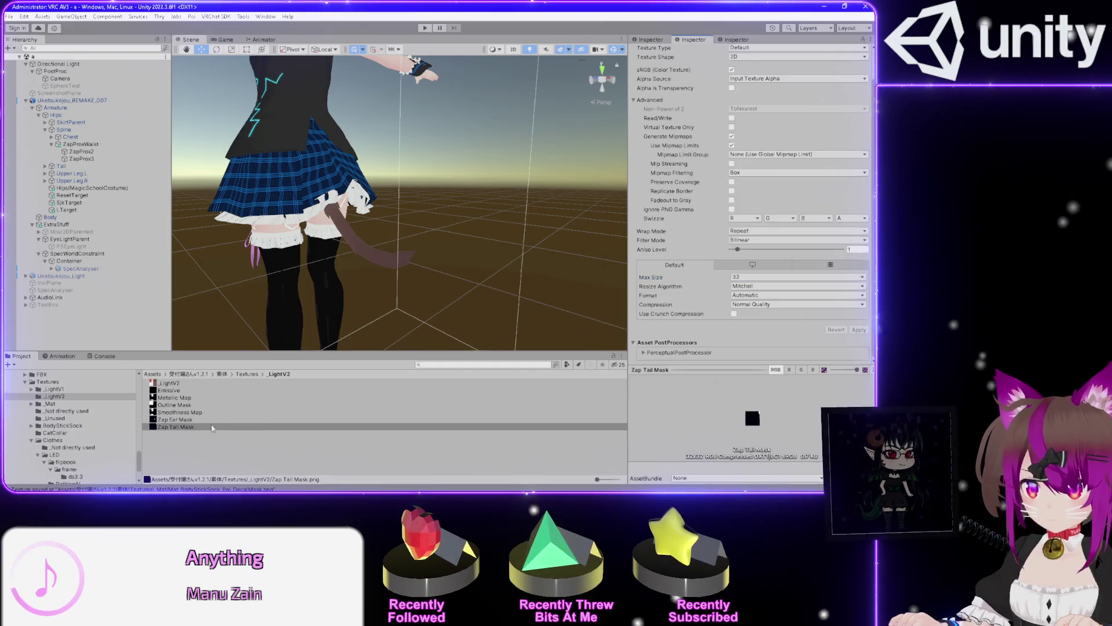
{"action": "left_click", "coordinate": [186, 426]}
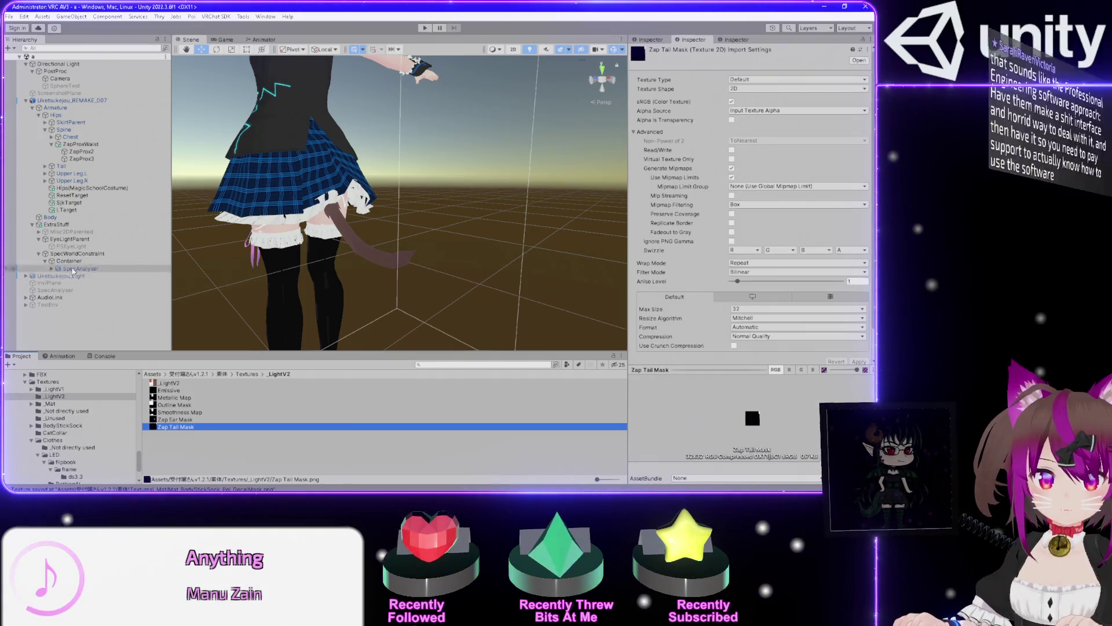
{"action": "left_click", "coordinate": [116, 216]}
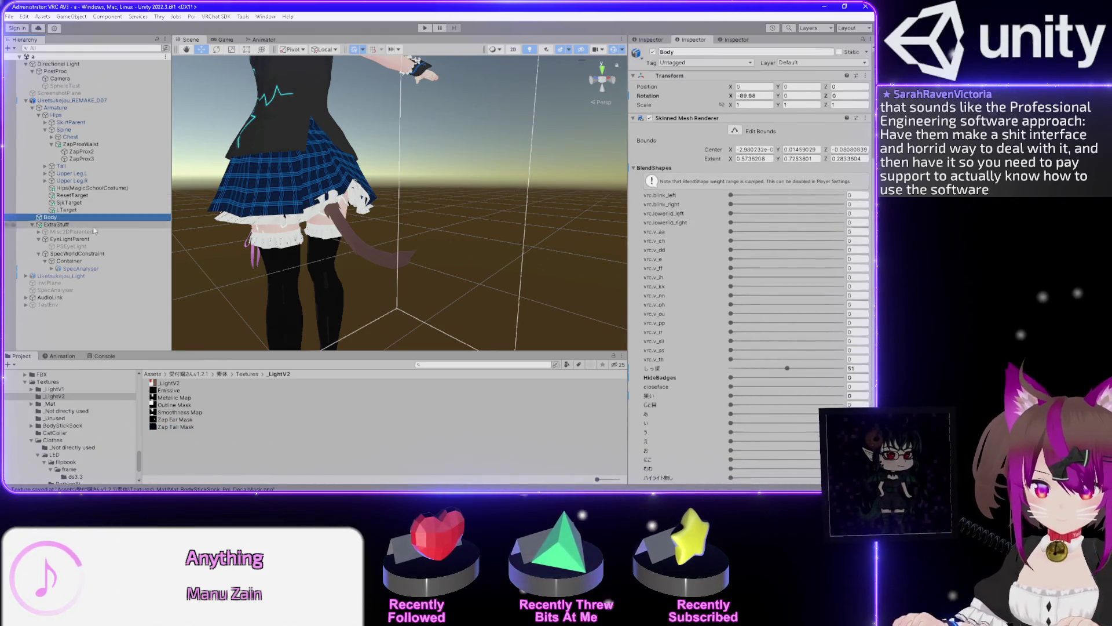
In Decal 2's positioning tool, drag the zap to the texture's top-right corner, about 0.96, 0.90
{"action": "left_click", "coordinate": [651, 167]}
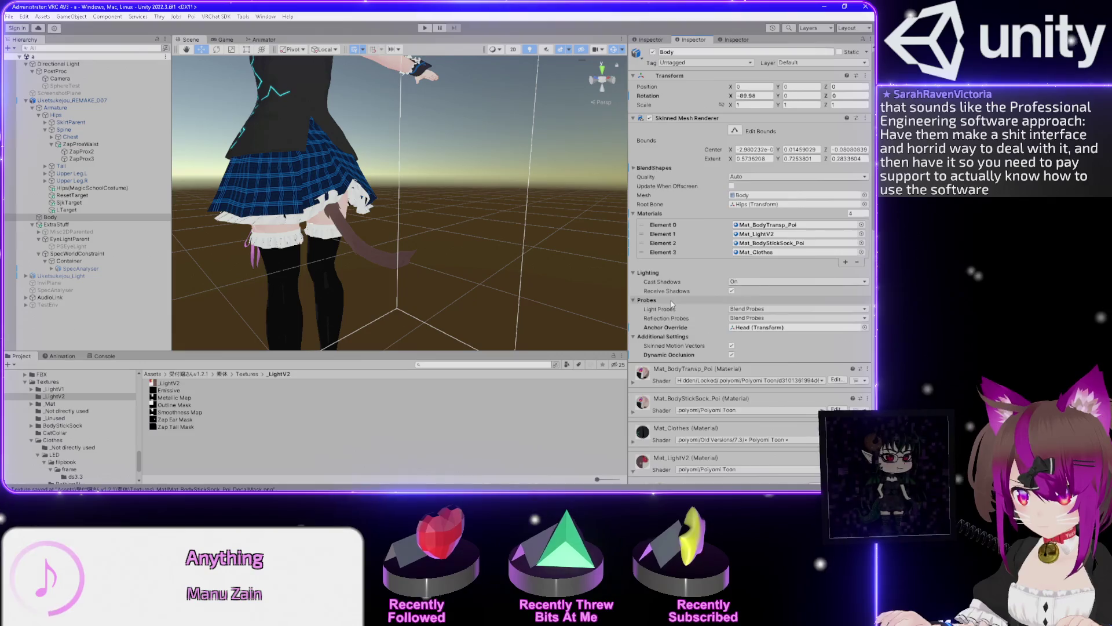
{"action": "scroll", "coordinate": [670, 290], "scroll_direction": "down", "scroll_amount": 3}
{"action": "scroll", "coordinate": [671, 303], "scroll_direction": "up", "scroll_amount": 3}
{"action": "scroll", "coordinate": [671, 304], "scroll_direction": "down", "scroll_amount": 15}
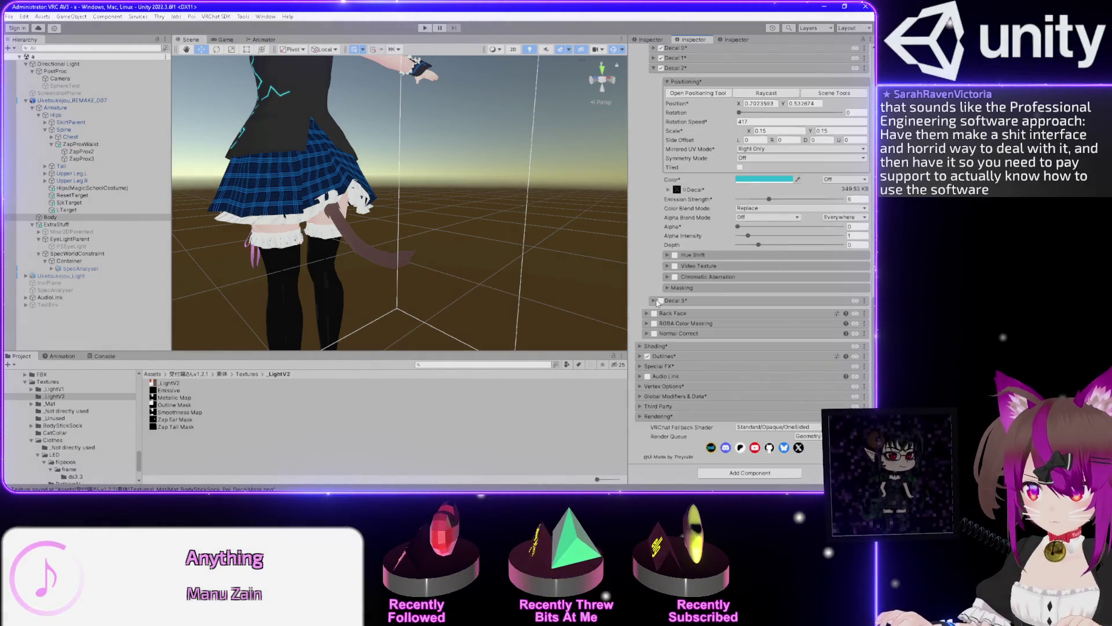
{"action": "scroll", "coordinate": [655, 296], "scroll_direction": "up", "scroll_amount": 5}
{"action": "left_click", "coordinate": [699, 215]}
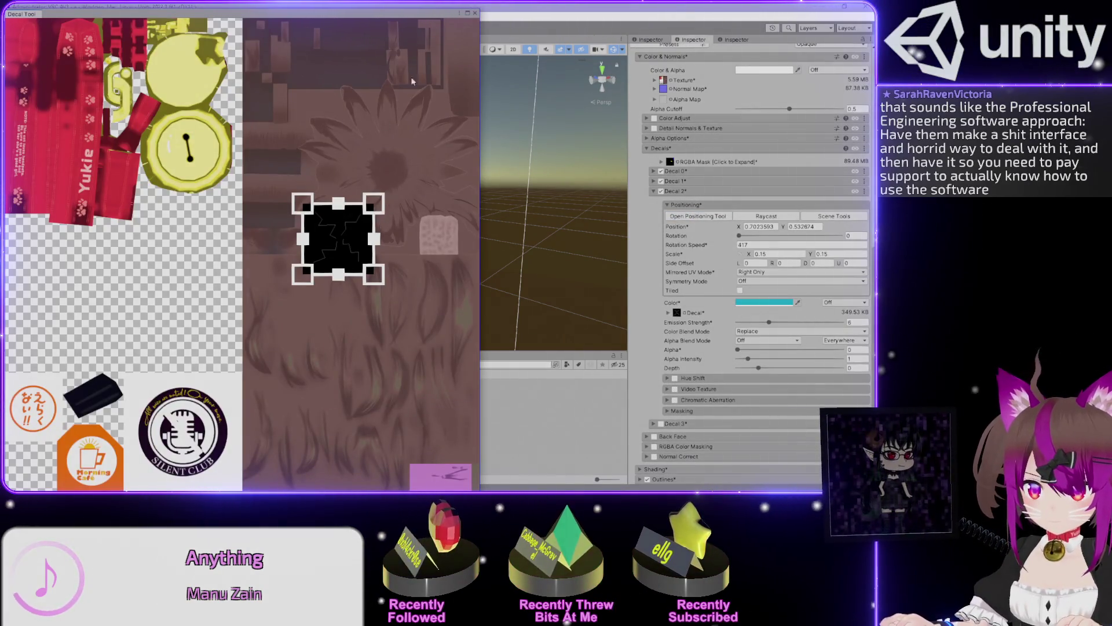
{"action": "mouse_move", "coordinate": [354, 217]}
{"action": "left_mouse_down"}
{"action": "mouse_move", "coordinate": [365, 194]}
{"action": "mouse_move", "coordinate": [360, 59]}
{"action": "left_mouse_up"}
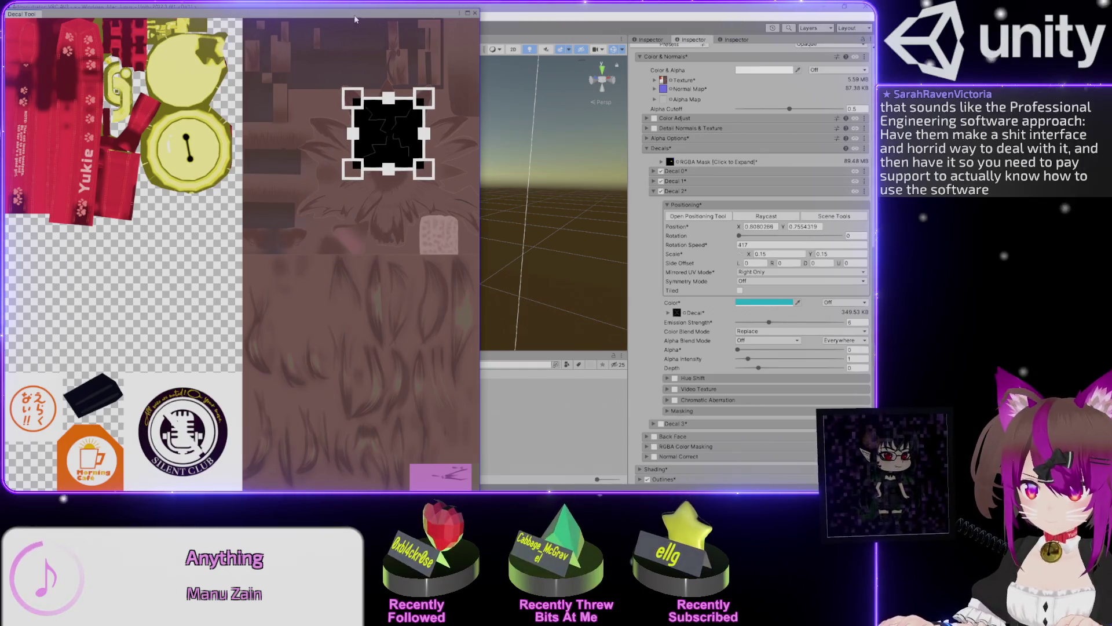
{"action": "double_click", "coordinate": [355, 19]}
{"action": "mouse_move", "coordinate": [103, 121]}
{"action": "left_mouse_down"}
{"action": "mouse_move", "coordinate": [124, 177]}
{"action": "mouse_move", "coordinate": [185, 133]}
{"action": "mouse_move", "coordinate": [202, 83]}
{"action": "mouse_move", "coordinate": [188, 167]}
{"action": "mouse_move", "coordinate": [190, 105]}
{"action": "mouse_move", "coordinate": [190, 152]}
{"action": "mouse_move", "coordinate": [192, 109]}
{"action": "mouse_move", "coordinate": [192, 131]}
{"action": "mouse_move", "coordinate": [190, 118]}
{"action": "left_mouse_up"}
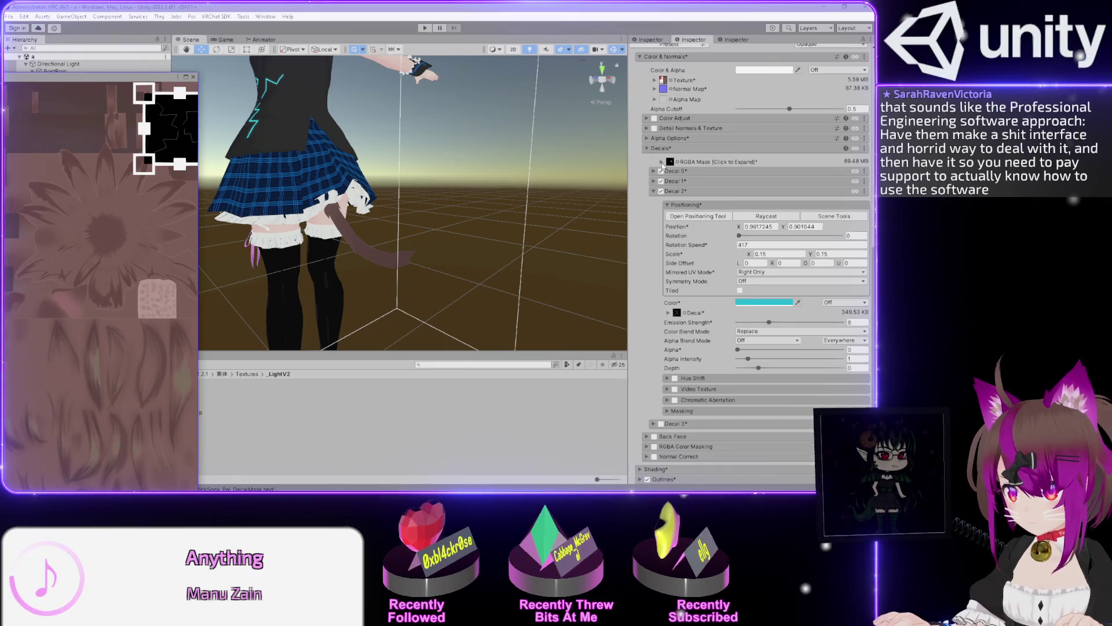
Confirm the RGBA mask merge and push Decal 2 right to about 0.998, 0.886
{"action": "left_click", "coordinate": [661, 163]}
{"action": "left_click", "coordinate": [700, 211]}
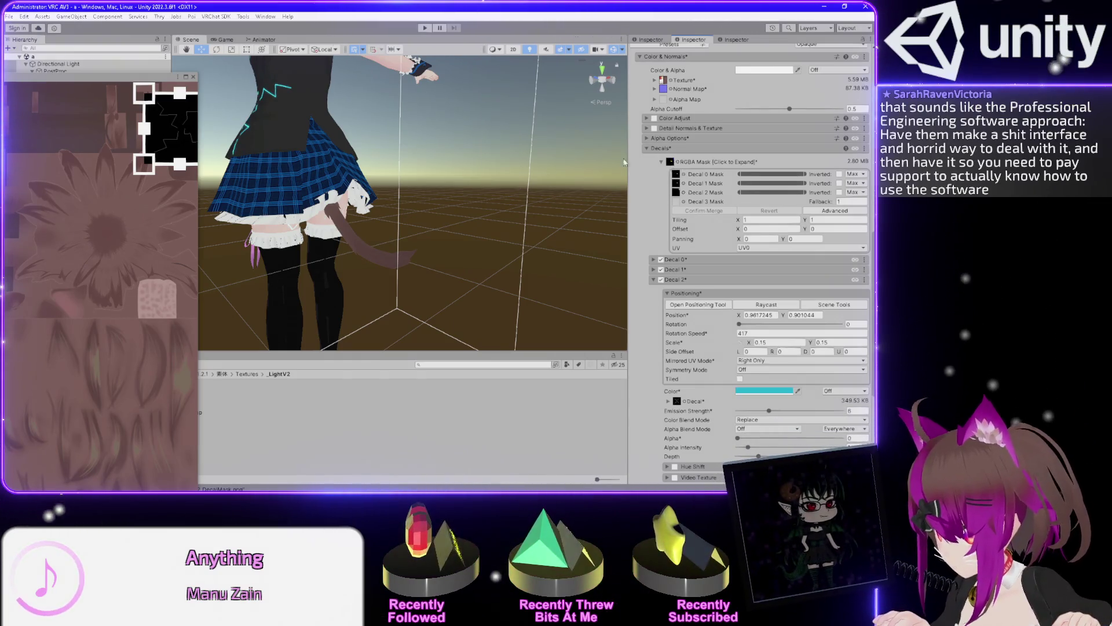
{"action": "left_click_drag", "start_coordinate": [160, 144], "coordinate": [175, 152]}
{"action": "left_click_drag", "start_coordinate": [377, 191], "coordinate": [441, 192]}
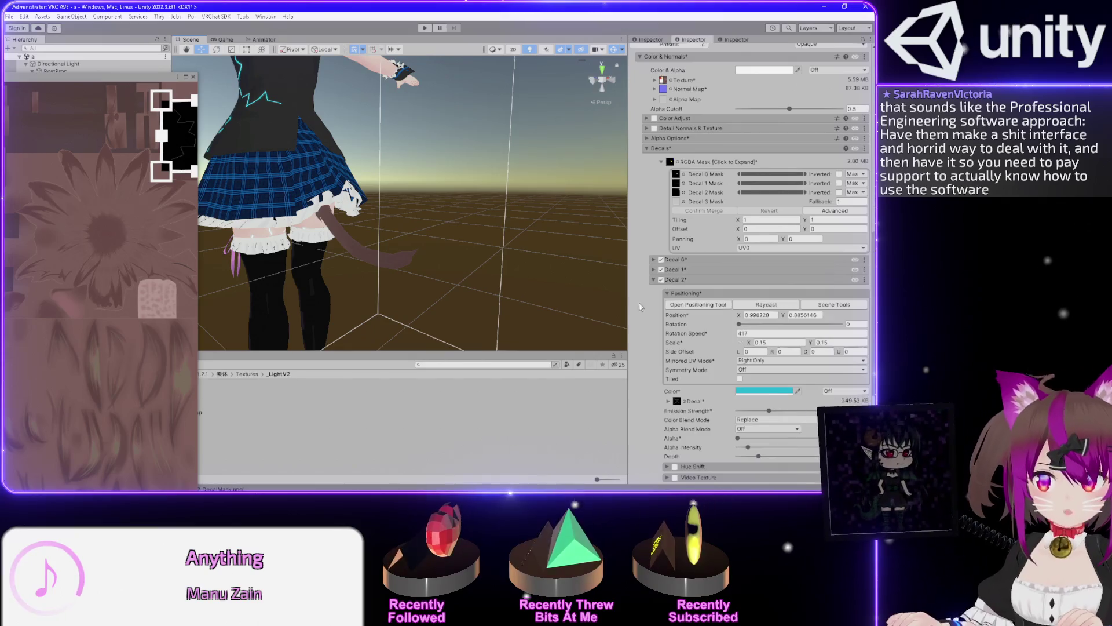
{"action": "scroll", "coordinate": [655, 316], "scroll_direction": "down", "scroll_amount": 2}
Set Decal 2's mirrored UV mode to Off and nudge the zap slightly up
{"action": "left_click", "coordinate": [758, 320]}
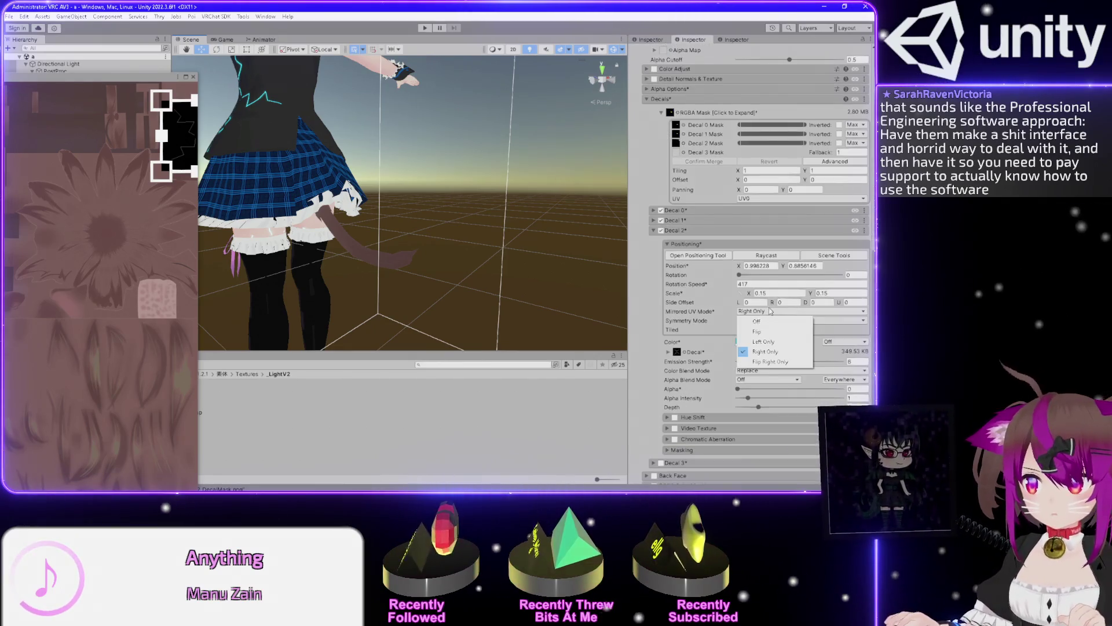
{"action": "left_click", "coordinate": [758, 322]}
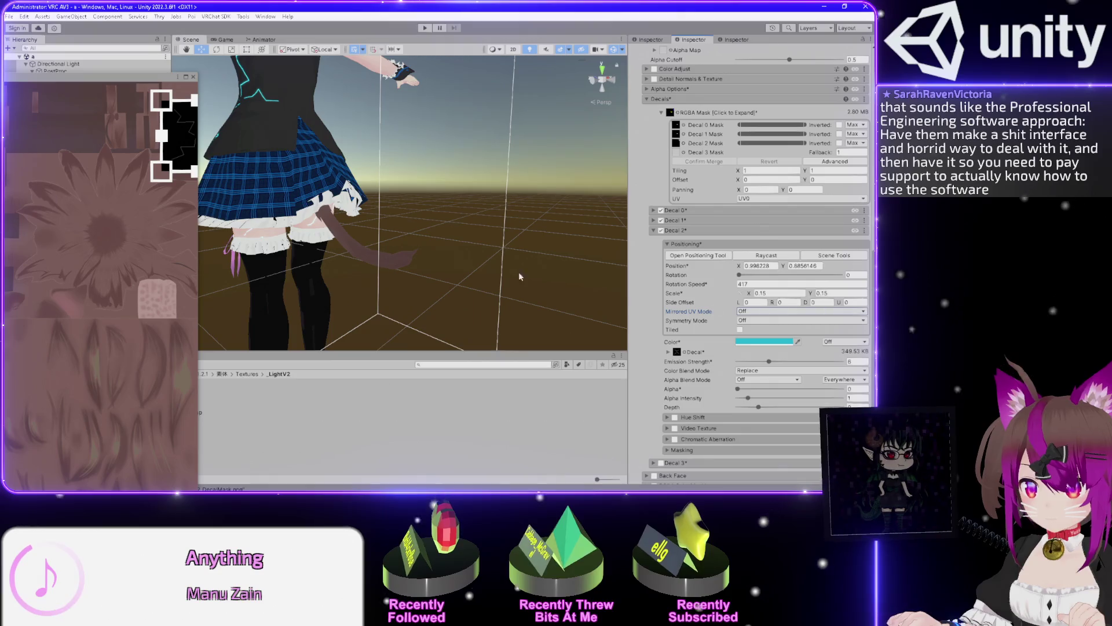
{"action": "mouse_move", "coordinate": [185, 140]}
{"action": "left_mouse_down"}
{"action": "mouse_move", "coordinate": [185, 165]}
{"action": "mouse_move", "coordinate": [183, 120]}
{"action": "mouse_move", "coordinate": [174, 134]}
{"action": "left_mouse_up"}
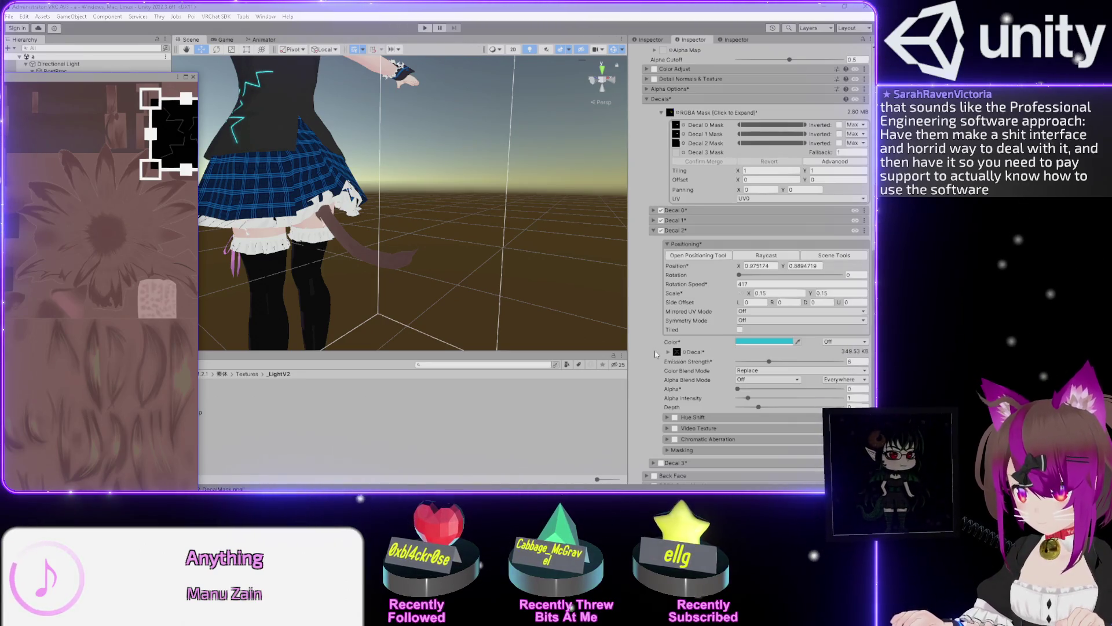
Raise Decal 2's alpha to about 0.27 and expand the Decal texture settings
{"action": "left_click_drag", "start_coordinate": [738, 390], "coordinate": [827, 391]}
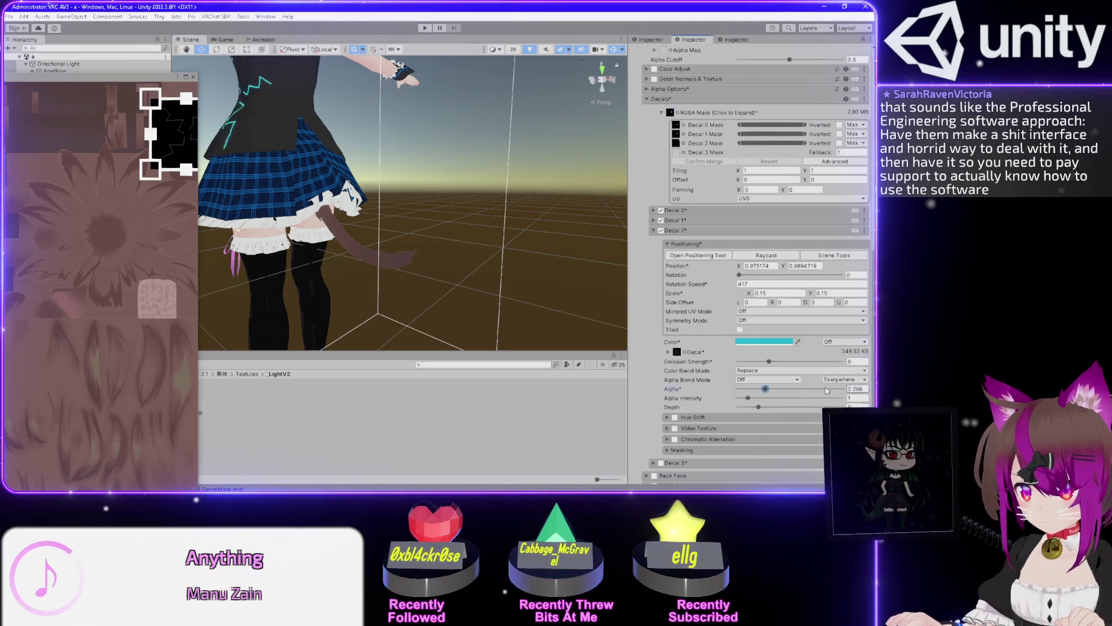
{"action": "scroll", "coordinate": [642, 262], "scroll_direction": "up", "scroll_amount": 6}
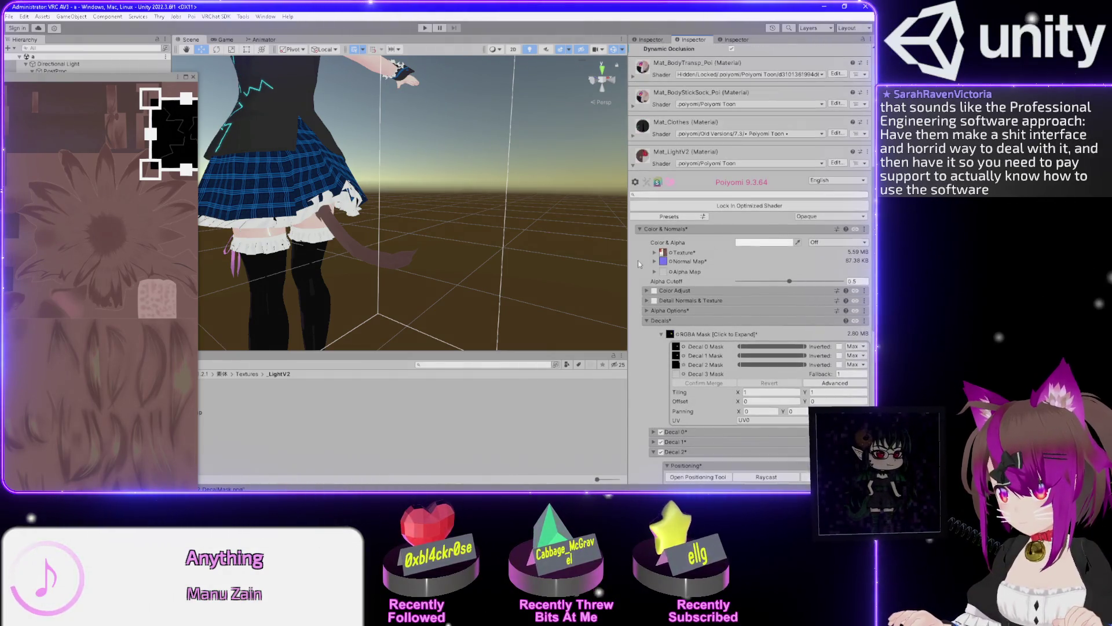
{"action": "scroll", "coordinate": [651, 184], "scroll_direction": "up", "scroll_amount": 1}
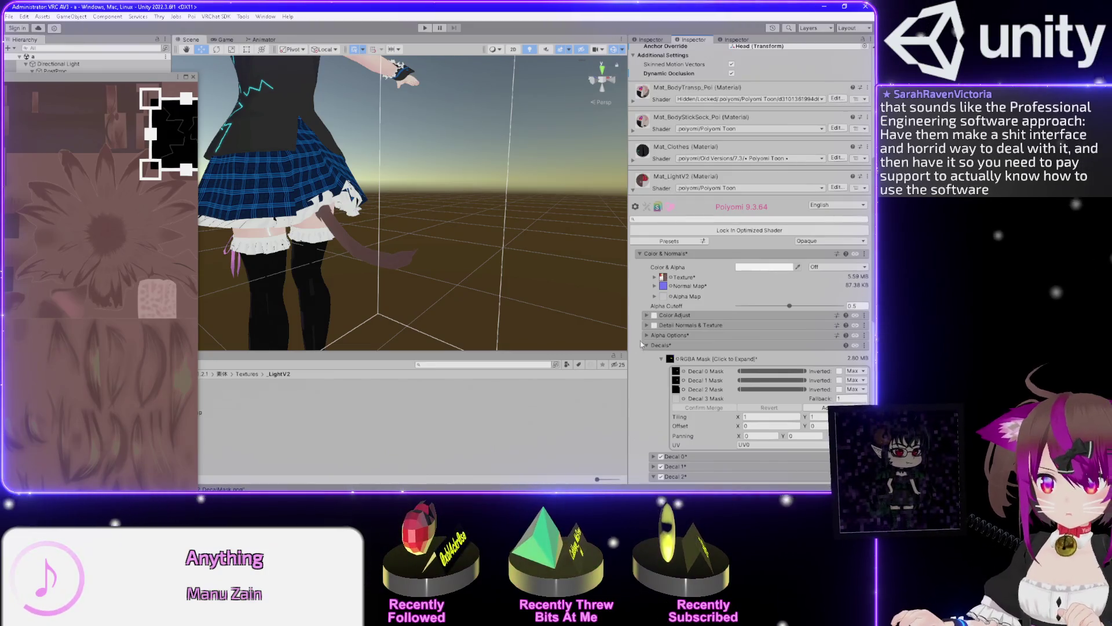
{"action": "scroll", "coordinate": [640, 315], "scroll_direction": "down", "scroll_amount": 10}
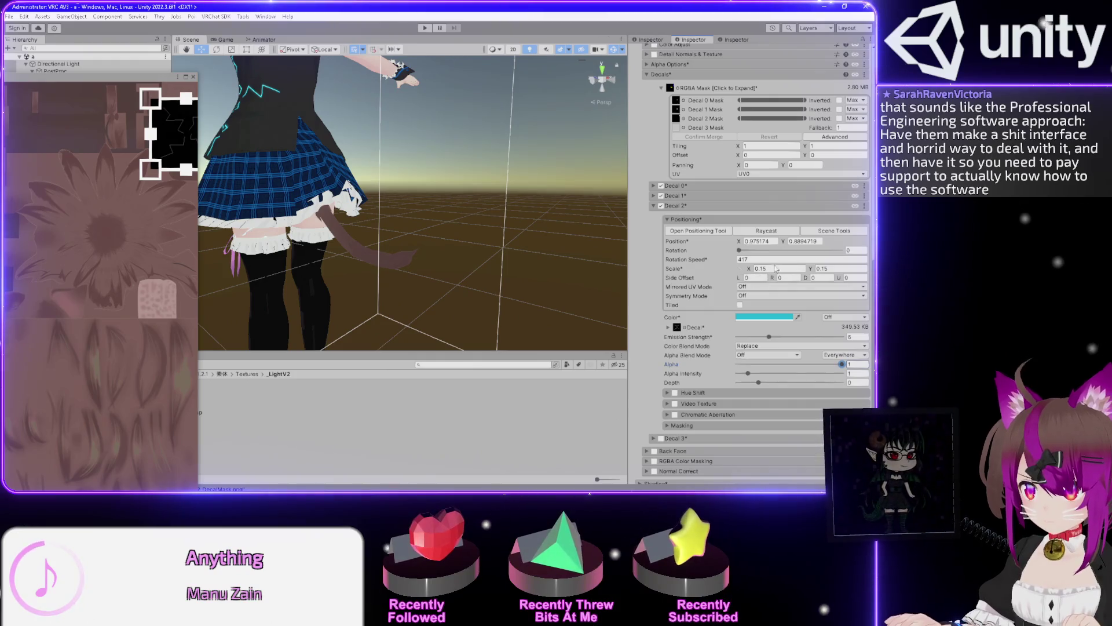
{"action": "left_click", "coordinate": [668, 328]}
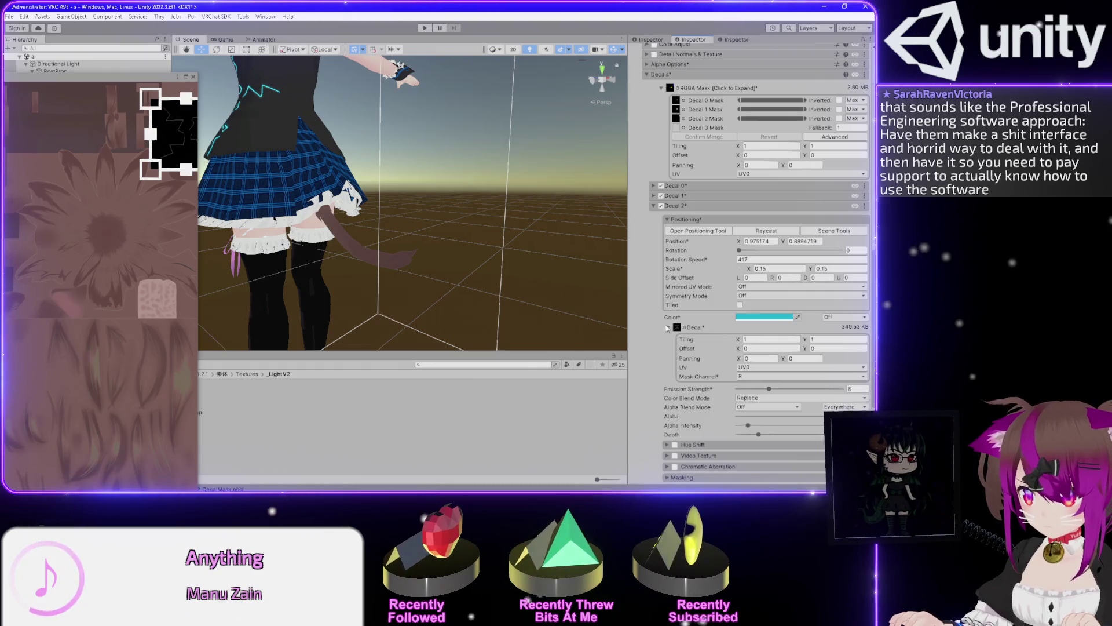
Drag Decal 2's zap down to about 0.645, 0.469 on the avatar's side, keeping the positioning window open
{"action": "left_click", "coordinate": [667, 328]}
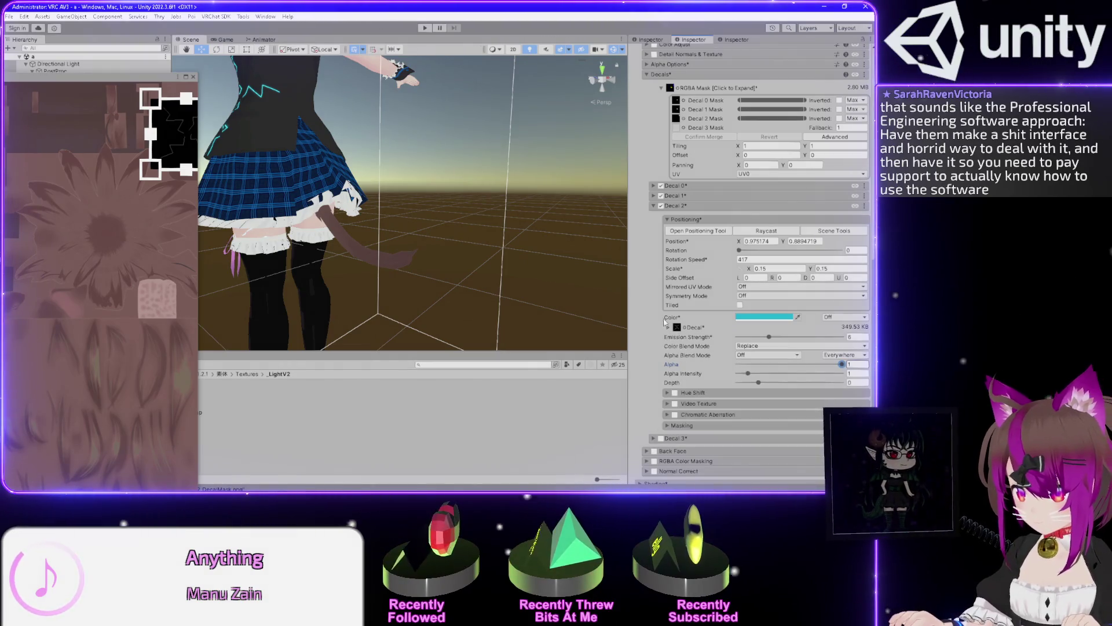
{"action": "mouse_move", "coordinate": [176, 131]}
{"action": "left_mouse_down"}
{"action": "mouse_move", "coordinate": [145, 192]}
{"action": "mouse_move", "coordinate": [170, 118]}
{"action": "left_mouse_up"}
{"action": "mouse_move", "coordinate": [422, 122]}
{"action": "left_mouse_down"}
{"action": "mouse_move", "coordinate": [509, 244]}
{"action": "mouse_move", "coordinate": [481, 238]}
{"action": "mouse_move", "coordinate": [450, 174]}
{"action": "mouse_move", "coordinate": [460, 172]}
{"action": "left_mouse_up"}
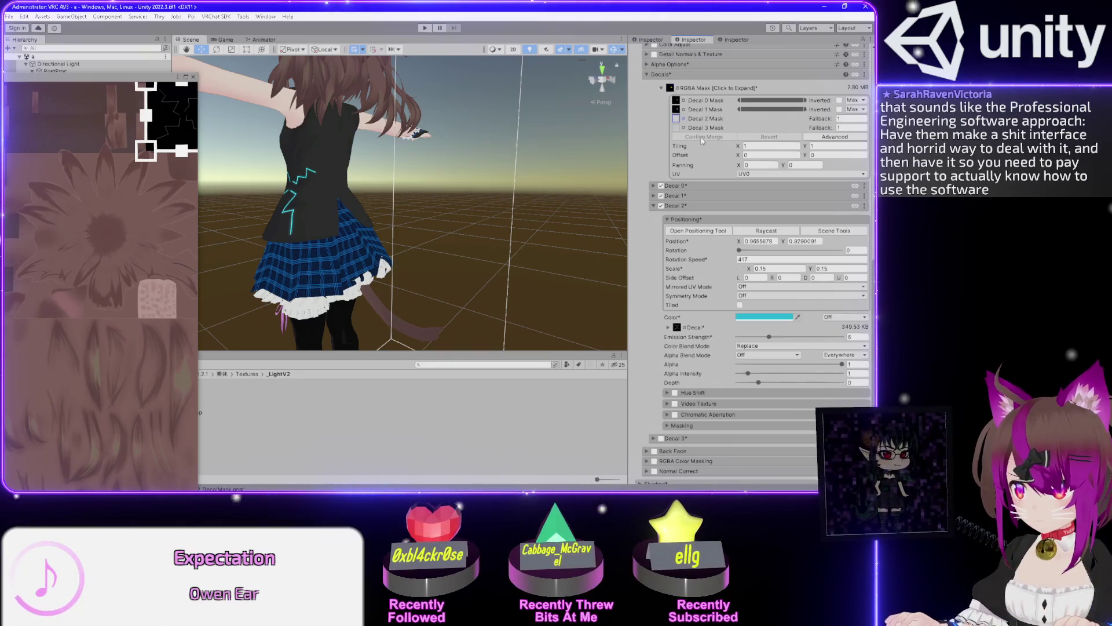
{"action": "mouse_move", "coordinate": [374, 197]}
{"action": "left_mouse_down"}
{"action": "mouse_move", "coordinate": [406, 209]}
{"action": "mouse_move", "coordinate": [425, 246]}
{"action": "mouse_move", "coordinate": [264, 222]}
{"action": "left_mouse_up"}
{"action": "mouse_move", "coordinate": [160, 116]}
{"action": "left_mouse_down"}
{"action": "mouse_move", "coordinate": [90, 178]}
{"action": "mouse_move", "coordinate": [65, 259]}
{"action": "mouse_move", "coordinate": [125, 274]}
{"action": "mouse_move", "coordinate": [147, 246]}
{"action": "mouse_move", "coordinate": [124, 230]}
{"action": "mouse_move", "coordinate": [114, 328]}
{"action": "left_mouse_up"}
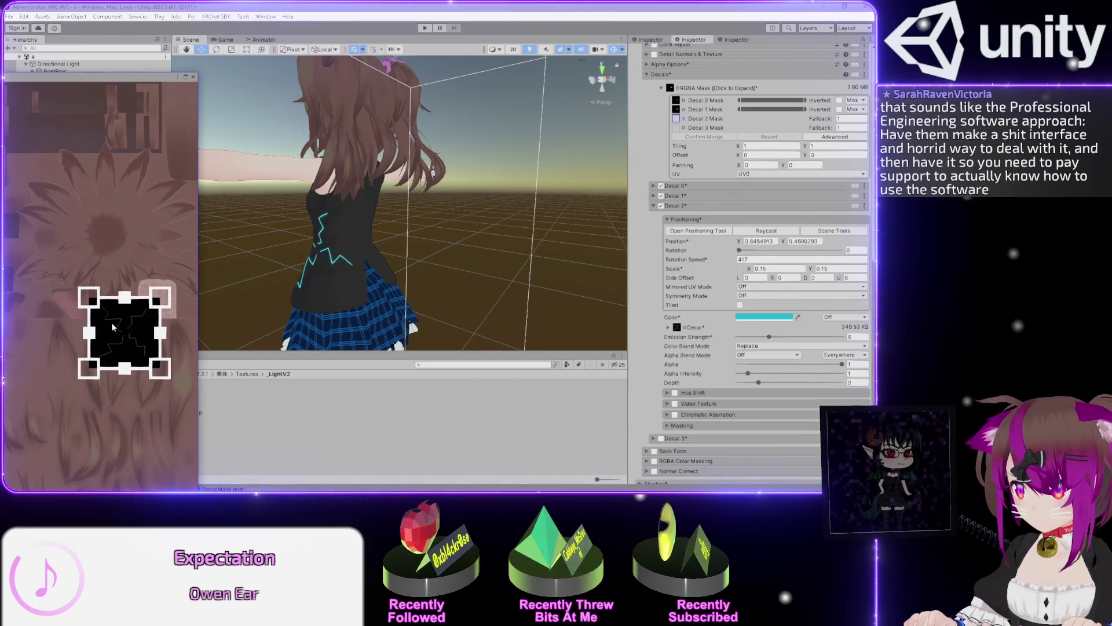
{"action": "left_click", "coordinate": [193, 76]}
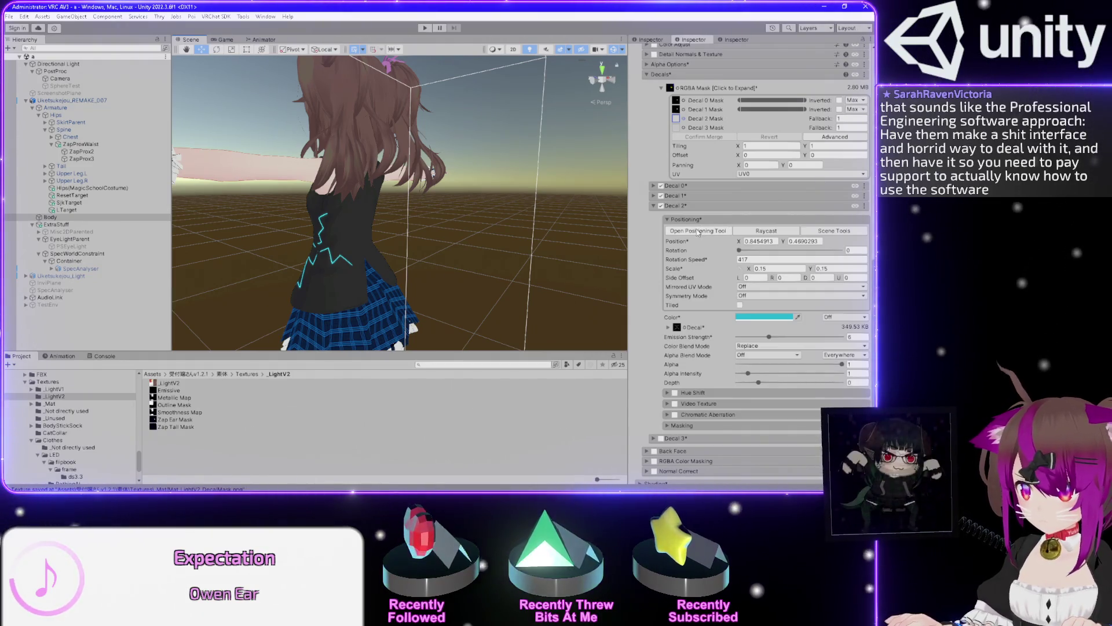
{"action": "left_click", "coordinate": [699, 231]}
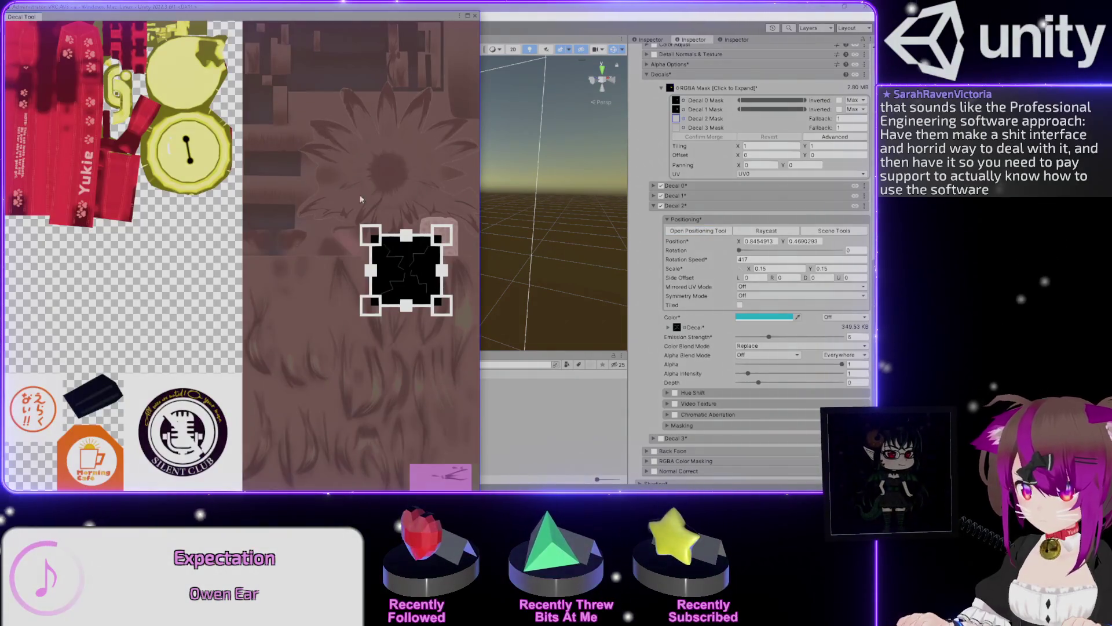
Turn off Decal 0 and move Decal 2's zap up near the ear, about 0.748, 0.612
{"action": "left_click_drag", "start_coordinate": [402, 249], "coordinate": [356, 100]}
{"action": "mouse_move", "coordinate": [331, 26]}
{"action": "left_mouse_down"}
{"action": "mouse_move", "coordinate": [191, 86]}
{"action": "mouse_move", "coordinate": [91, 172]}
{"action": "left_mouse_up"}
{"action": "mouse_move", "coordinate": [219, 119]}
{"action": "left_mouse_down"}
{"action": "mouse_move", "coordinate": [139, 139]}
{"action": "mouse_move", "coordinate": [136, 264]}
{"action": "mouse_move", "coordinate": [157, 261]}
{"action": "mouse_move", "coordinate": [129, 326]}
{"action": "mouse_move", "coordinate": [163, 405]}
{"action": "mouse_move", "coordinate": [143, 227]}
{"action": "mouse_move", "coordinate": [143, 265]}
{"action": "left_mouse_up"}
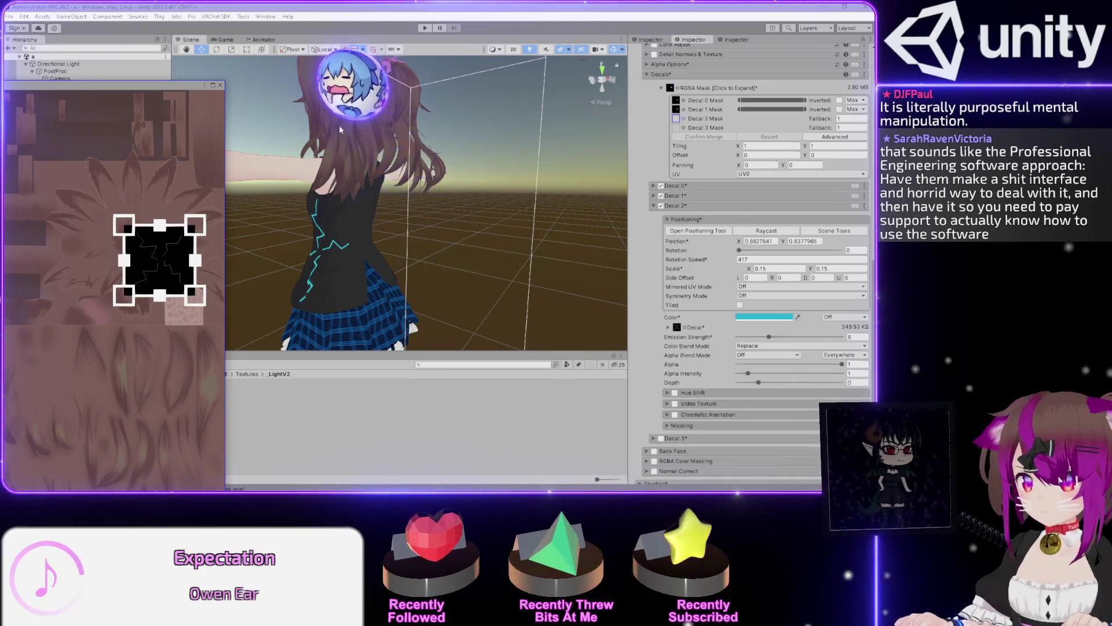
{"action": "mouse_move", "coordinate": [445, 148]}
{"action": "left_mouse_down"}
{"action": "mouse_move", "coordinate": [284, 227]}
{"action": "mouse_move", "coordinate": [421, 235]}
{"action": "left_mouse_up"}
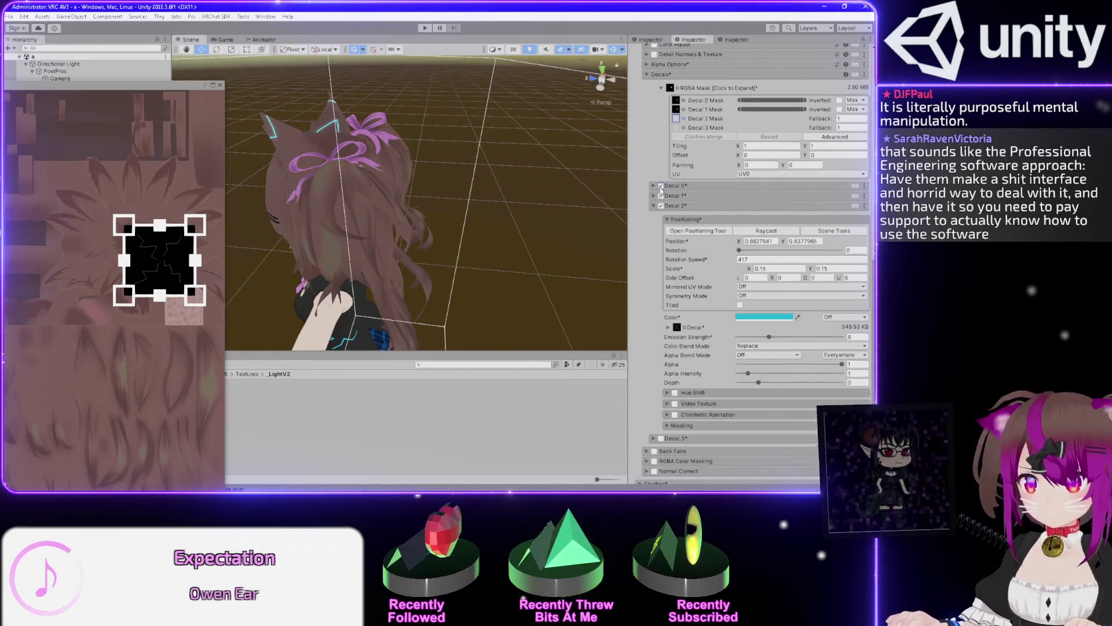
{"action": "left_click", "coordinate": [661, 186]}
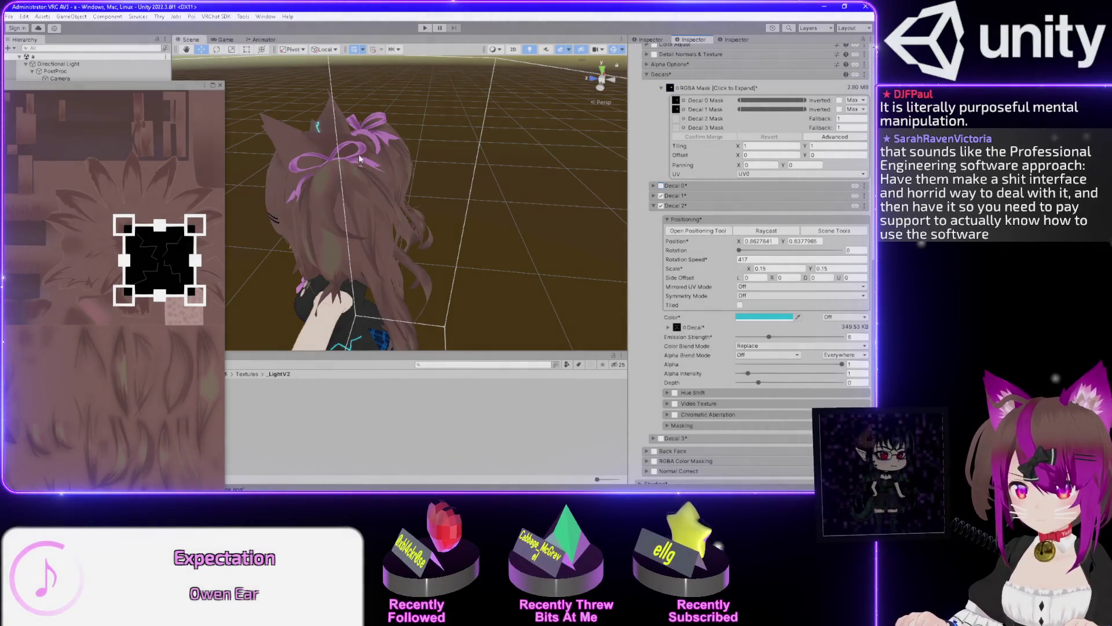
{"action": "mouse_move", "coordinate": [167, 268]}
{"action": "left_mouse_down"}
{"action": "mouse_move", "coordinate": [170, 150]}
{"action": "mouse_move", "coordinate": [52, 255]}
{"action": "mouse_move", "coordinate": [149, 198]}
{"action": "mouse_move", "coordinate": [44, 216]}
{"action": "mouse_move", "coordinate": [60, 143]}
{"action": "mouse_move", "coordinate": [152, 143]}
{"action": "mouse_move", "coordinate": [135, 203]}
{"action": "mouse_move", "coordinate": [19, 200]}
{"action": "mouse_move", "coordinate": [18, 287]}
{"action": "mouse_move", "coordinate": [111, 318]}
{"action": "mouse_move", "coordinate": [39, 315]}
{"action": "mouse_move", "coordinate": [165, 307]}
{"action": "mouse_move", "coordinate": [84, 307]}
{"action": "mouse_move", "coordinate": [123, 302]}
{"action": "mouse_move", "coordinate": [85, 304]}
{"action": "mouse_move", "coordinate": [120, 296]}
{"action": "mouse_move", "coordinate": [108, 279]}
{"action": "left_mouse_up"}
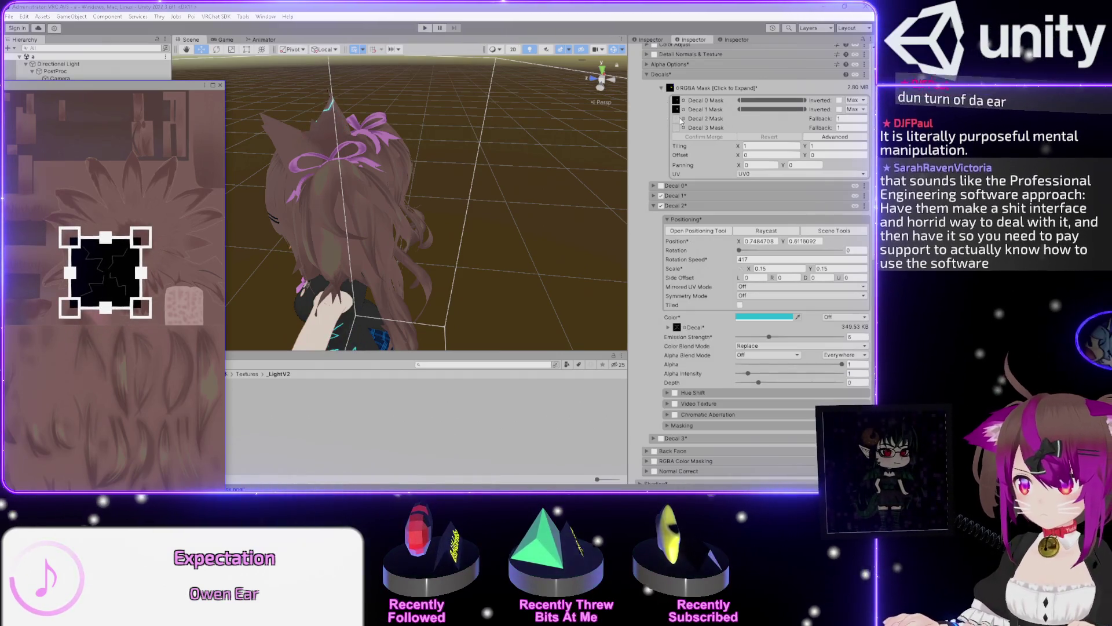
Move the floating texture preview window down out of the way
{"action": "left_click", "coordinate": [650, 113]}
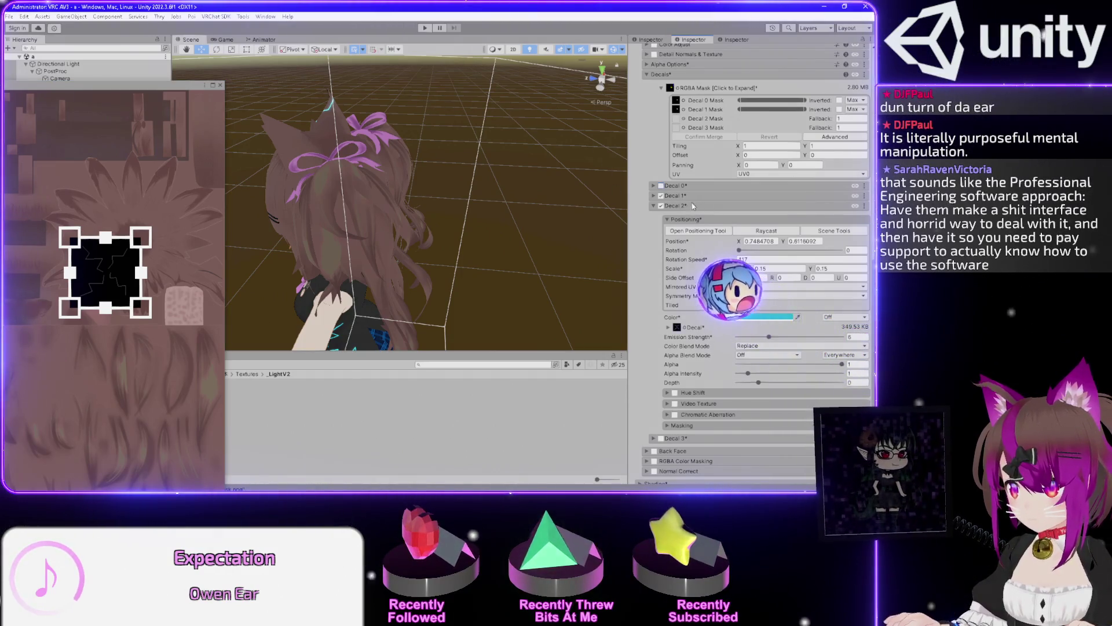
{"action": "left_click", "coordinate": [155, 92]}
{"action": "mouse_move", "coordinate": [156, 91]}
{"action": "left_mouse_down"}
{"action": "mouse_move", "coordinate": [244, 516]}
{"action": "mouse_move", "coordinate": [255, 466]}
{"action": "left_mouse_up"}
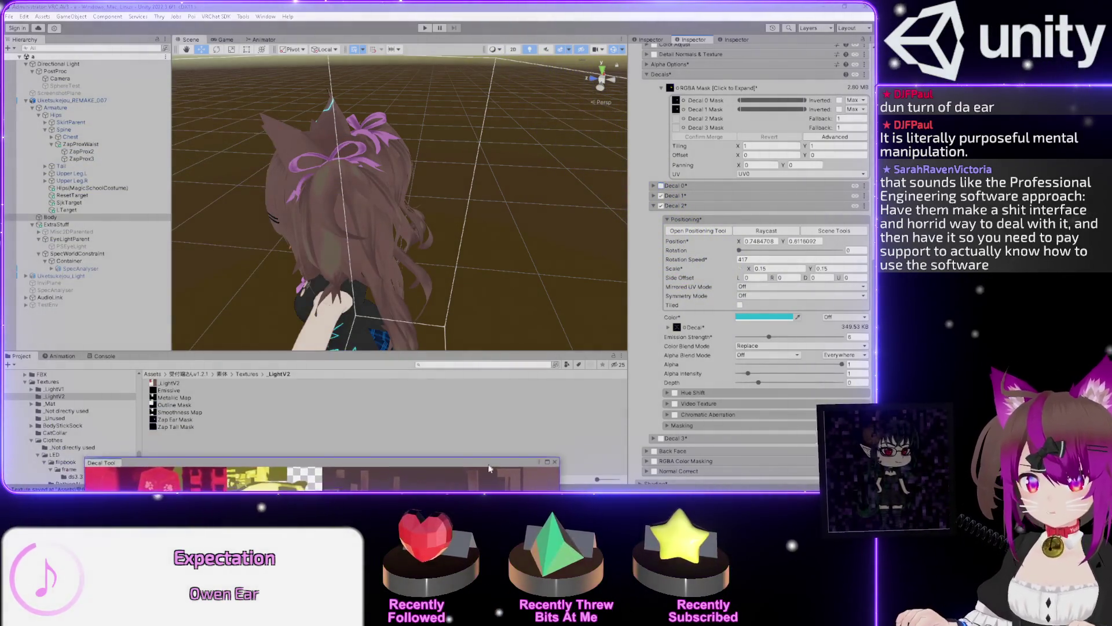
Assign Zap Tail Mask as the Decal 2 mask and move the preview window back up
{"action": "left_click_drag", "start_coordinate": [172, 430], "coordinate": [294, 414]}
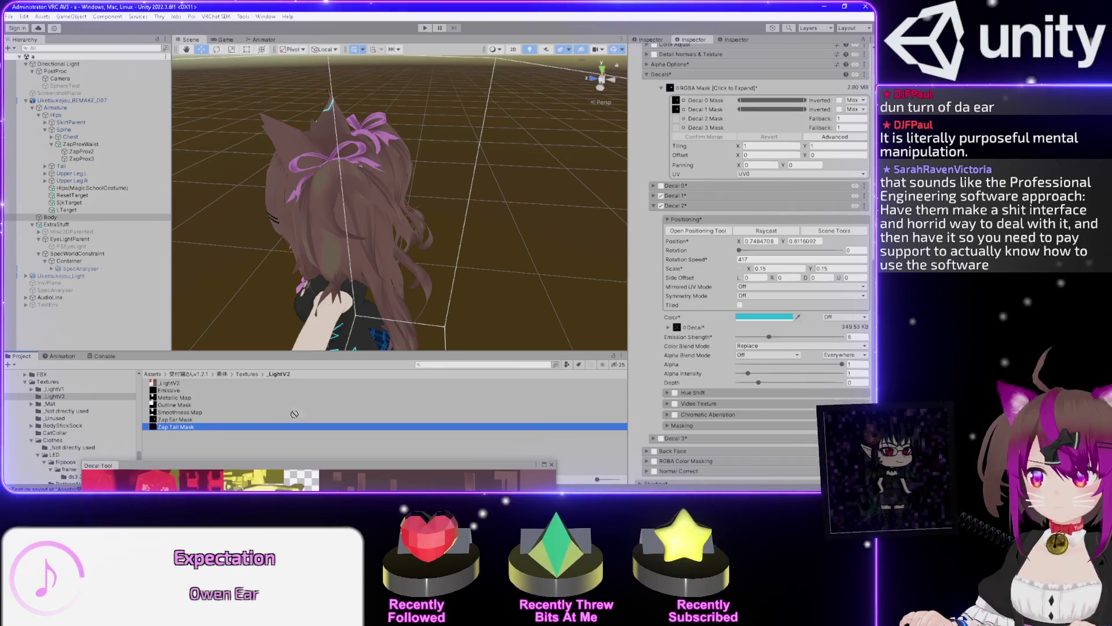
{"action": "left_click_drag", "start_coordinate": [495, 350], "coordinate": [605, 296]}
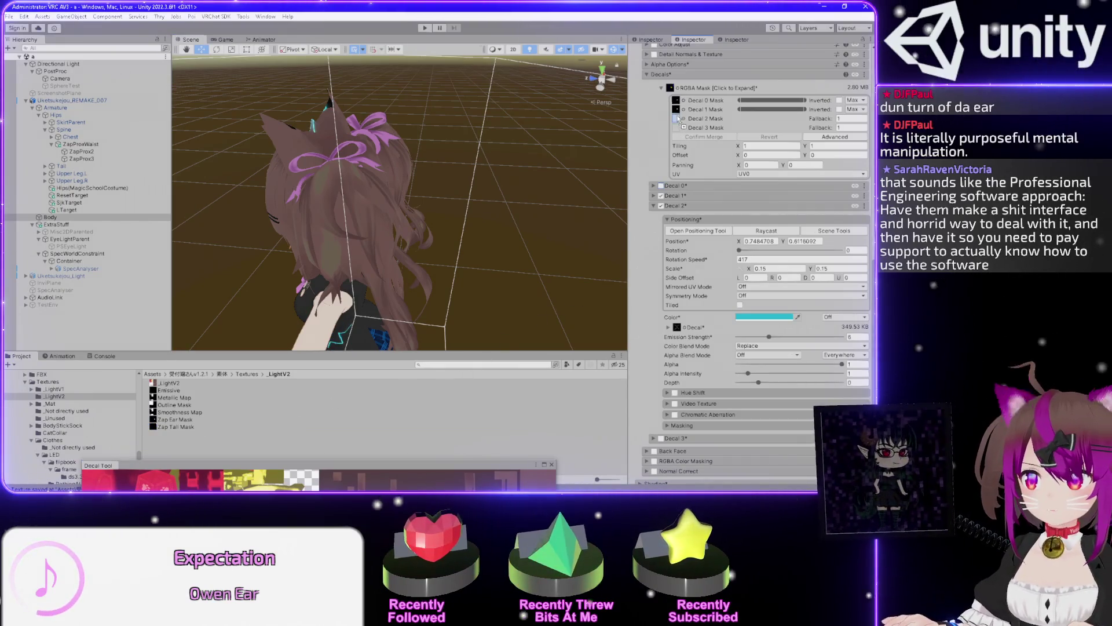
{"action": "left_click_drag", "start_coordinate": [677, 119], "coordinate": [677, 119]}
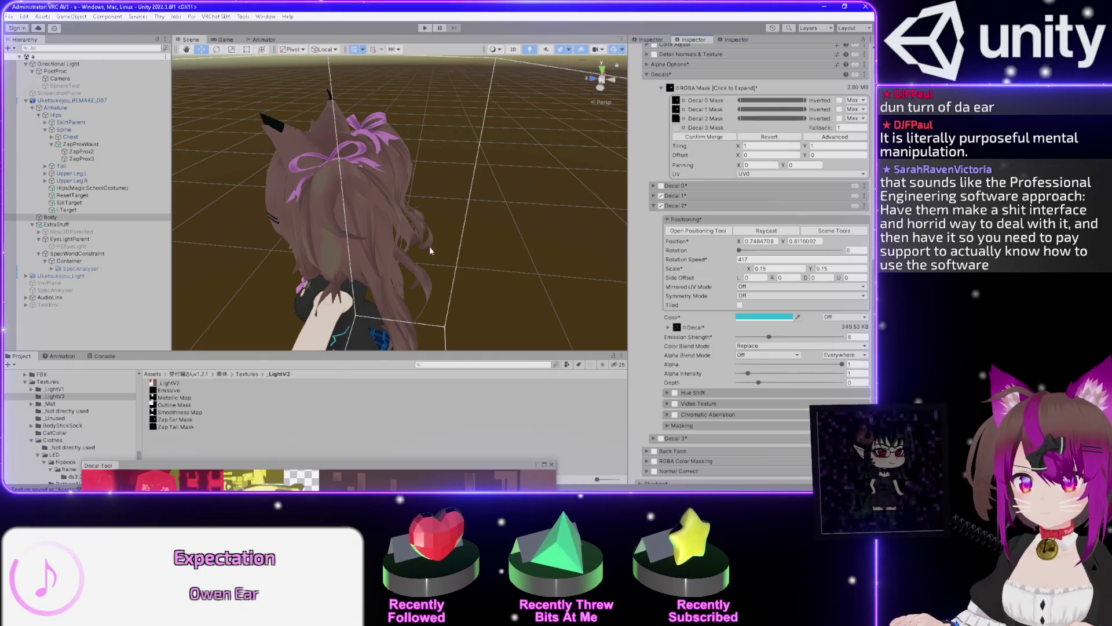
{"action": "mouse_move", "coordinate": [291, 467]}
{"action": "left_mouse_down"}
{"action": "mouse_move", "coordinate": [269, 316]}
{"action": "mouse_move", "coordinate": [144, 181]}
{"action": "mouse_move", "coordinate": [145, 3]}
{"action": "mouse_move", "coordinate": [83, 191]}
{"action": "mouse_move", "coordinate": [31, 230]}
{"action": "left_mouse_up"}
Clear the Decal 1 mask and reposition the zap to about 0.808, 0.577
{"action": "mouse_move", "coordinate": [168, 413]}
{"action": "left_mouse_down"}
{"action": "mouse_move", "coordinate": [141, 419]}
{"action": "mouse_move", "coordinate": [210, 389]}
{"action": "mouse_move", "coordinate": [258, 283]}
{"action": "mouse_move", "coordinate": [190, 334]}
{"action": "mouse_move", "coordinate": [152, 439]}
{"action": "mouse_move", "coordinate": [250, 339]}
{"action": "mouse_move", "coordinate": [180, 441]}
{"action": "mouse_move", "coordinate": [242, 346]}
{"action": "mouse_move", "coordinate": [193, 385]}
{"action": "mouse_move", "coordinate": [172, 429]}
{"action": "mouse_move", "coordinate": [206, 439]}
{"action": "mouse_move", "coordinate": [172, 441]}
{"action": "mouse_move", "coordinate": [223, 387]}
{"action": "mouse_move", "coordinate": [236, 330]}
{"action": "mouse_move", "coordinate": [159, 443]}
{"action": "mouse_move", "coordinate": [165, 452]}
{"action": "mouse_move", "coordinate": [235, 408]}
{"action": "mouse_move", "coordinate": [135, 453]}
{"action": "mouse_move", "coordinate": [205, 407]}
{"action": "left_mouse_up"}
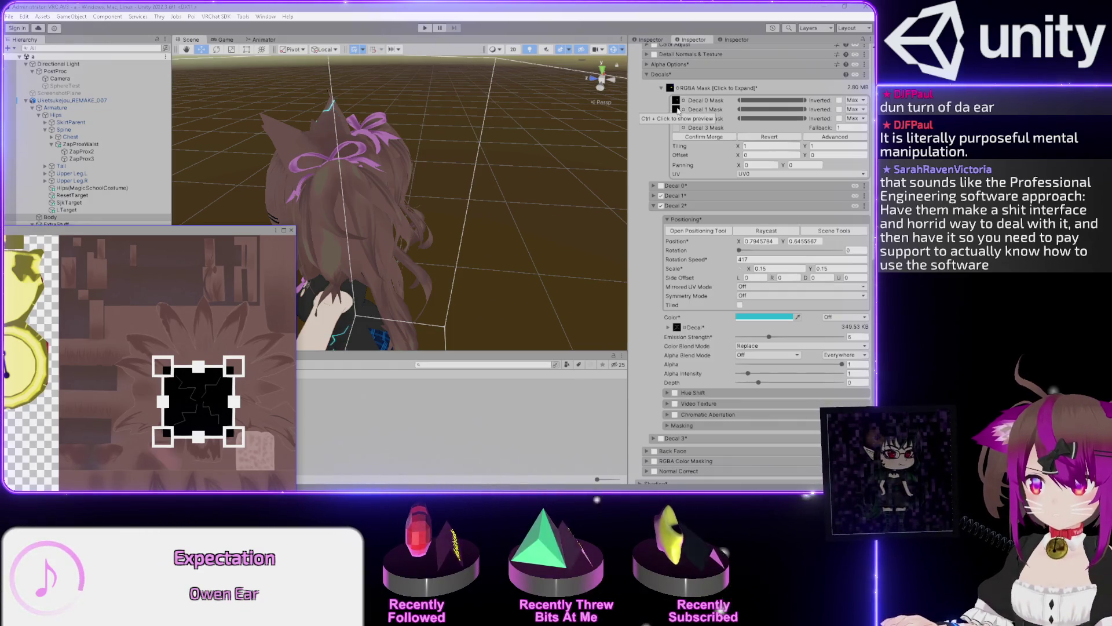
{"action": "left_click", "coordinate": [676, 109]}
{"action": "key", "text": "Delete"}
{"action": "mouse_move", "coordinate": [202, 403]}
{"action": "left_mouse_down"}
{"action": "mouse_move", "coordinate": [263, 258]}
{"action": "mouse_move", "coordinate": [256, 298]}
{"action": "mouse_move", "coordinate": [135, 434]}
{"action": "mouse_move", "coordinate": [82, 474]}
{"action": "mouse_move", "coordinate": [202, 437]}
{"action": "left_mouse_up"}
{"action": "left_click", "coordinate": [678, 119]}
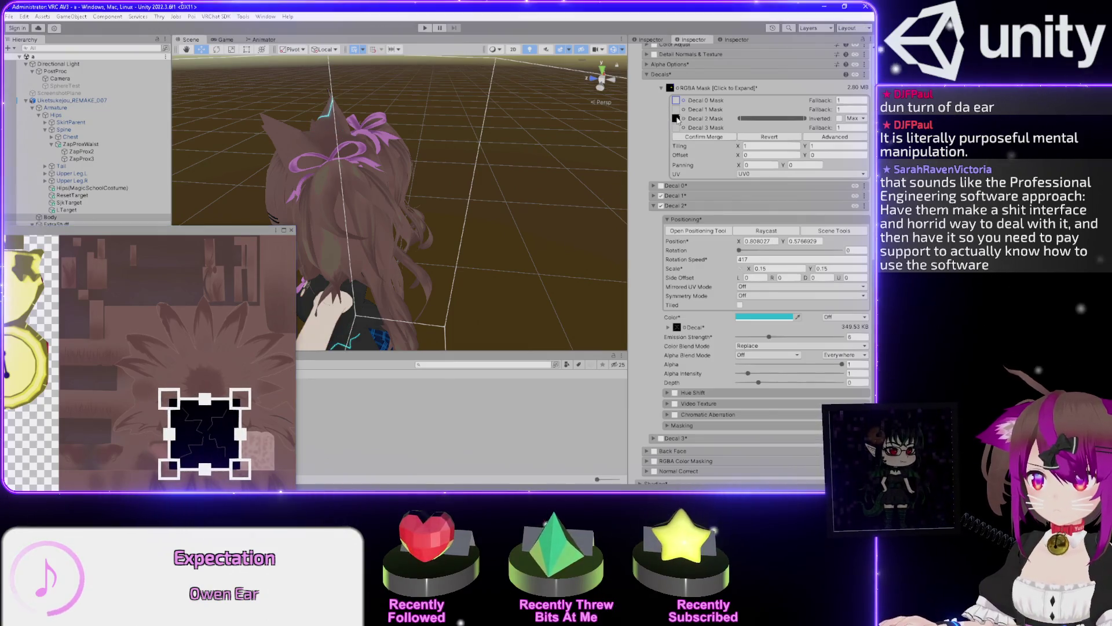
Dismiss the Decal 2 mask texture picker and move the zap toward the top-right, about 0.96, 0.86
{"action": "left_click", "coordinate": [671, 88]}
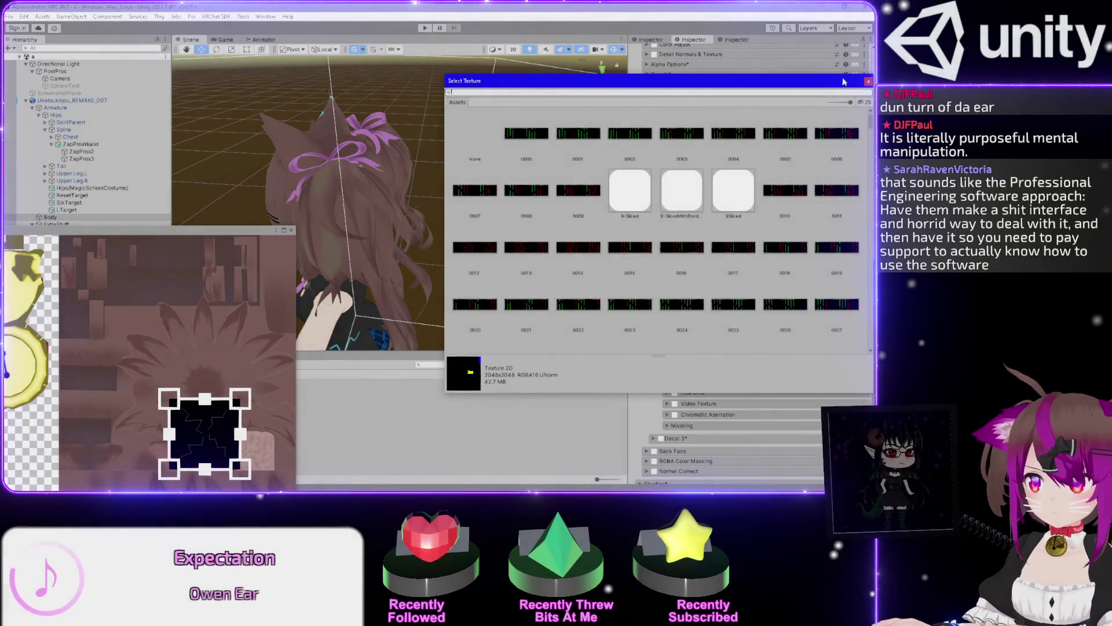
{"action": "left_click", "coordinate": [868, 83]}
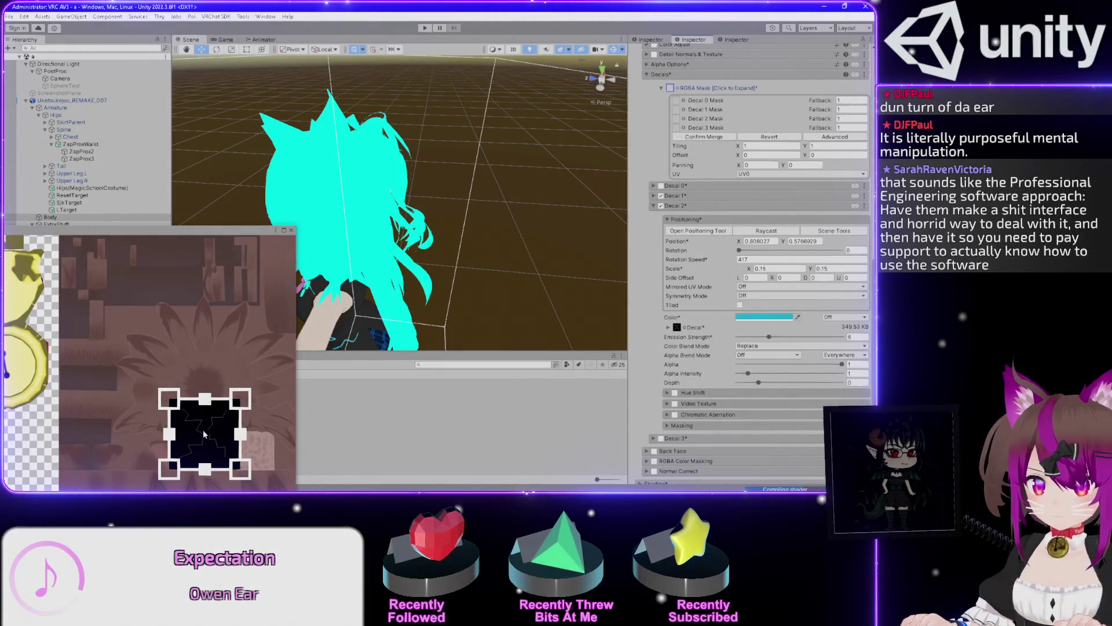
{"action": "left_click_drag", "start_coordinate": [204, 447], "coordinate": [194, 311]}
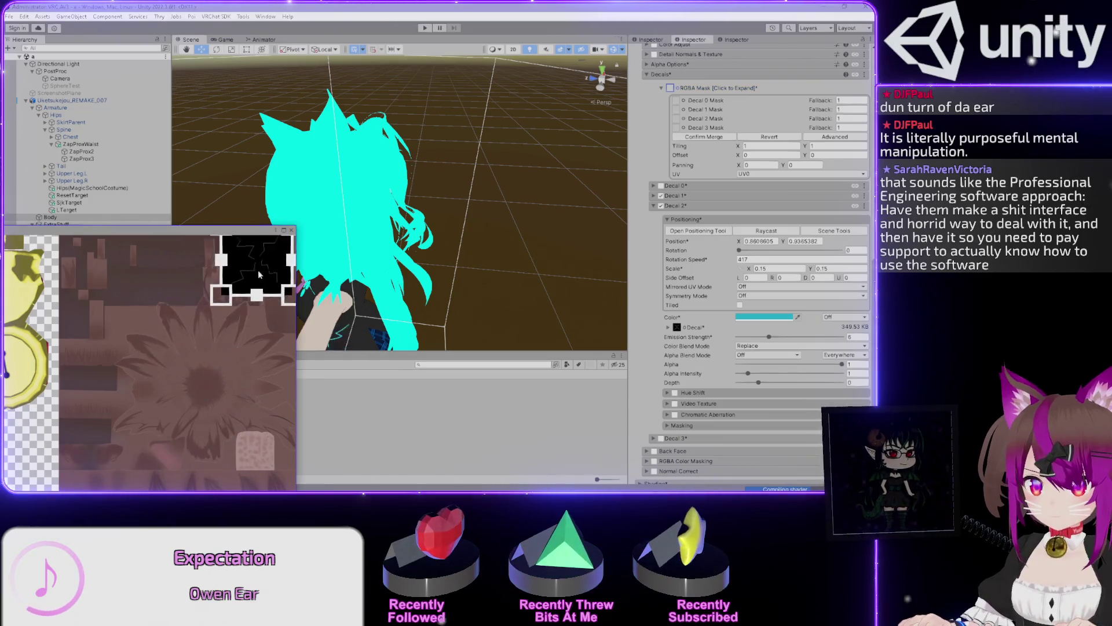
{"action": "mouse_move", "coordinate": [209, 374]}
{"action": "left_mouse_down"}
{"action": "mouse_move", "coordinate": [200, 381]}
{"action": "mouse_move", "coordinate": [213, 331]}
{"action": "mouse_move", "coordinate": [262, 278]}
{"action": "mouse_move", "coordinate": [234, 380]}
{"action": "mouse_move", "coordinate": [155, 357]}
{"action": "mouse_move", "coordinate": [210, 419]}
{"action": "mouse_move", "coordinate": [199, 353]}
{"action": "mouse_move", "coordinate": [226, 342]}
{"action": "mouse_move", "coordinate": [235, 405]}
{"action": "mouse_move", "coordinate": [215, 426]}
{"action": "mouse_move", "coordinate": [173, 366]}
{"action": "mouse_move", "coordinate": [255, 272]}
{"action": "mouse_move", "coordinate": [264, 289]}
{"action": "mouse_move", "coordinate": [269, 268]}
{"action": "mouse_move", "coordinate": [255, 277]}
{"action": "mouse_move", "coordinate": [266, 282]}
{"action": "left_mouse_up"}
{"action": "mouse_move", "coordinate": [357, 150]}
{"action": "left_mouse_down"}
{"action": "mouse_move", "coordinate": [427, 258]}
{"action": "mouse_move", "coordinate": [442, 258]}
{"action": "left_mouse_up"}
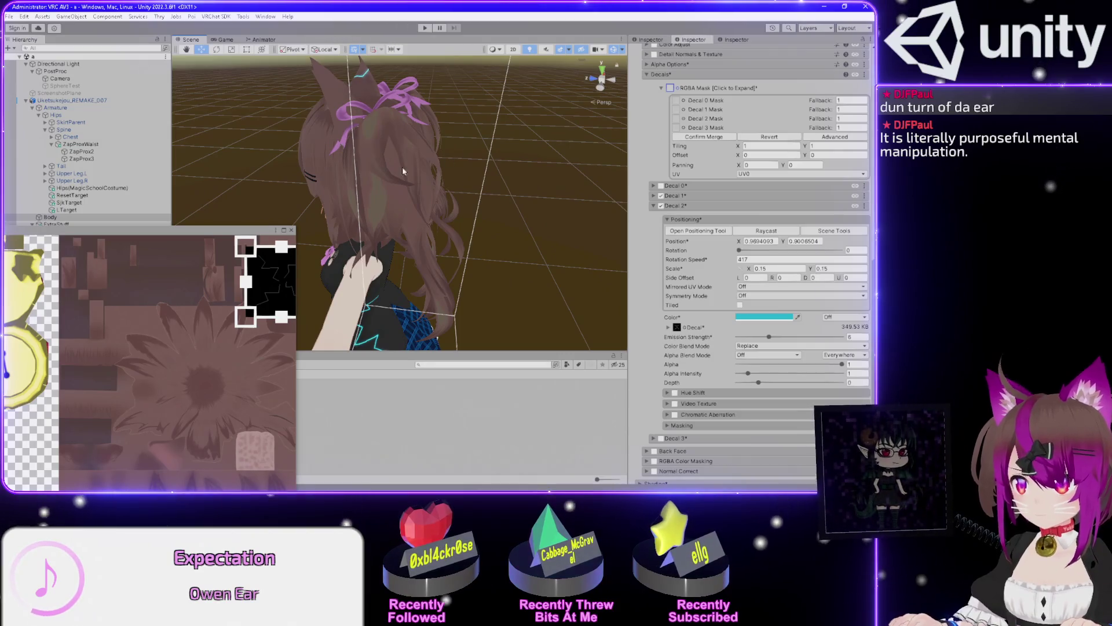
Drag Zap Tail Mask back into the material's mask slot and shift the zap on the texture
{"action": "mouse_move", "coordinate": [221, 235]}
{"action": "left_mouse_down"}
{"action": "mouse_move", "coordinate": [142, 459]}
{"action": "mouse_move", "coordinate": [174, 421]}
{"action": "mouse_move", "coordinate": [609, 136]}
{"action": "left_mouse_up"}
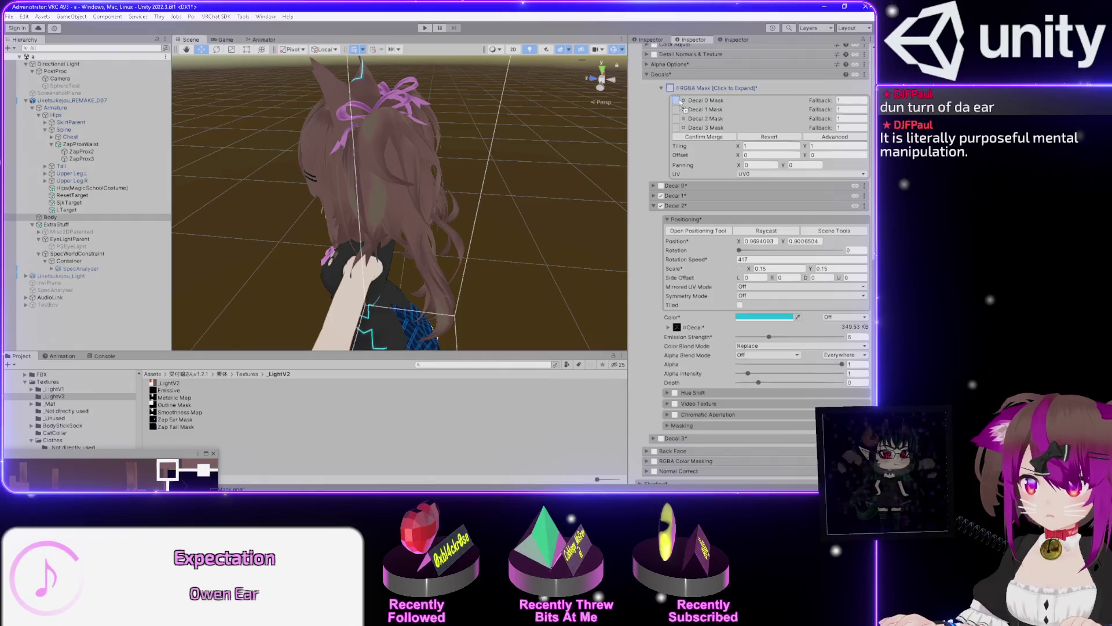
{"action": "left_click_drag", "start_coordinate": [180, 424], "coordinate": [648, 139]}
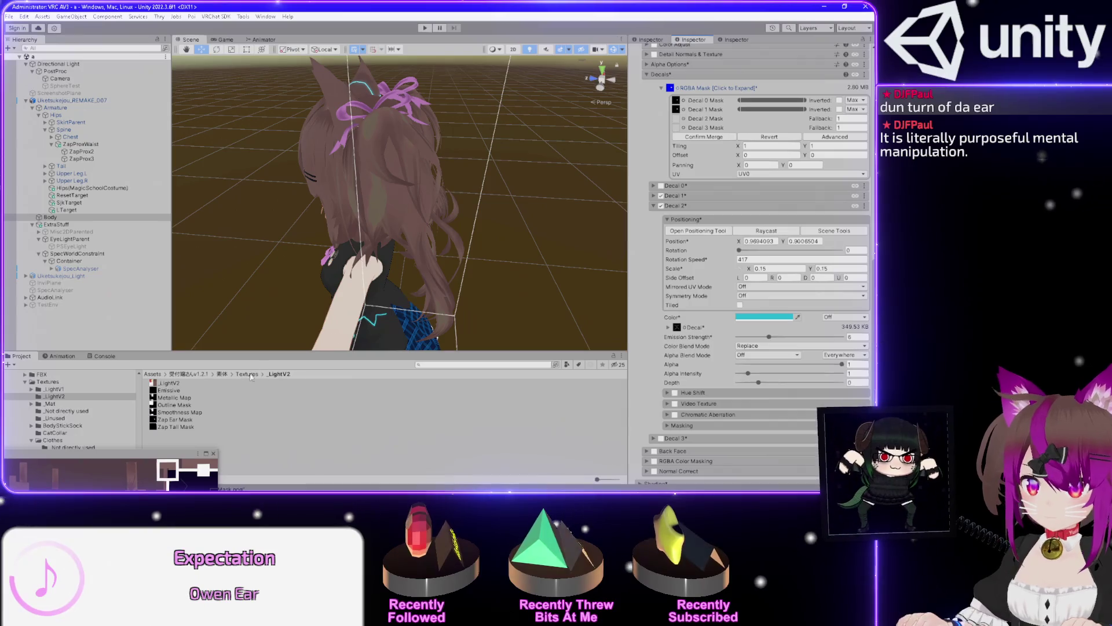
{"action": "mouse_move", "coordinate": [173, 427]}
{"action": "left_mouse_down"}
{"action": "mouse_move", "coordinate": [417, 278]}
{"action": "mouse_move", "coordinate": [693, 146]}
{"action": "left_mouse_up"}
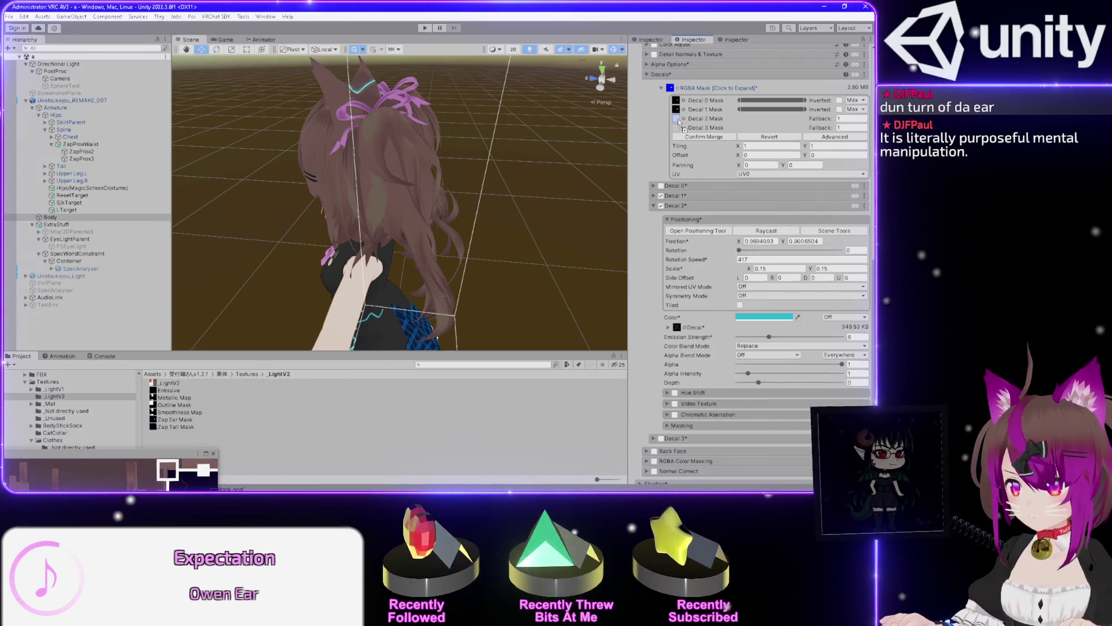
{"action": "left_click_drag", "start_coordinate": [434, 261], "coordinate": [223, 335]}
{"action": "left_click_drag", "start_coordinate": [138, 456], "coordinate": [138, 150]}
{"action": "mouse_move", "coordinate": [194, 229]}
{"action": "left_mouse_down"}
{"action": "mouse_move", "coordinate": [200, 196]}
{"action": "mouse_move", "coordinate": [202, 215]}
{"action": "left_mouse_up"}
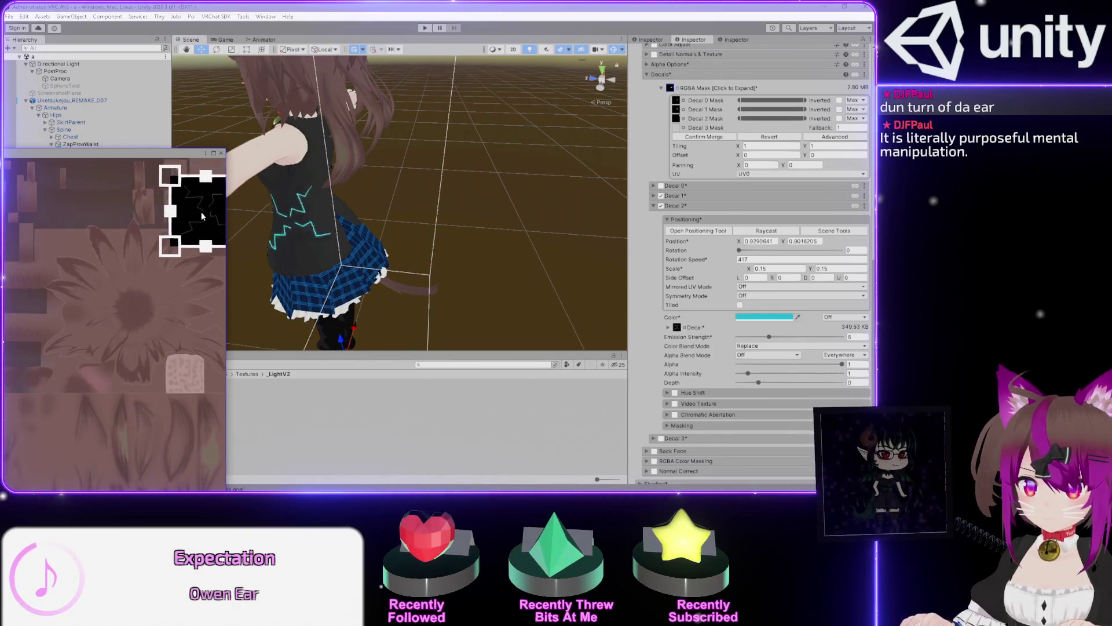
{"action": "left_click_drag", "start_coordinate": [321, 147], "coordinate": [388, 249]}
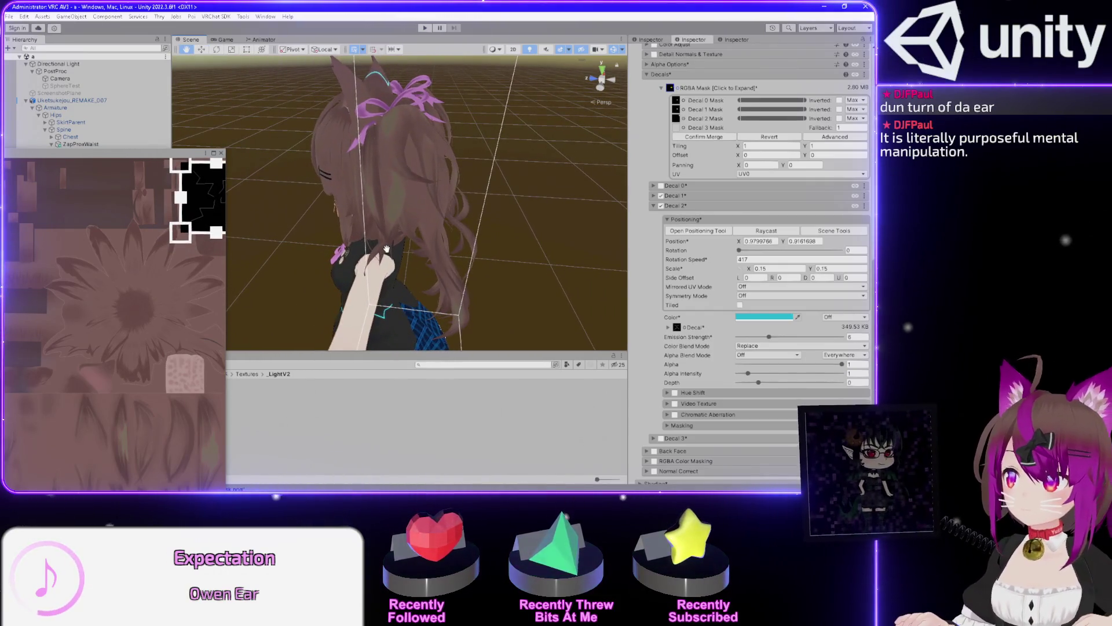
{"action": "mouse_move", "coordinate": [383, 243]}
{"action": "left_mouse_down"}
{"action": "mouse_move", "coordinate": [372, 267]}
{"action": "mouse_move", "coordinate": [497, 210]}
{"action": "left_mouse_up"}
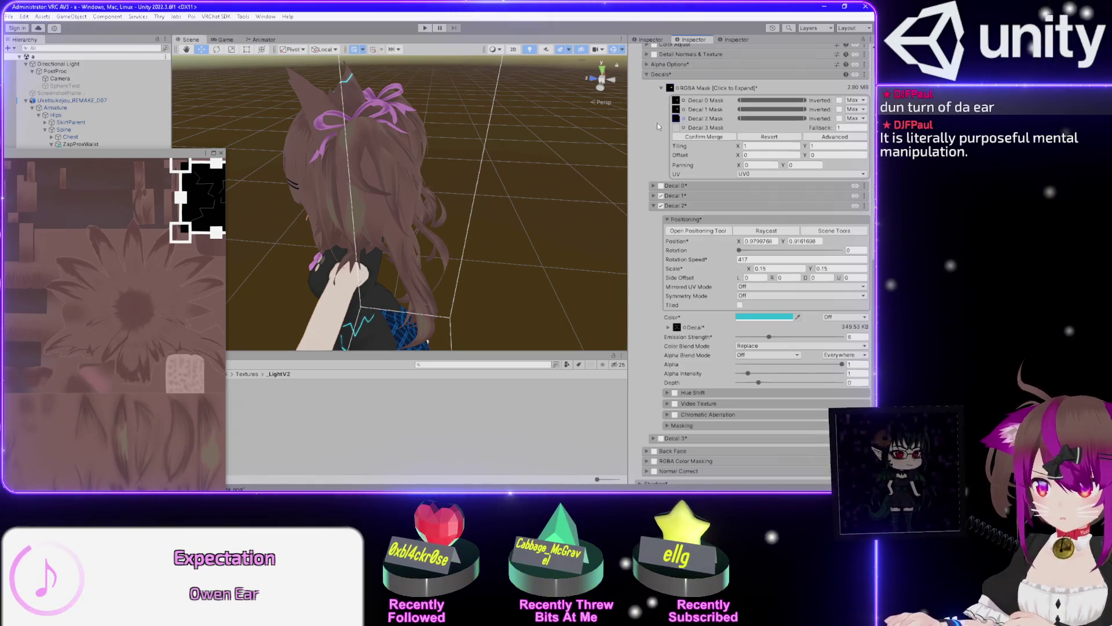
Clear the Decal 1 mask, confirm the RGBA merge, and settle the zap around 0.96, 0.91
{"action": "left_click", "coordinate": [675, 109]}
{"action": "key", "text": "Delete"}
{"action": "mouse_move", "coordinate": [539, 217]}
{"action": "left_mouse_down"}
{"action": "mouse_move", "coordinate": [489, 116]}
{"action": "mouse_move", "coordinate": [522, 193]}
{"action": "mouse_move", "coordinate": [540, 209]}
{"action": "mouse_move", "coordinate": [571, 197]}
{"action": "mouse_move", "coordinate": [462, 161]}
{"action": "mouse_move", "coordinate": [405, 179]}
{"action": "left_mouse_up"}
{"action": "left_click", "coordinate": [706, 139]}
{"action": "mouse_move", "coordinate": [198, 201]}
{"action": "left_mouse_down"}
{"action": "mouse_move", "coordinate": [204, 221]}
{"action": "mouse_move", "coordinate": [204, 197]}
{"action": "left_mouse_up"}
{"action": "mouse_move", "coordinate": [371, 202]}
{"action": "left_mouse_down"}
{"action": "mouse_move", "coordinate": [412, 200]}
{"action": "mouse_move", "coordinate": [371, 133]}
{"action": "left_mouse_up"}
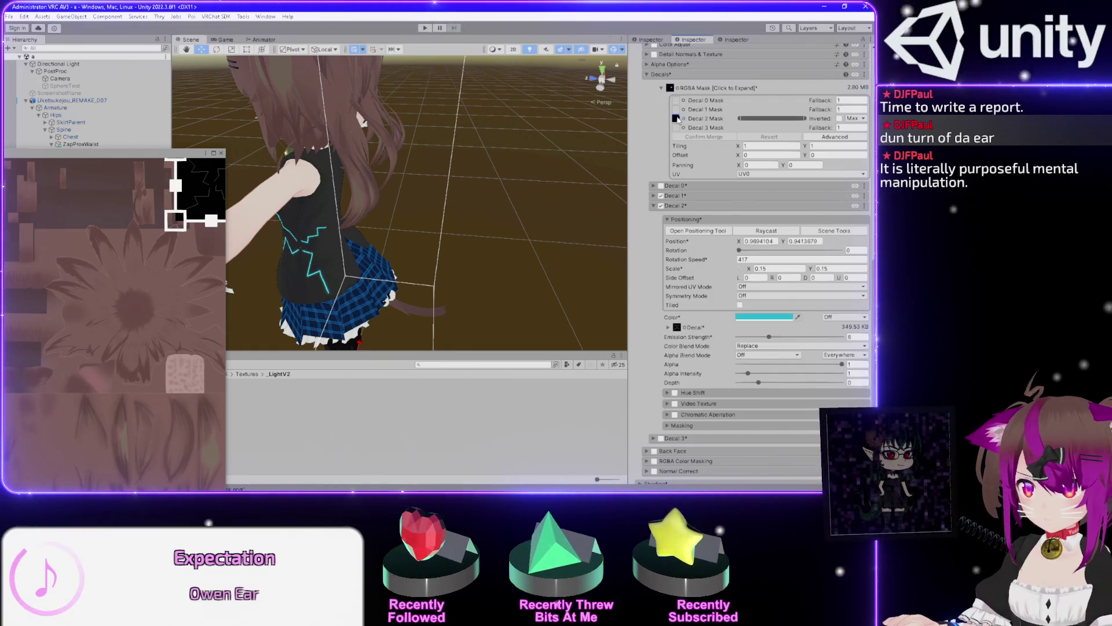
{"action": "left_click_drag", "start_coordinate": [204, 188], "coordinate": [202, 198]}
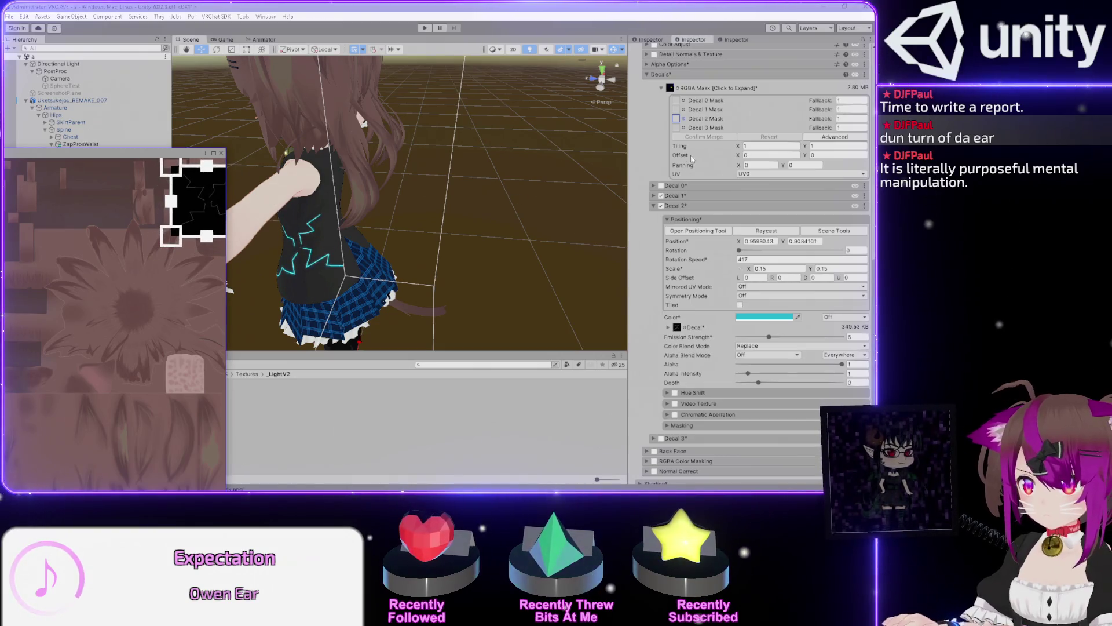
Toggle the RGBA Mask foldout and drag the texture preview to the screen bottom, revealing the Project panel
{"action": "left_click", "coordinate": [830, 138]}
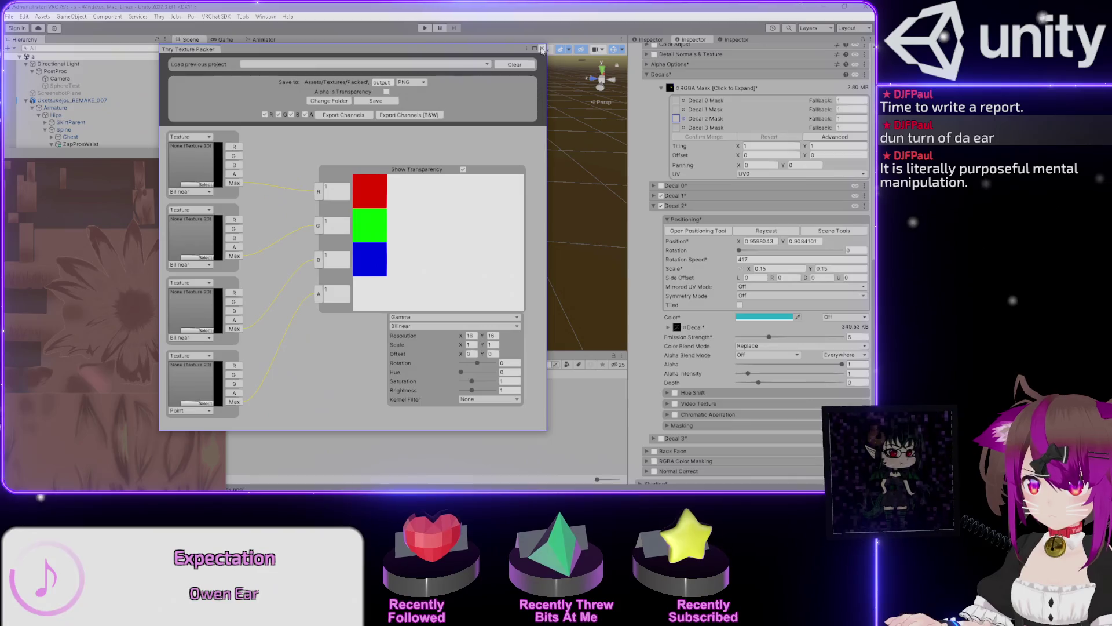
{"action": "left_click", "coordinate": [542, 50]}
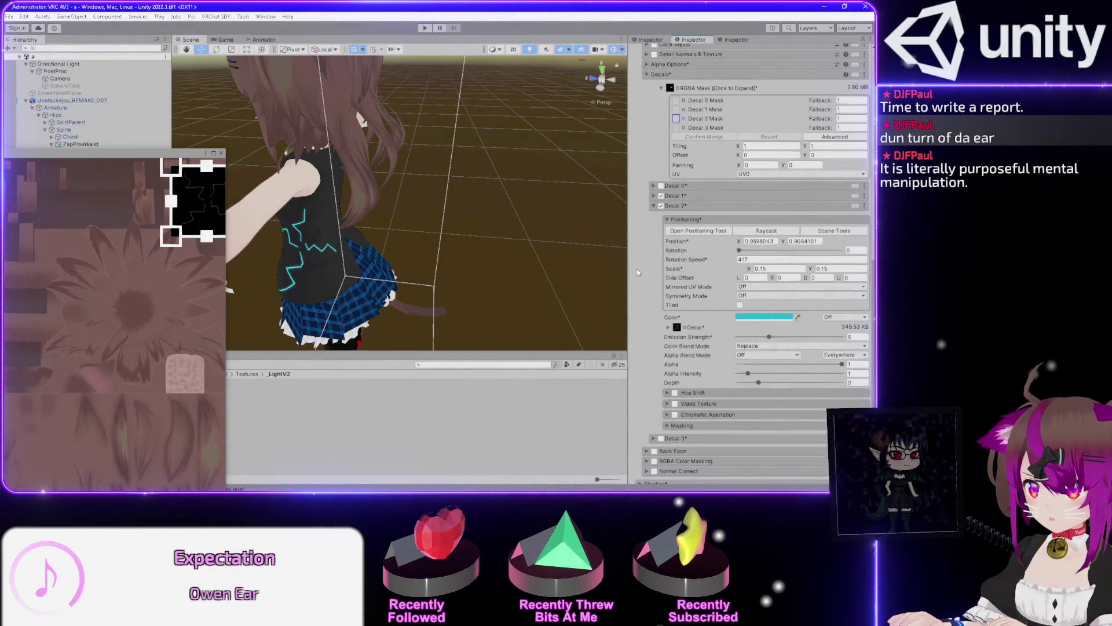
{"action": "scroll", "coordinate": [638, 273], "scroll_direction": "down", "scroll_amount": 2}
{"action": "scroll", "coordinate": [638, 272], "scroll_direction": "up", "scroll_amount": 4}
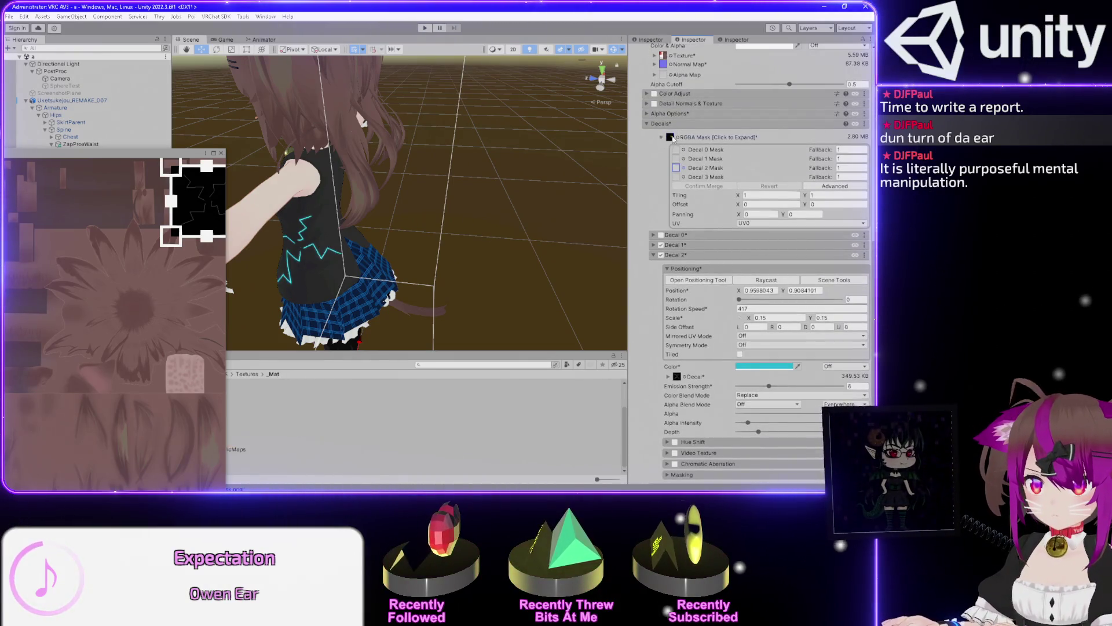
{"action": "left_click", "coordinate": [672, 138]}
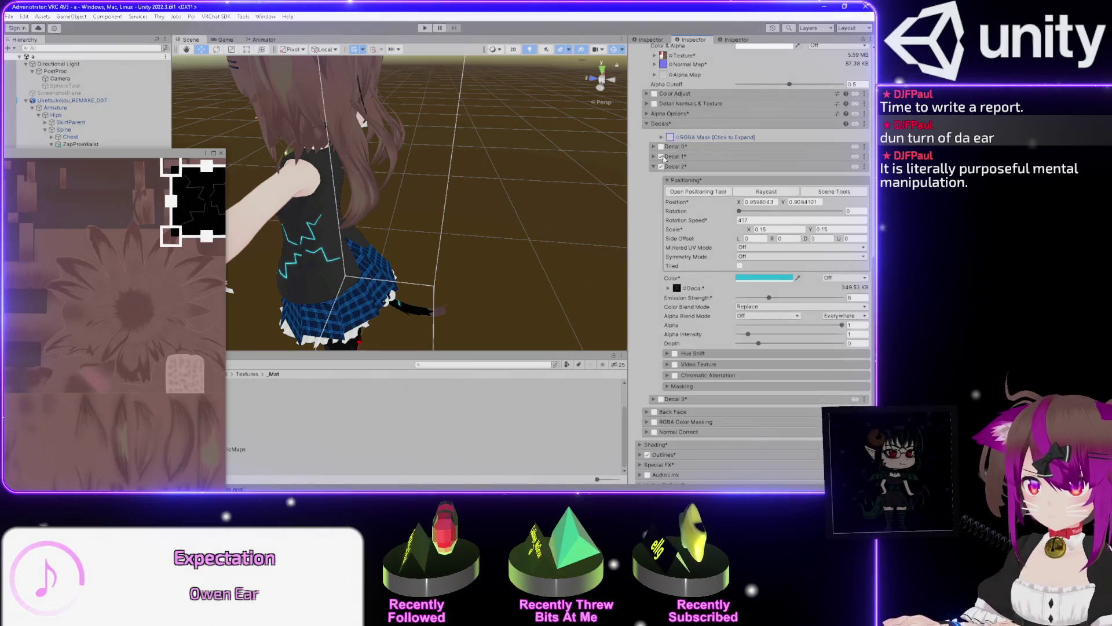
{"action": "left_click", "coordinate": [662, 137]}
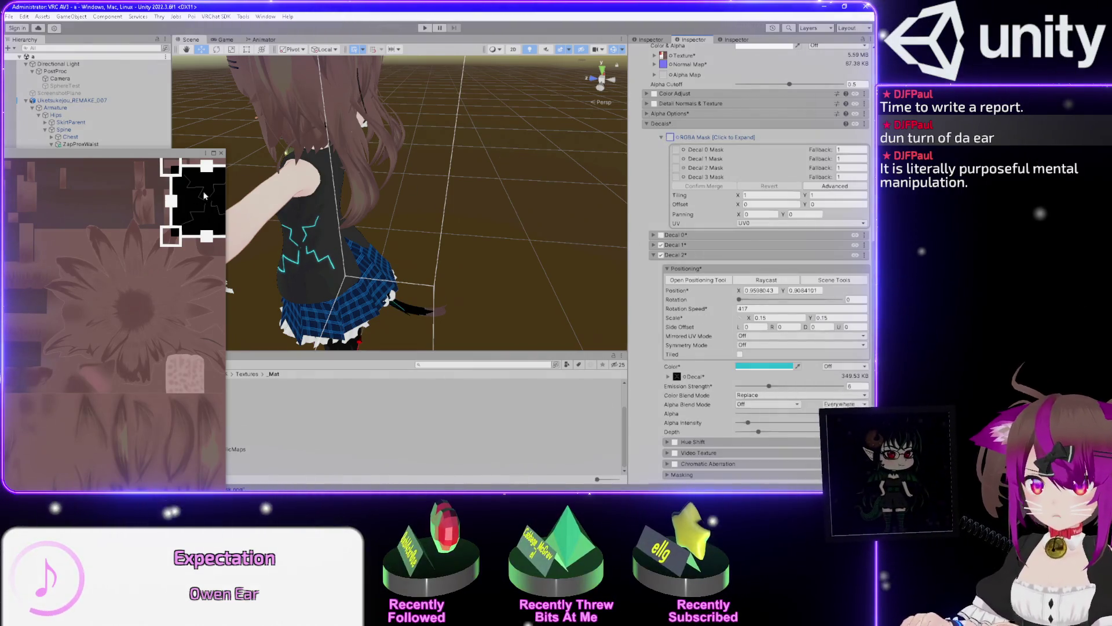
{"action": "mouse_move", "coordinate": [138, 159]}
{"action": "left_mouse_down"}
{"action": "mouse_move", "coordinate": [174, 397]}
{"action": "mouse_move", "coordinate": [200, 476]}
{"action": "mouse_move", "coordinate": [528, 478]}
{"action": "mouse_move", "coordinate": [514, 477]}
{"action": "left_mouse_up"}
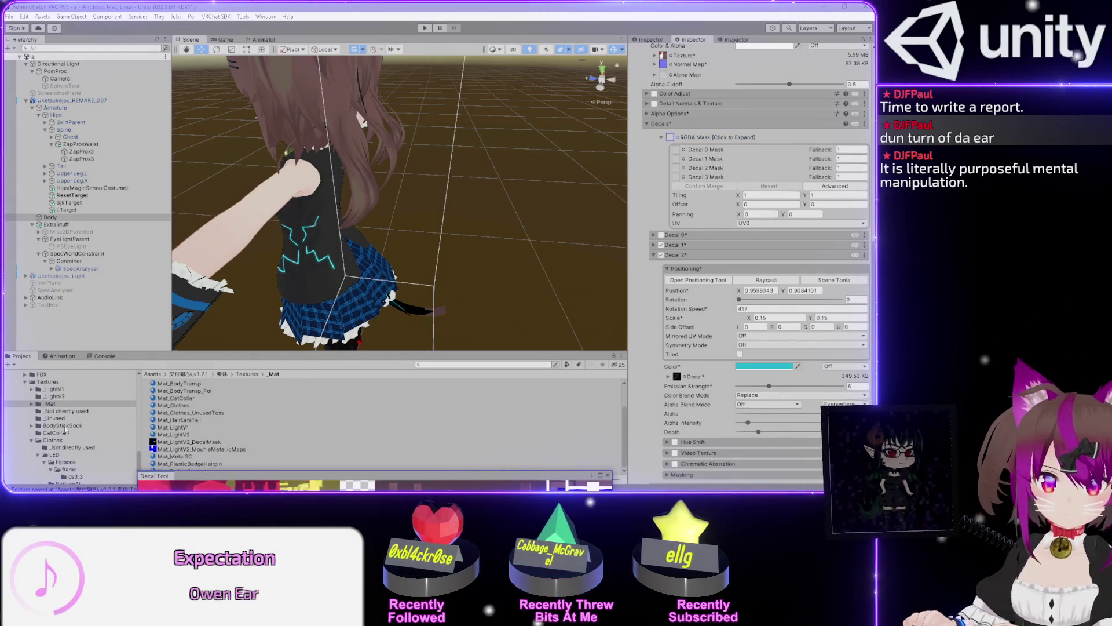
Browse the Project panel to the 素体/Textures/_LightV2 texture folder
{"action": "left_click", "coordinate": [25, 381]}
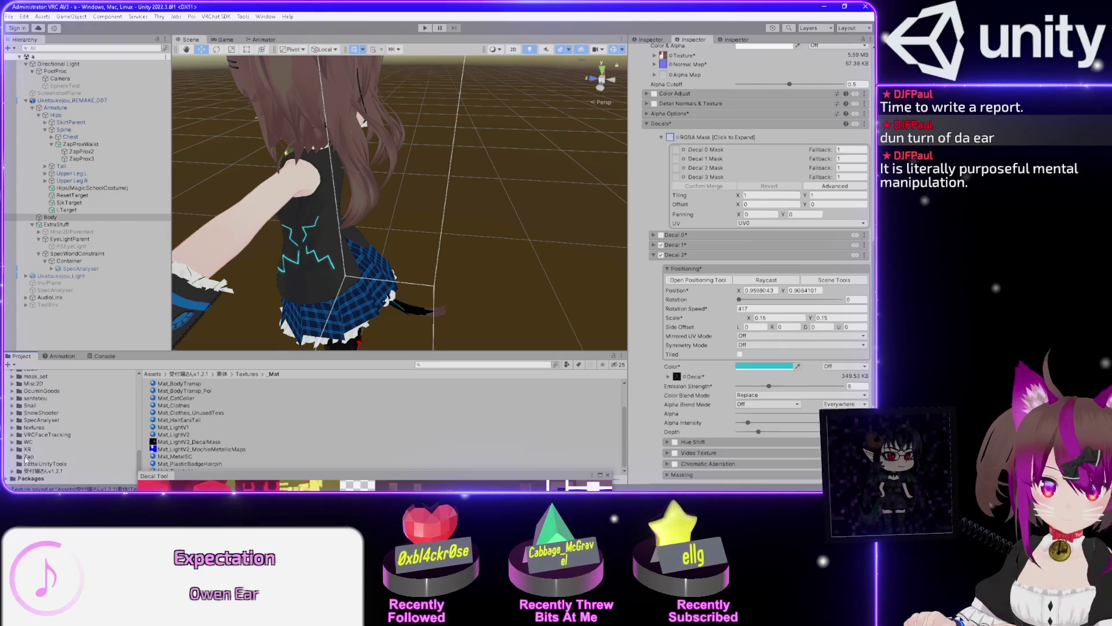
{"action": "left_click", "coordinate": [27, 457]}
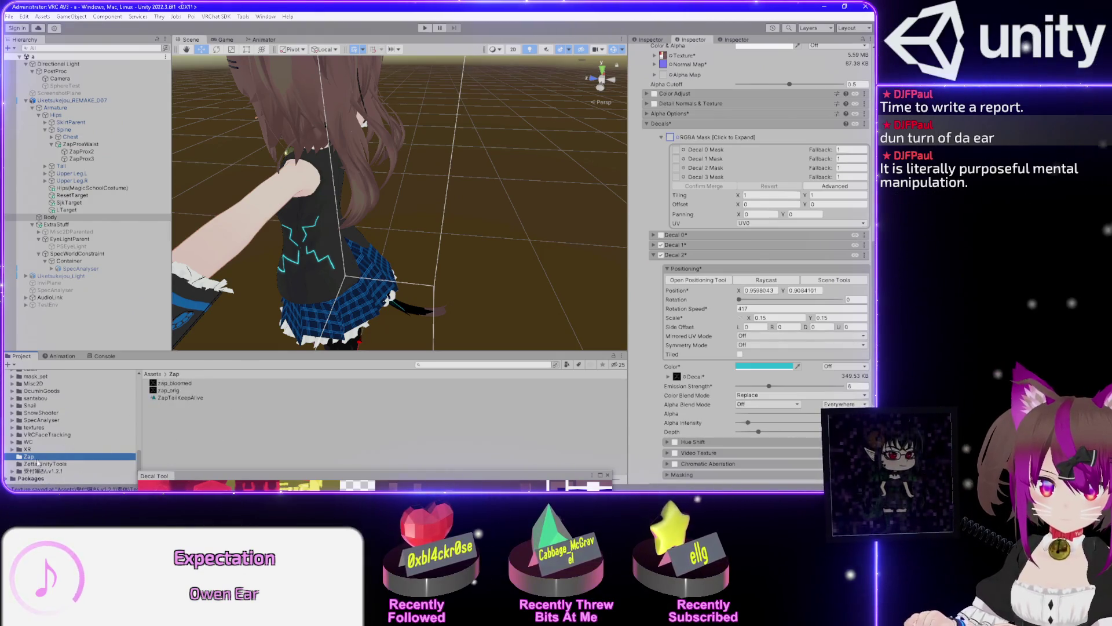
{"action": "left_click", "coordinate": [13, 471]}
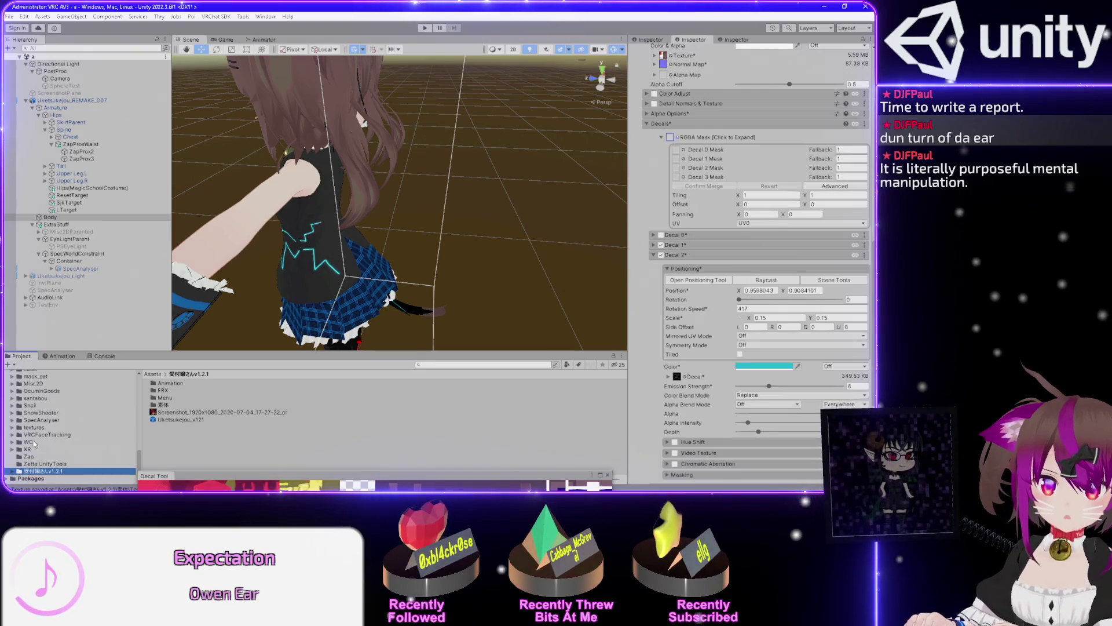
{"action": "double_click", "coordinate": [164, 404]}
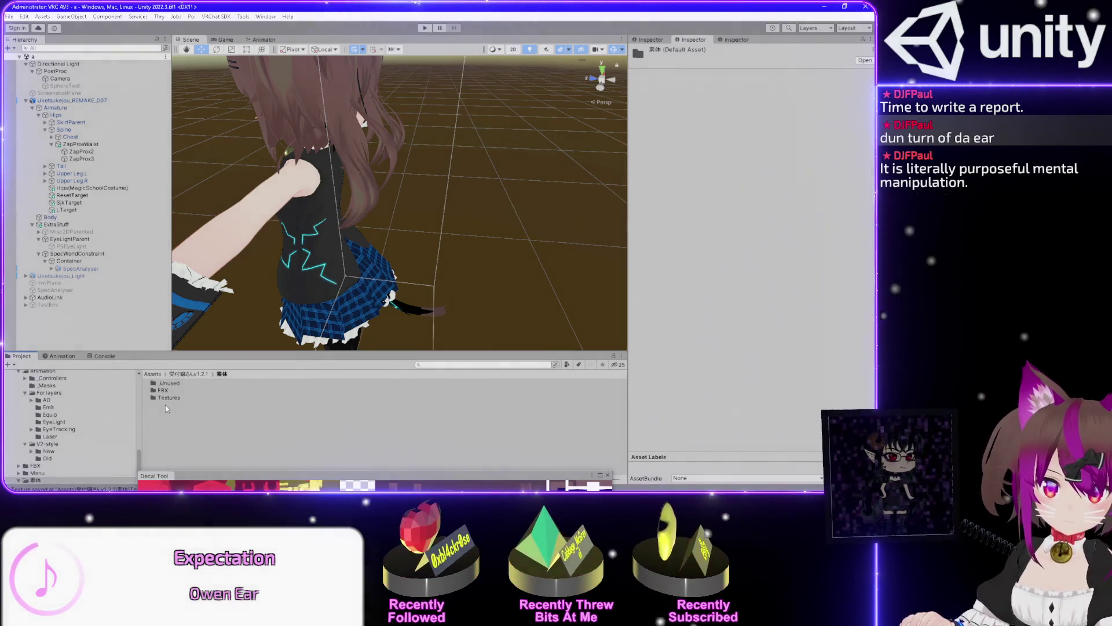
{"action": "double_click", "coordinate": [167, 398]}
{"action": "double_click", "coordinate": [171, 392]}
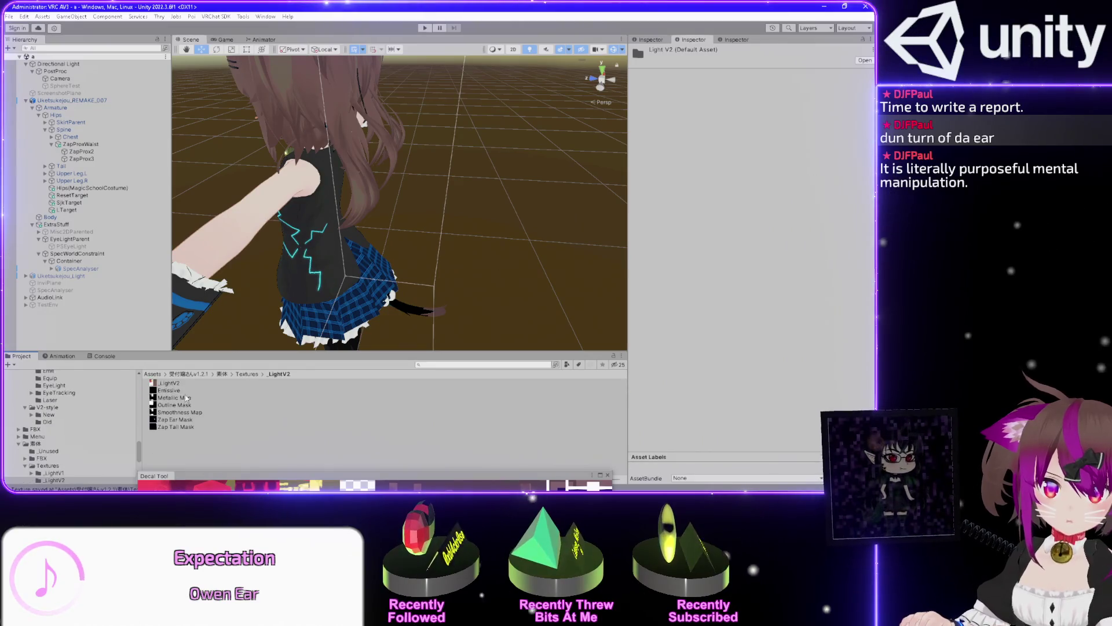
Select the Body mesh and confirm the merge of its decal RGBA mask
{"action": "left_click", "coordinate": [51, 216]}
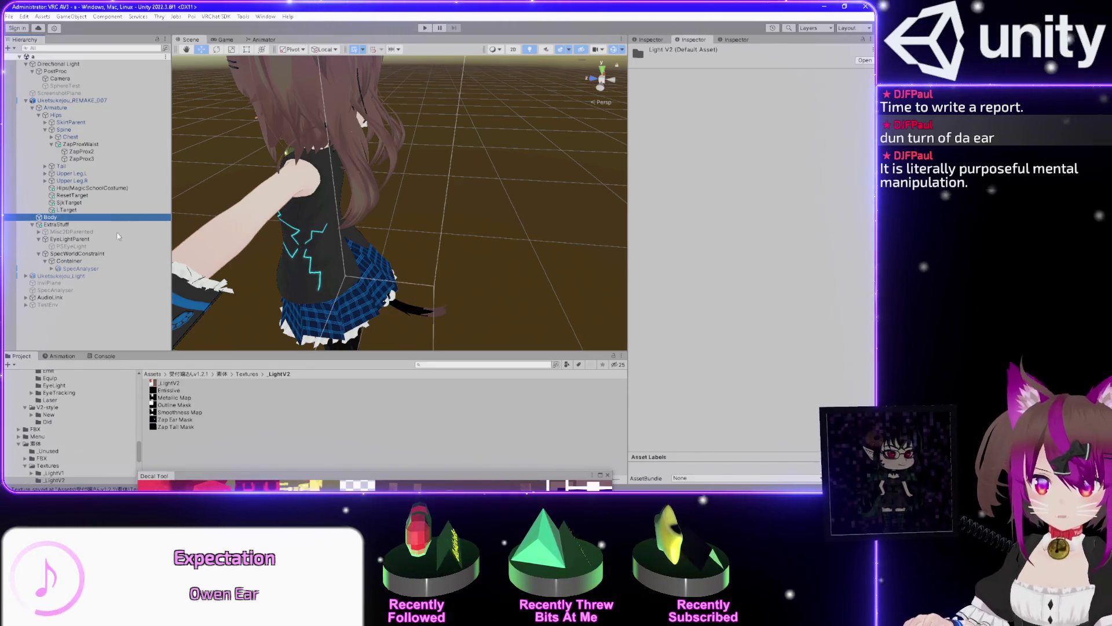
{"action": "scroll", "coordinate": [661, 221], "scroll_direction": "down", "scroll_amount": 12}
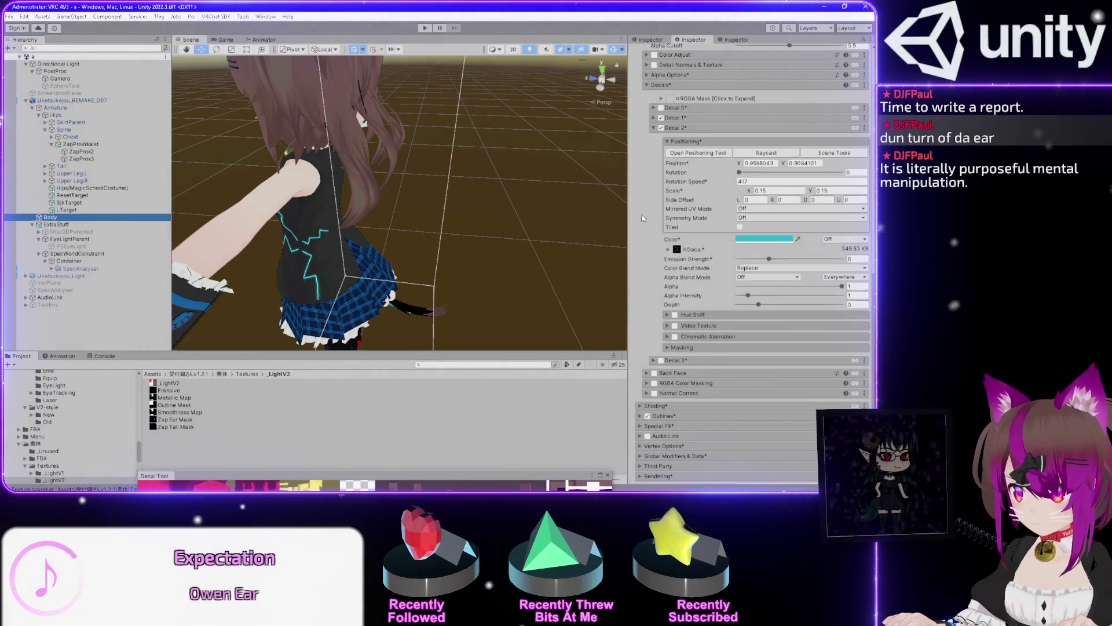
{"action": "left_click", "coordinate": [665, 100]}
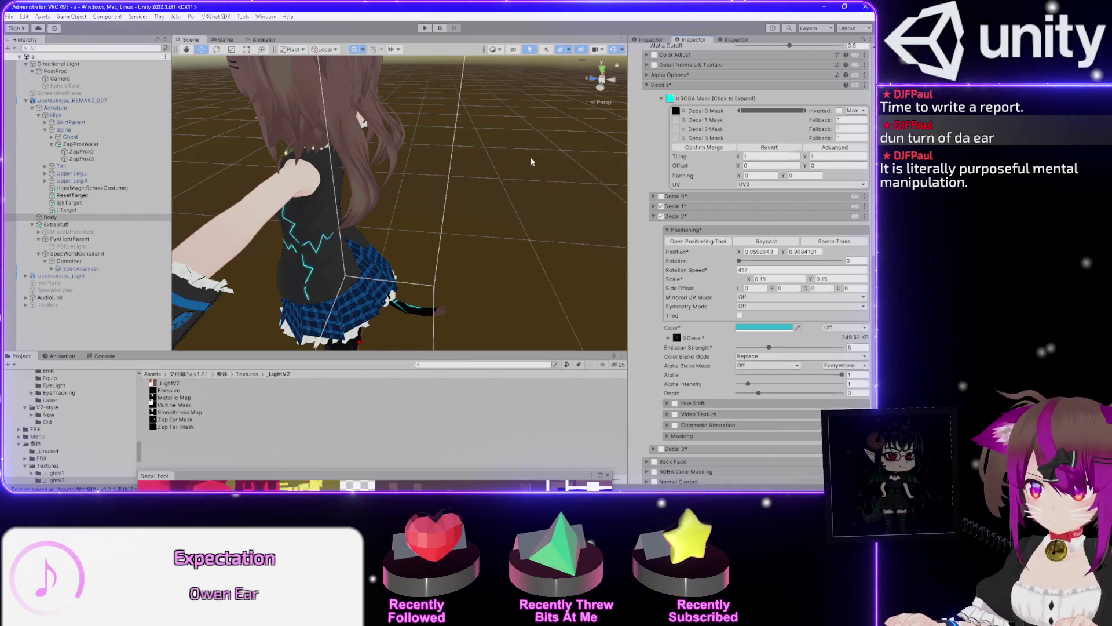
{"action": "left_click", "coordinate": [714, 148]}
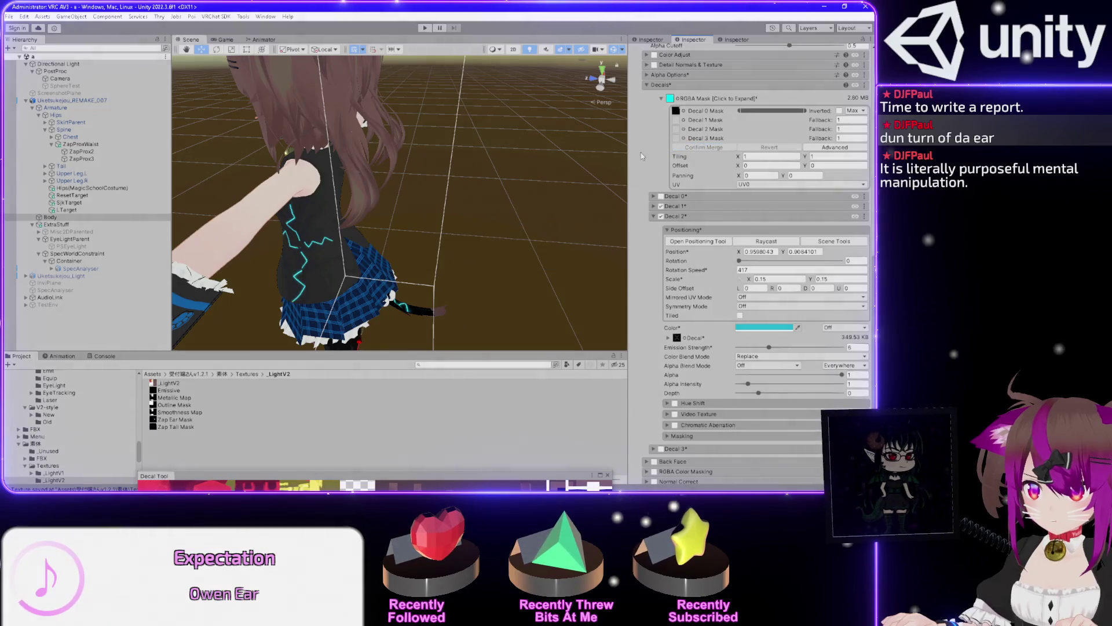
{"action": "mouse_move", "coordinate": [394, 178]}
{"action": "left_mouse_down"}
{"action": "mouse_move", "coordinate": [377, 271]}
{"action": "mouse_move", "coordinate": [400, 168]}
{"action": "left_mouse_up"}
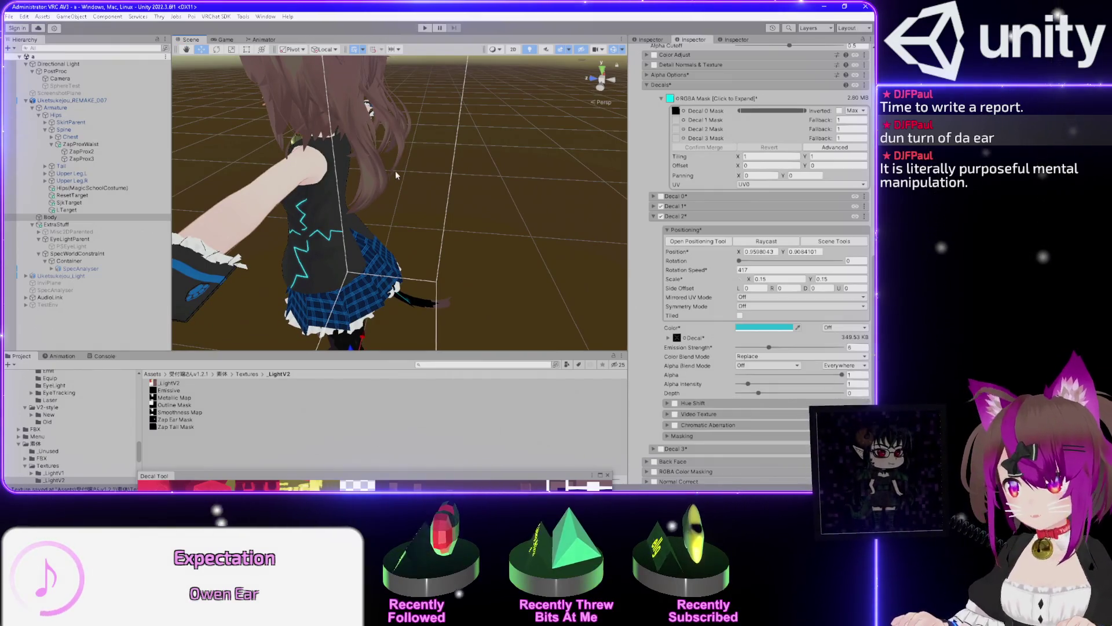
{"action": "left_click", "coordinate": [672, 101]}
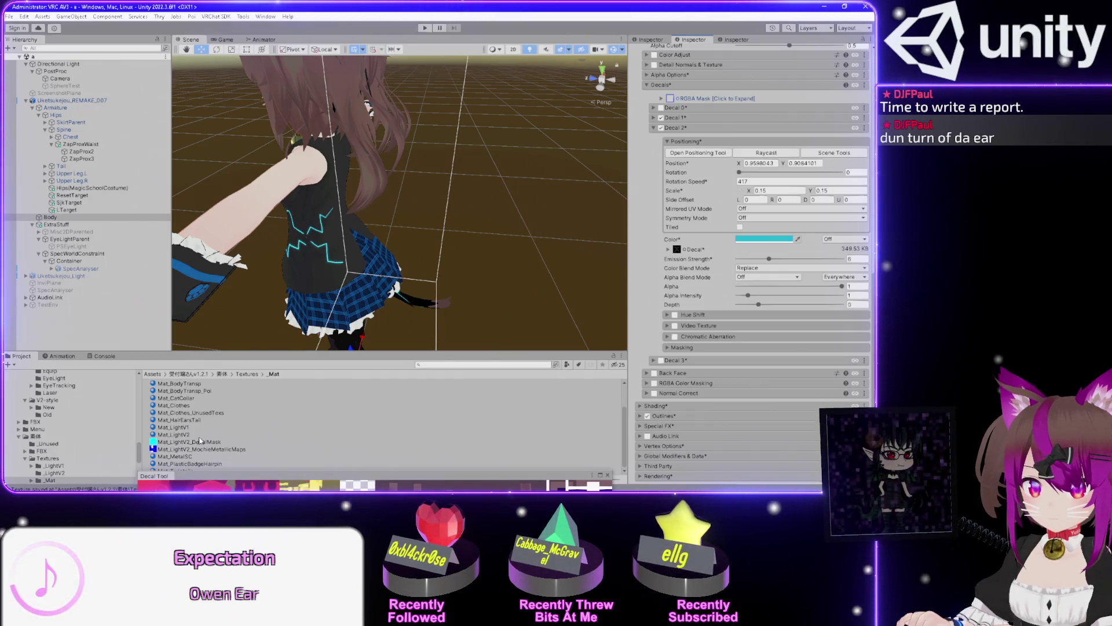
Drop the Zap Tail Mask into the Decal 1 mask slot and confirm the merge
{"action": "left_click", "coordinate": [55, 473]}
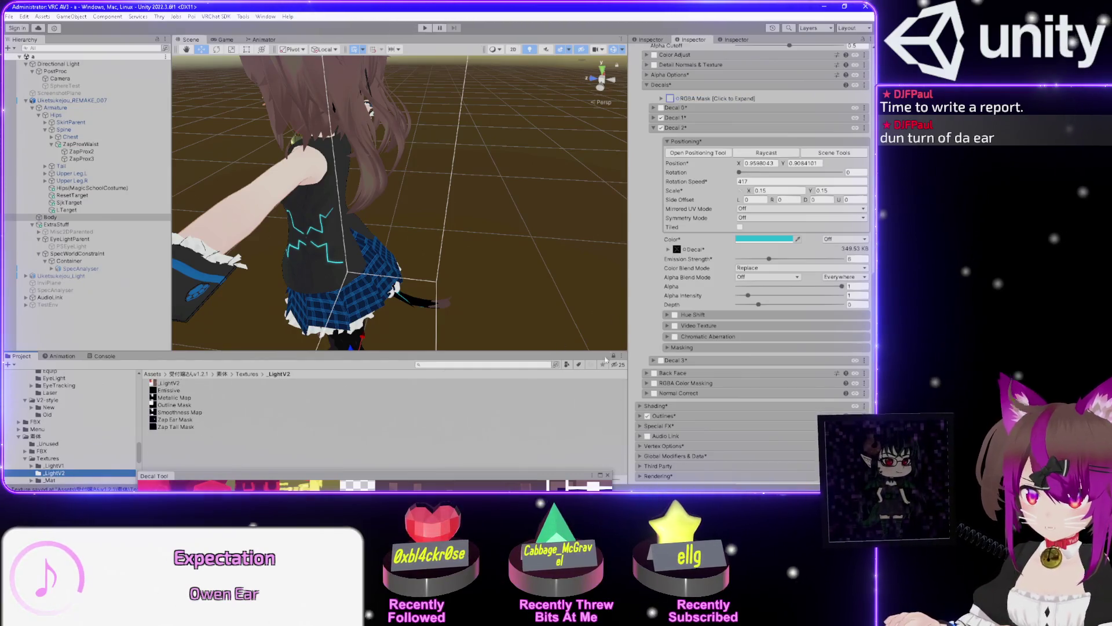
{"action": "mouse_move", "coordinate": [255, 427]}
{"action": "left_mouse_down"}
{"action": "mouse_move", "coordinate": [594, 155]}
{"action": "mouse_move", "coordinate": [445, 238]}
{"action": "left_mouse_up"}
{"action": "left_click", "coordinate": [679, 110]}
{"action": "left_click_drag", "start_coordinate": [169, 432], "coordinate": [505, 299]}
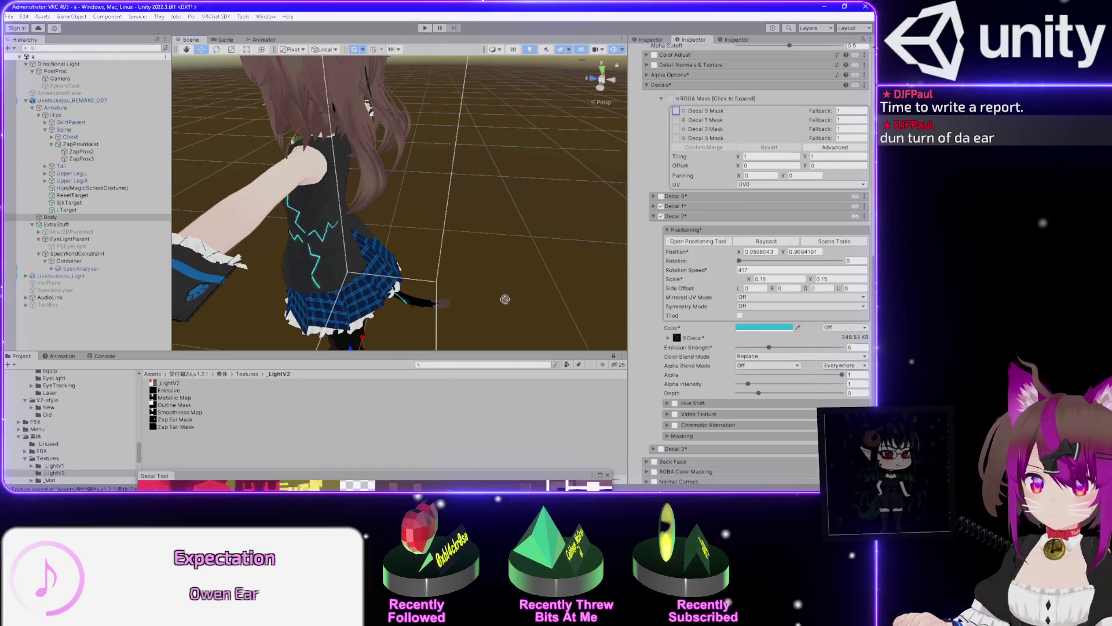
{"action": "left_click_drag", "start_coordinate": [677, 121], "coordinate": [676, 120]}
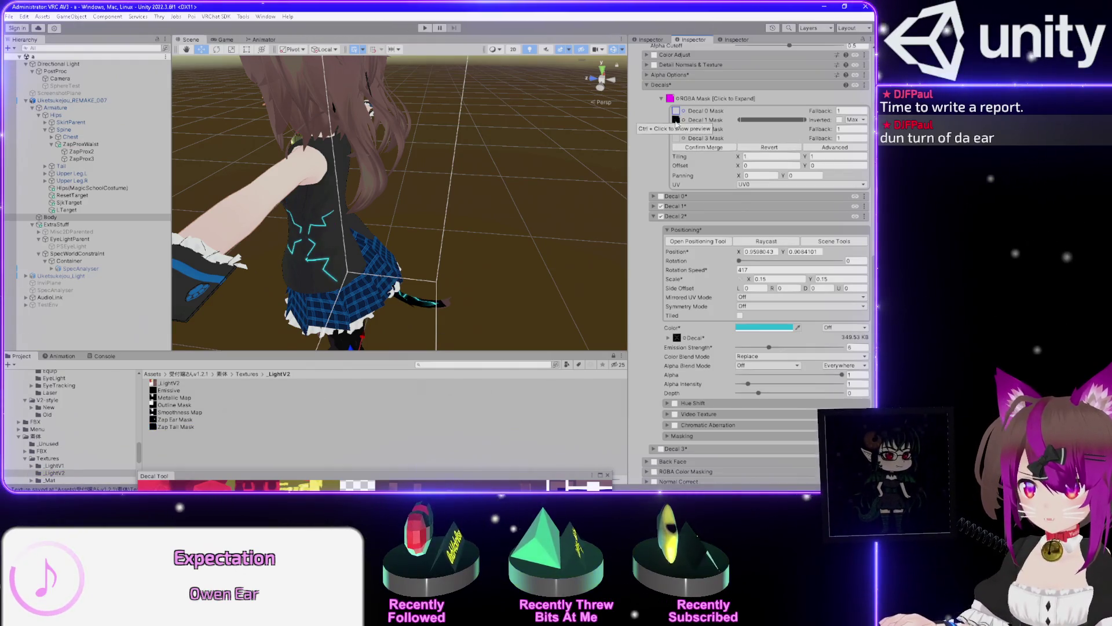
{"action": "left_click", "coordinate": [710, 148]}
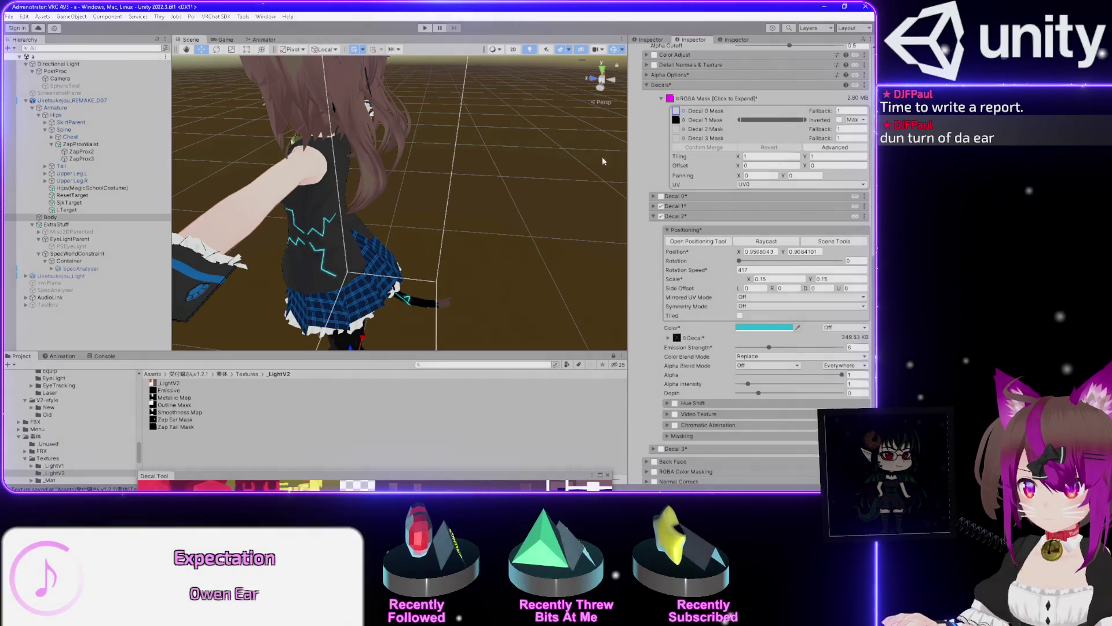
Clear the Decal 1 mask slot and put the Zap Tail Mask into Decal 2's slot instead
{"action": "left_click", "coordinate": [677, 121]}
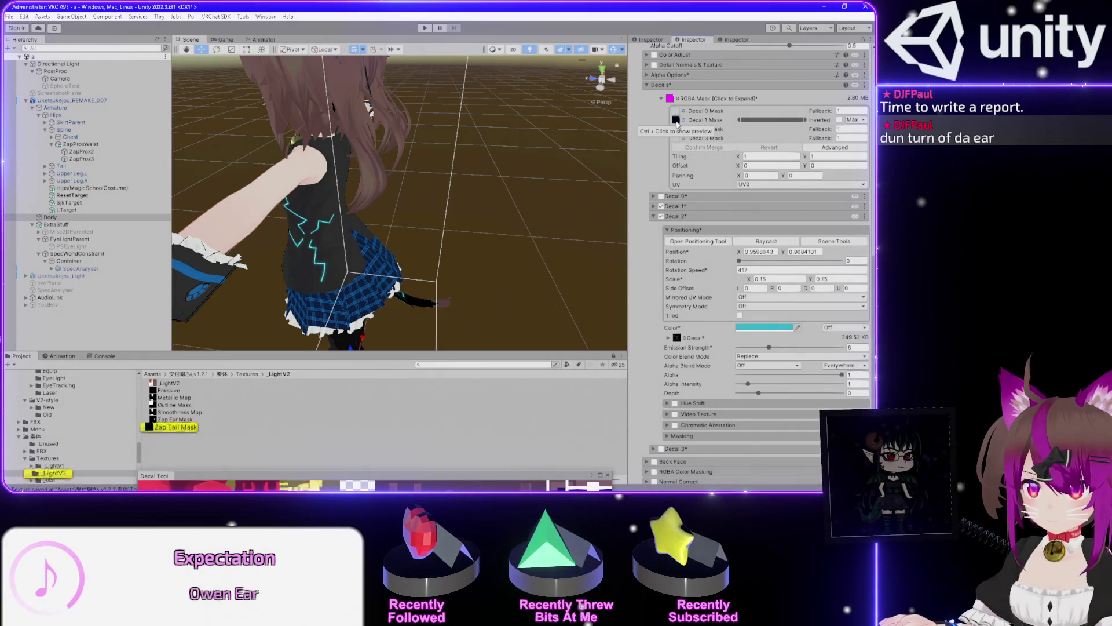
{"action": "left_click", "coordinate": [670, 101]}
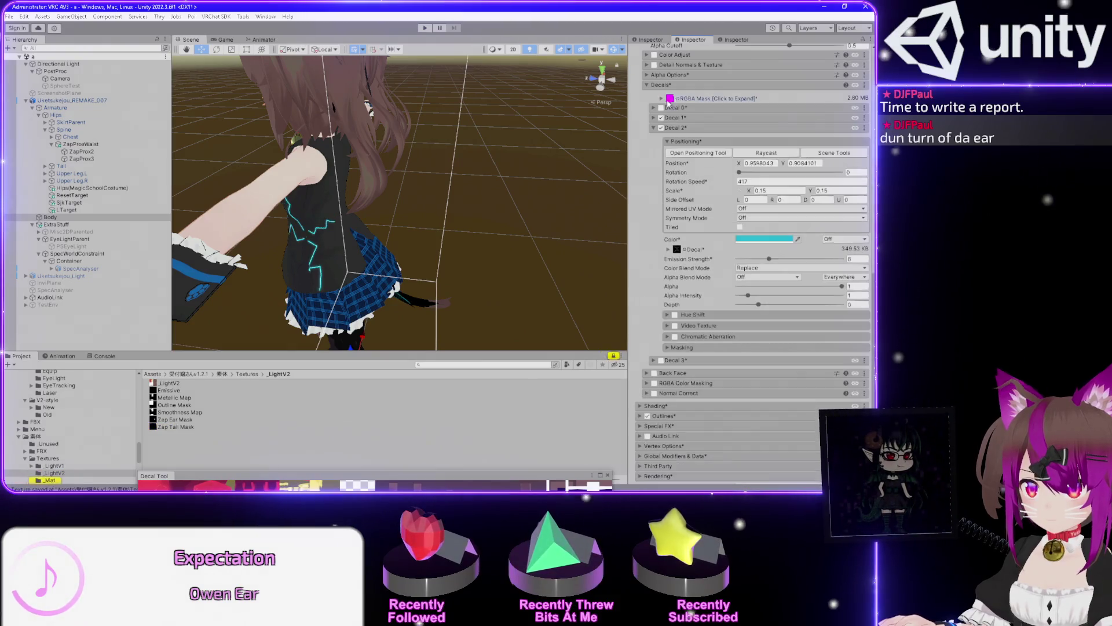
{"action": "left_click", "coordinate": [663, 100]}
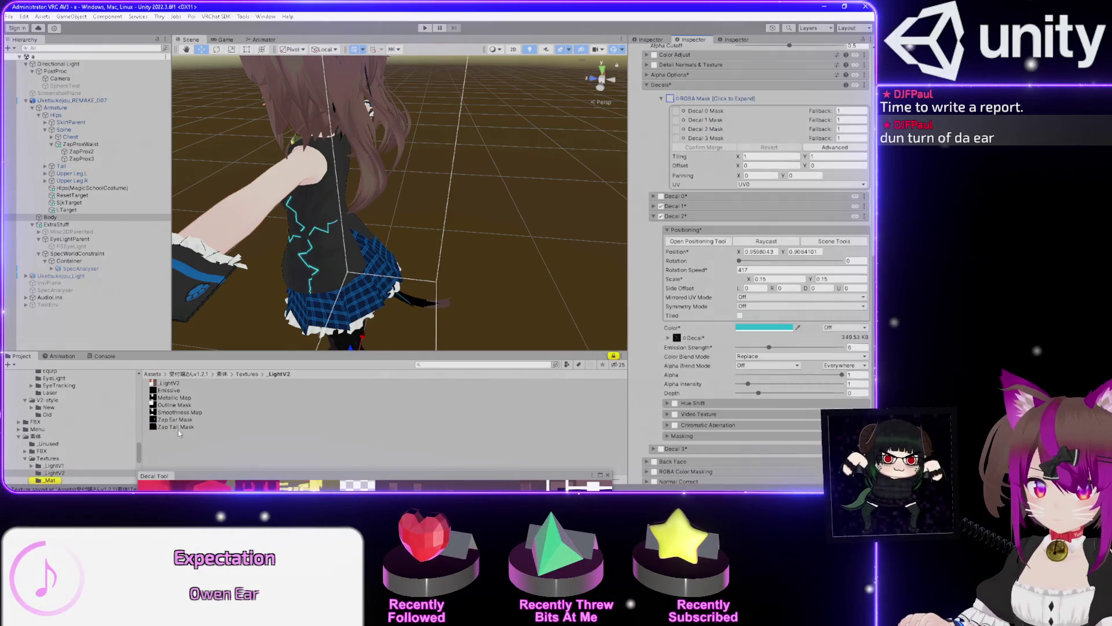
{"action": "left_click", "coordinate": [676, 129]}
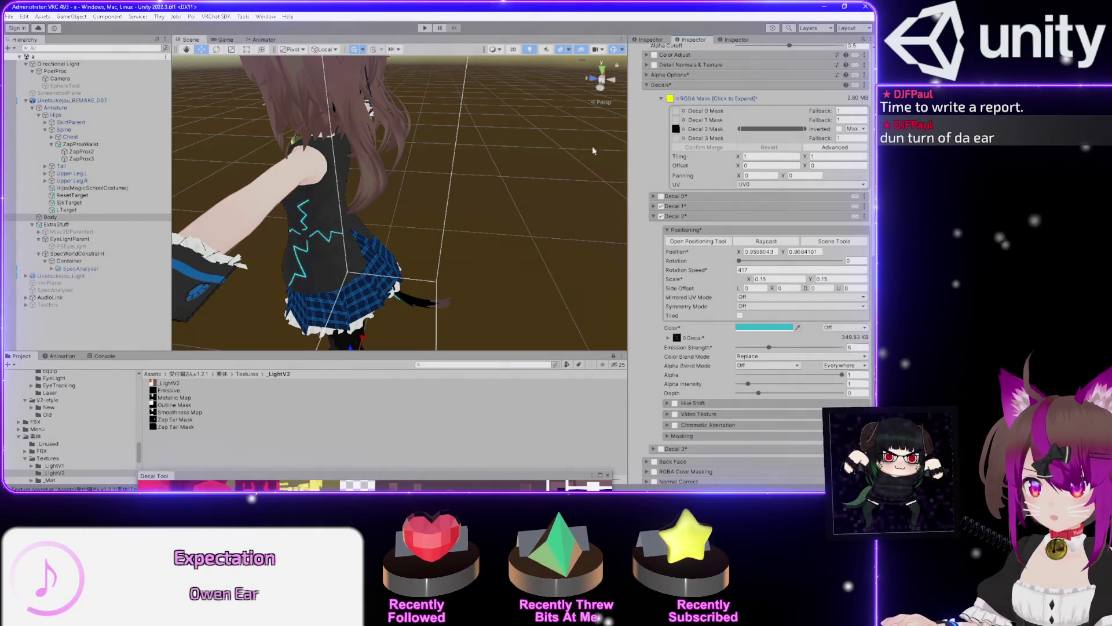
{"action": "mouse_move", "coordinate": [449, 145]}
{"action": "left_mouse_down"}
{"action": "mouse_move", "coordinate": [353, 243]}
{"action": "mouse_move", "coordinate": [418, 280]}
{"action": "mouse_move", "coordinate": [460, 278]}
{"action": "mouse_move", "coordinate": [446, 273]}
{"action": "mouse_move", "coordinate": [520, 286]}
{"action": "mouse_move", "coordinate": [623, 232]}
{"action": "mouse_move", "coordinate": [472, 298]}
{"action": "mouse_move", "coordinate": [442, 293]}
{"action": "mouse_move", "coordinate": [448, 284]}
{"action": "left_mouse_up"}
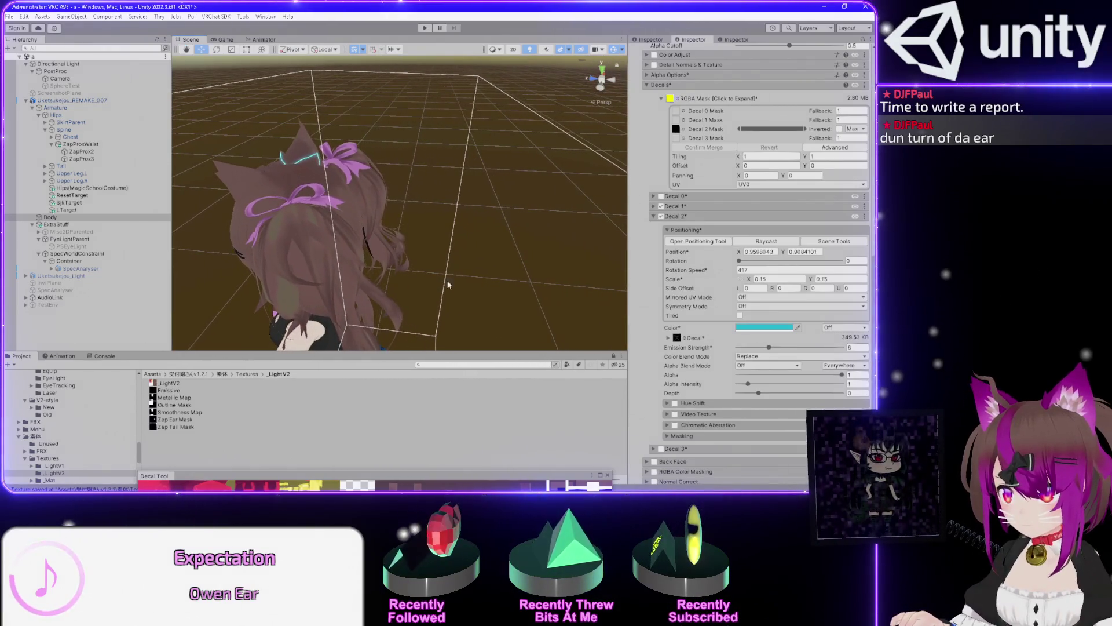
{"action": "scroll", "coordinate": [663, 258], "scroll_direction": "up", "scroll_amount": 6}
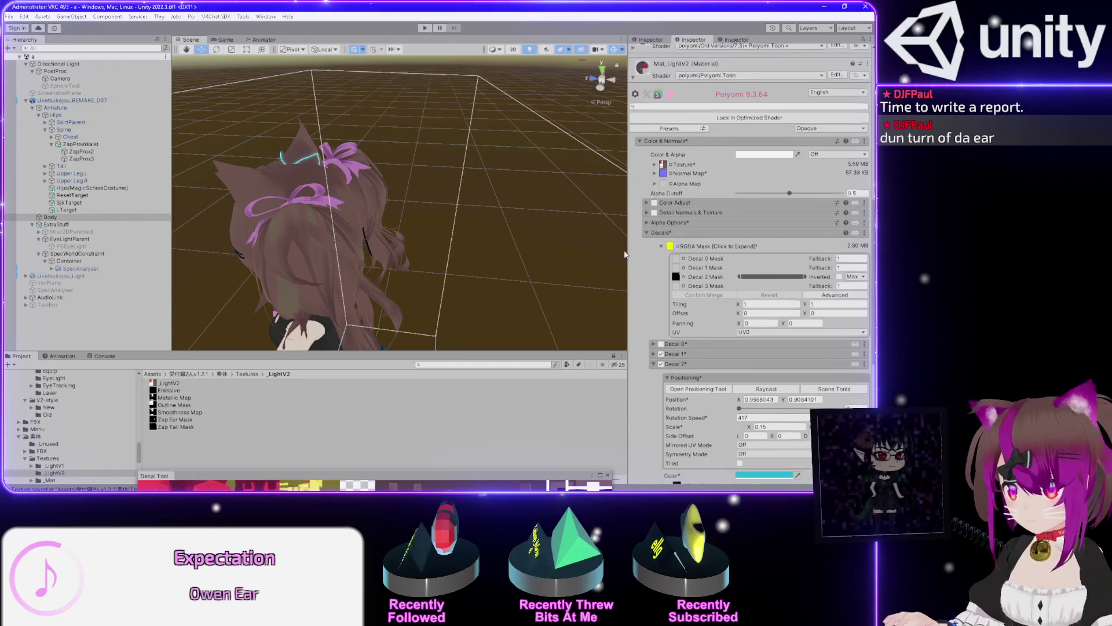
Check Decal 0's Left Only mirroring and 5.13 emission against the cyan zaps on the avatar's back
{"action": "scroll", "coordinate": [641, 249], "scroll_direction": "up", "scroll_amount": 1}
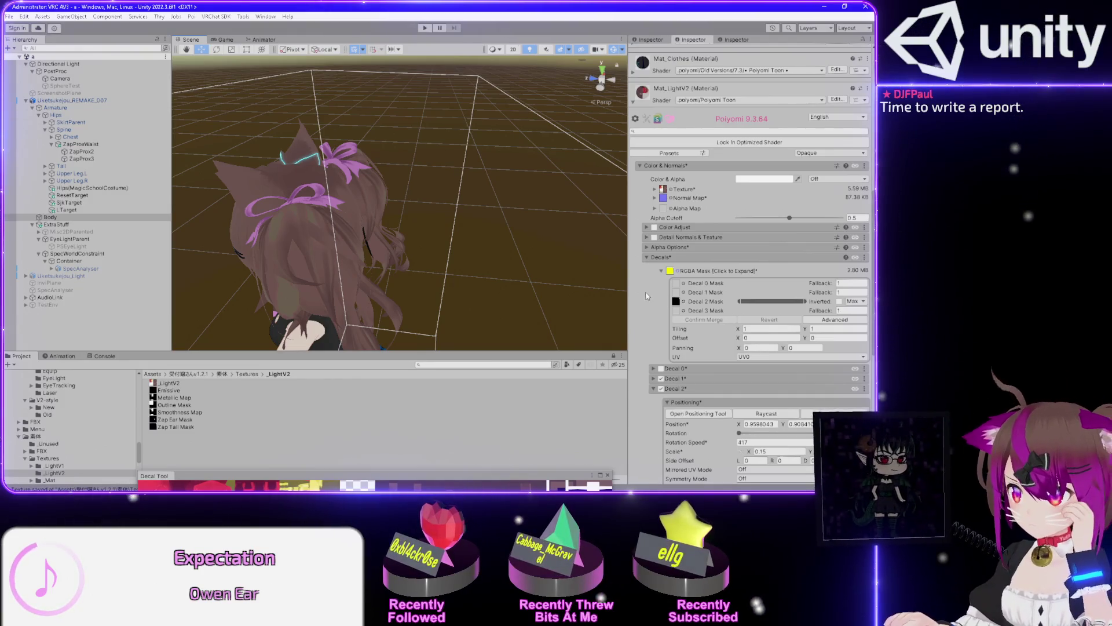
{"action": "scroll", "coordinate": [647, 296], "scroll_direction": "down", "scroll_amount": 5}
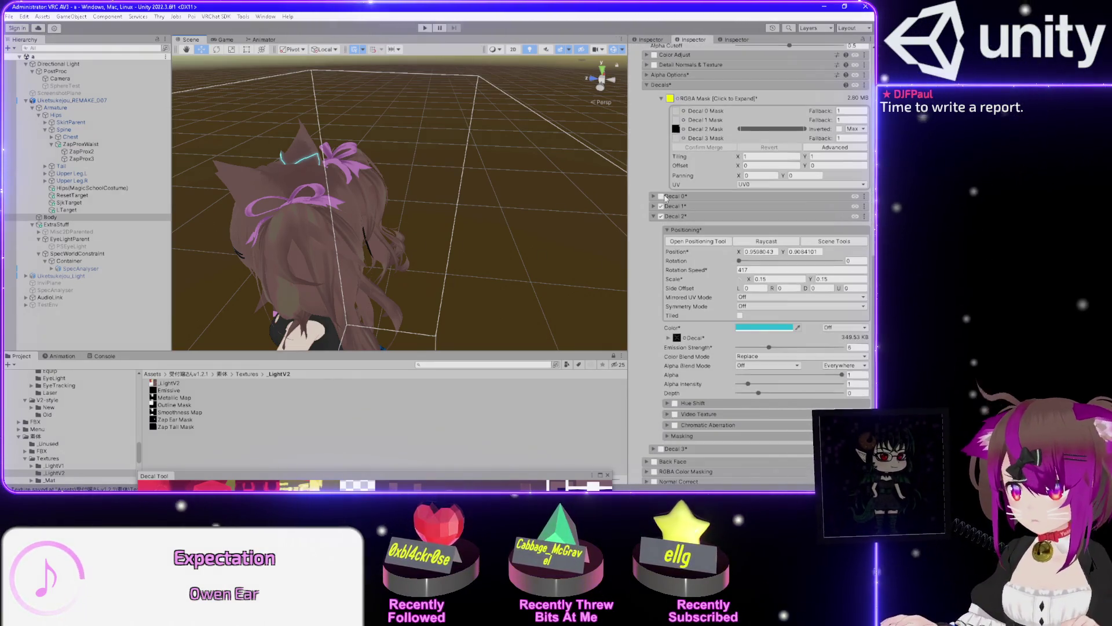
{"action": "mouse_move", "coordinate": [301, 148]}
{"action": "left_mouse_down"}
{"action": "mouse_move", "coordinate": [328, 181]}
{"action": "mouse_move", "coordinate": [533, 131]}
{"action": "left_mouse_up"}
{"action": "scroll", "coordinate": [533, 130], "scroll_direction": "up", "scroll_amount": 5}
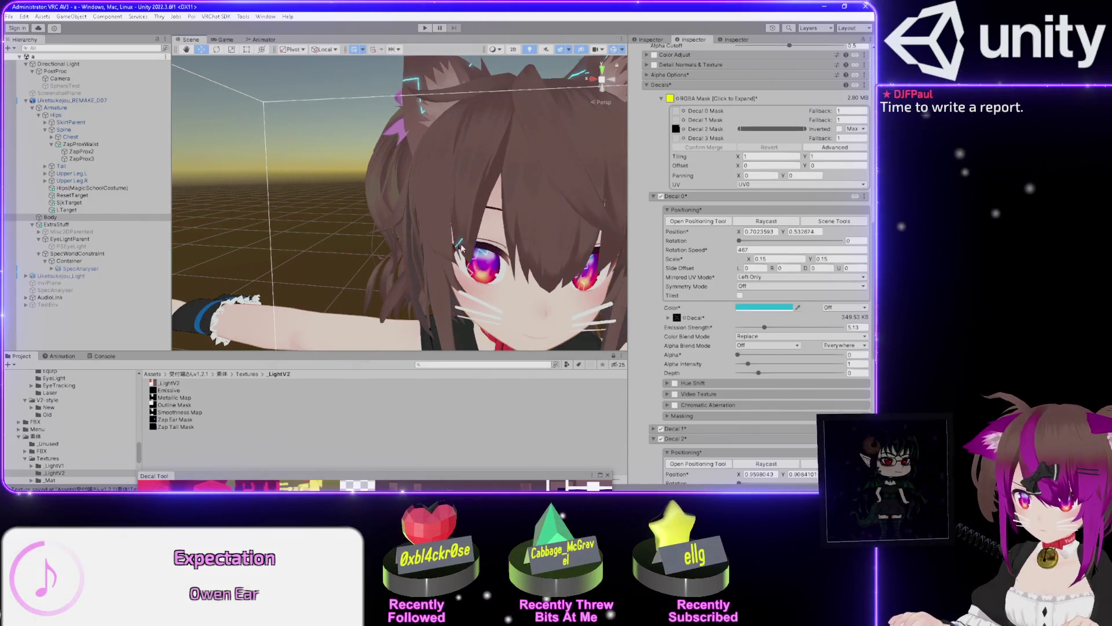
{"action": "left_click_drag", "start_coordinate": [484, 240], "coordinate": [323, 275]}
{"action": "scroll", "coordinate": [379, 277], "scroll_direction": "down", "scroll_amount": 5}
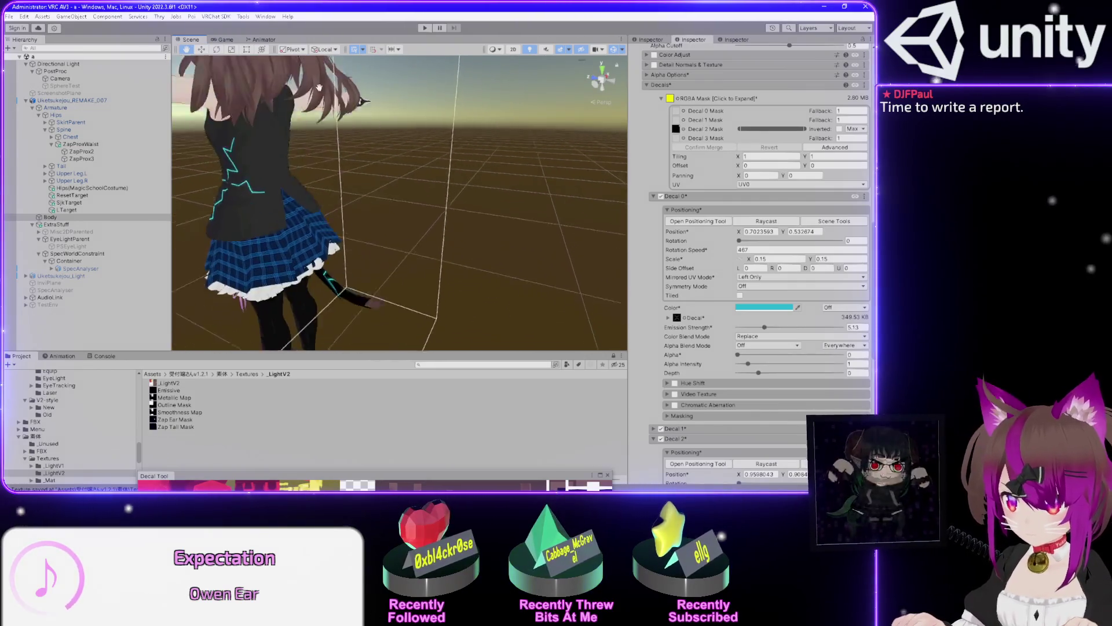
{"action": "left_click", "coordinate": [676, 128]}
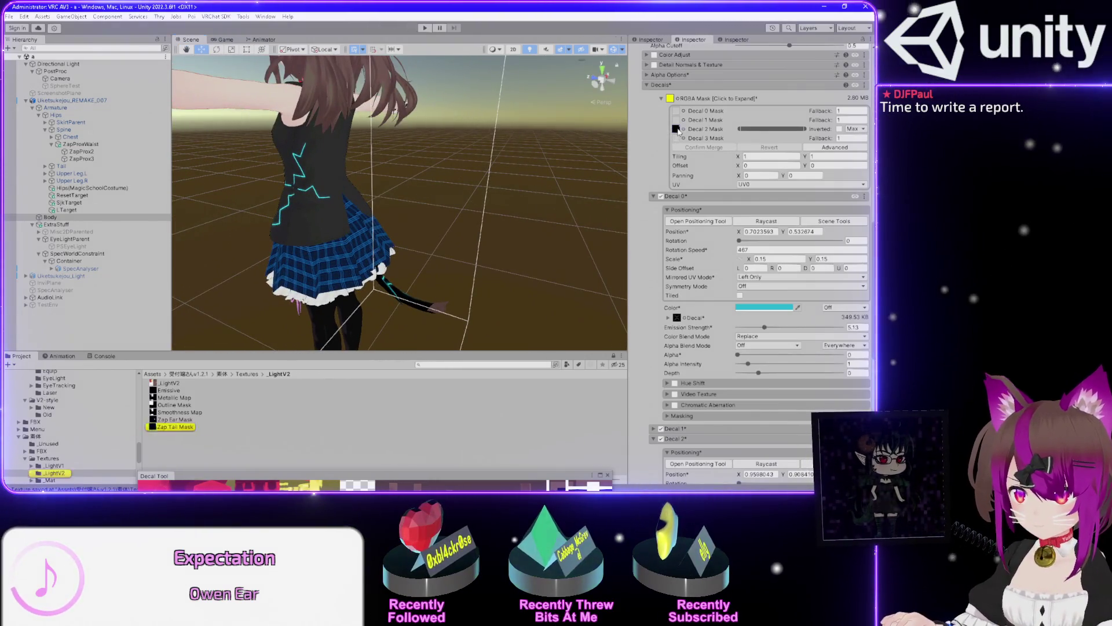
Clear the tail mask from Decal 2, assign the Zap Ear Mask to Decal 0, and confirm the merge
{"action": "key", "text": "Delete"}
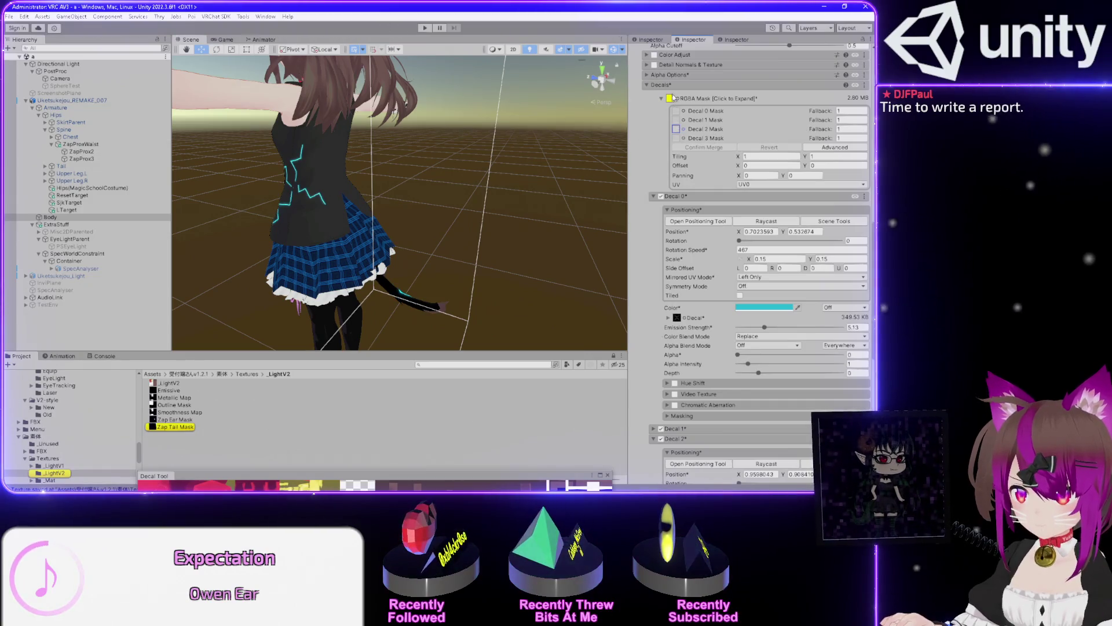
{"action": "left_click", "coordinate": [672, 98]}
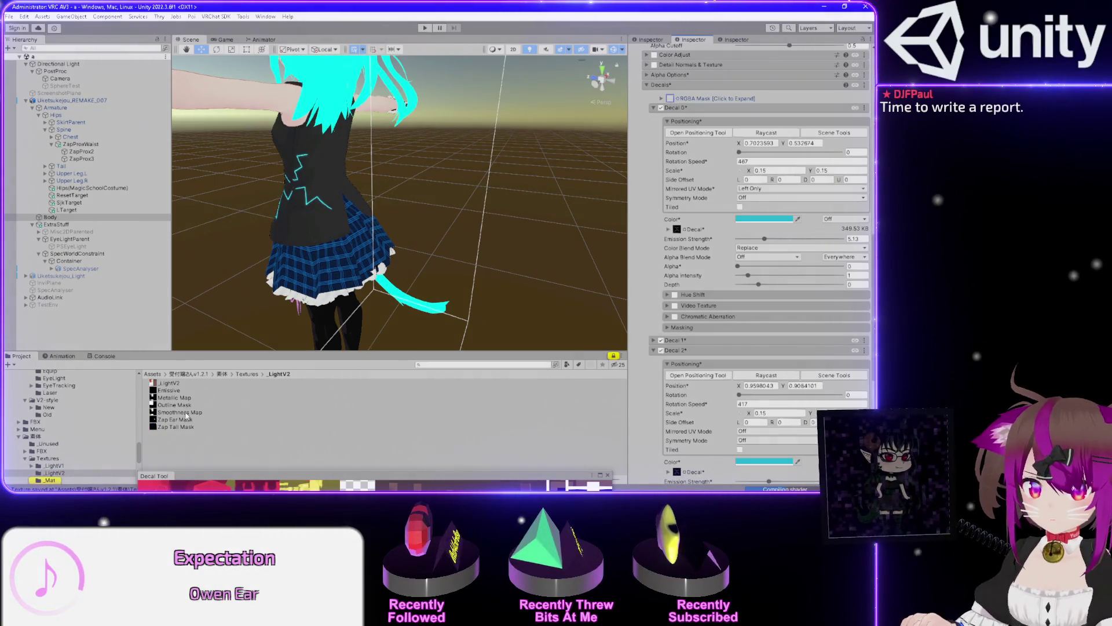
{"action": "left_click", "coordinate": [661, 99]}
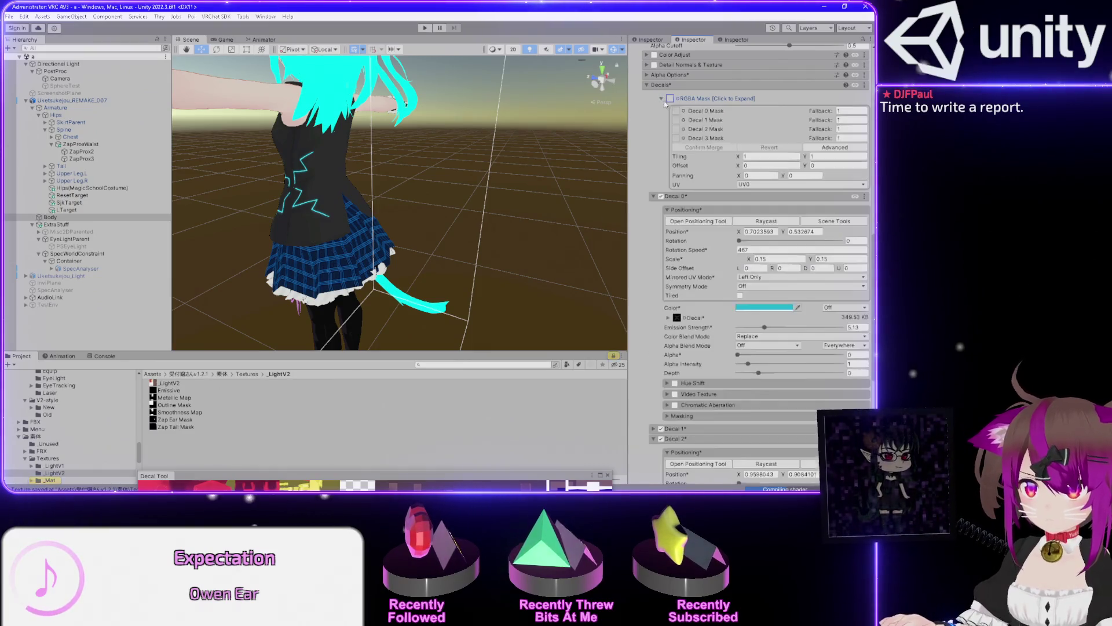
{"action": "left_click_drag", "start_coordinate": [171, 420], "coordinate": [681, 110]}
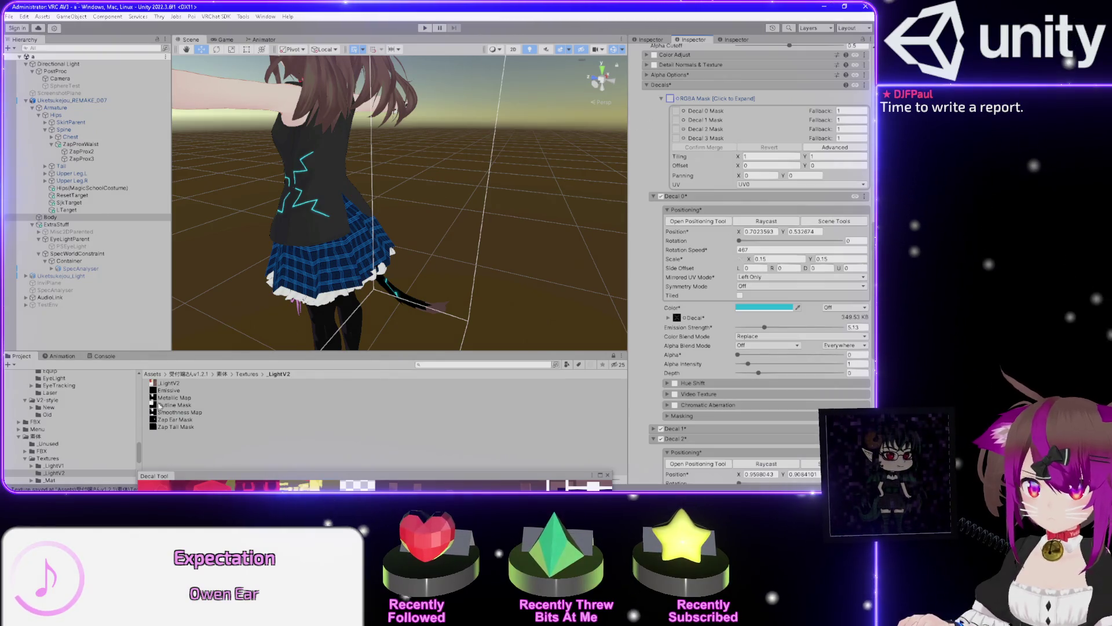
{"action": "left_click_drag", "start_coordinate": [628, 143], "coordinate": [676, 113]}
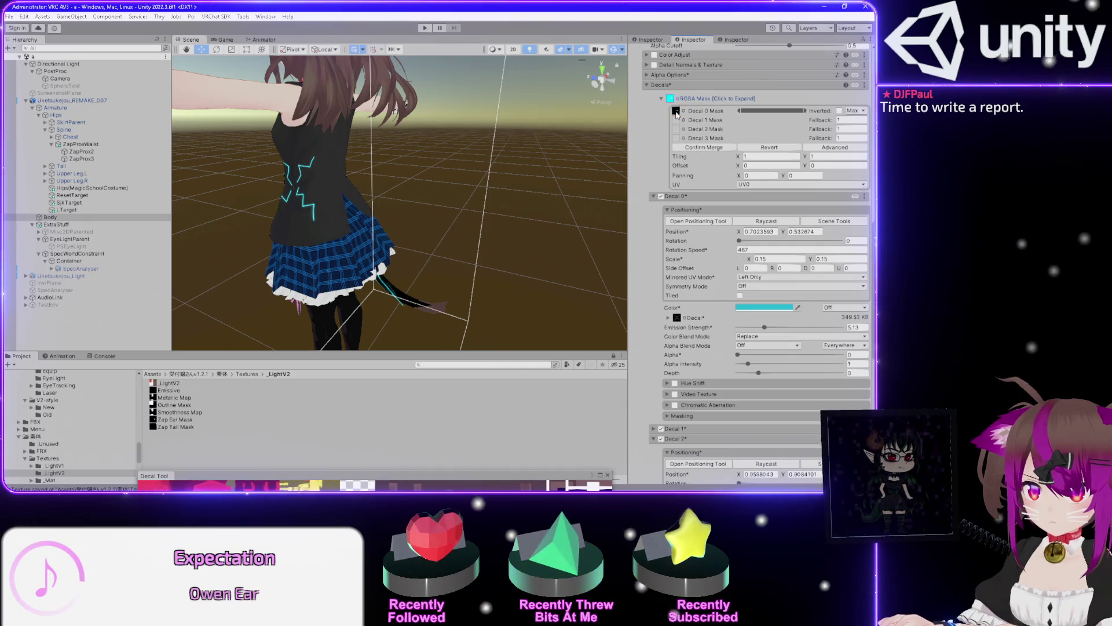
{"action": "left_click", "coordinate": [699, 148]}
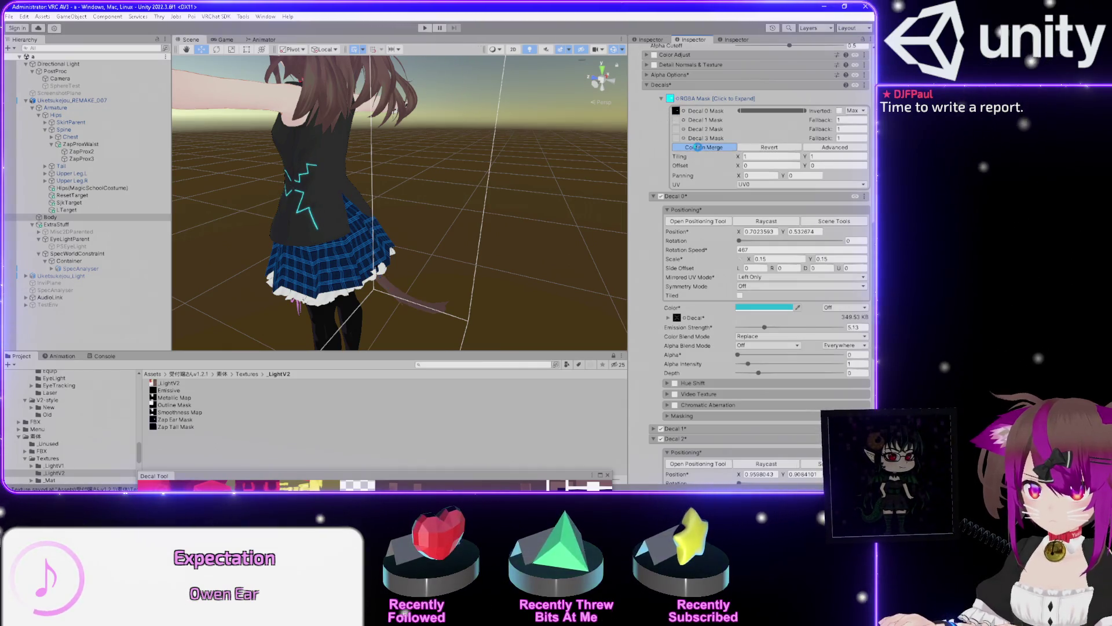
{"action": "mouse_move", "coordinate": [396, 300]}
{"action": "left_mouse_down"}
{"action": "mouse_move", "coordinate": [402, 336]}
{"action": "mouse_move", "coordinate": [405, 315]}
{"action": "left_mouse_up"}
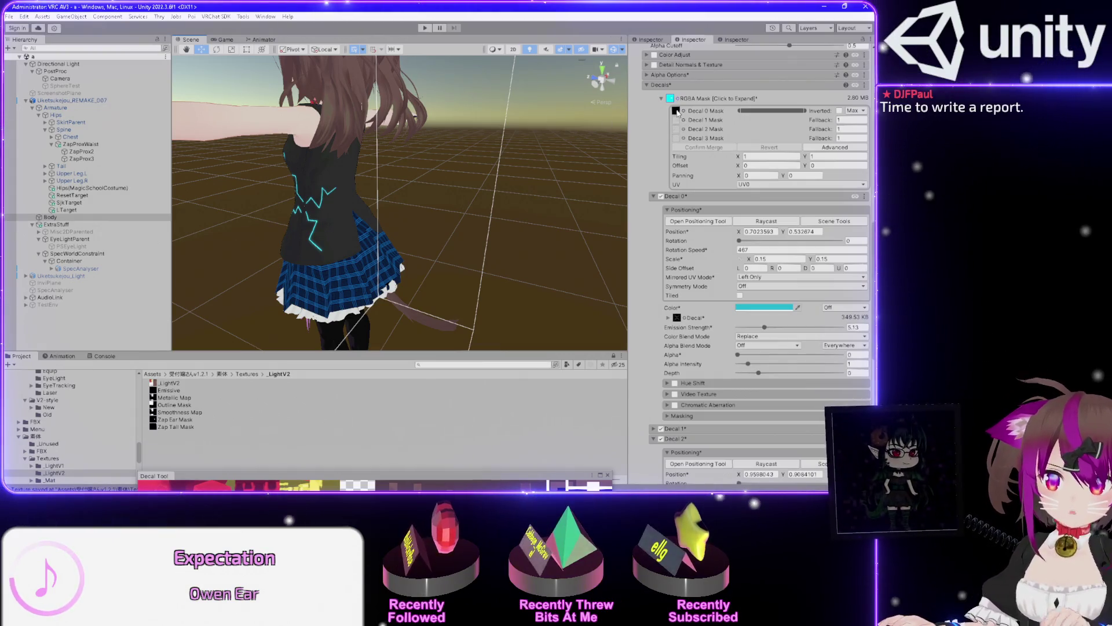
Move the Zap Ear Mask into the Decal 1 mask slot of the RGBA mask
{"action": "left_click", "coordinate": [677, 111]}
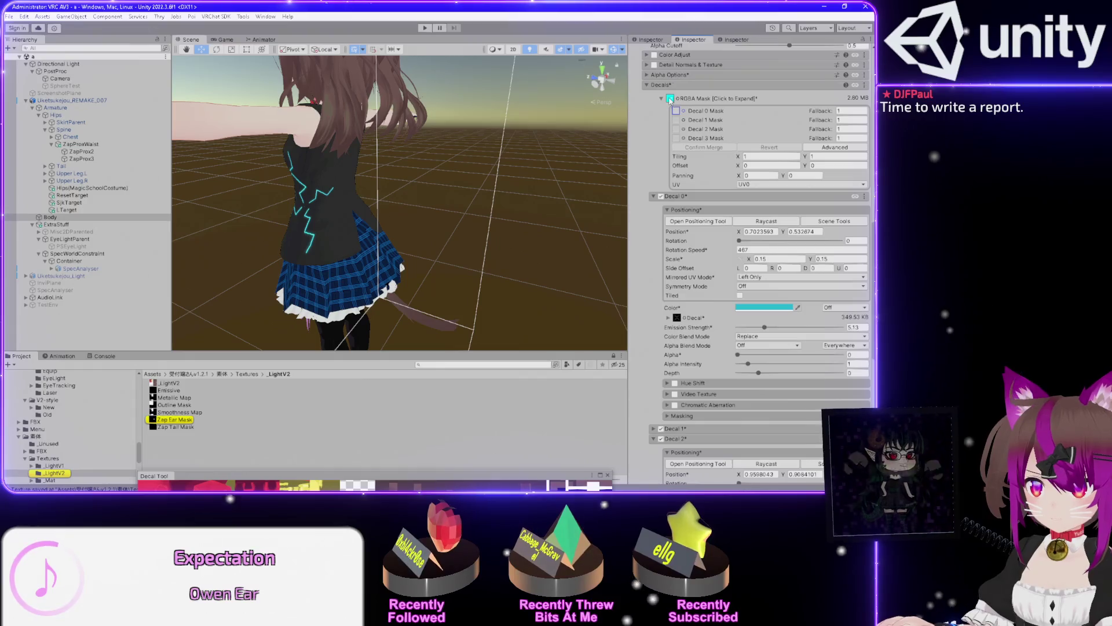
{"action": "left_click", "coordinate": [670, 99]}
{"action": "left_click", "coordinate": [662, 99]}
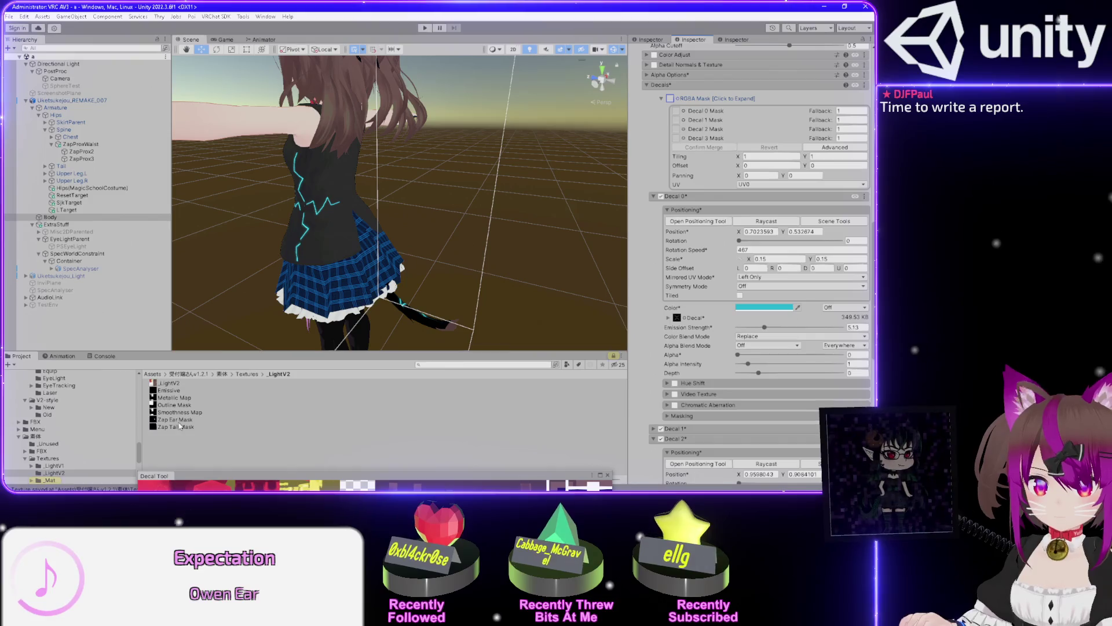
{"action": "left_click_drag", "start_coordinate": [168, 423], "coordinate": [528, 249]}
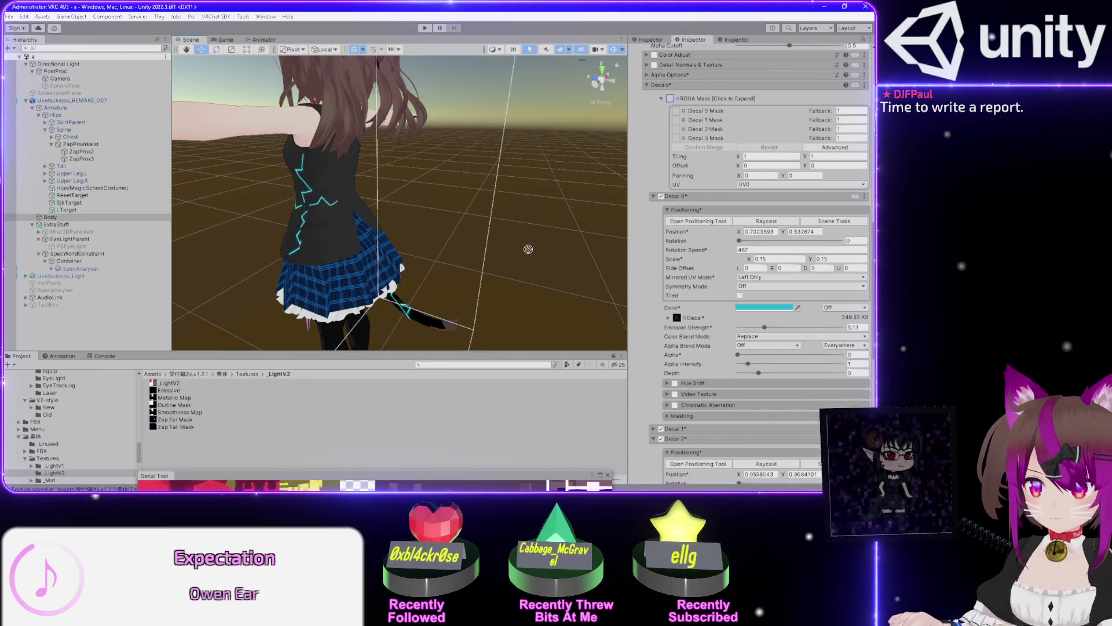
{"action": "left_click_drag", "start_coordinate": [677, 122], "coordinate": [677, 120]}
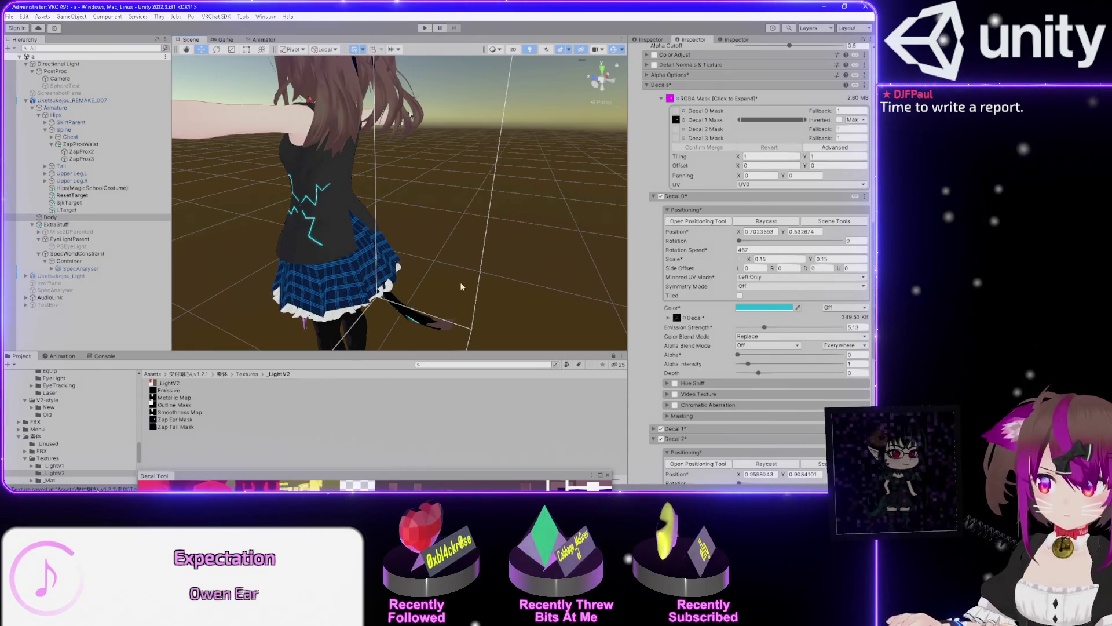
{"action": "left_click_drag", "start_coordinate": [435, 286], "coordinate": [431, 305]}
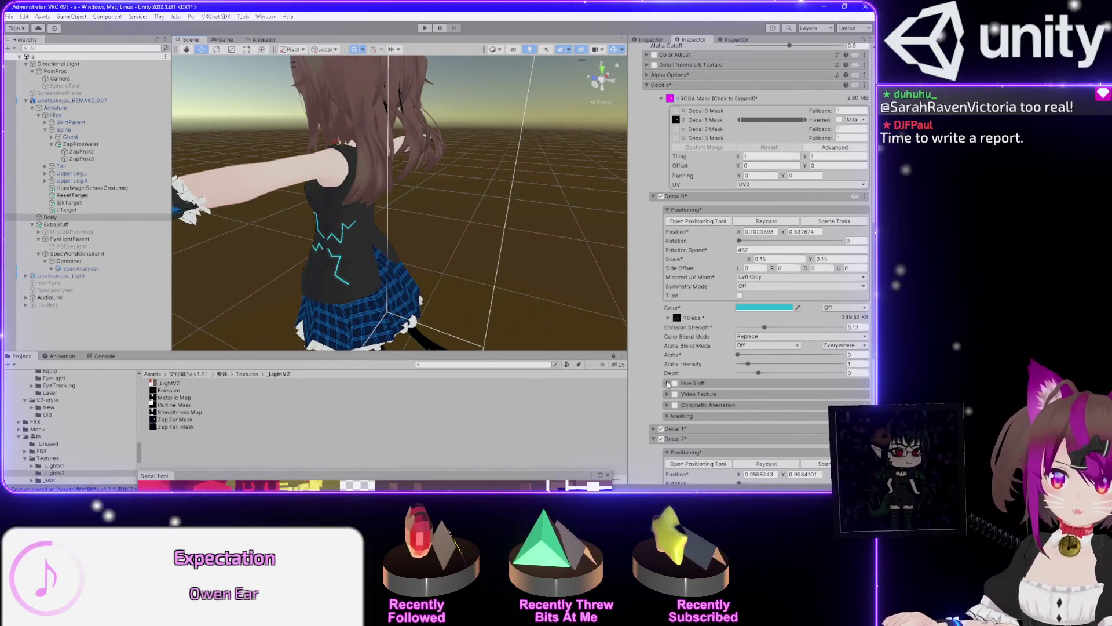
{"action": "scroll", "coordinate": [647, 357], "scroll_direction": "down", "scroll_amount": 5}
{"action": "scroll", "coordinate": [646, 326], "scroll_direction": "down", "scroll_amount": 1}
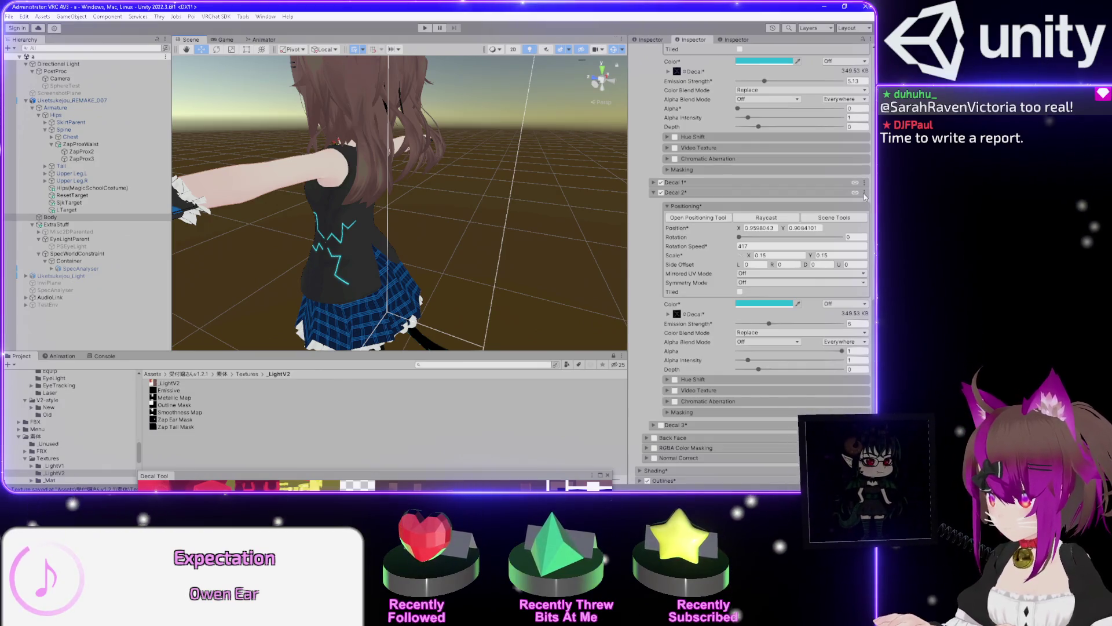
{"action": "right_click", "coordinate": [865, 204]}
Copy Decal 2's positioning into Decal 3, disable Decal 2 and enable Decal 3
{"action": "left_click", "coordinate": [837, 221]}
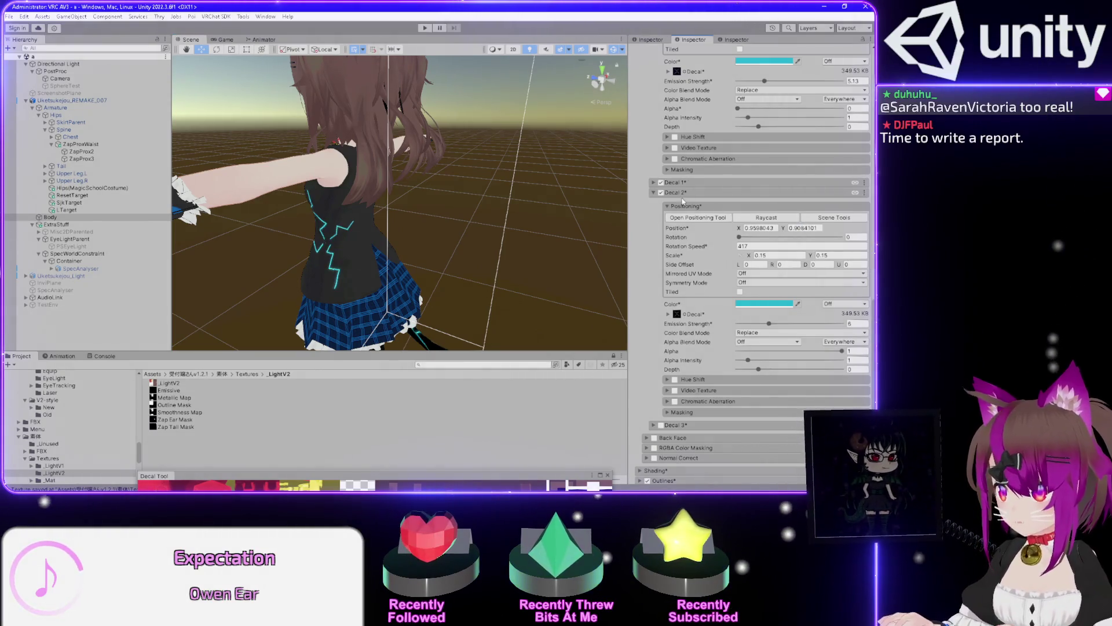
{"action": "left_click", "coordinate": [661, 193]}
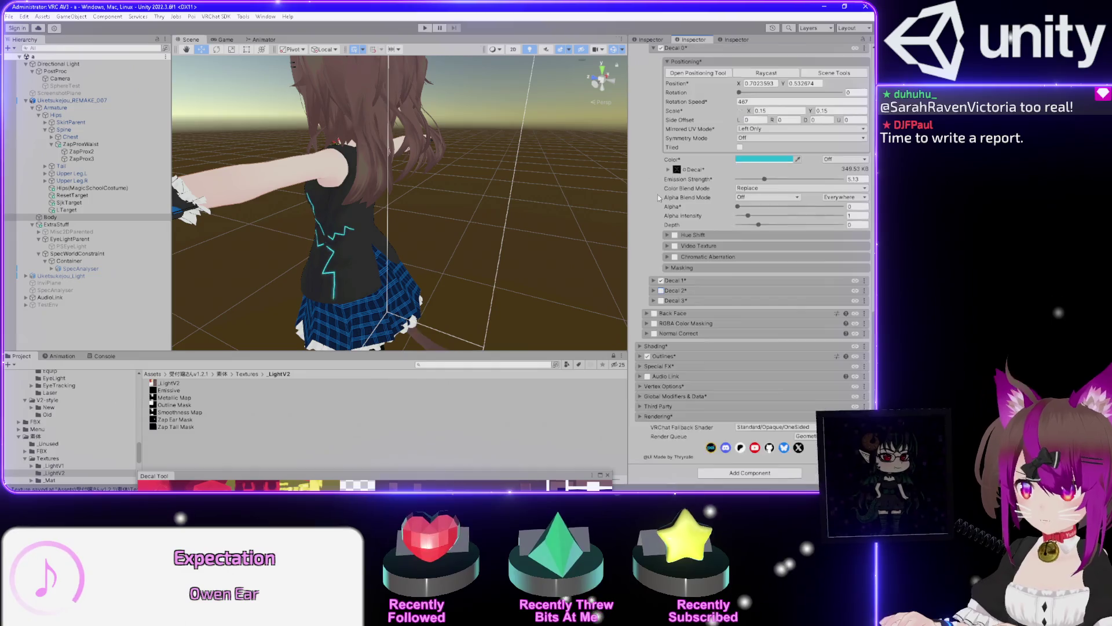
{"action": "left_click", "coordinate": [653, 301]}
{"action": "left_click", "coordinate": [864, 302]}
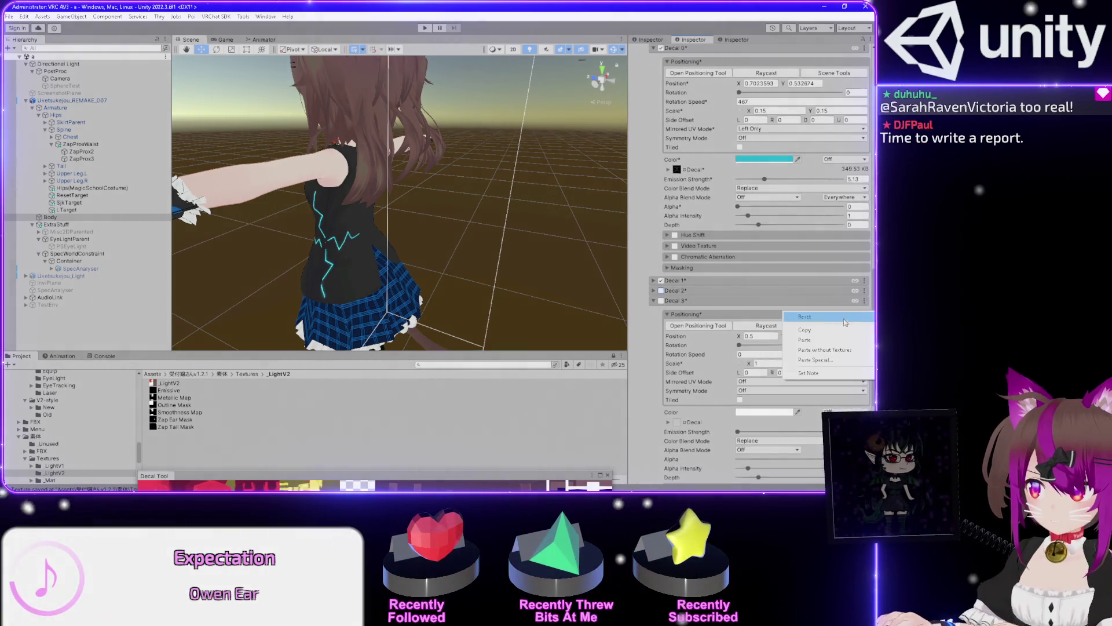
{"action": "left_click", "coordinate": [798, 339]}
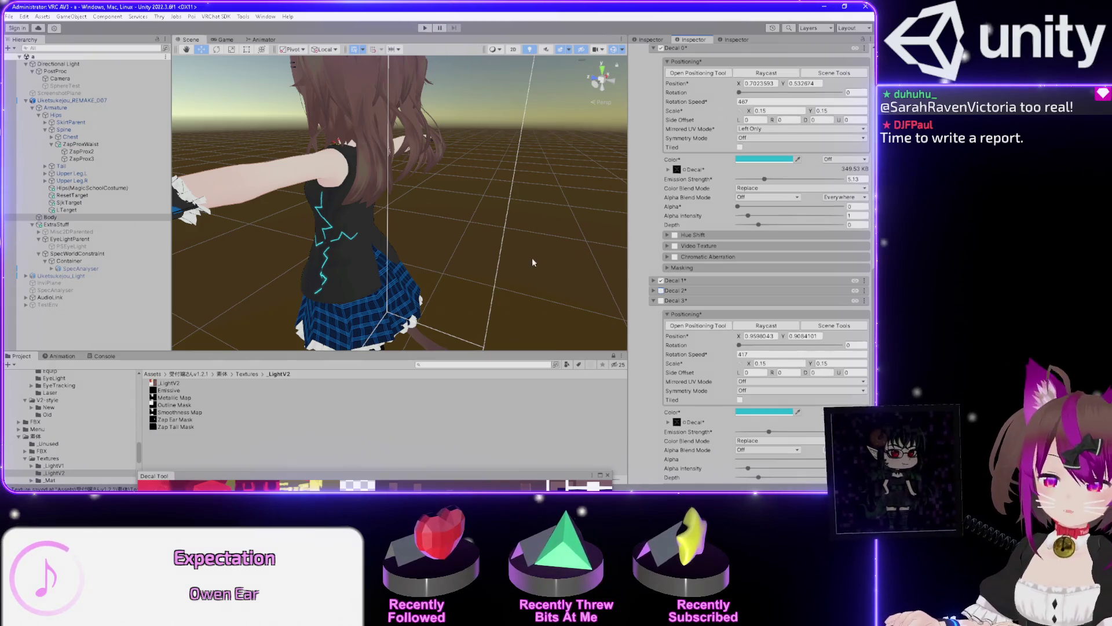
{"action": "key", "text": "f"}
{"action": "left_click", "coordinate": [661, 300]}
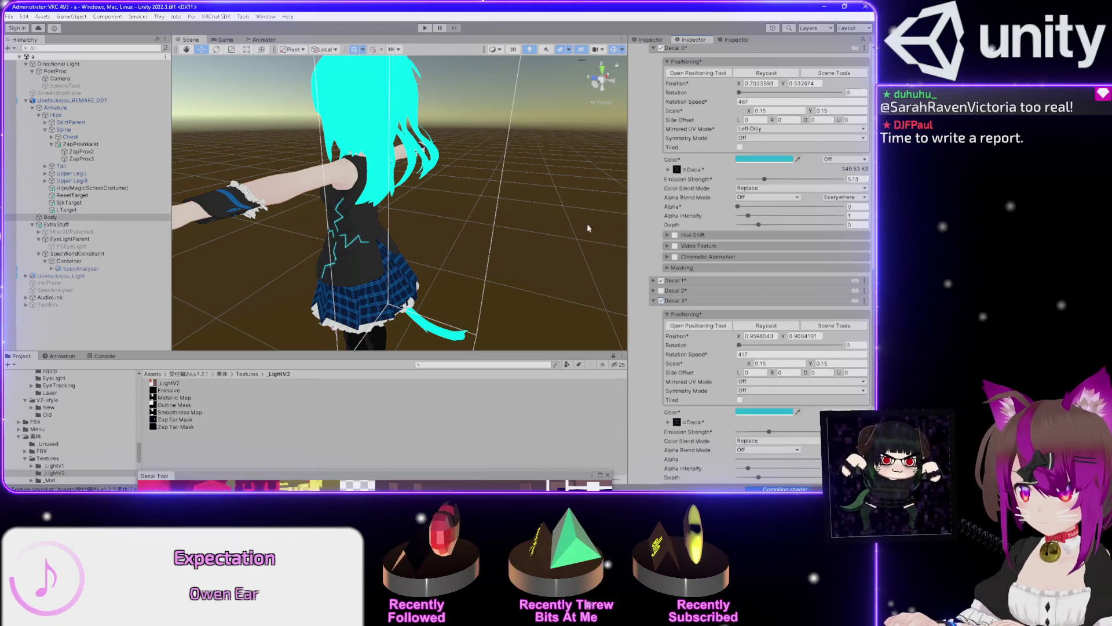
Drop the Zap Tail Mask into the Decal 0 mask slot beside the ear mask and confirm the merge
{"action": "left_click_drag", "start_coordinate": [557, 221], "coordinate": [565, 226]}
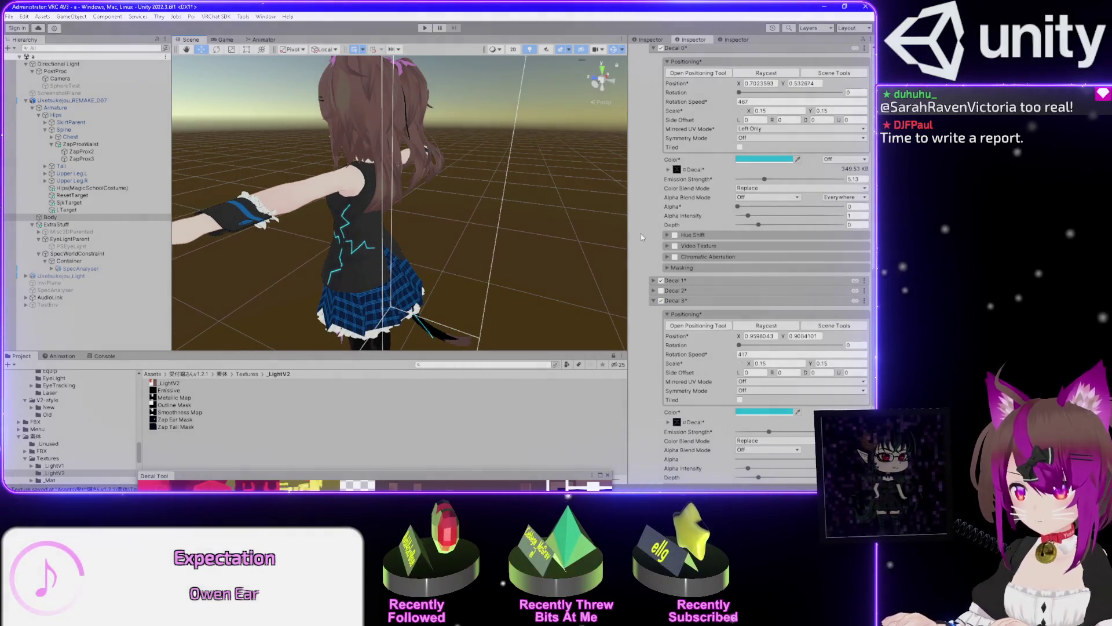
{"action": "scroll", "coordinate": [646, 240], "scroll_direction": "up", "scroll_amount": 5}
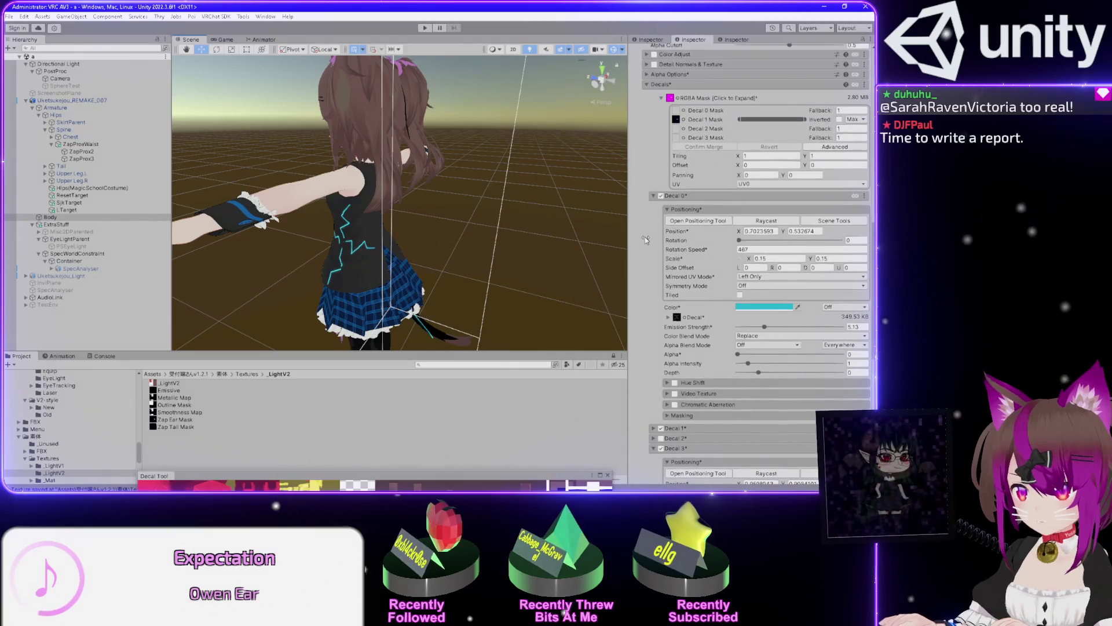
{"action": "scroll", "coordinate": [647, 241], "scroll_direction": "down", "scroll_amount": 2}
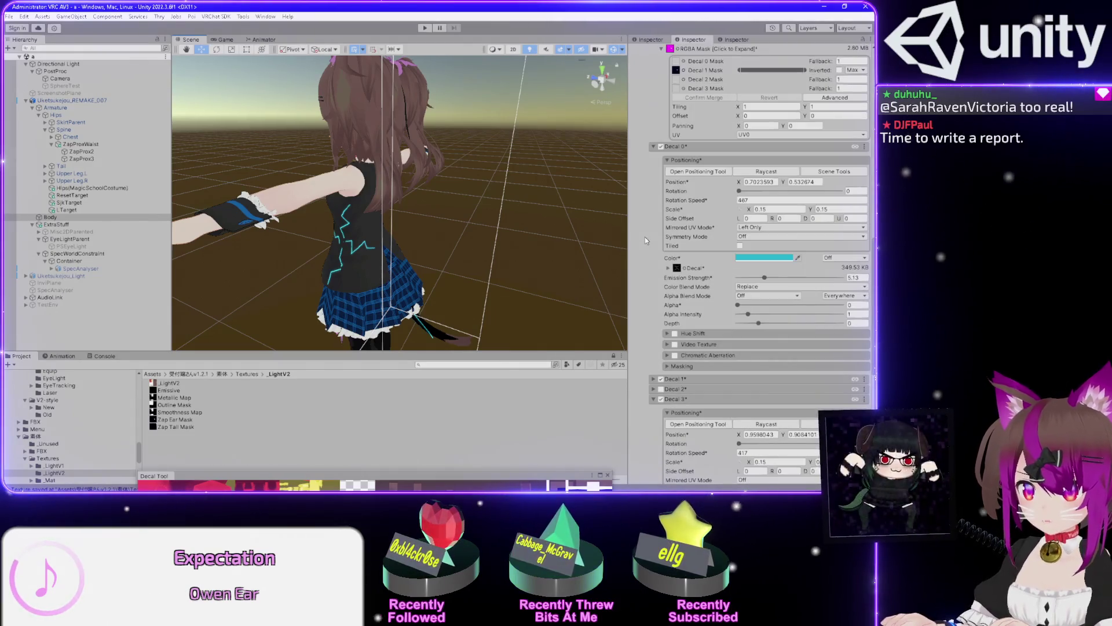
{"action": "scroll", "coordinate": [646, 241], "scroll_direction": "up", "scroll_amount": 1}
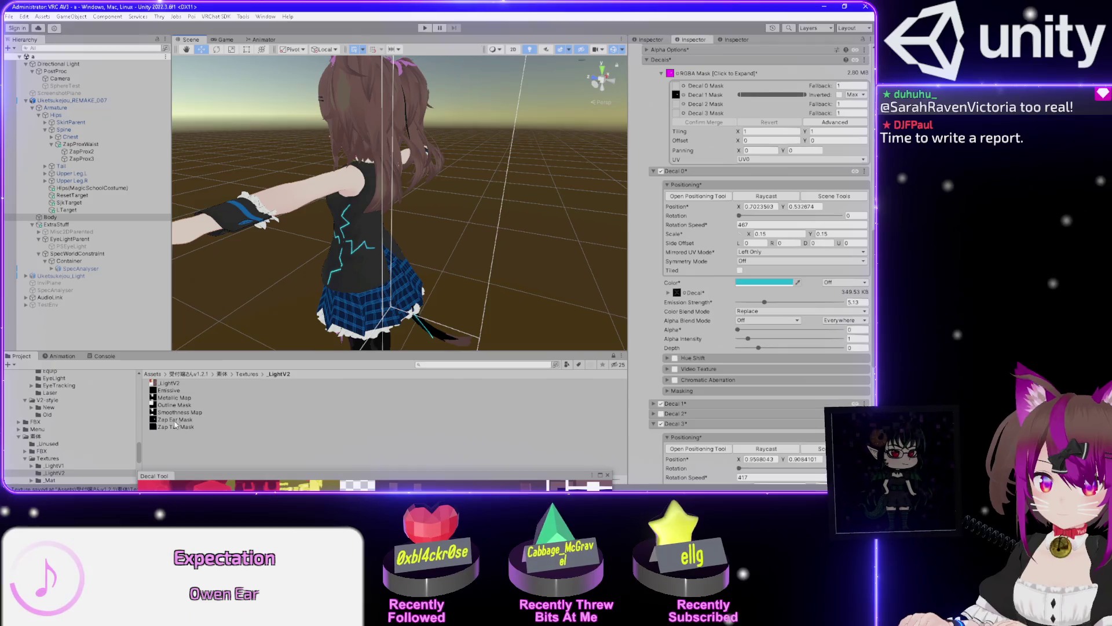
{"action": "mouse_move", "coordinate": [176, 426]}
{"action": "left_mouse_down"}
{"action": "mouse_move", "coordinate": [624, 163]}
{"action": "mouse_move", "coordinate": [667, 88]}
{"action": "left_mouse_up"}
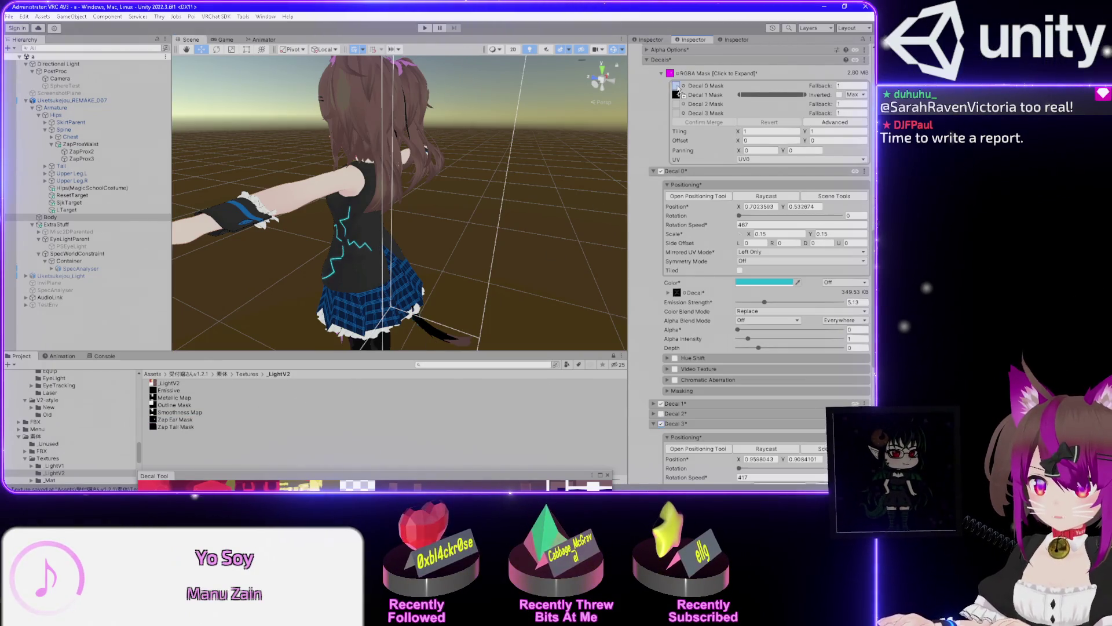
{"action": "left_click_drag", "start_coordinate": [678, 87], "coordinate": [678, 87]}
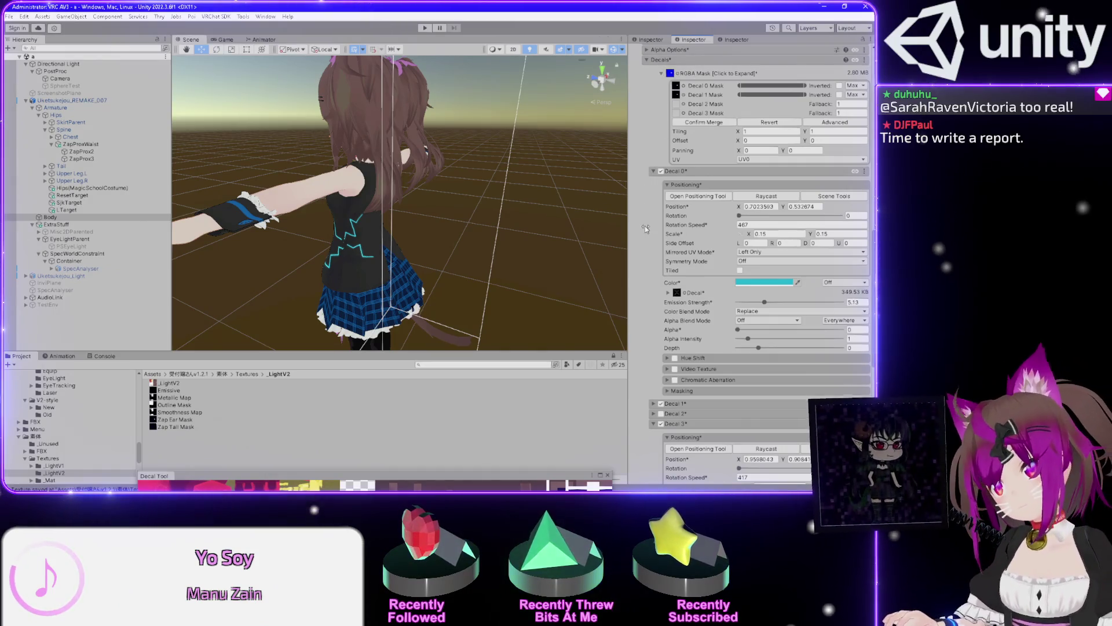
{"action": "scroll", "coordinate": [670, 136], "scroll_direction": "up", "scroll_amount": 2}
{"action": "left_click", "coordinate": [695, 147]}
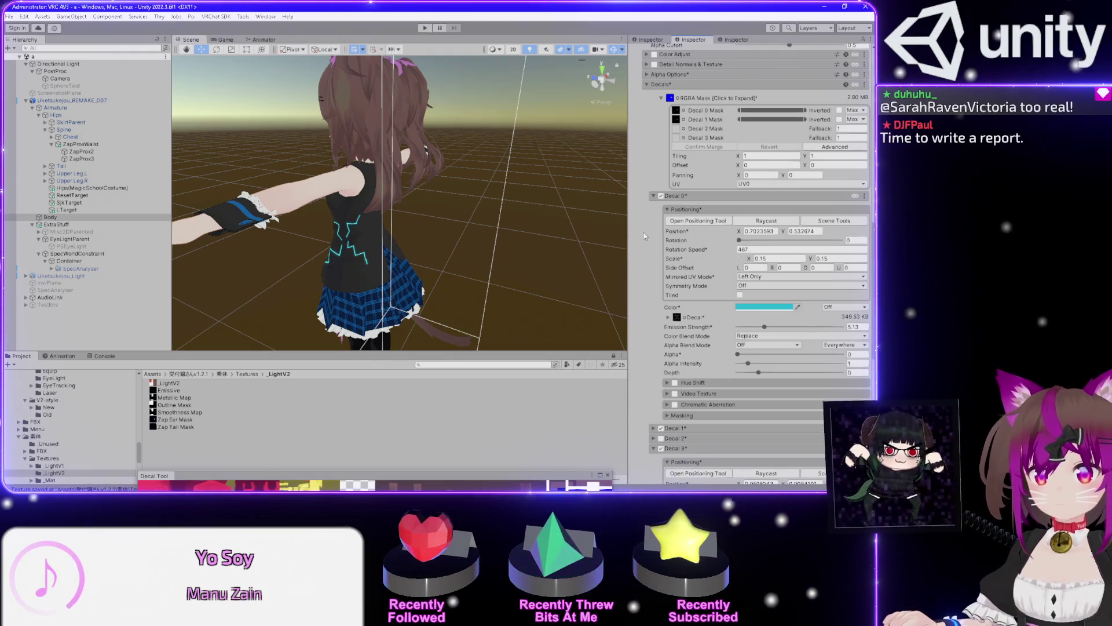
{"action": "scroll", "coordinate": [644, 235], "scroll_direction": "down", "scroll_amount": 2}
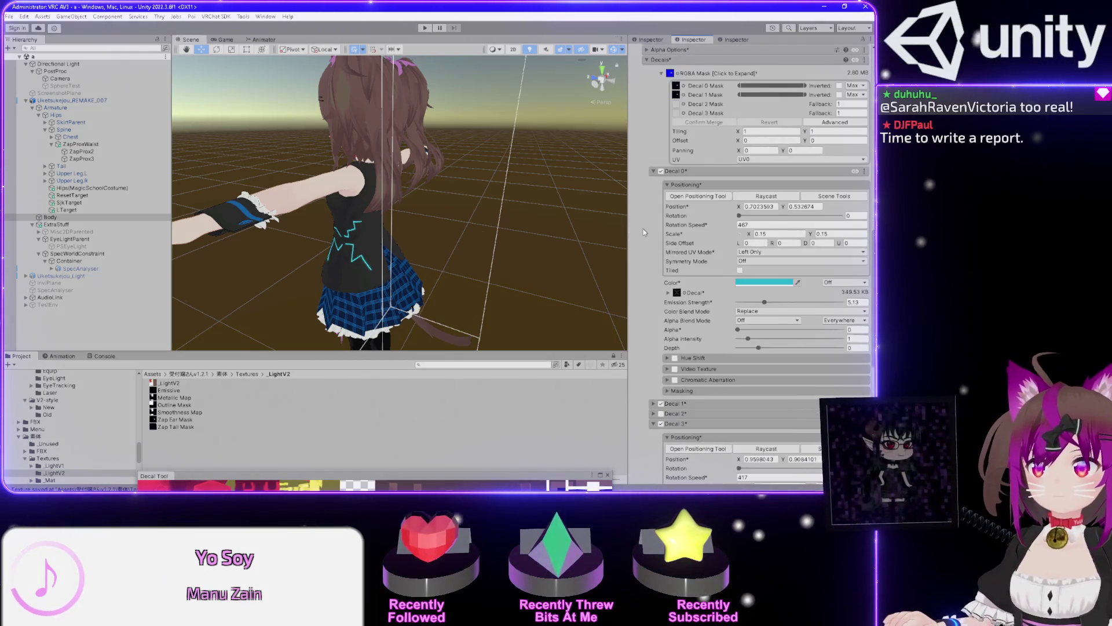
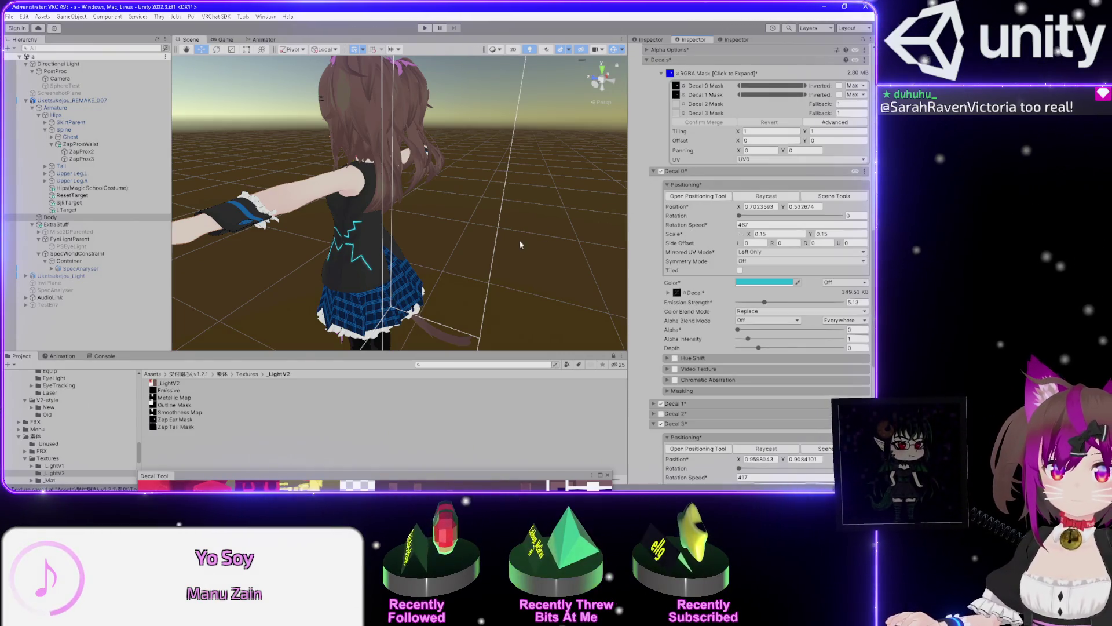
After trying Flip, leave Decal 3's mirrored UV mode and symmetry mode at Off
{"action": "left_click_drag", "start_coordinate": [486, 232], "coordinate": [486, 236]}
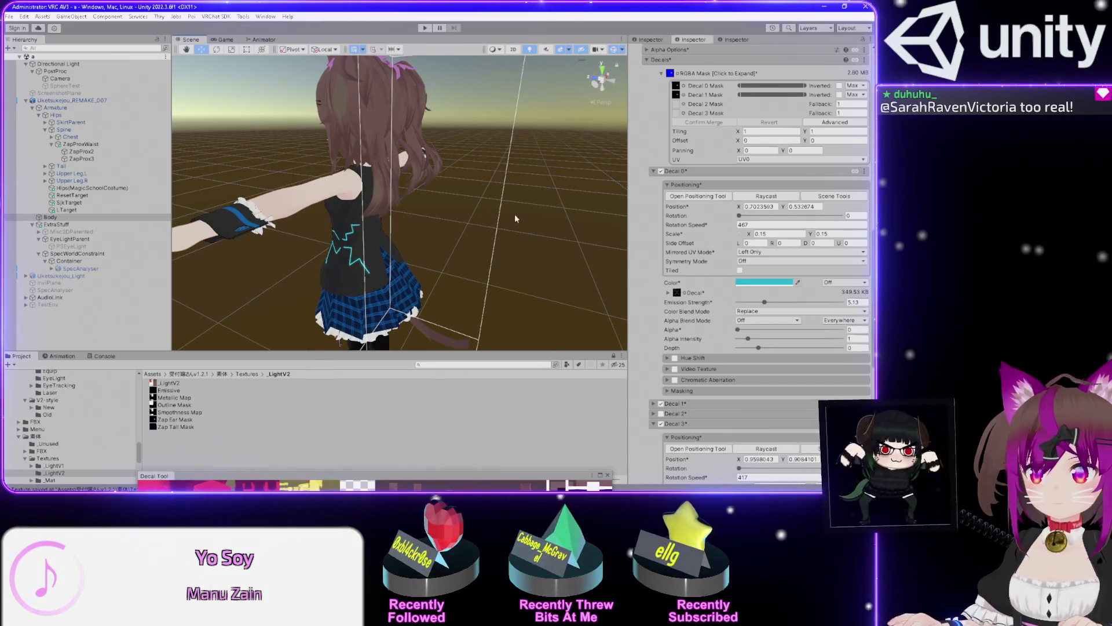
{"action": "mouse_move", "coordinate": [474, 215]}
{"action": "left_mouse_down"}
{"action": "mouse_move", "coordinate": [475, 191]}
{"action": "mouse_move", "coordinate": [591, 290]}
{"action": "mouse_move", "coordinate": [850, 375]}
{"action": "mouse_move", "coordinate": [567, 247]}
{"action": "left_mouse_up"}
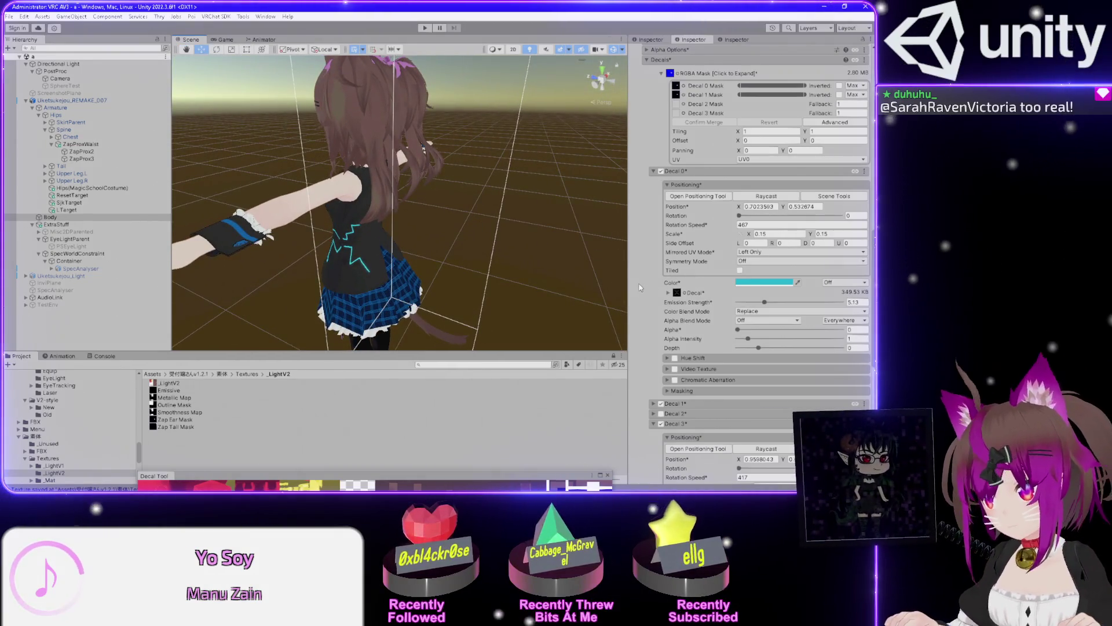
{"action": "scroll", "coordinate": [639, 287], "scroll_direction": "down", "scroll_amount": 3}
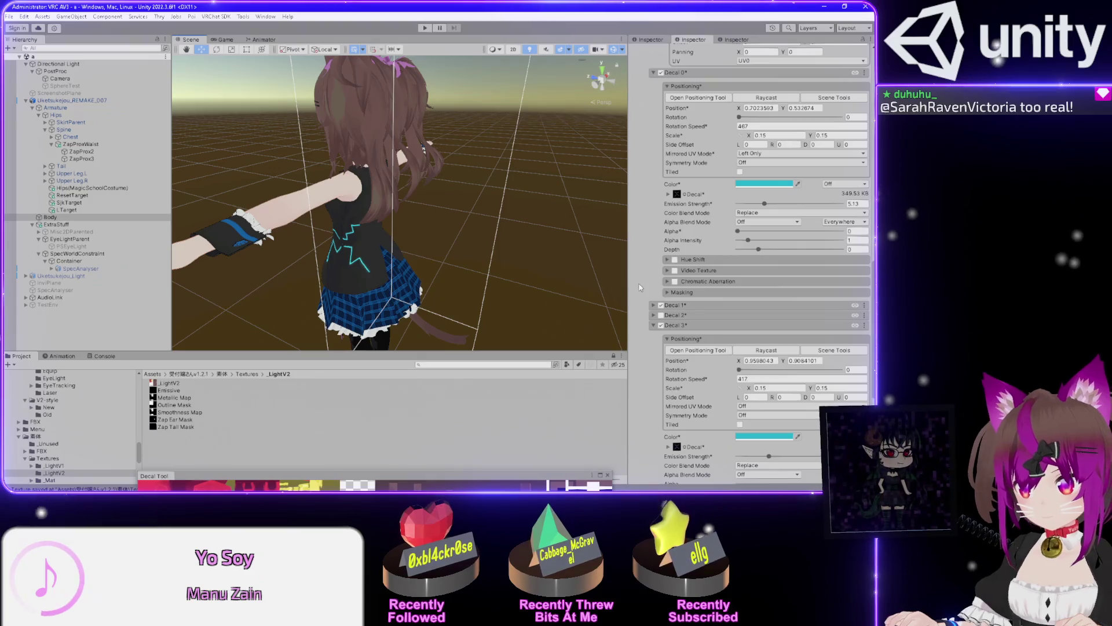
{"action": "scroll", "coordinate": [642, 287], "scroll_direction": "down", "scroll_amount": 1}
{"action": "left_click", "coordinate": [756, 381]}
{"action": "left_click", "coordinate": [757, 401]}
{"action": "left_click", "coordinate": [756, 382]}
{"action": "left_click", "coordinate": [756, 391]}
{"action": "left_click", "coordinate": [753, 390]}
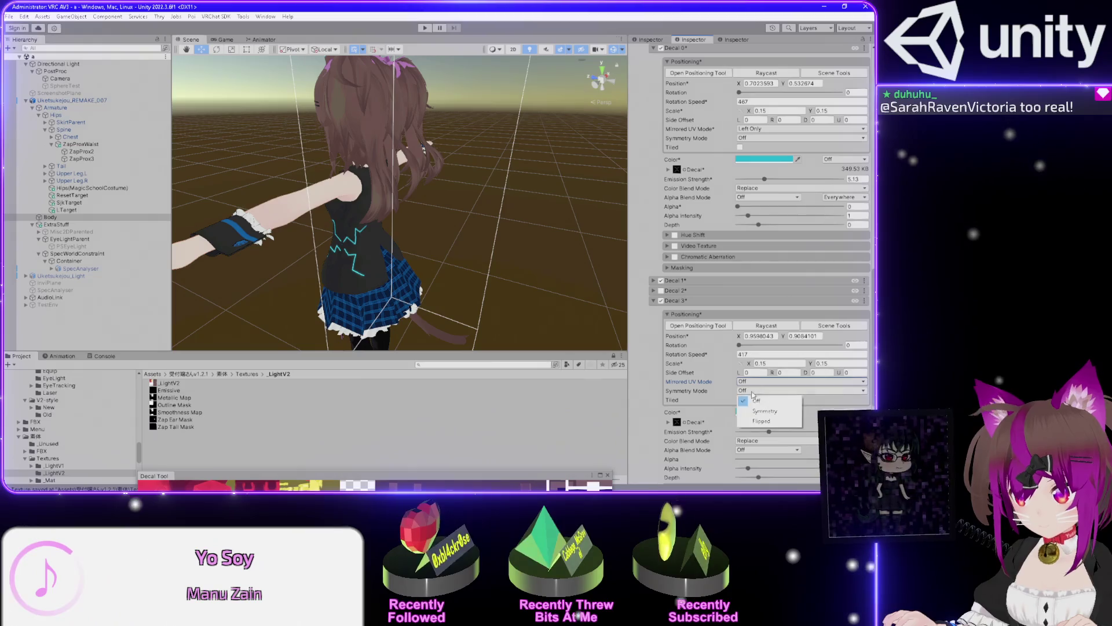
{"action": "left_click", "coordinate": [758, 411]}
{"action": "left_click", "coordinate": [753, 391]}
{"action": "left_click", "coordinate": [756, 400]}
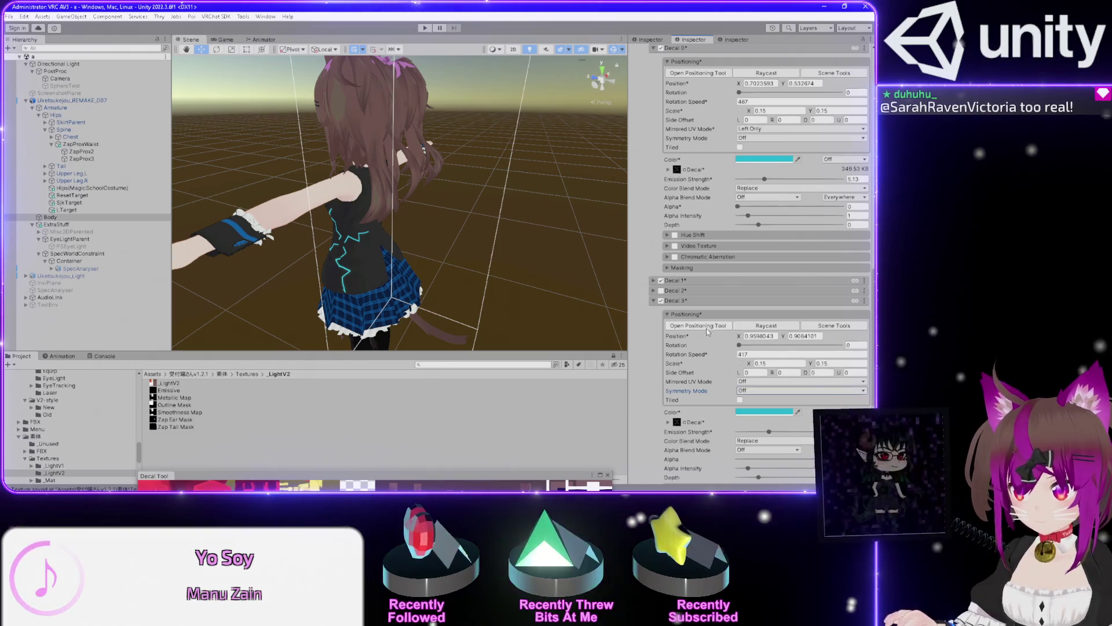
In the Decal Tool, drag Decal 3 near the texture's upper-right to 0.9743137, 0.8957989
{"action": "left_click", "coordinate": [708, 326]}
{"action": "mouse_move", "coordinate": [484, 476]}
{"action": "left_mouse_down"}
{"action": "mouse_move", "coordinate": [295, 194]}
{"action": "mouse_move", "coordinate": [165, 168]}
{"action": "left_mouse_up"}
{"action": "left_click_drag", "start_coordinate": [263, 215], "coordinate": [259, 209]}
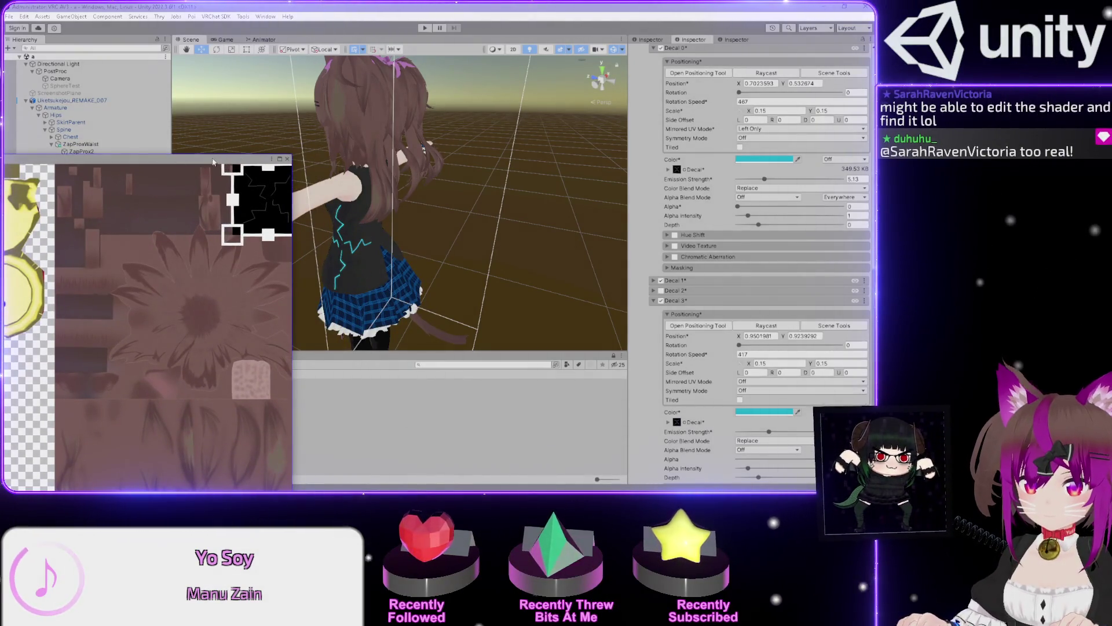
{"action": "left_click_drag", "start_coordinate": [380, 137], "coordinate": [340, 178]}
{"action": "mouse_move", "coordinate": [255, 210]}
{"action": "left_mouse_down"}
{"action": "mouse_move", "coordinate": [107, 398]}
{"action": "mouse_move", "coordinate": [226, 367]}
{"action": "mouse_move", "coordinate": [157, 386]}
{"action": "mouse_move", "coordinate": [104, 379]}
{"action": "mouse_move", "coordinate": [109, 292]}
{"action": "mouse_move", "coordinate": [116, 404]}
{"action": "mouse_move", "coordinate": [158, 314]}
{"action": "mouse_move", "coordinate": [132, 386]}
{"action": "mouse_move", "coordinate": [162, 375]}
{"action": "mouse_move", "coordinate": [212, 312]}
{"action": "mouse_move", "coordinate": [250, 203]}
{"action": "left_mouse_up"}
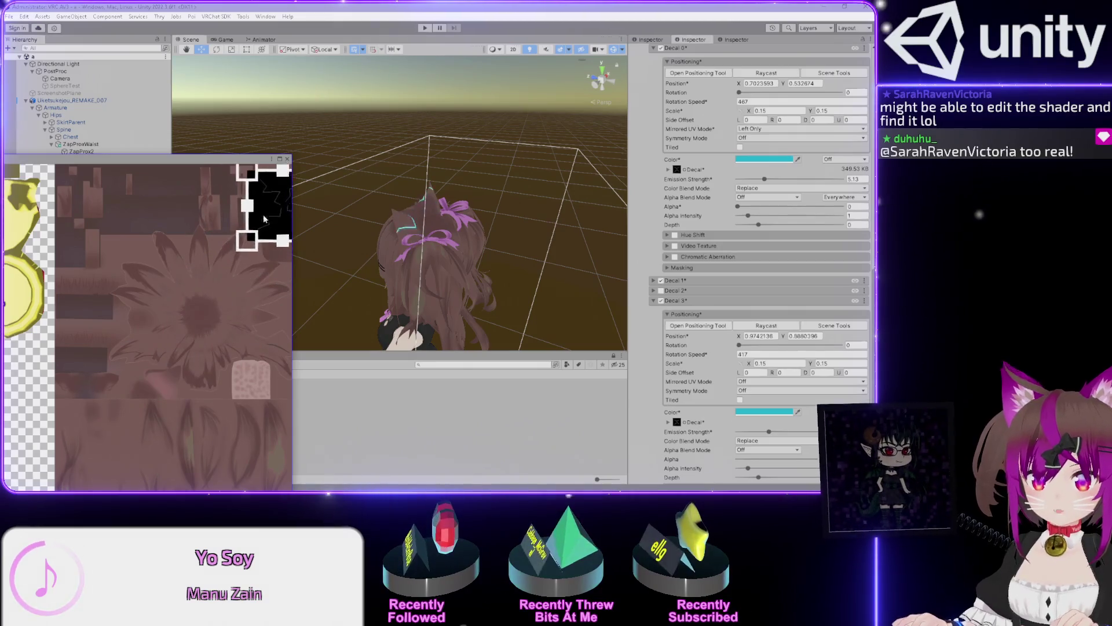
{"action": "mouse_move", "coordinate": [345, 243]}
{"action": "left_mouse_down"}
{"action": "mouse_move", "coordinate": [434, 219]}
{"action": "mouse_move", "coordinate": [434, 241]}
{"action": "left_mouse_up"}
{"action": "left_click_drag", "start_coordinate": [262, 202], "coordinate": [259, 218]}
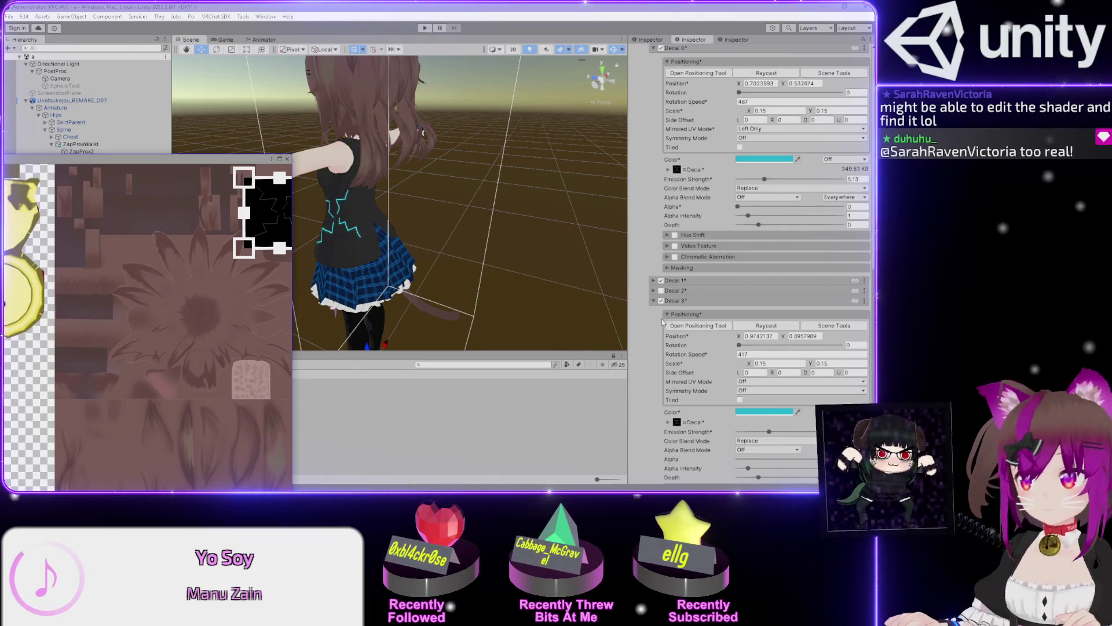
Expand Decal 1 and switch both Decal 1's and Decal 0's Mirrored UV Mode to Off
{"action": "scroll", "coordinate": [662, 322], "scroll_direction": "down", "scroll_amount": 3}
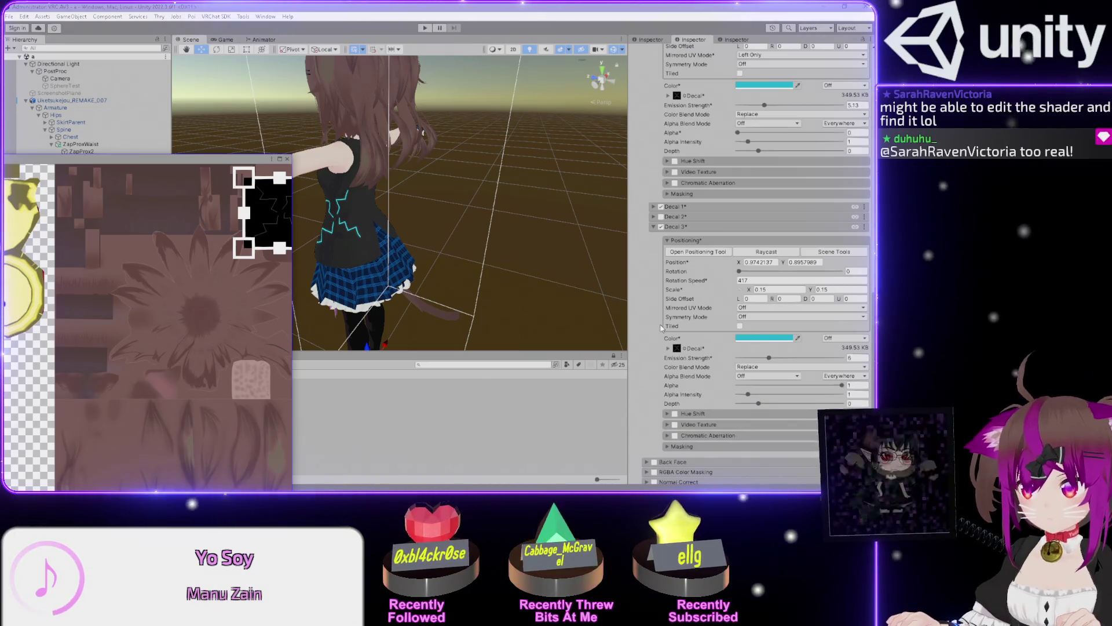
{"action": "scroll", "coordinate": [639, 247], "scroll_direction": "up", "scroll_amount": 1}
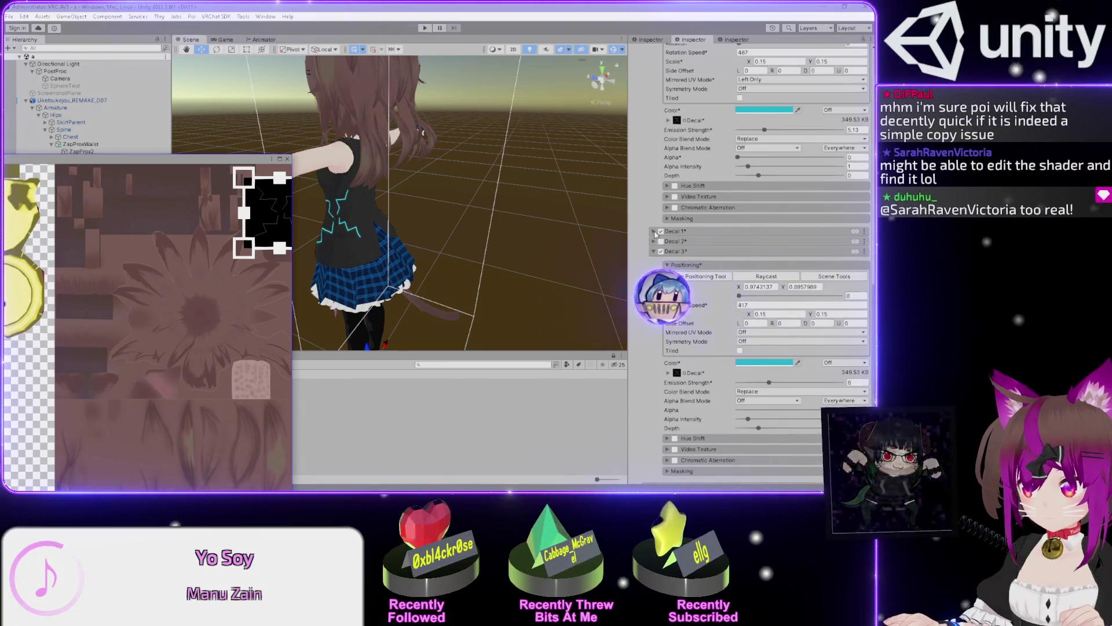
{"action": "left_click", "coordinate": [654, 231]}
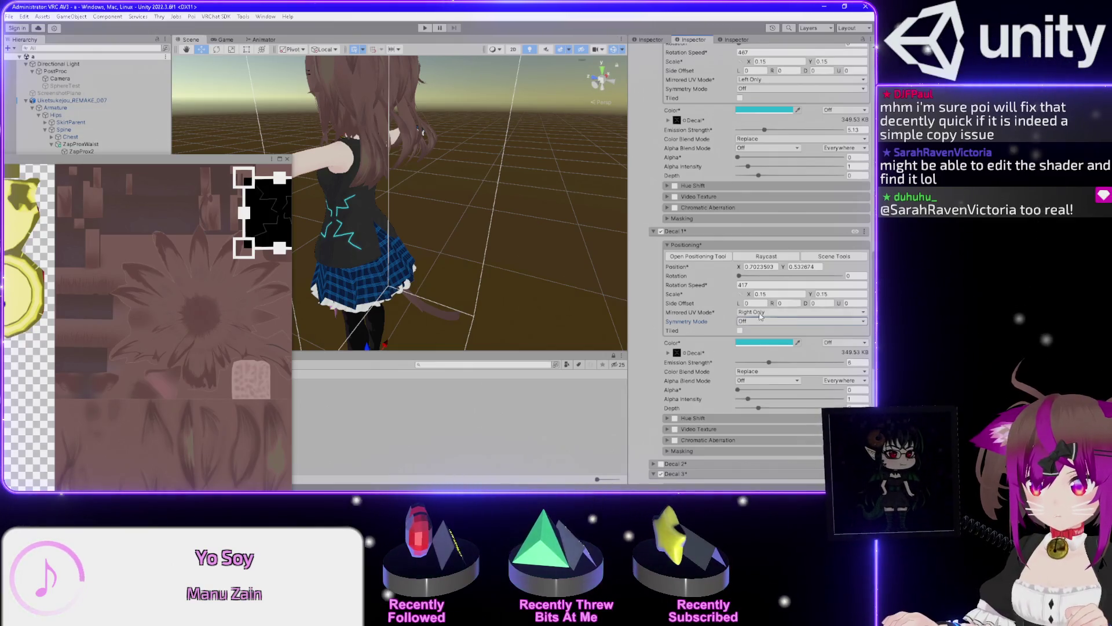
{"action": "left_click", "coordinate": [759, 321]}
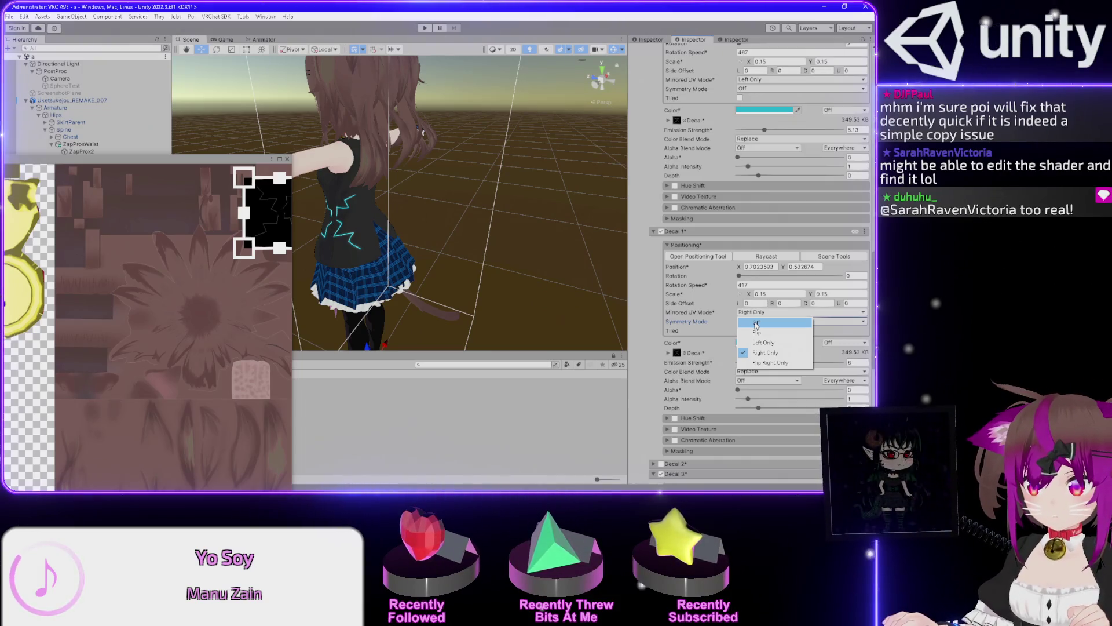
{"action": "left_click", "coordinate": [756, 323]}
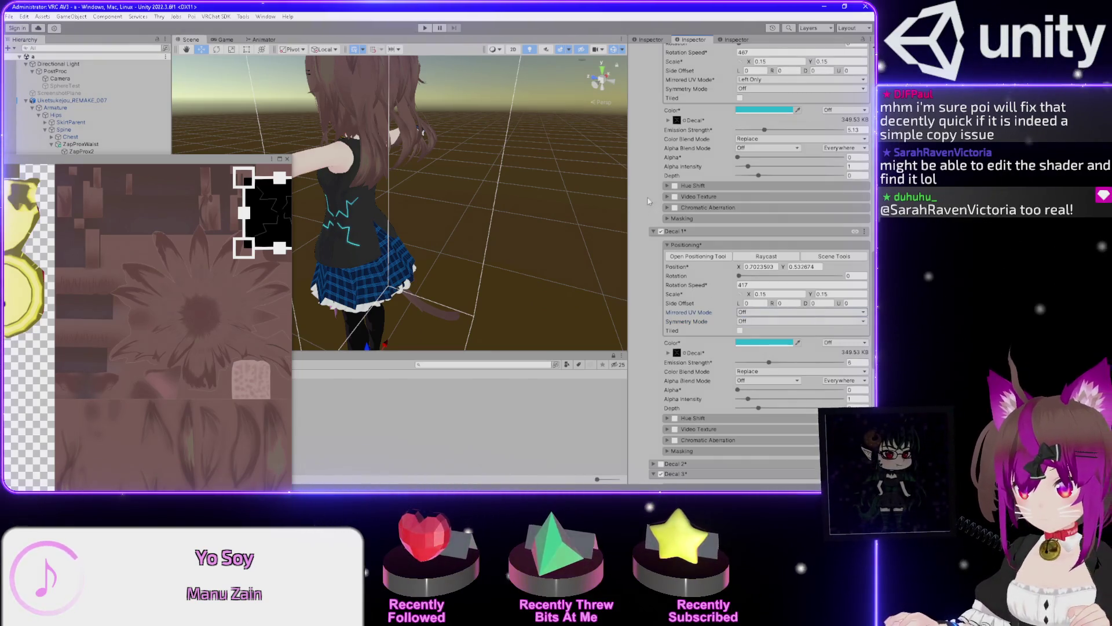
{"action": "left_click", "coordinate": [772, 143]}
{"action": "left_click", "coordinate": [688, 151]}
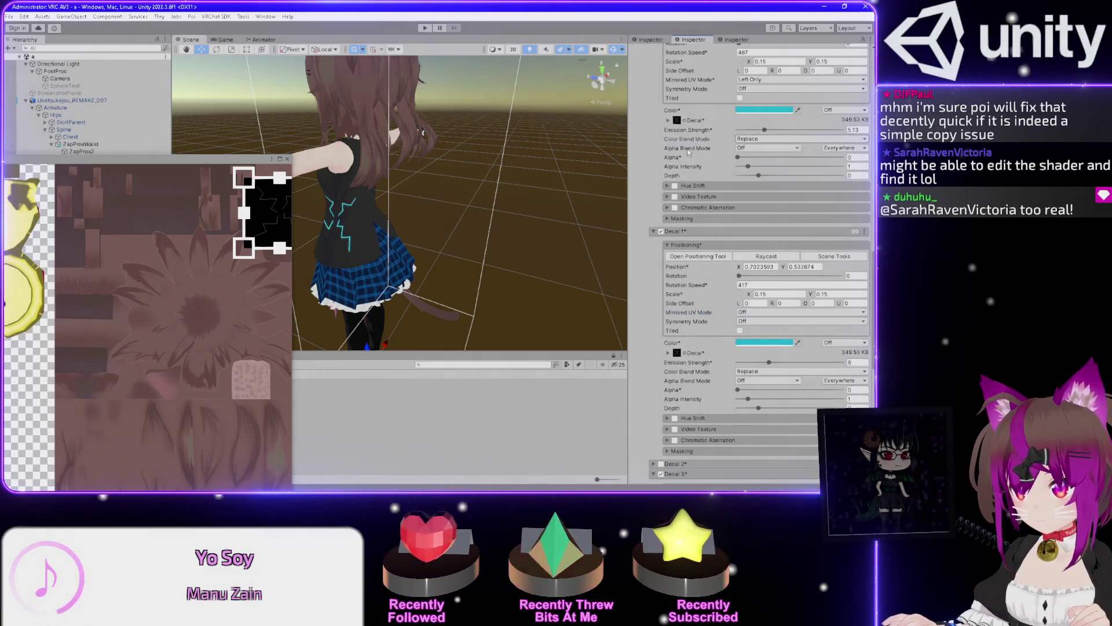
{"action": "scroll", "coordinate": [651, 155], "scroll_direction": "up", "scroll_amount": 1}
{"action": "left_click", "coordinate": [770, 104]}
{"action": "left_click", "coordinate": [753, 114]}
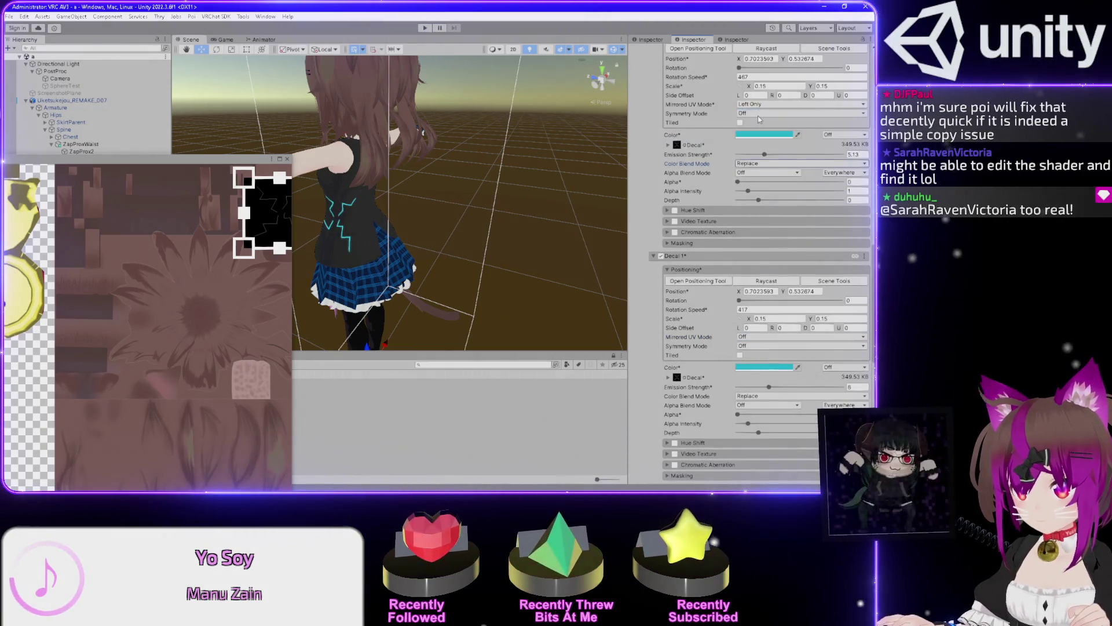
Restore Decal 0's Mirrored UV Mode to Left Only and Decal 1's to Right Only
{"action": "left_click_drag", "start_coordinate": [511, 156], "coordinate": [456, 131]}
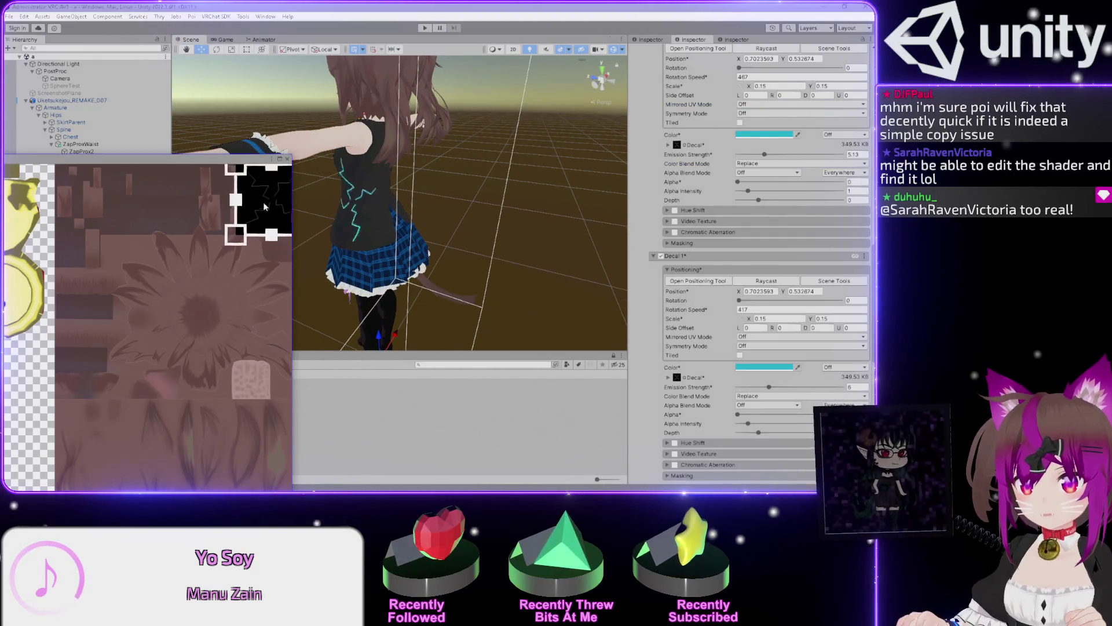
{"action": "left_click", "coordinate": [746, 104]}
{"action": "left_click", "coordinate": [774, 136]}
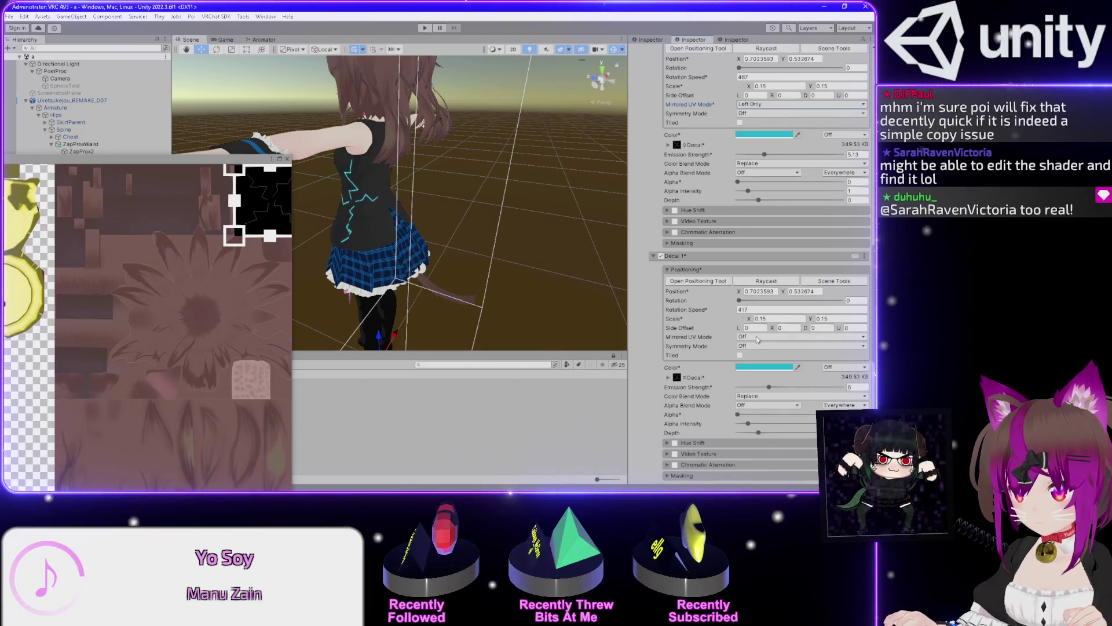
{"action": "left_click", "coordinate": [751, 338]}
{"action": "left_click", "coordinate": [759, 378]}
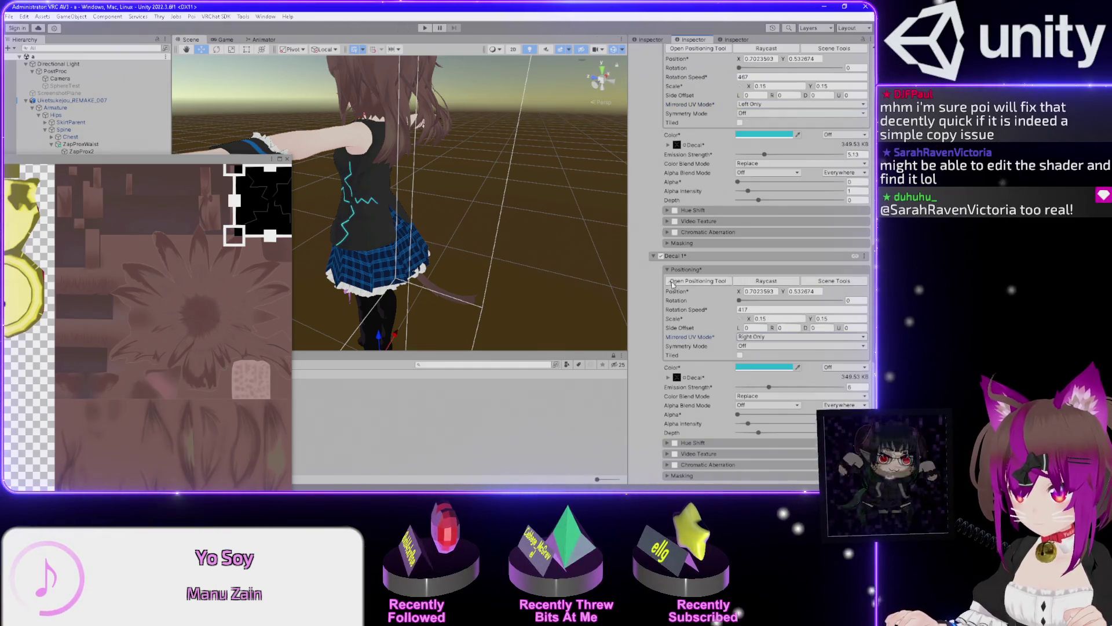
{"action": "scroll", "coordinate": [638, 267], "scroll_direction": "up", "scroll_amount": 5}
Adjust Decal 1's rotation, collapse Decal 3's settings and expand Decal 2's
{"action": "mouse_move", "coordinate": [548, 200]}
{"action": "left_mouse_down"}
{"action": "mouse_move", "coordinate": [499, 322]}
{"action": "mouse_move", "coordinate": [457, 292]}
{"action": "left_mouse_up"}
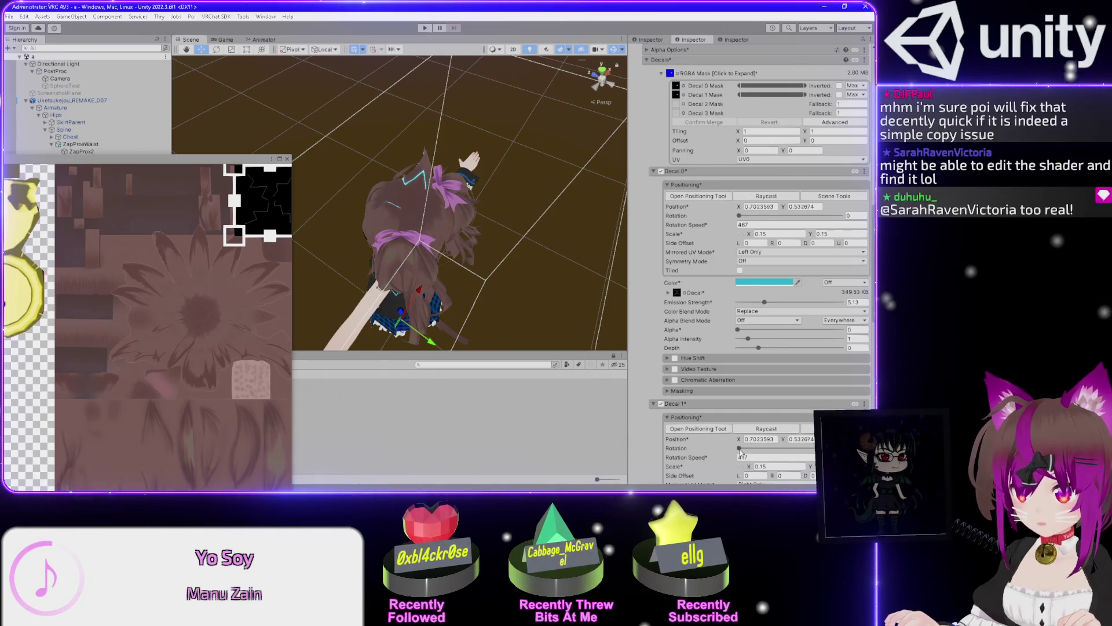
{"action": "left_click", "coordinate": [708, 450]}
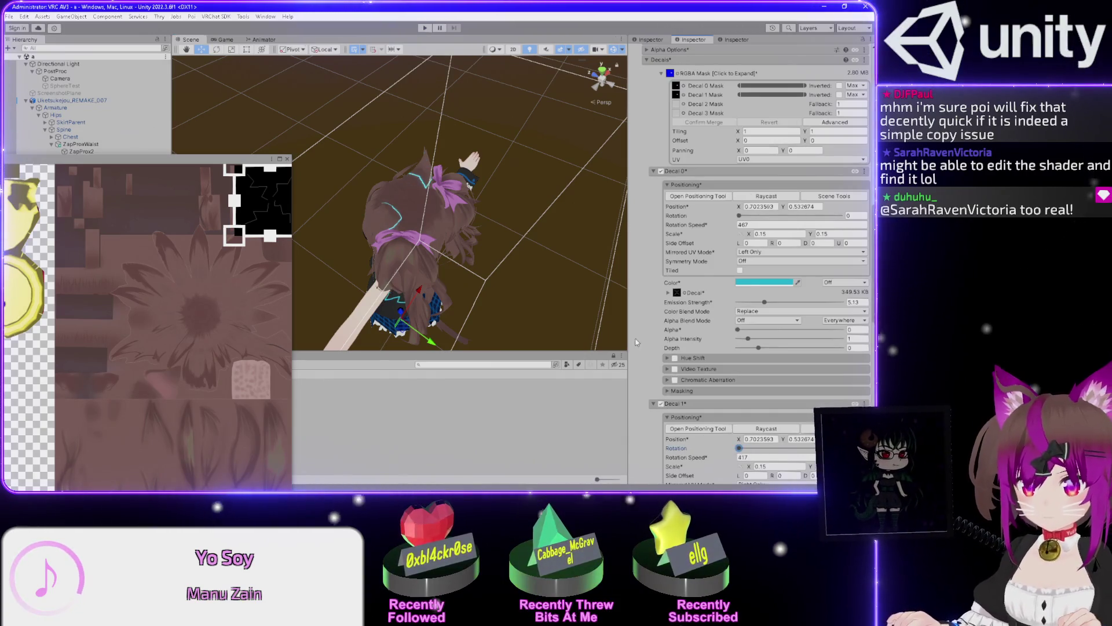
{"action": "scroll", "coordinate": [636, 342], "scroll_direction": "down", "scroll_amount": 10}
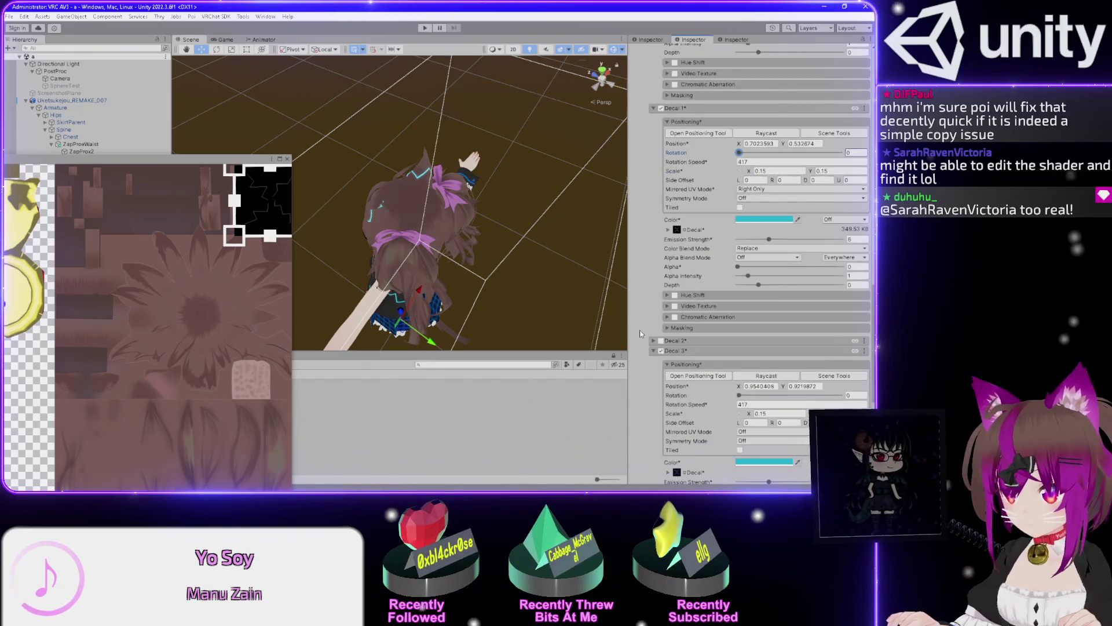
{"action": "left_click", "coordinate": [661, 352]}
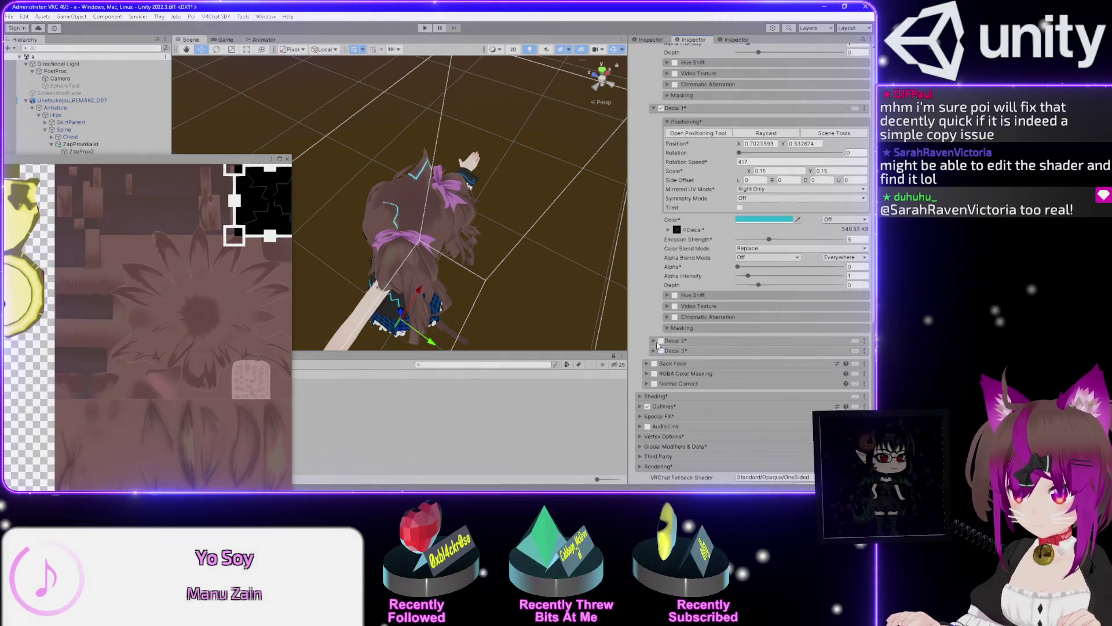
{"action": "left_click", "coordinate": [660, 341]}
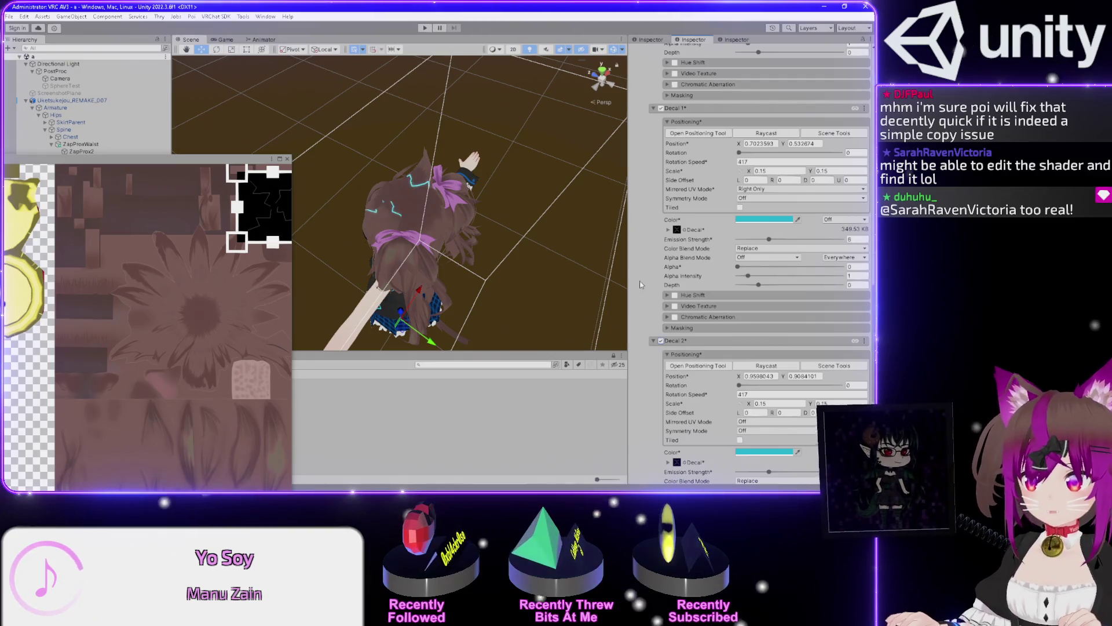
Scroll back to the material header and open Poiyomi Toon.shader in Visual Studio Code
{"action": "scroll", "coordinate": [641, 284], "scroll_direction": "down", "scroll_amount": 4}
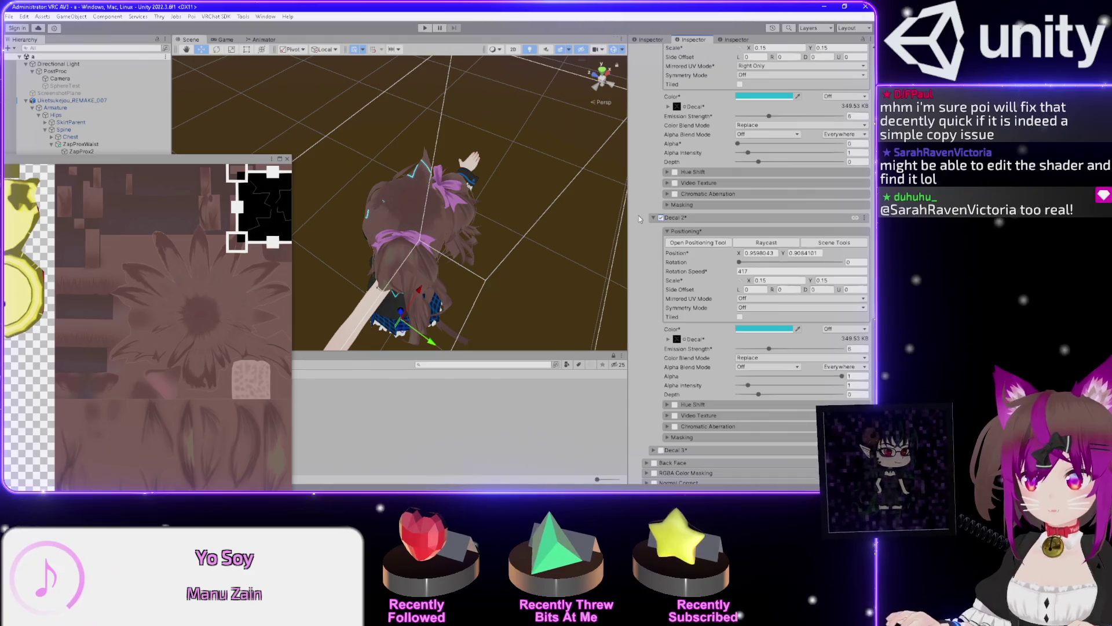
{"action": "scroll", "coordinate": [640, 219], "scroll_direction": "up", "scroll_amount": 9}
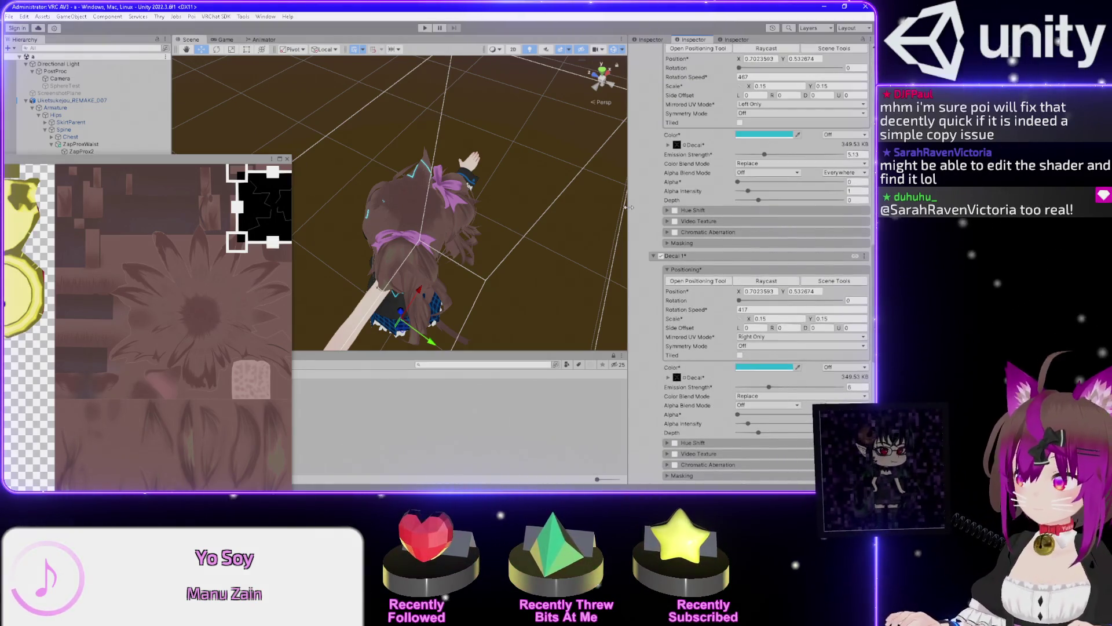
{"action": "scroll", "coordinate": [628, 207], "scroll_direction": "up", "scroll_amount": 10}
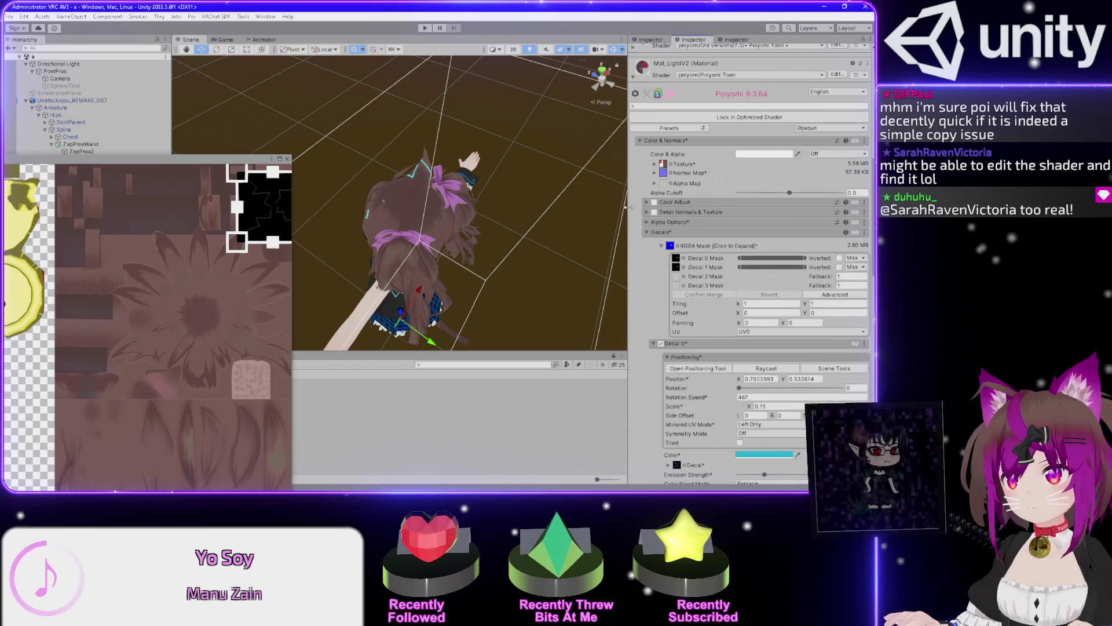
{"action": "left_click", "coordinate": [836, 75]}
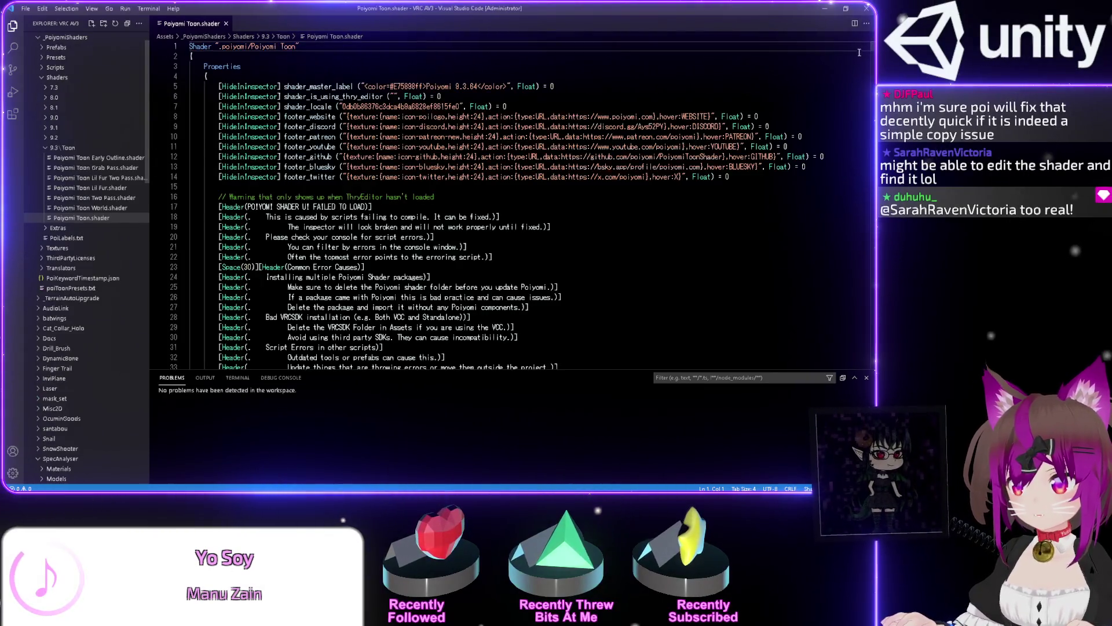
Search Poiyomi Toon.shader from the top of the file for 'decal'
{"action": "mouse_move", "coordinate": [872, 44]}
{"action": "left_mouse_down"}
{"action": "mouse_move", "coordinate": [871, 210]}
{"action": "mouse_move", "coordinate": [812, 380]}
{"action": "left_mouse_up"}
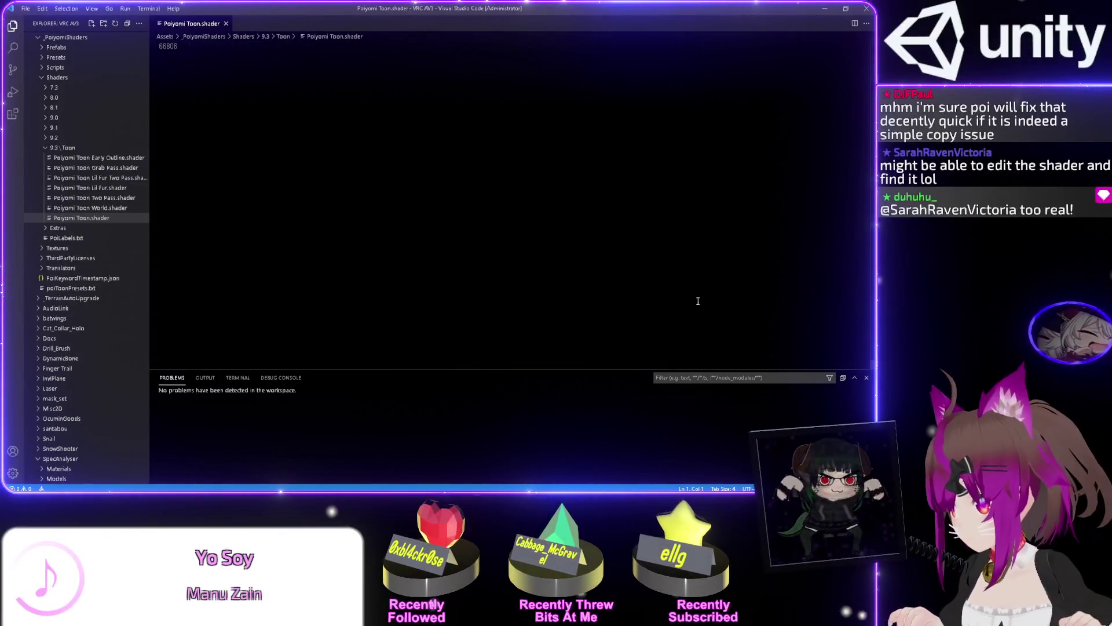
{"action": "scroll", "coordinate": [707, 304], "scroll_direction": "up", "scroll_amount": 5}
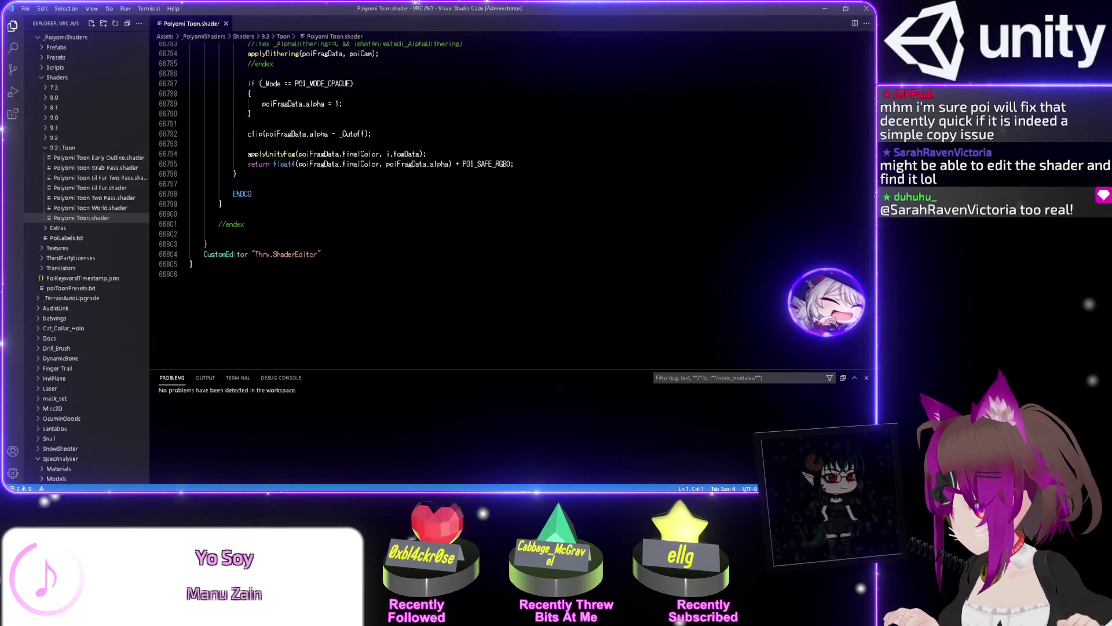
{"action": "left_click", "coordinate": [830, 13]}
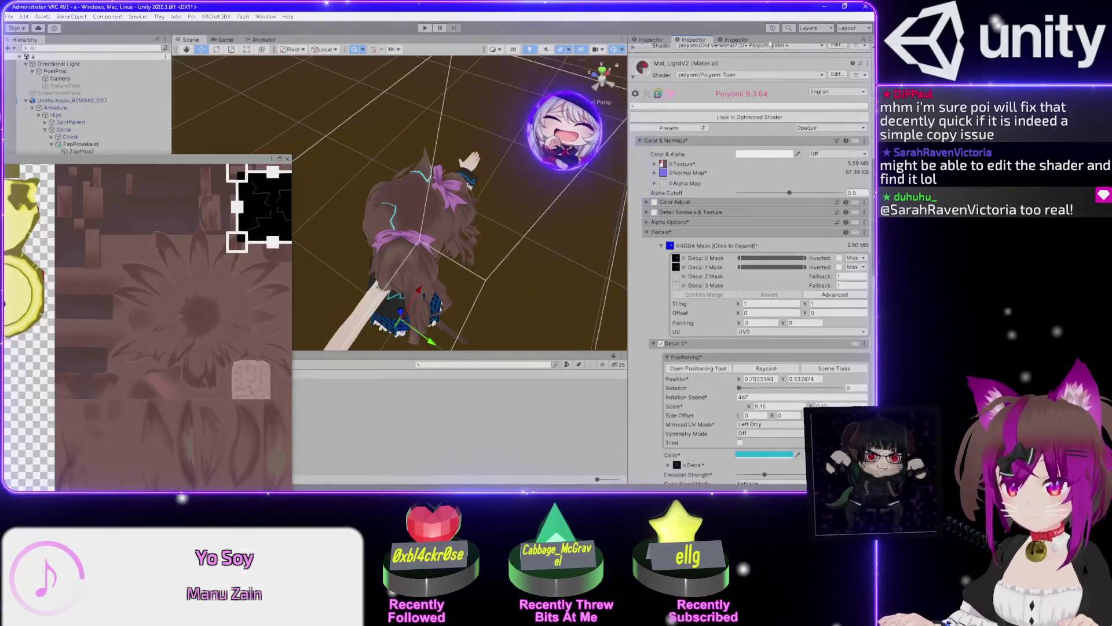
{"action": "key", "text": "alt+Tab"}
{"action": "left_click", "coordinate": [419, 137]}
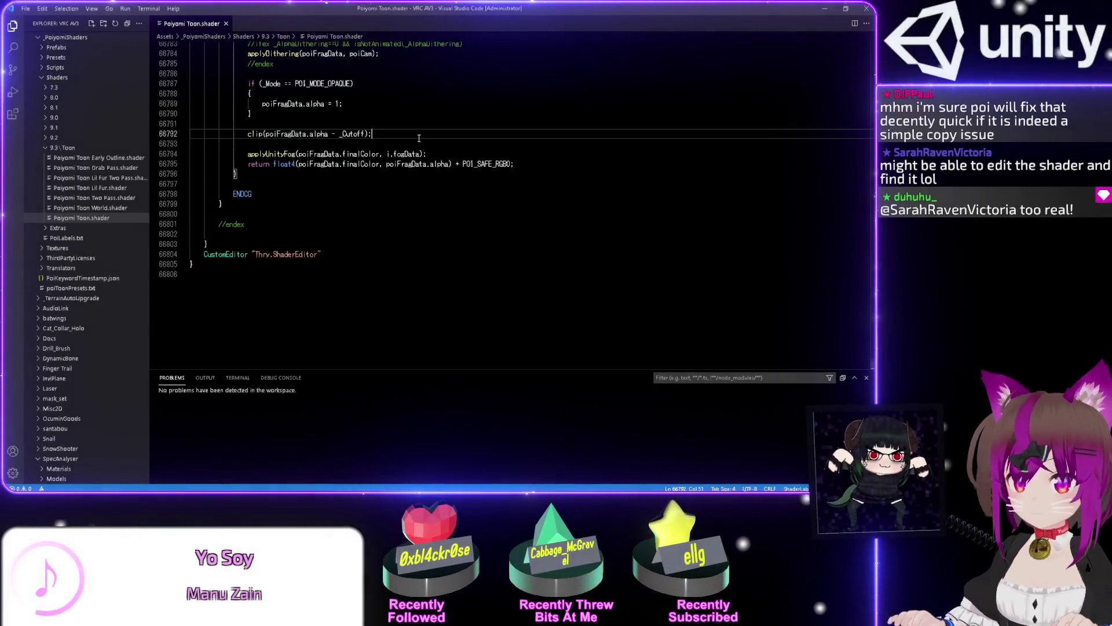
{"action": "key", "text": "ctrl+Home"}
{"action": "key", "text": "ctrl+f"}
{"action": "type", "text": "decal"}
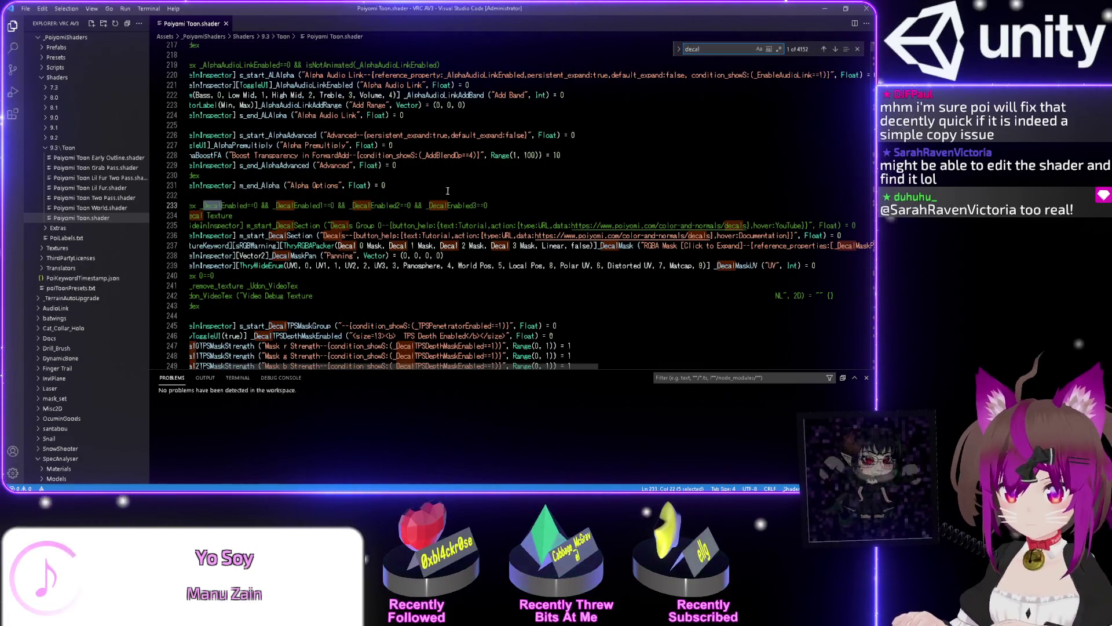
Refine the search to 'decal1', step through matches to line 374, then return to Unity
{"action": "left_click", "coordinate": [433, 196]}
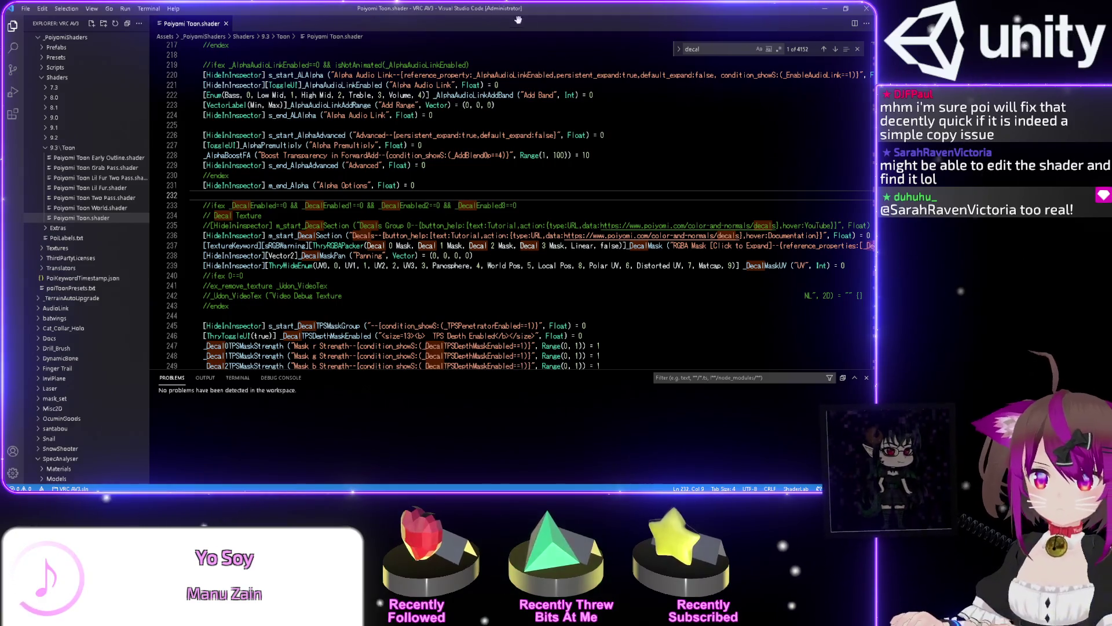
{"action": "left_click", "coordinate": [708, 49]}
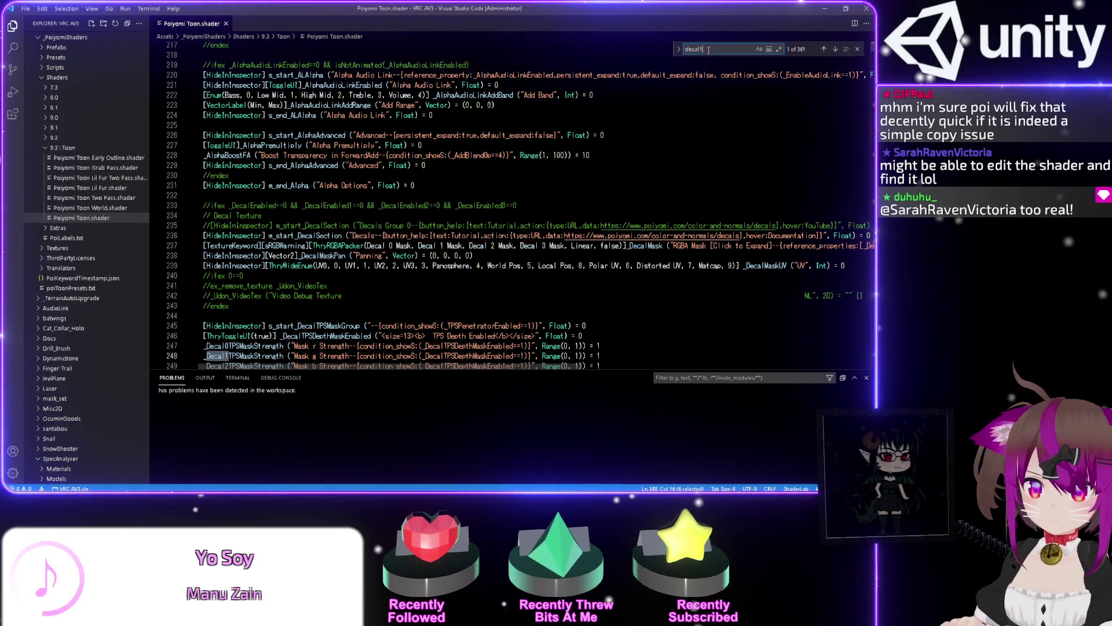
{"action": "type", "text": "1"}
{"action": "scroll", "coordinate": [396, 207], "scroll_direction": "down", "scroll_amount": 4}
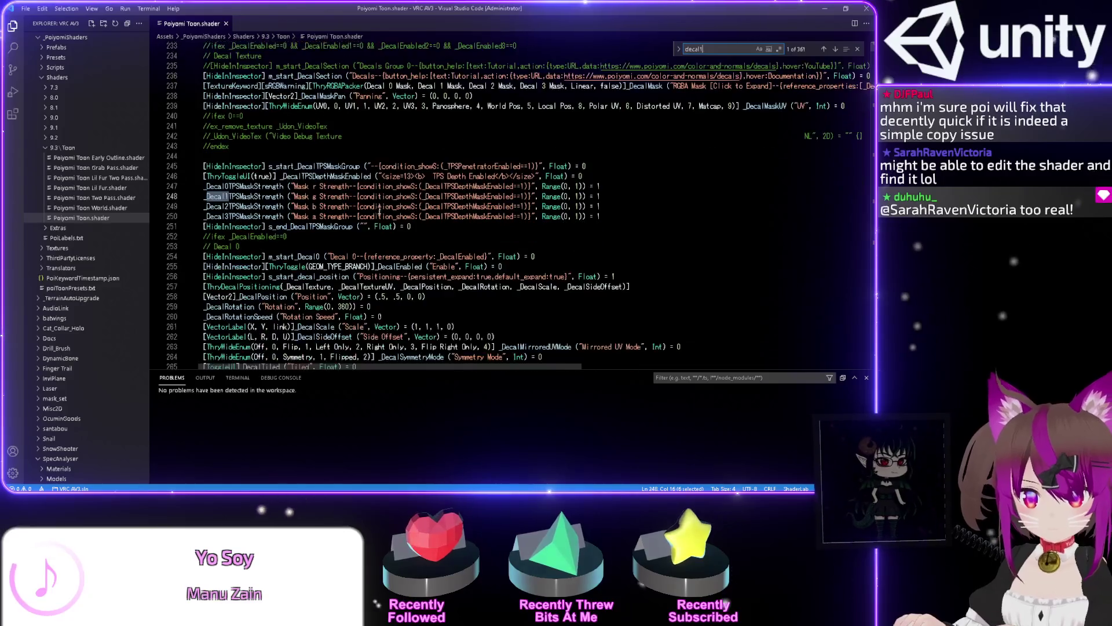
{"action": "key", "text": "Return"}
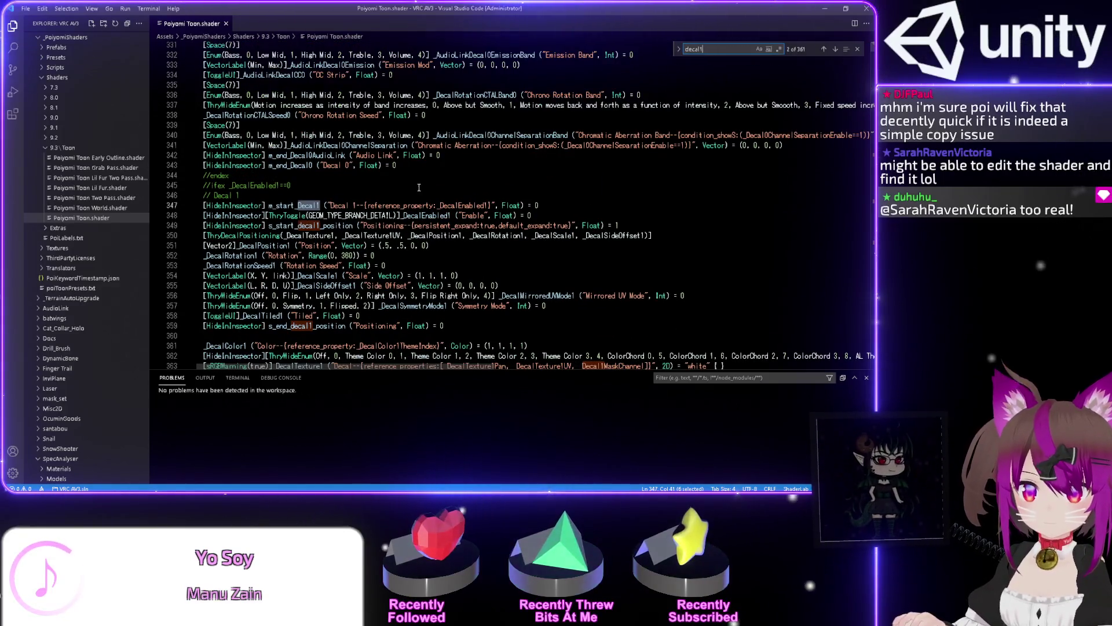
{"action": "key", "text": "Return"}
{"action": "key", "text": "Return"}
{"action": "key", "text": "Return"}
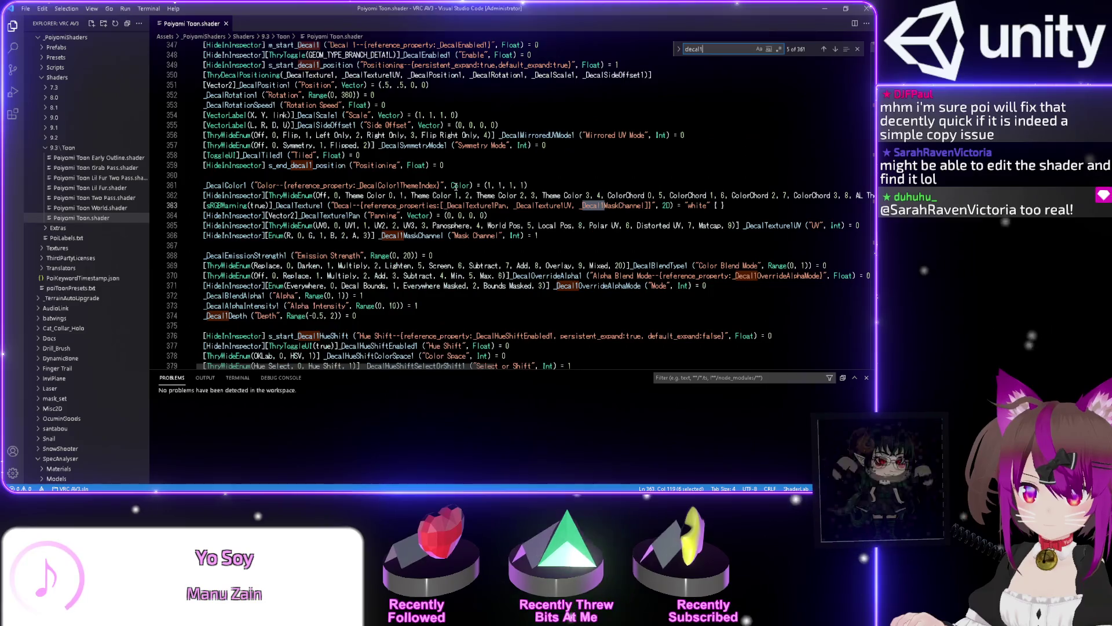
{"action": "key", "text": "Return"}
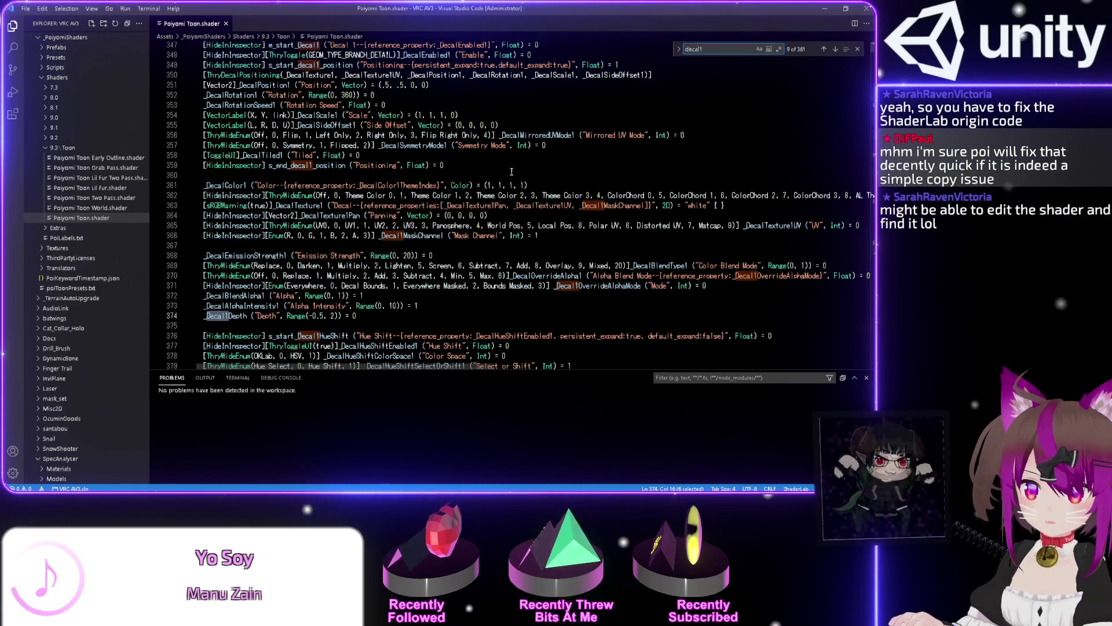
{"action": "key", "text": "alt+Tab"}
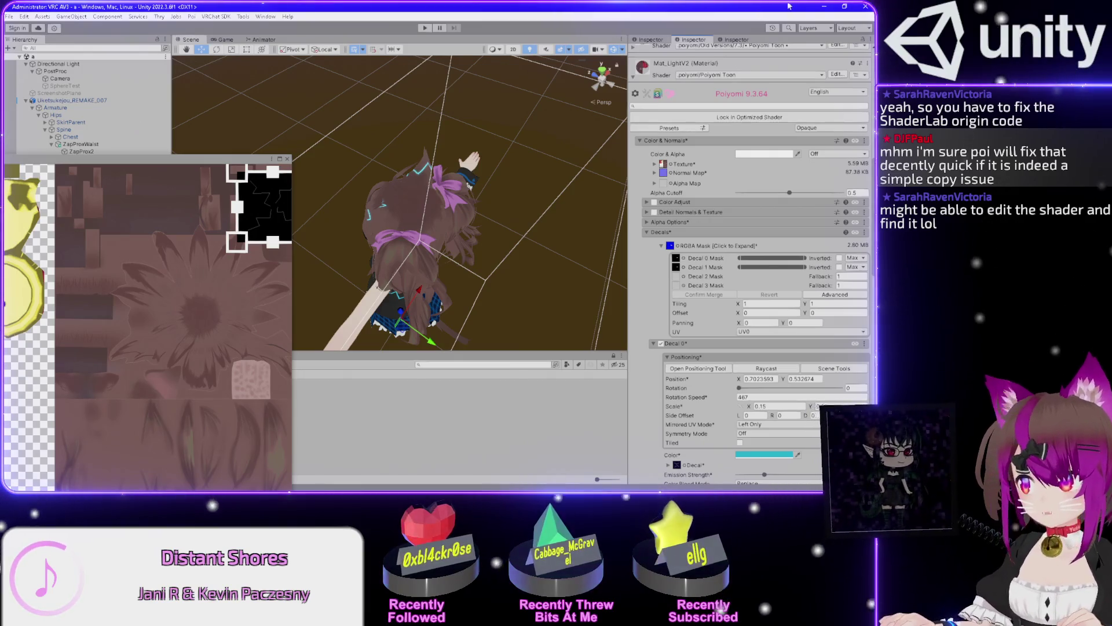
Advance the Decal1 matches to the video texture properties at line 391, then minimize VS Code
{"action": "left_click", "coordinate": [825, 7]}
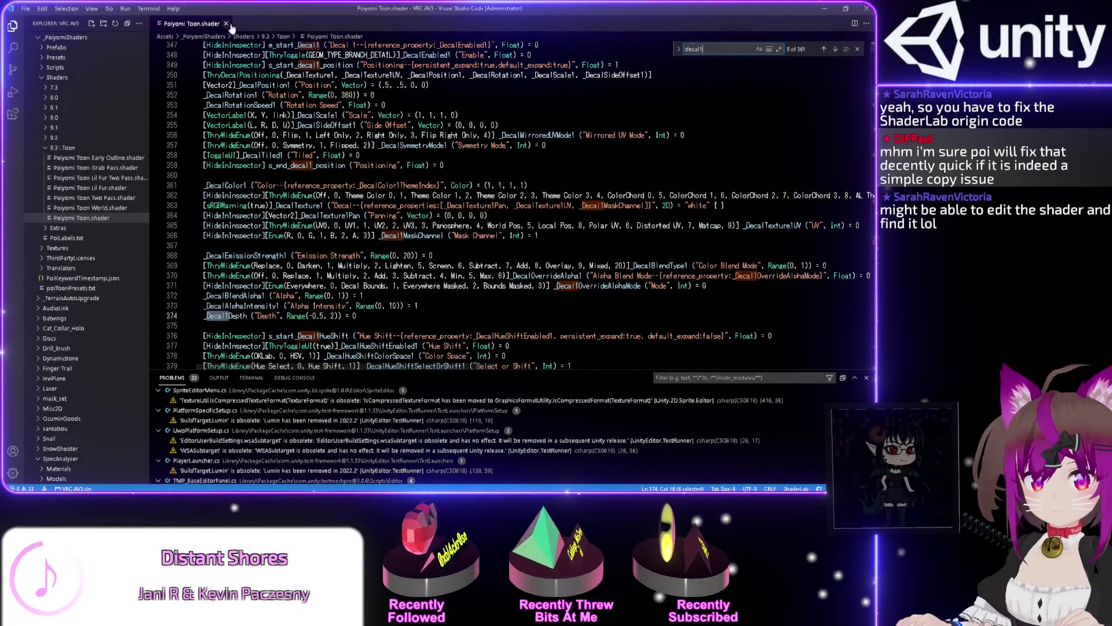
{"action": "scroll", "coordinate": [415, 201], "scroll_direction": "up", "scroll_amount": 1}
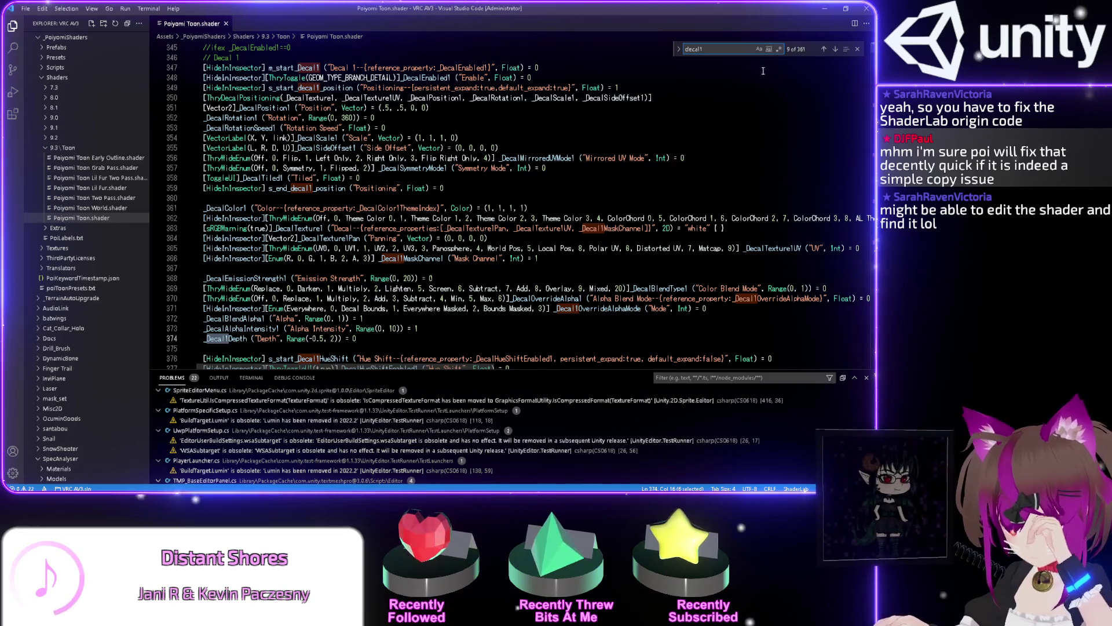
{"action": "key", "text": "Return"}
{"action": "key", "text": "Return"}
{"action": "key", "text": "Return"}
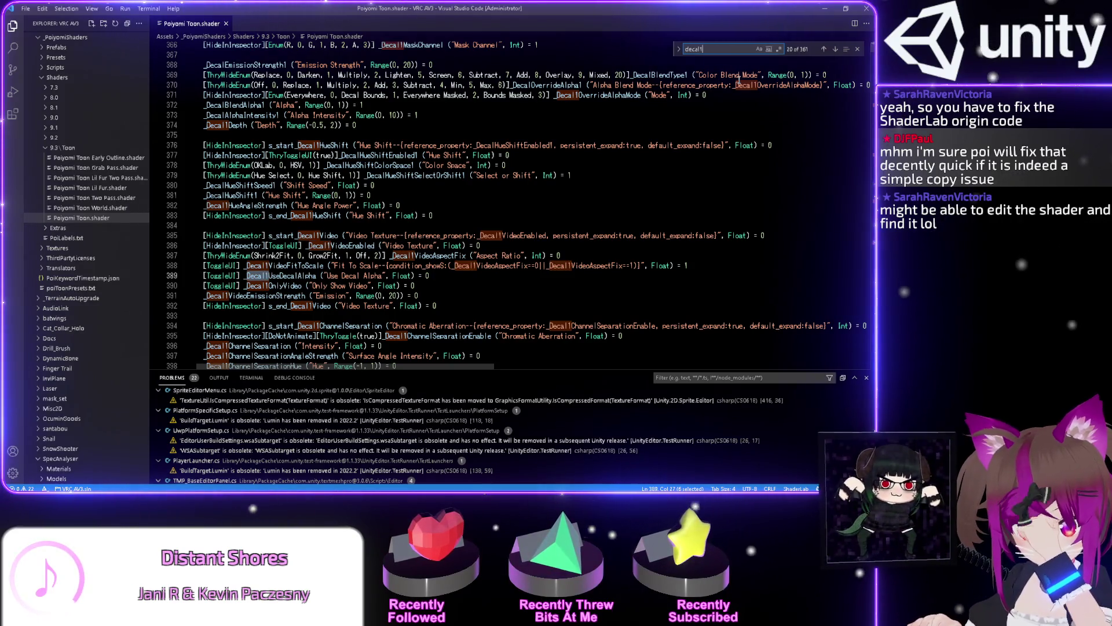
{"action": "key", "text": "Return"}
{"action": "key", "text": "Return"}
{"action": "key", "text": "Return"}
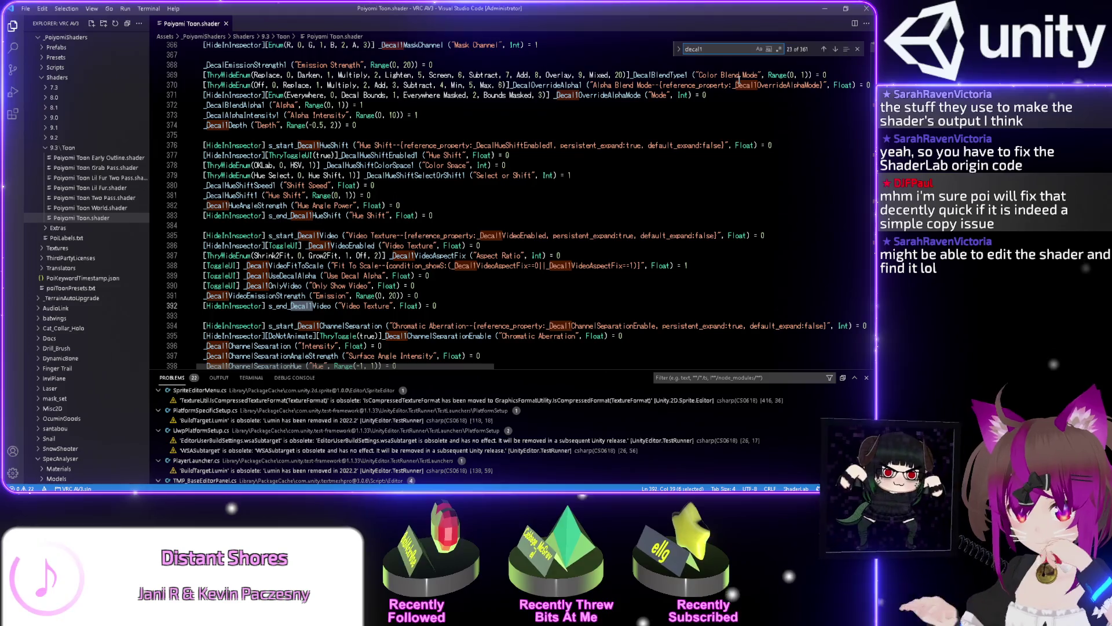
{"action": "left_click", "coordinate": [867, 8]}
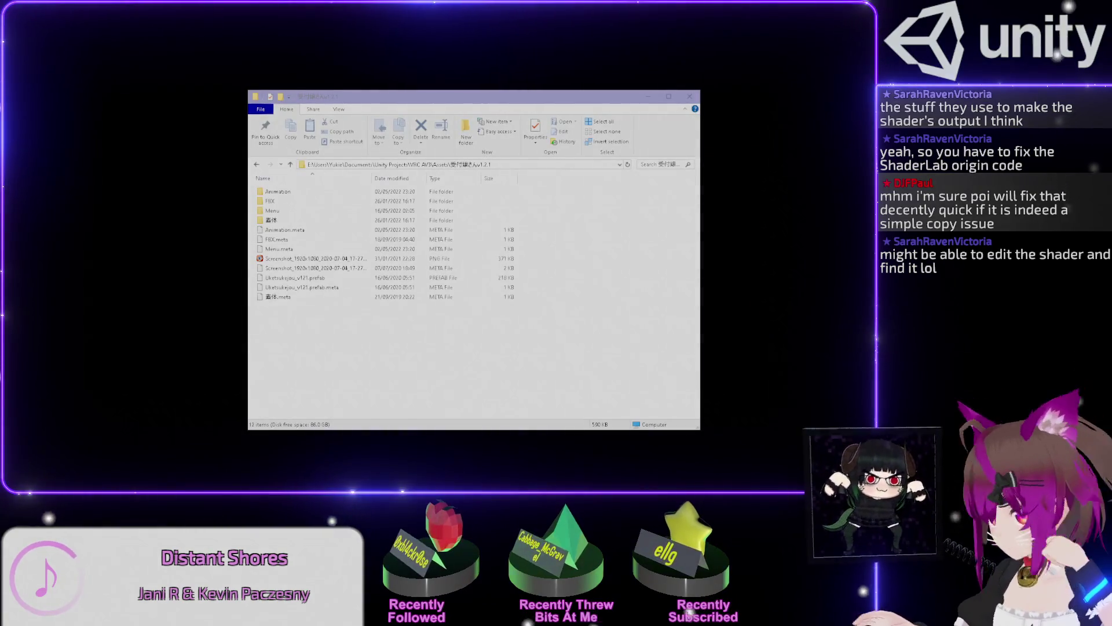
Close Unity's floating texture preview, then switch to Firefox's Poiyomi Download & Install page
{"action": "key", "text": "alt+Tab"}
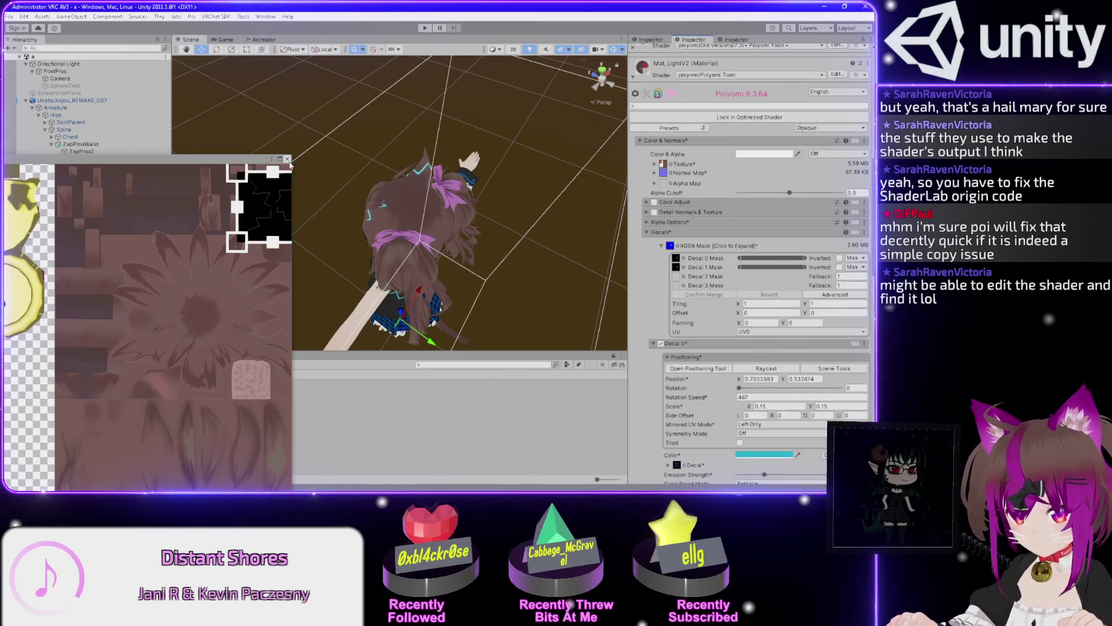
{"action": "left_click", "coordinate": [287, 158]}
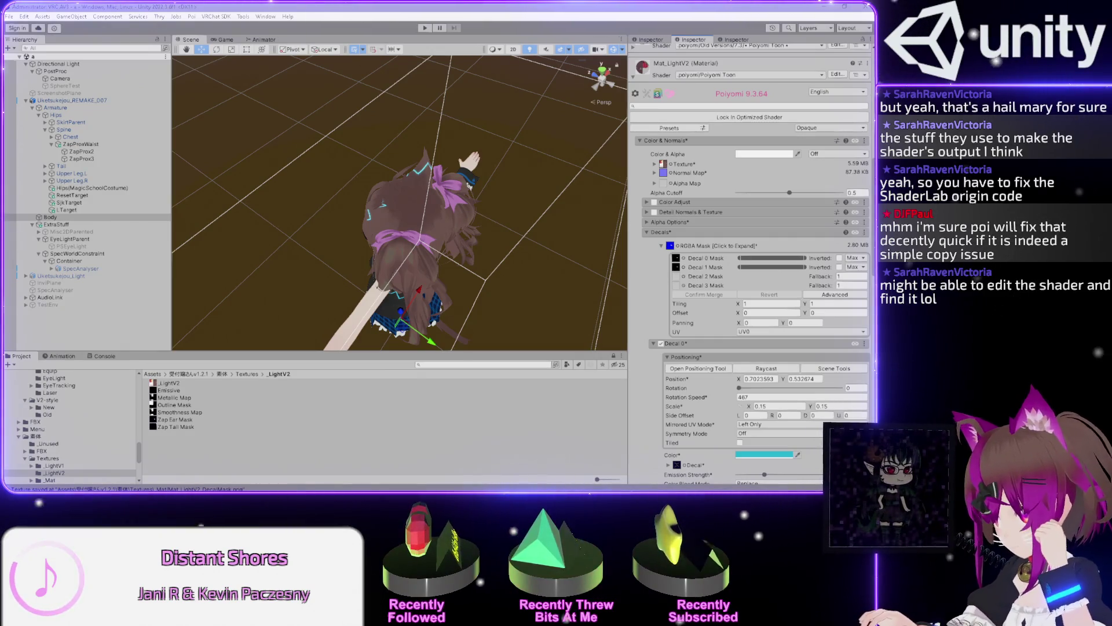
{"action": "key", "text": "alt+Tab"}
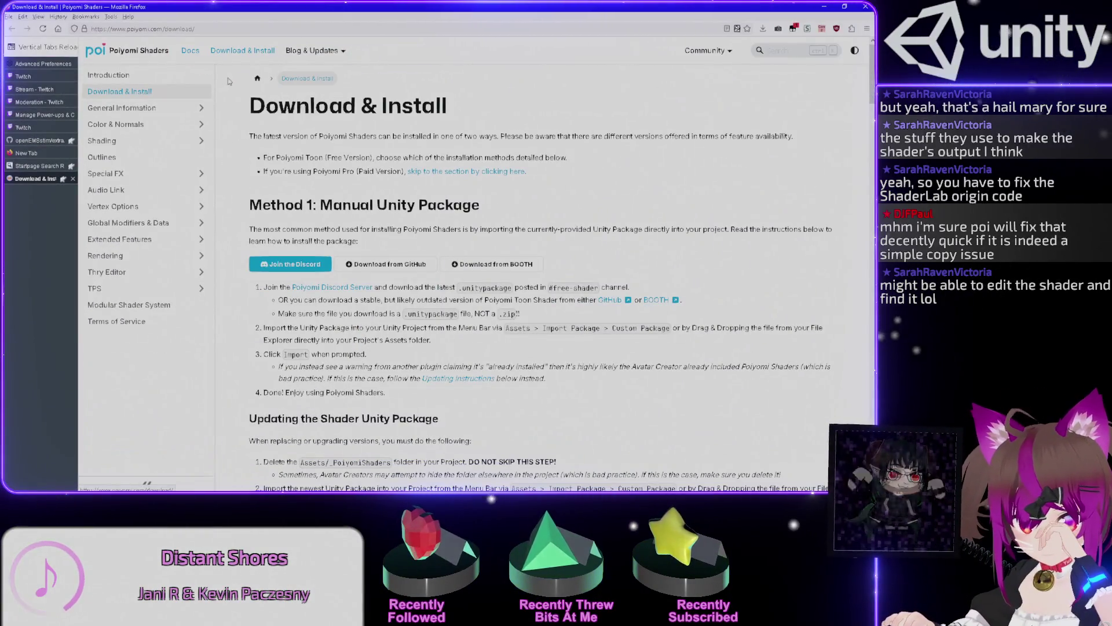
Open the poiyomi shop on BOOTH
{"action": "mouse_move", "coordinate": [342, 55]}
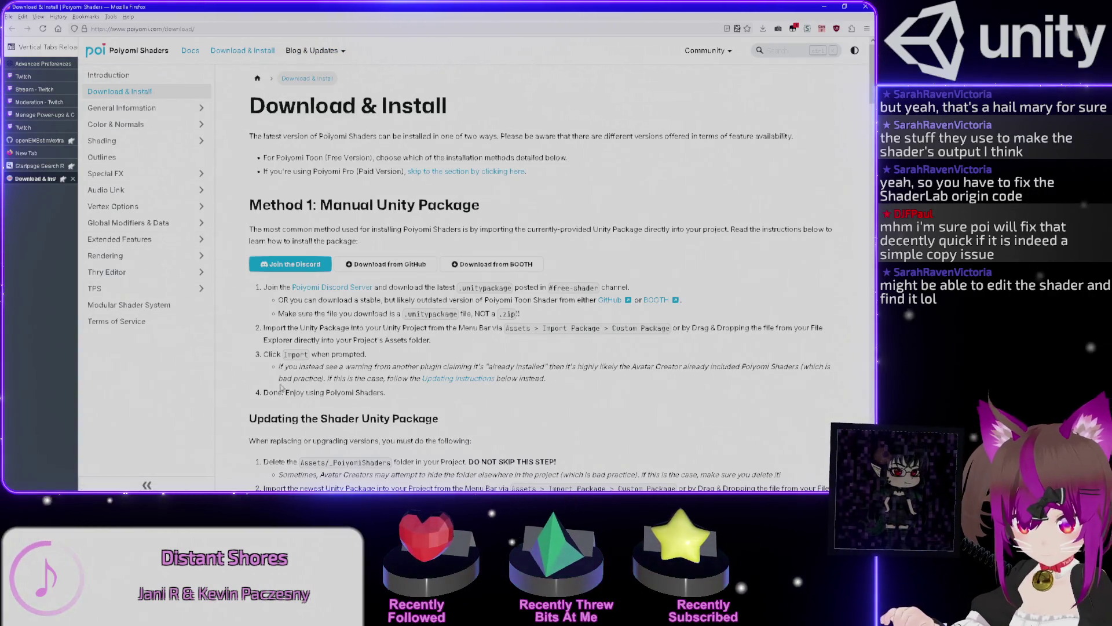
{"action": "mouse_move", "coordinate": [718, 54]}
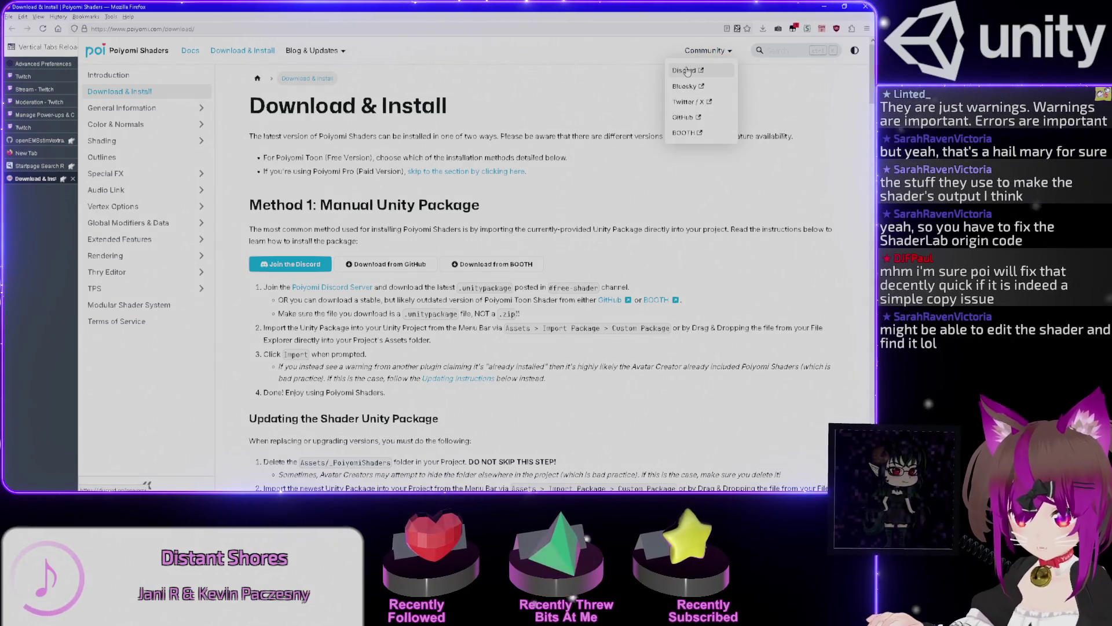
{"action": "left_click", "coordinate": [685, 133]}
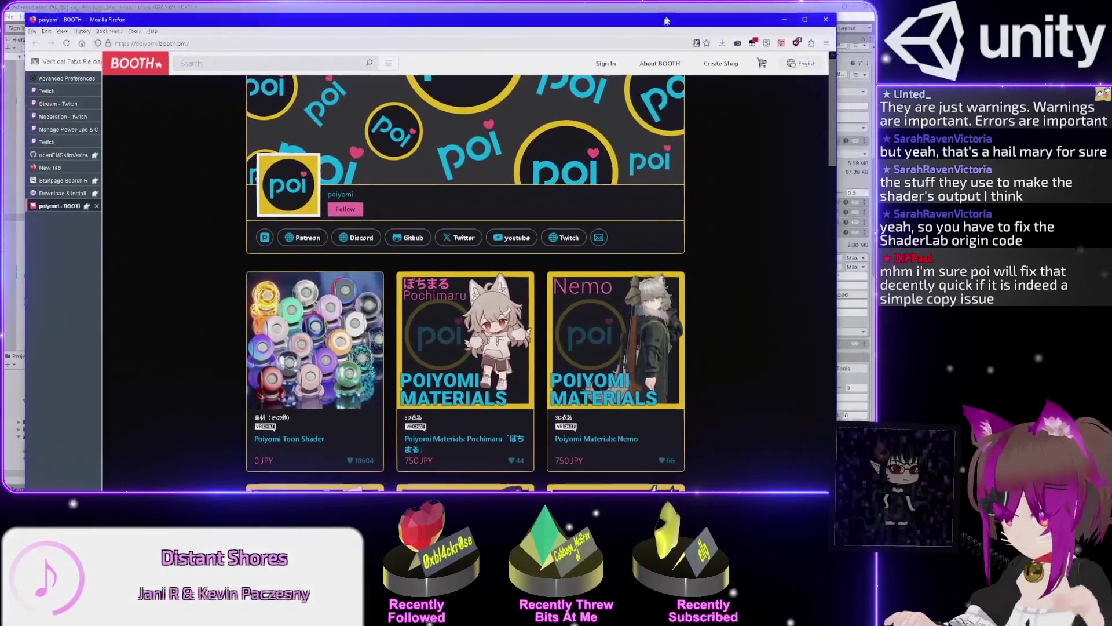
Browse the shop's products and open the Poiyomi Toon Shader item page, free at 0 JPY
{"action": "scroll", "coordinate": [777, 238], "scroll_direction": "down", "scroll_amount": 1}
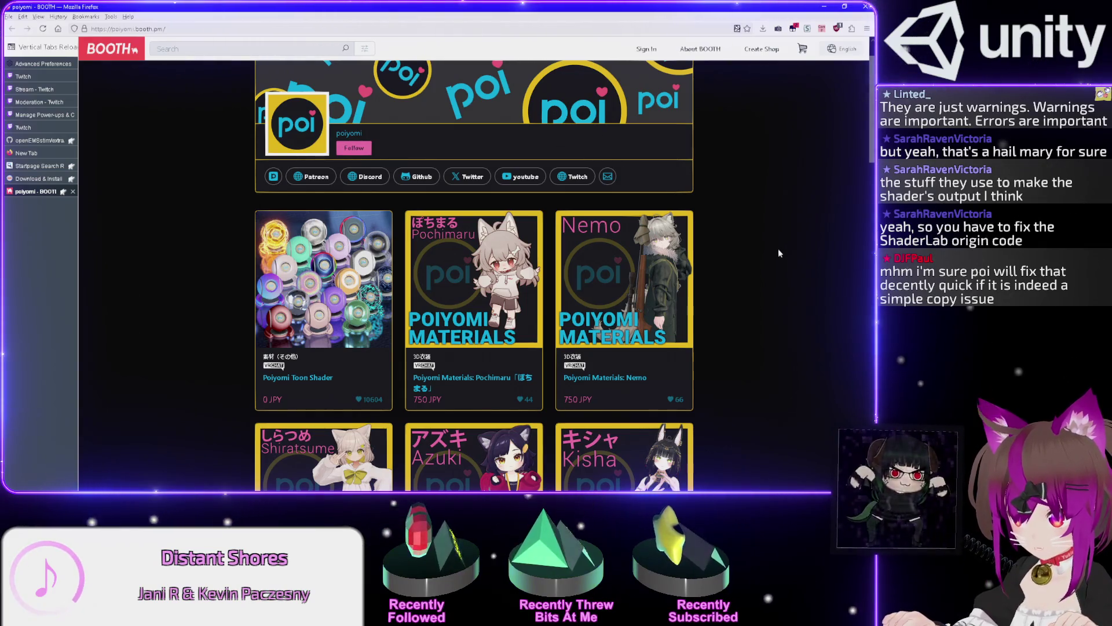
{"action": "scroll", "coordinate": [779, 255], "scroll_direction": "down", "scroll_amount": 1}
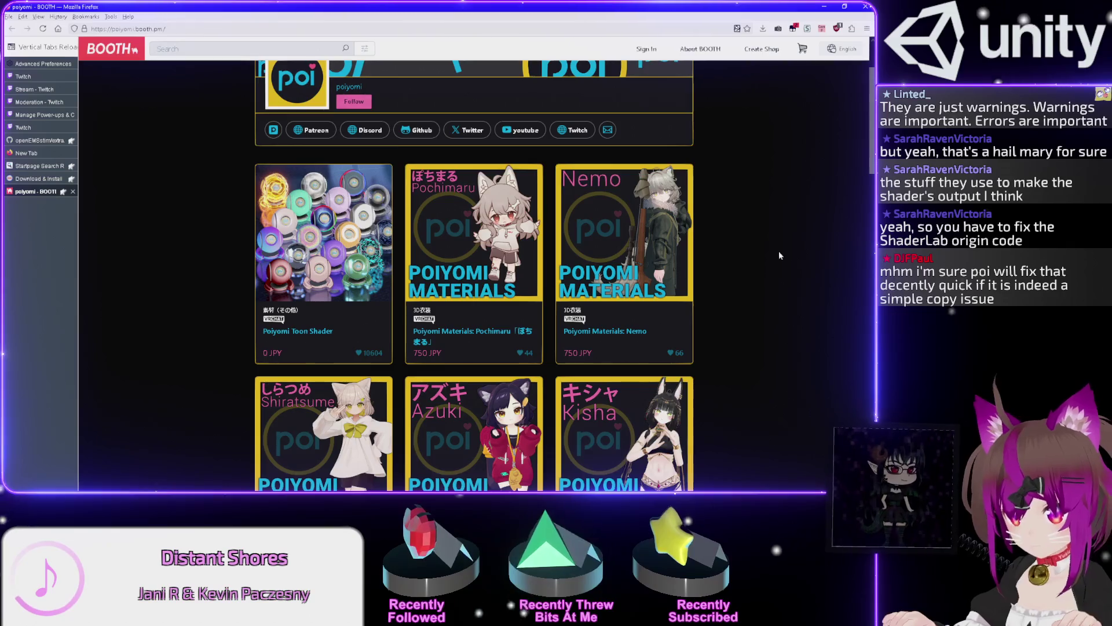
{"action": "scroll", "coordinate": [779, 256], "scroll_direction": "down", "scroll_amount": 1}
{"action": "scroll", "coordinate": [769, 253], "scroll_direction": "down", "scroll_amount": 2}
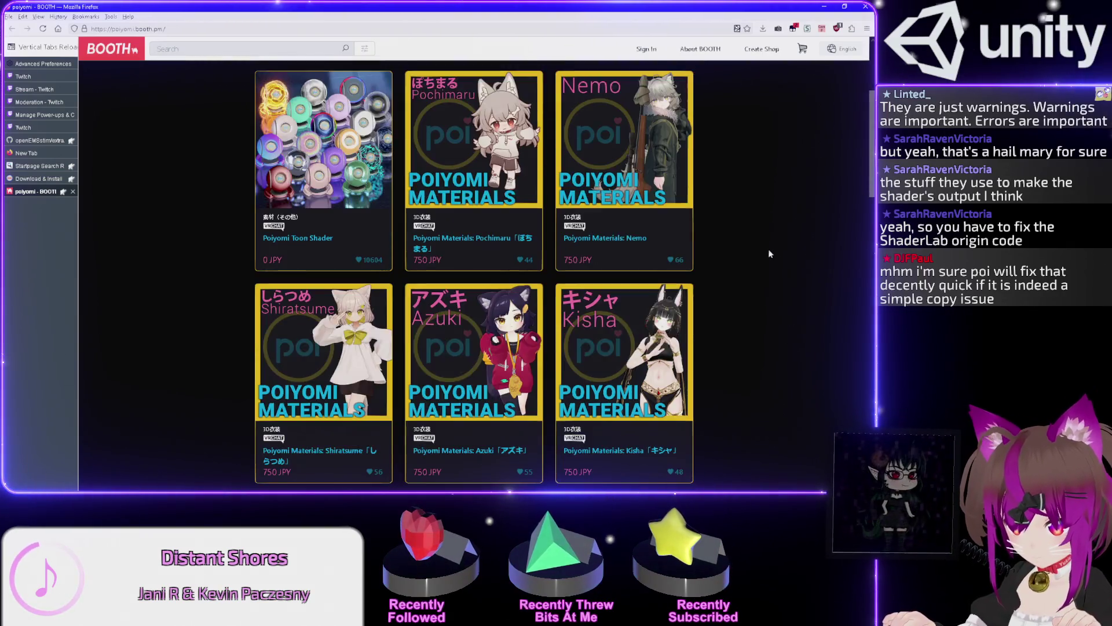
{"action": "scroll", "coordinate": [769, 253], "scroll_direction": "down", "scroll_amount": 4}
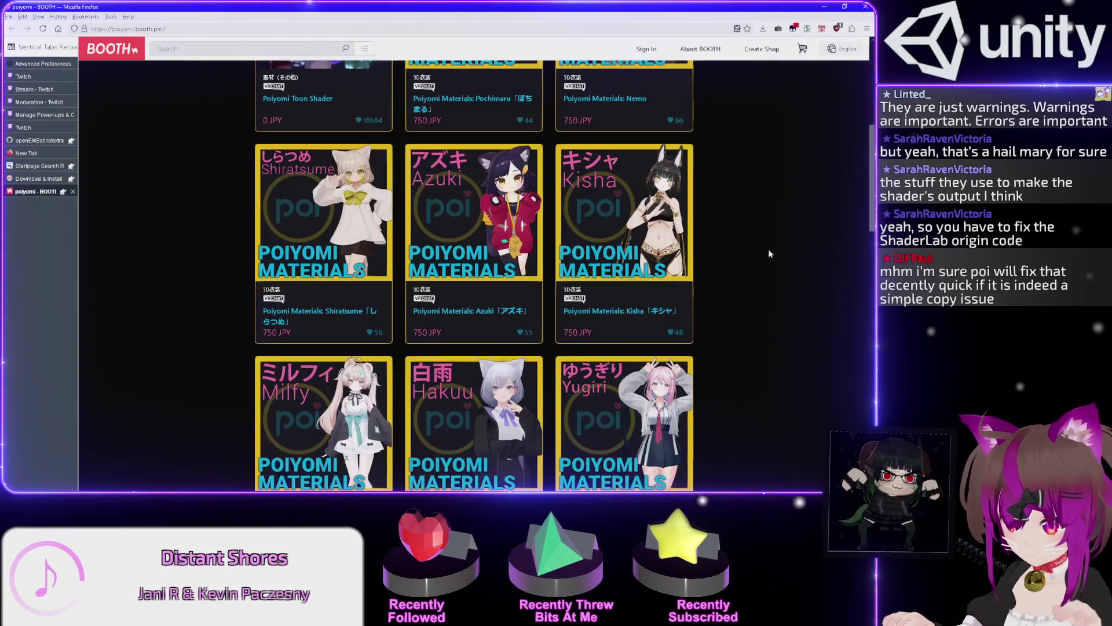
{"action": "scroll", "coordinate": [749, 248], "scroll_direction": "down", "scroll_amount": 1}
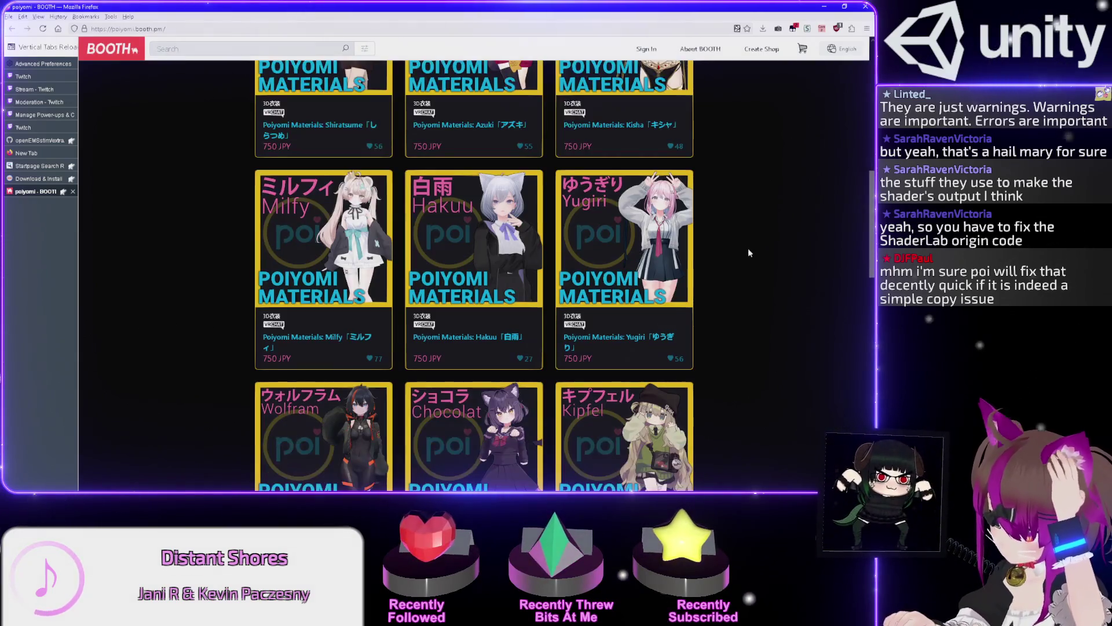
{"action": "scroll", "coordinate": [738, 248], "scroll_direction": "down", "scroll_amount": 1}
{"action": "scroll", "coordinate": [738, 252], "scroll_direction": "down", "scroll_amount": 3}
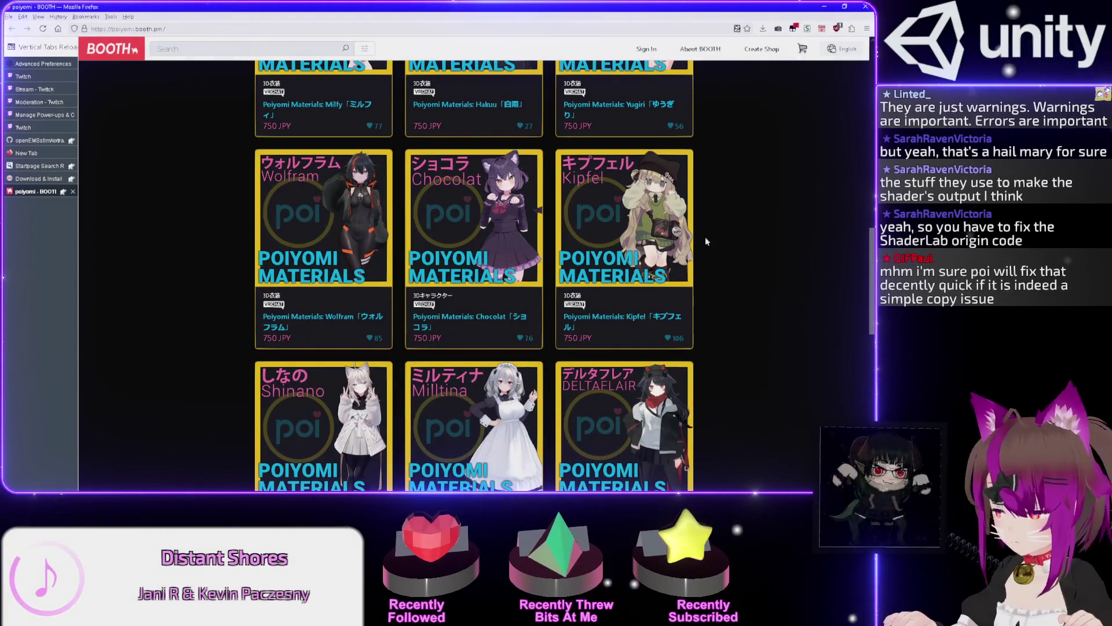
{"action": "scroll", "coordinate": [680, 219], "scroll_direction": "down", "scroll_amount": 2}
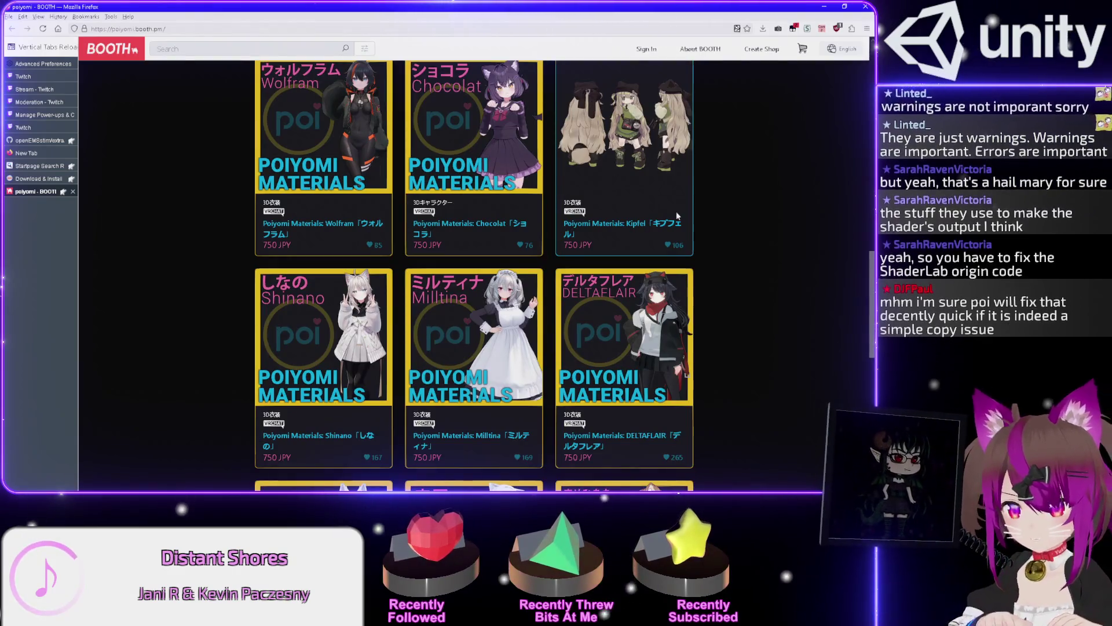
{"action": "scroll", "coordinate": [721, 272], "scroll_direction": "down", "scroll_amount": 5}
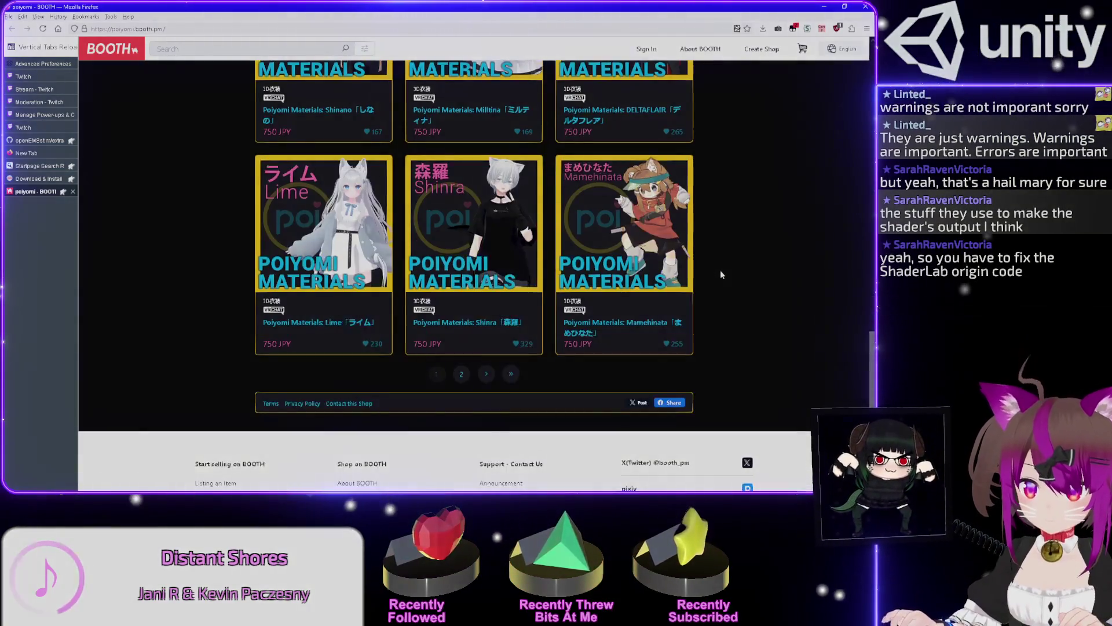
{"action": "scroll", "coordinate": [720, 275], "scroll_direction": "up", "scroll_amount": 7}
{"action": "scroll", "coordinate": [721, 272], "scroll_direction": "up", "scroll_amount": 10}
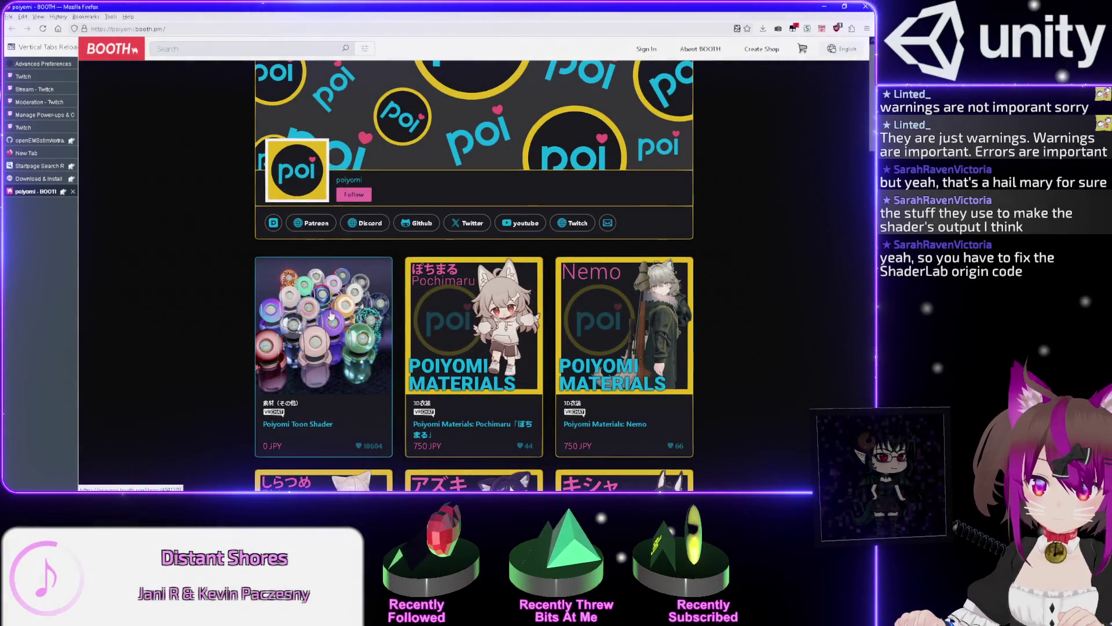
{"action": "left_click", "coordinate": [331, 315]}
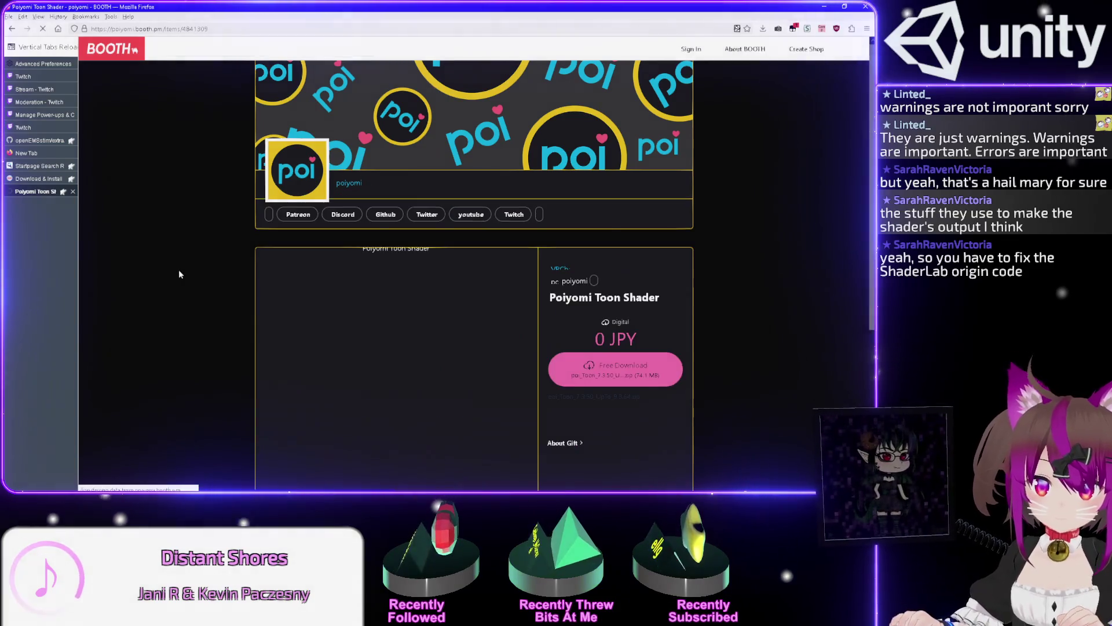
{"action": "scroll", "coordinate": [180, 275], "scroll_direction": "down", "scroll_amount": 2}
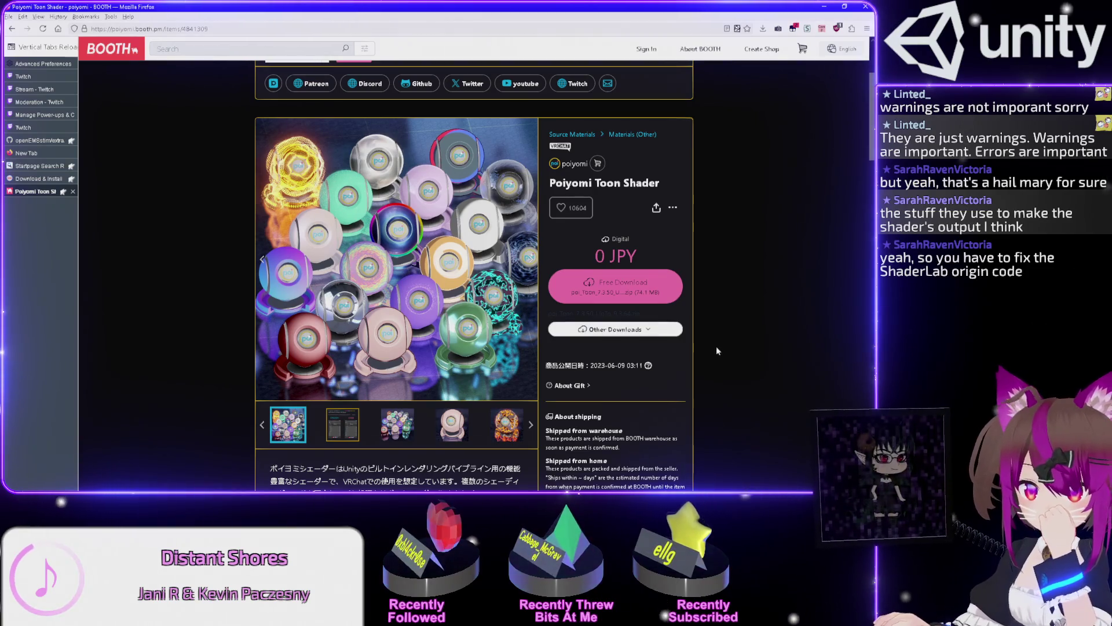
{"action": "scroll", "coordinate": [739, 319], "scroll_direction": "down", "scroll_amount": 2}
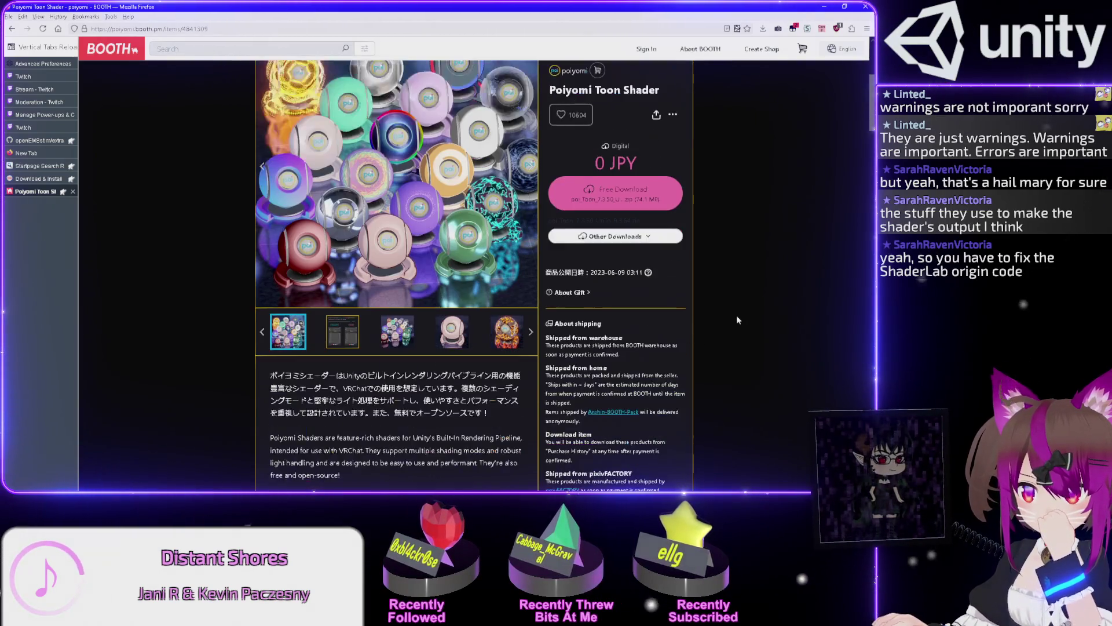
{"action": "scroll", "coordinate": [725, 304], "scroll_direction": "up", "scroll_amount": 1}
{"action": "left_click", "coordinate": [677, 282]}
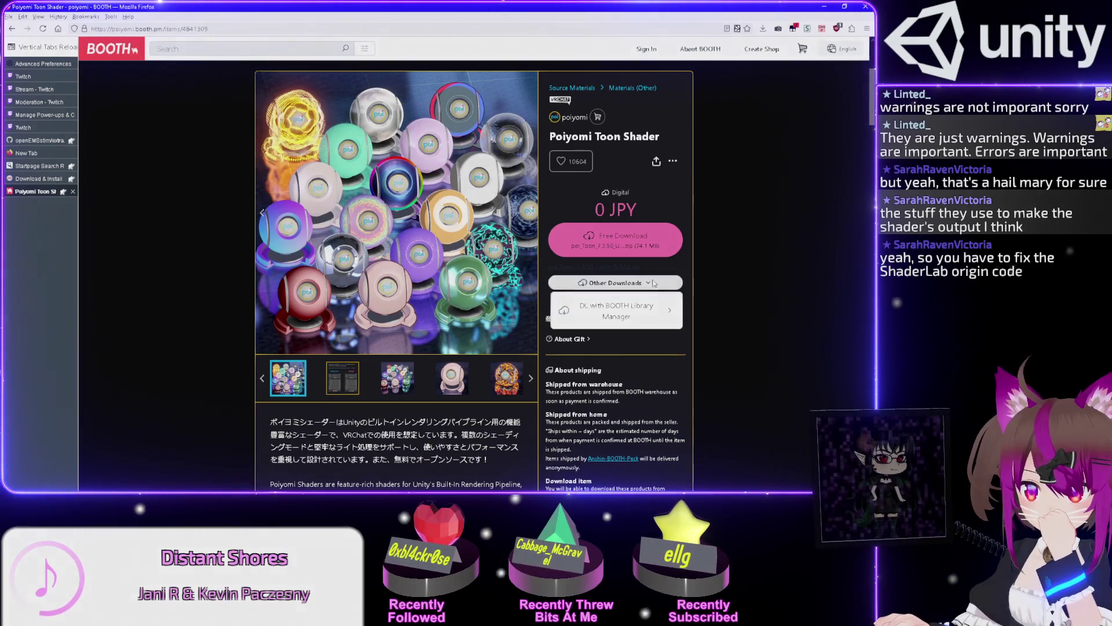
{"action": "scroll", "coordinate": [723, 279], "scroll_direction": "down", "scroll_amount": 3}
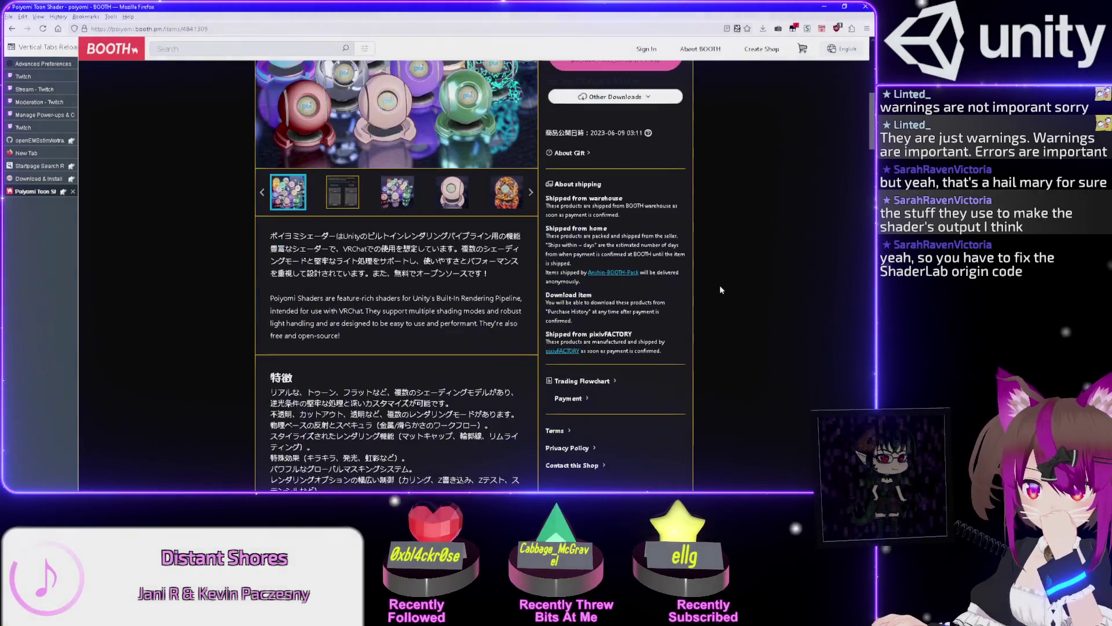
{"action": "scroll", "coordinate": [721, 288], "scroll_direction": "up", "scroll_amount": 4}
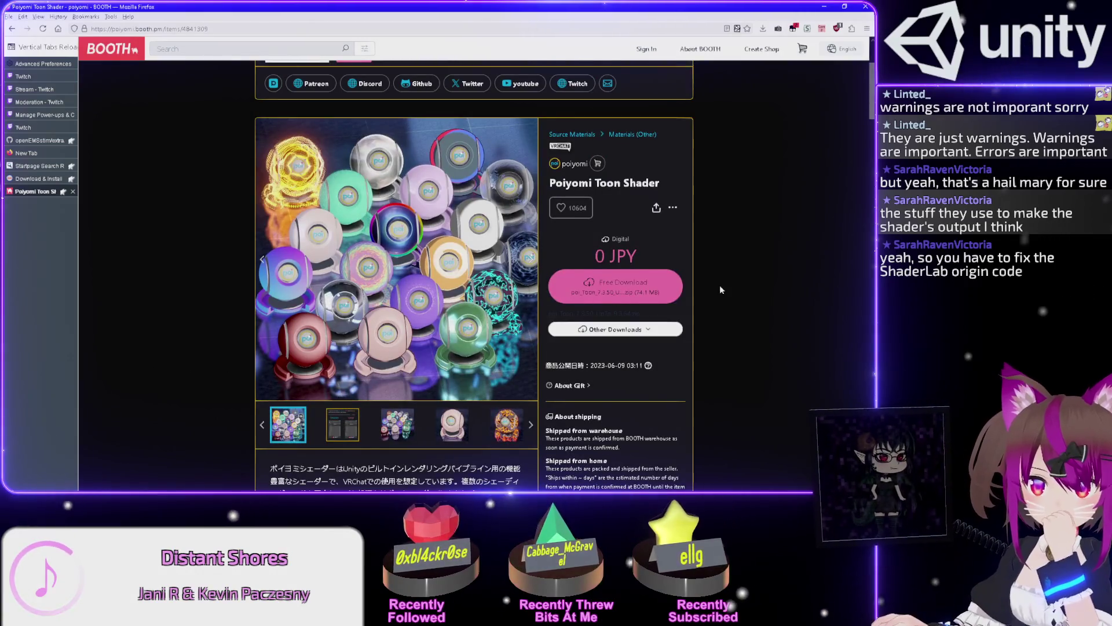
{"action": "scroll", "coordinate": [721, 288], "scroll_direction": "up", "scroll_amount": 2}
{"action": "scroll", "coordinate": [720, 290], "scroll_direction": "down", "scroll_amount": 1}
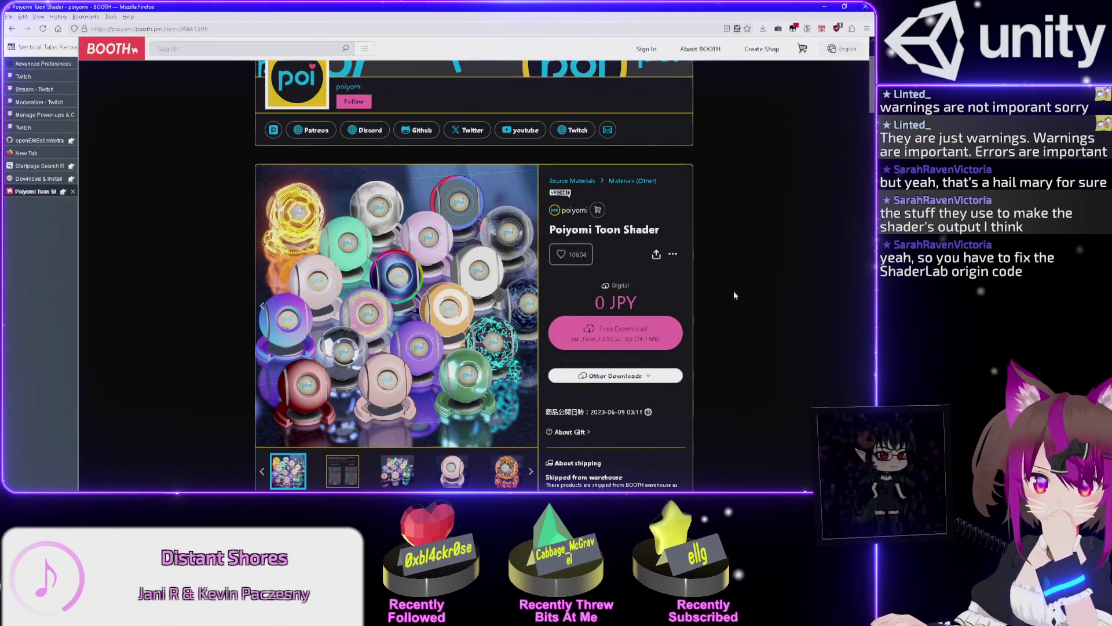
{"action": "scroll", "coordinate": [738, 289], "scroll_direction": "down", "scroll_amount": 2}
{"action": "scroll", "coordinate": [738, 291], "scroll_direction": "up", "scroll_amount": 2}
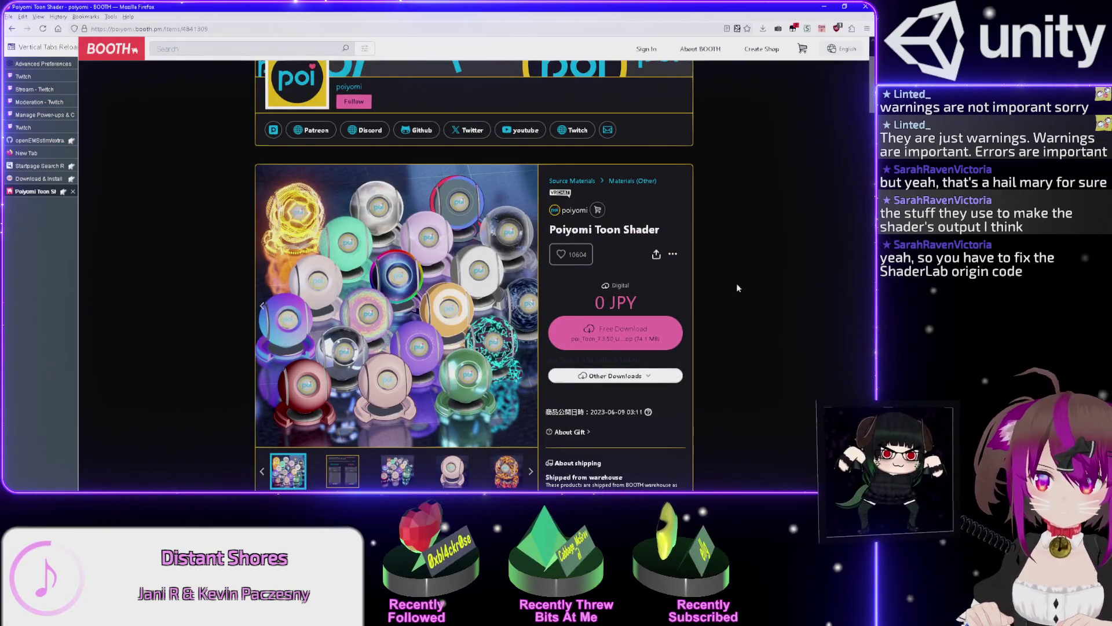
{"action": "key", "text": "alt+Left"}
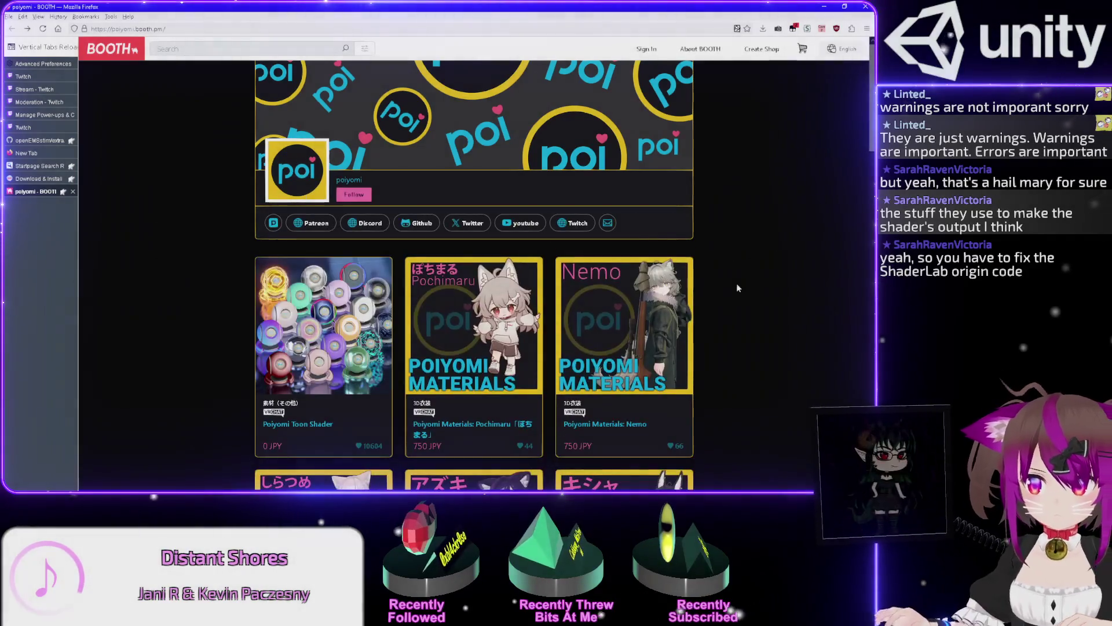
Browse the shop's second page, return to page one and its top, then go back to Unity
{"action": "scroll", "coordinate": [724, 277], "scroll_direction": "down", "scroll_amount": 6}
{"action": "scroll", "coordinate": [723, 286], "scroll_direction": "down", "scroll_amount": 5}
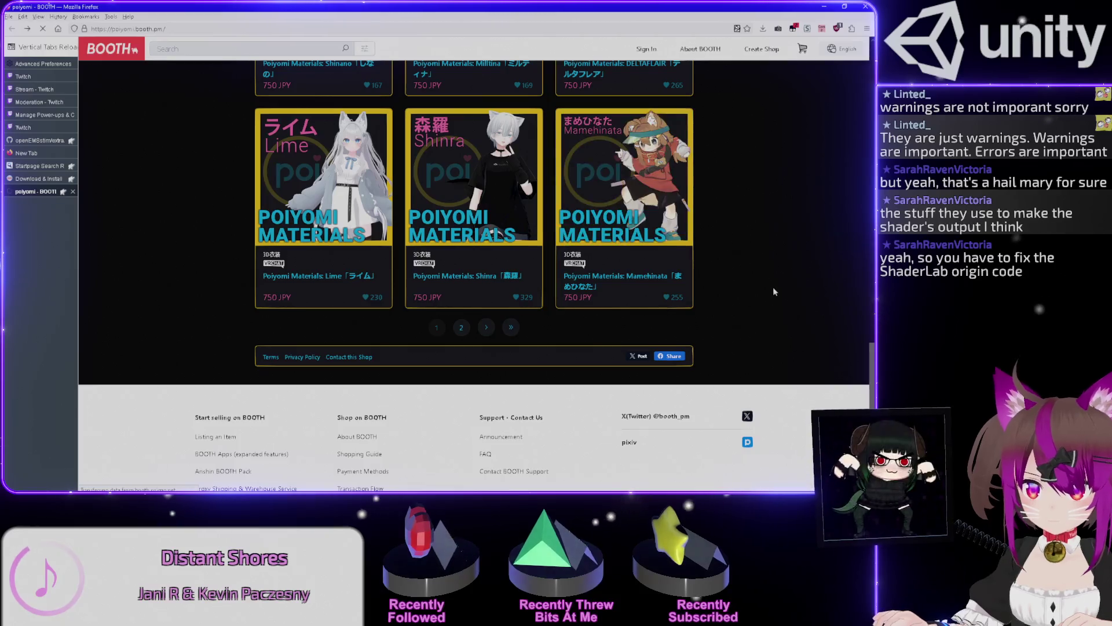
{"action": "scroll", "coordinate": [772, 288], "scroll_direction": "down", "scroll_amount": 5}
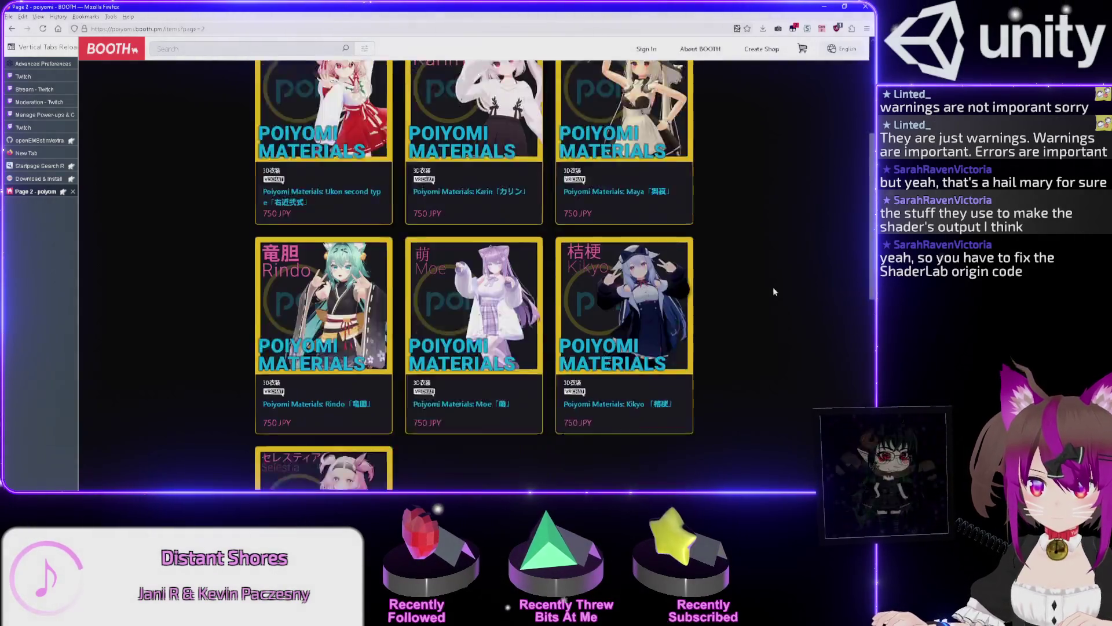
{"action": "scroll", "coordinate": [773, 288], "scroll_direction": "up", "scroll_amount": 4}
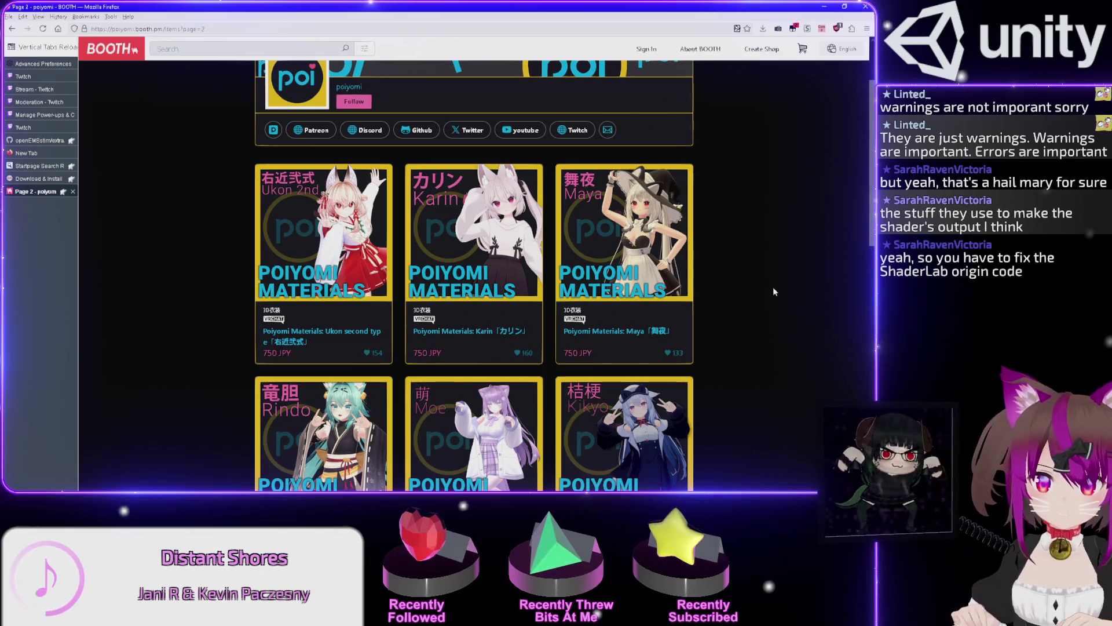
{"action": "key", "text": "alt+Left"}
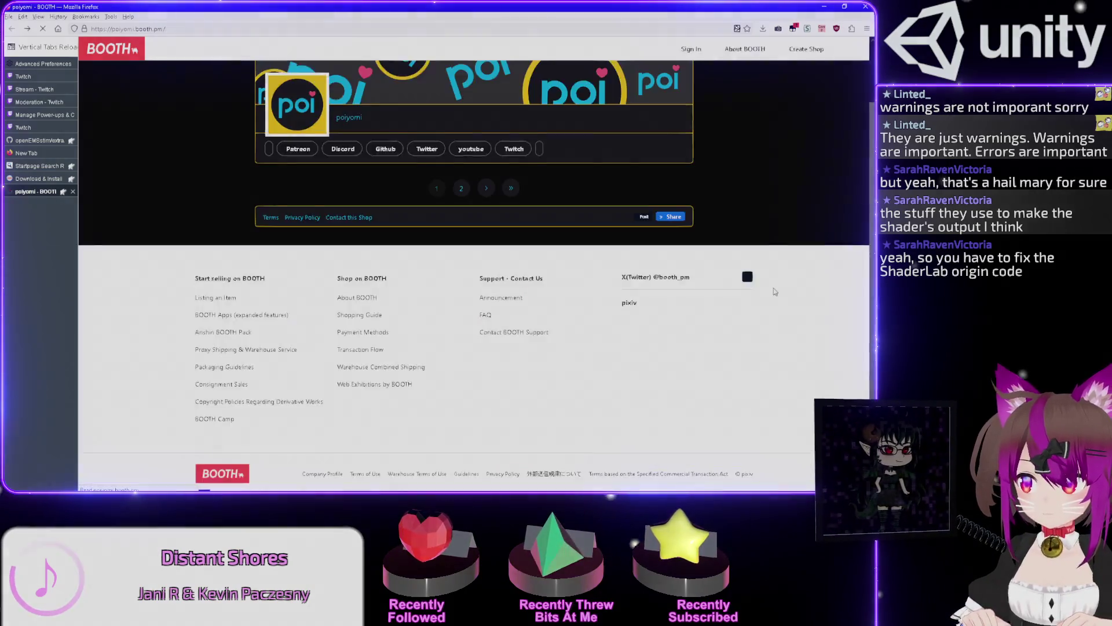
{"action": "scroll", "coordinate": [691, 231], "scroll_direction": "up", "scroll_amount": 10}
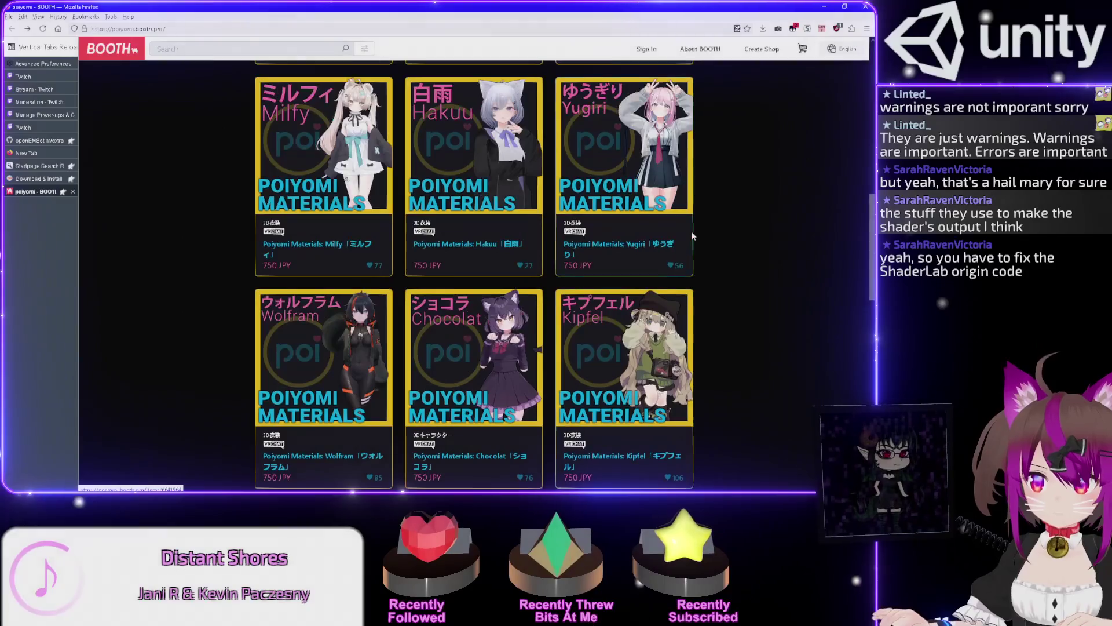
{"action": "scroll", "coordinate": [748, 224], "scroll_direction": "up", "scroll_amount": 4}
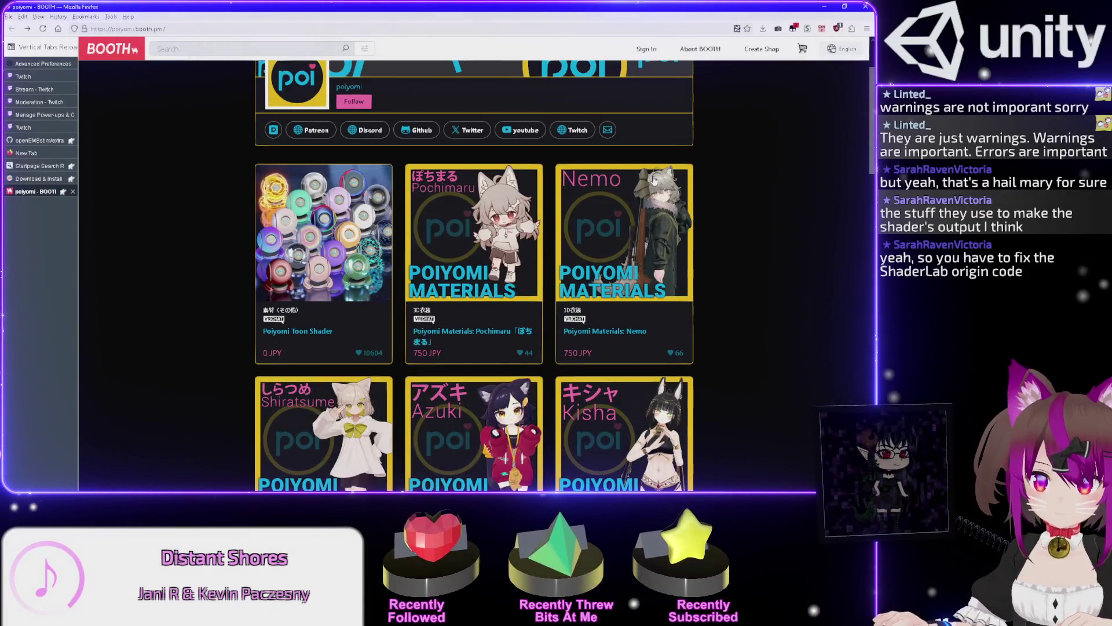
{"action": "key", "text": "alt+Tab"}
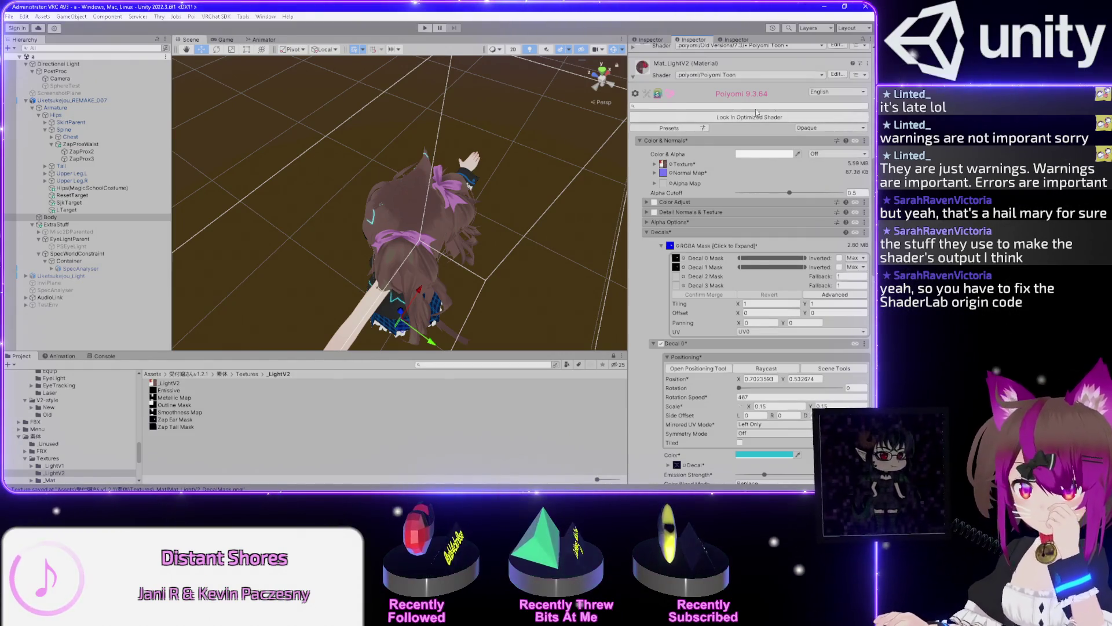
Orbit to the avatar's front and collapse the Decal 0, Decal 1 and Decal 2 foldouts
{"action": "mouse_move", "coordinate": [432, 253]}
{"action": "left_mouse_down"}
{"action": "mouse_move", "coordinate": [360, 128]}
{"action": "mouse_move", "coordinate": [514, 165]}
{"action": "mouse_move", "coordinate": [455, 170]}
{"action": "mouse_move", "coordinate": [513, 166]}
{"action": "mouse_move", "coordinate": [481, 173]}
{"action": "left_mouse_up"}
{"action": "scroll", "coordinate": [515, 165], "scroll_direction": "down", "scroll_amount": 5}
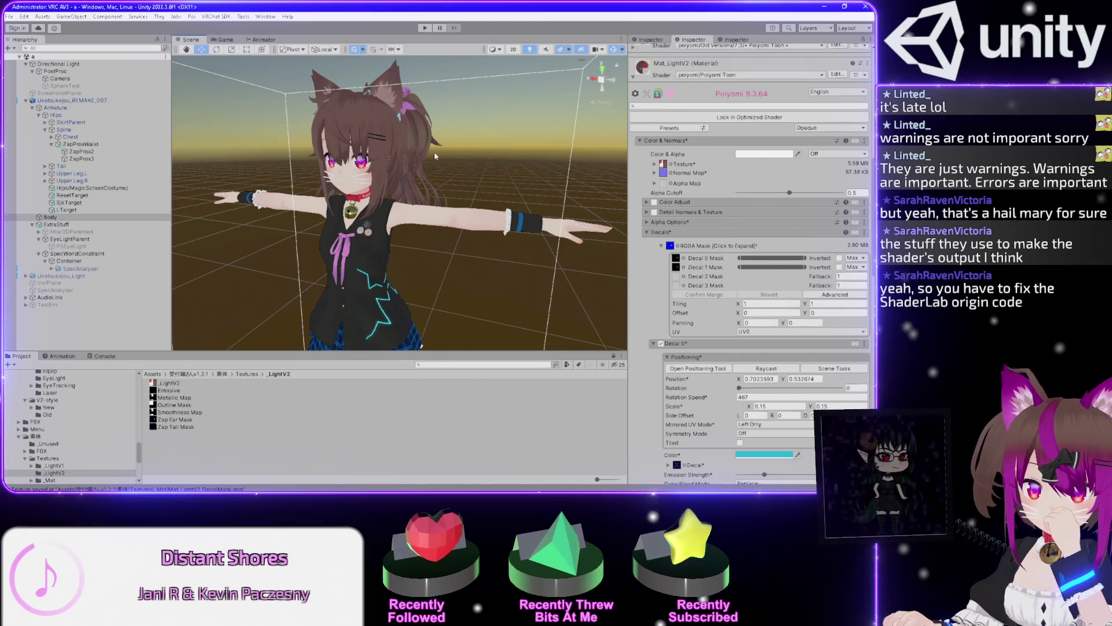
{"action": "left_click_drag", "start_coordinate": [458, 131], "coordinate": [600, 133]}
{"action": "scroll", "coordinate": [639, 258], "scroll_direction": "down", "scroll_amount": 5}
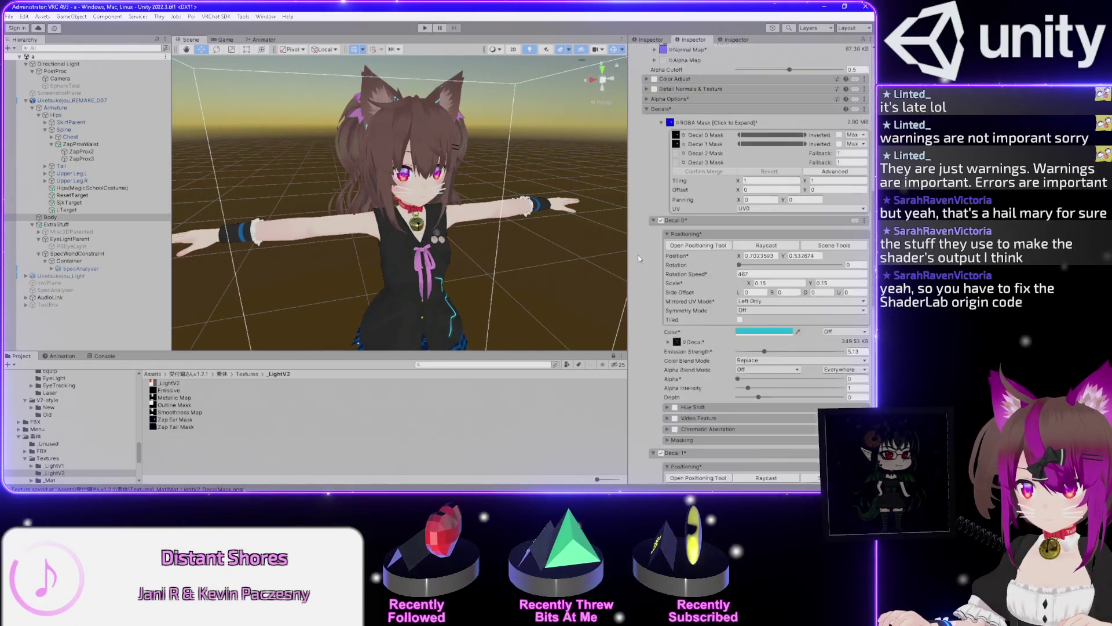
{"action": "scroll", "coordinate": [639, 259], "scroll_direction": "down", "scroll_amount": 5}
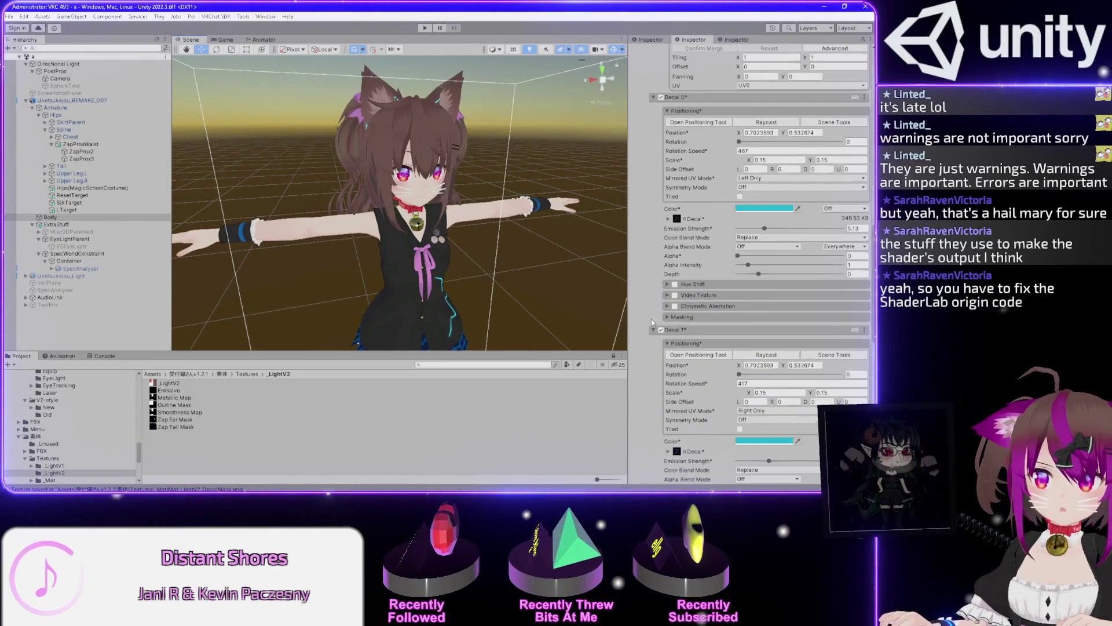
{"action": "scroll", "coordinate": [651, 256], "scroll_direction": "up", "scroll_amount": 6}
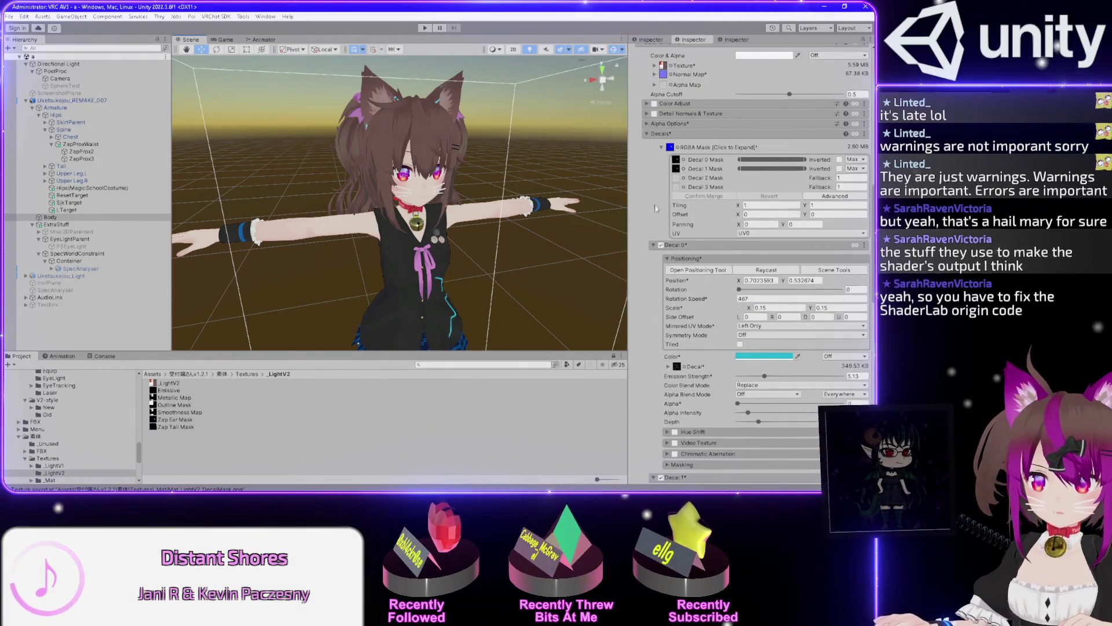
{"action": "scroll", "coordinate": [653, 333], "scroll_direction": "down", "scroll_amount": 13}
{"action": "scroll", "coordinate": [651, 324], "scroll_direction": "up", "scroll_amount": 15}
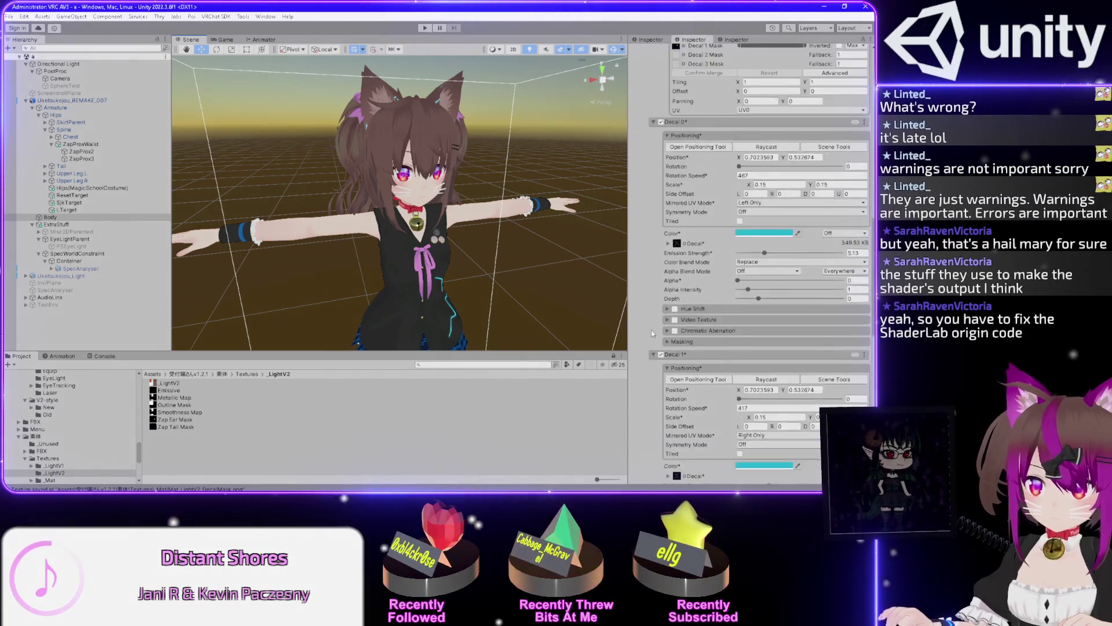
{"action": "left_click", "coordinate": [653, 295]}
{"action": "left_click", "coordinate": [653, 304]}
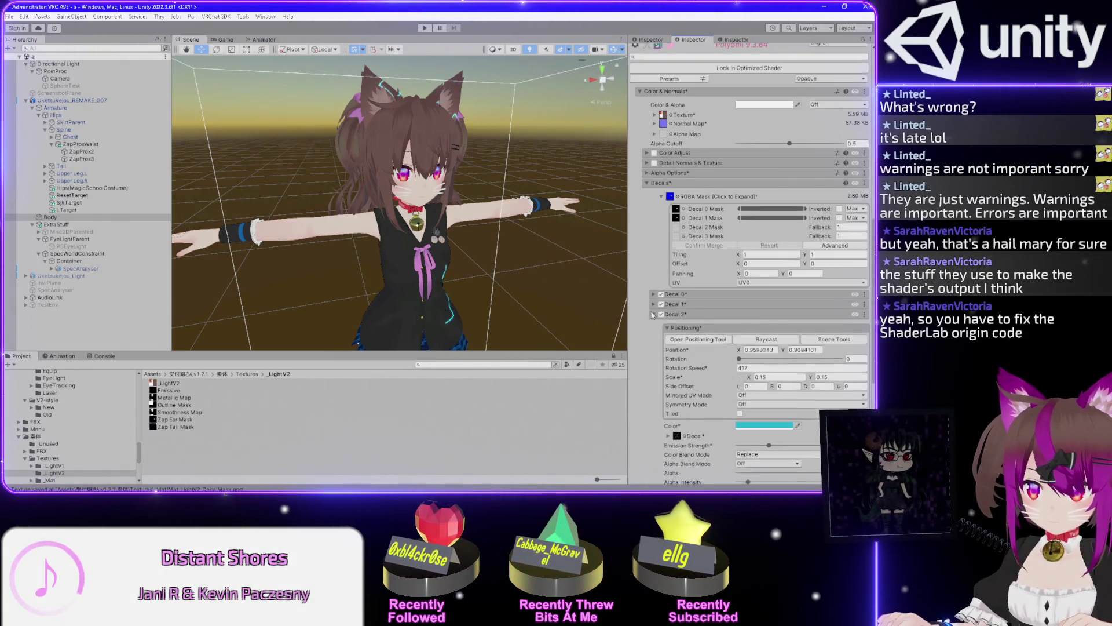
{"action": "left_click", "coordinate": [653, 314]}
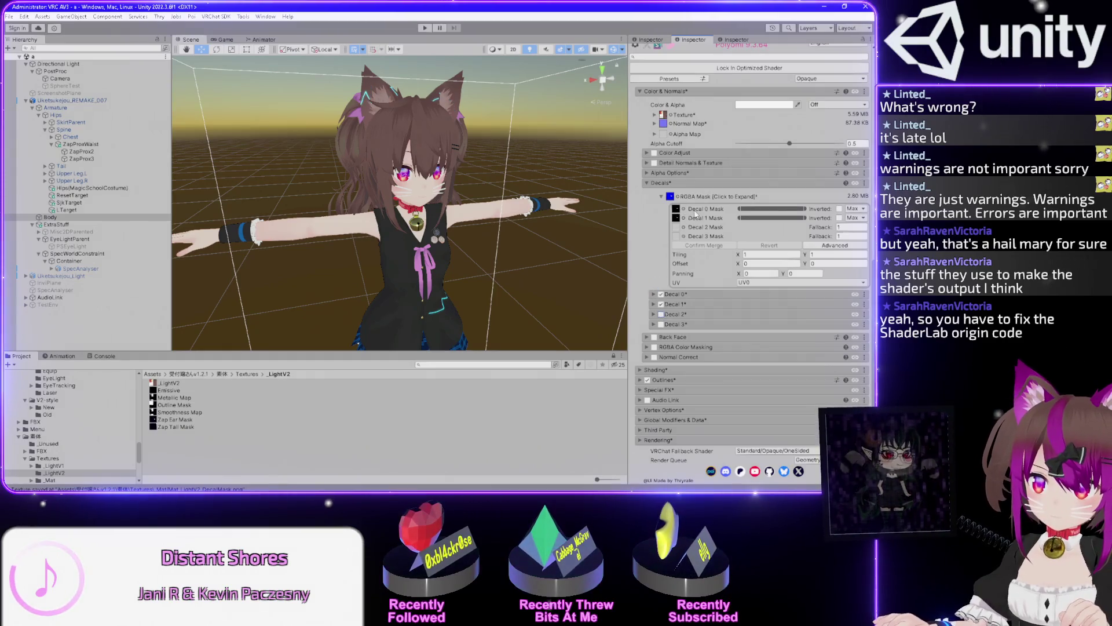
Orbit and zoom around the avatar, then show the WE_happy squint clip's keyframes in the Animation window
{"action": "mouse_move", "coordinate": [555, 156]}
{"action": "left_mouse_down"}
{"action": "mouse_move", "coordinate": [338, 171]}
{"action": "mouse_move", "coordinate": [568, 207]}
{"action": "left_mouse_up"}
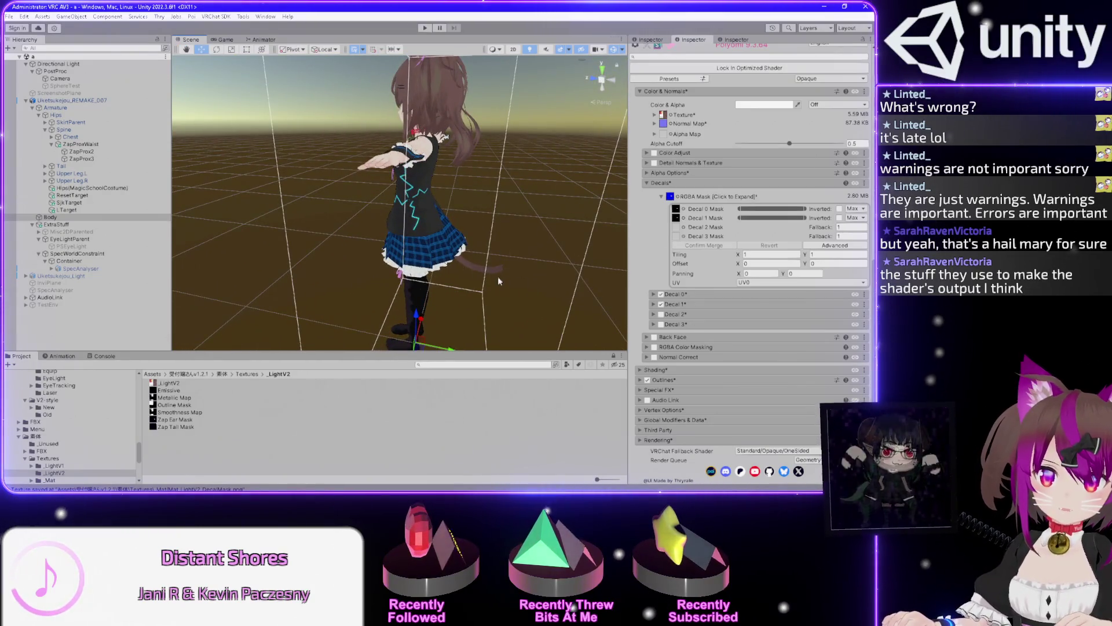
{"action": "left_click_drag", "start_coordinate": [451, 184], "coordinate": [470, 171]}
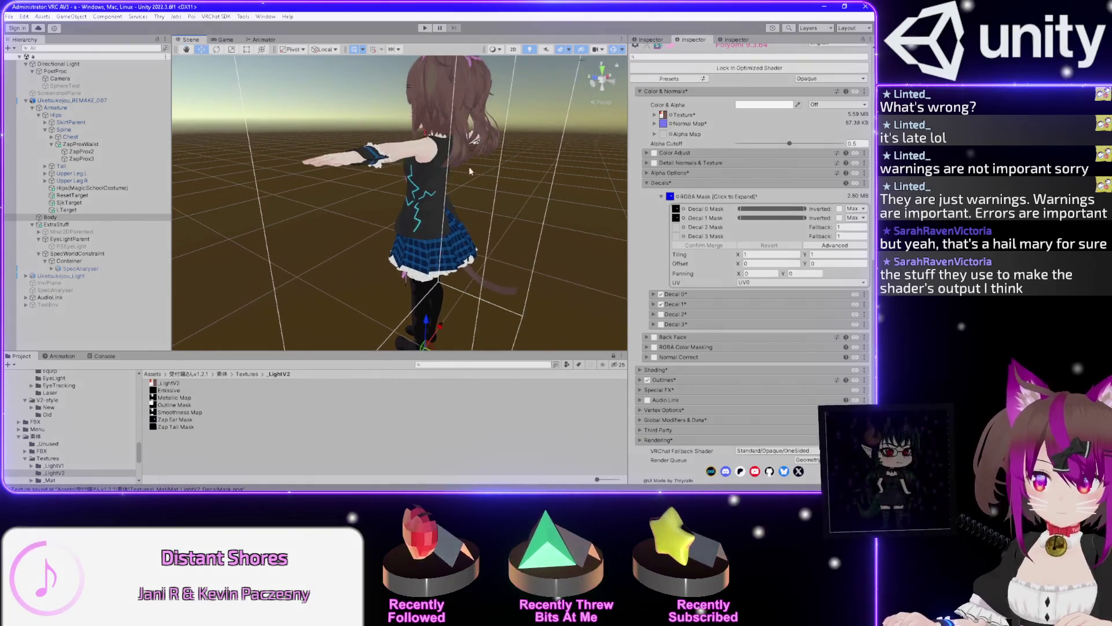
{"action": "mouse_move", "coordinate": [463, 225]}
{"action": "left_mouse_down"}
{"action": "mouse_move", "coordinate": [461, 120]}
{"action": "mouse_move", "coordinate": [459, 149]}
{"action": "mouse_move", "coordinate": [494, 134]}
{"action": "left_mouse_up"}
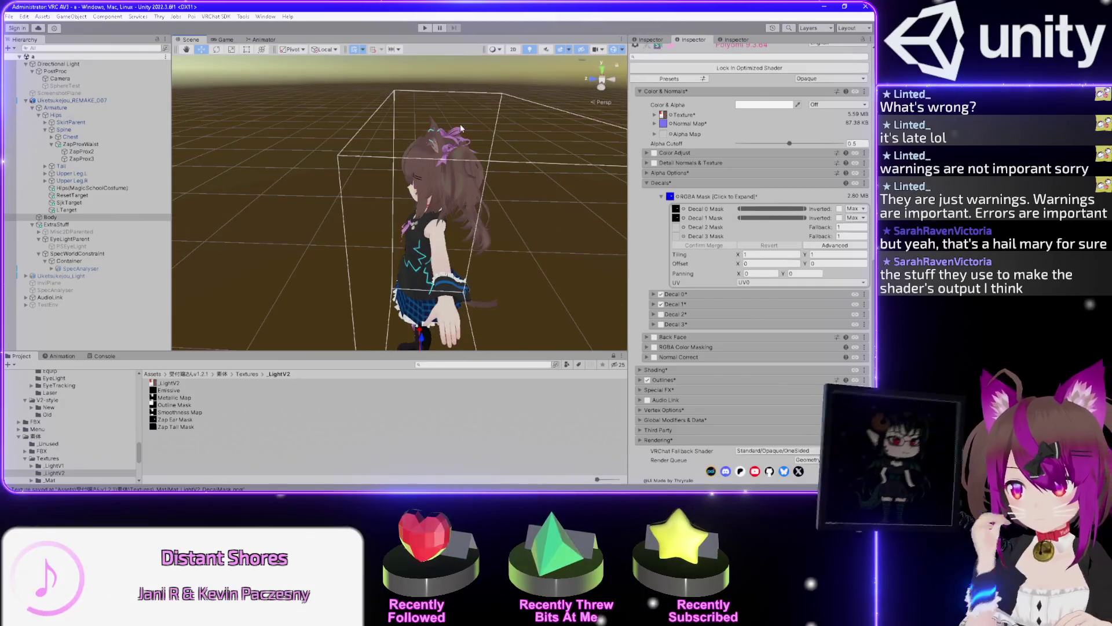
{"action": "left_click_drag", "start_coordinate": [536, 186], "coordinate": [487, 273]}
{"action": "left_click_drag", "start_coordinate": [451, 144], "coordinate": [501, 243]}
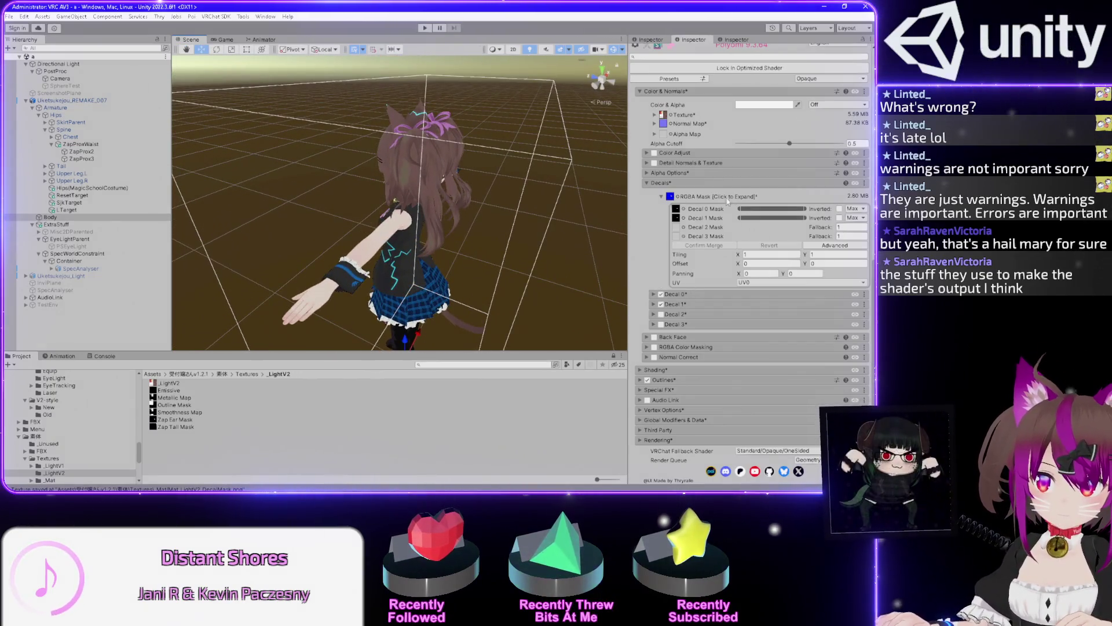
{"action": "mouse_move", "coordinate": [325, 127]}
{"action": "left_mouse_down"}
{"action": "mouse_move", "coordinate": [454, 254]}
{"action": "mouse_move", "coordinate": [537, 171]}
{"action": "mouse_move", "coordinate": [440, 168]}
{"action": "mouse_move", "coordinate": [464, 136]}
{"action": "mouse_move", "coordinate": [431, 224]}
{"action": "mouse_move", "coordinate": [333, 174]}
{"action": "left_mouse_up"}
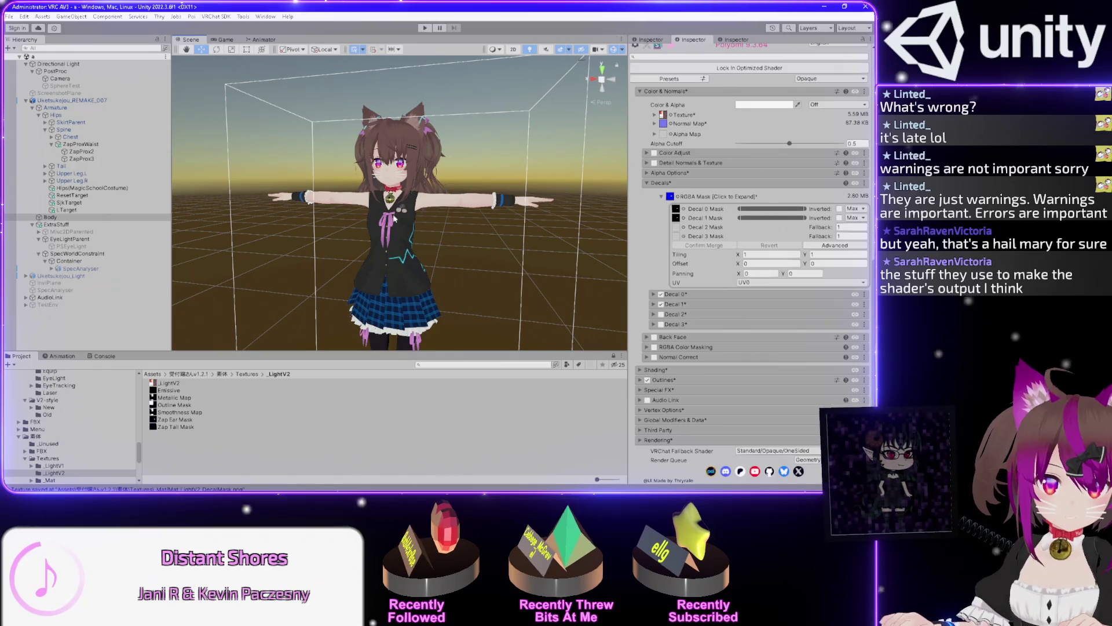
{"action": "left_click_drag", "start_coordinate": [452, 225], "coordinate": [424, 259]}
{"action": "scroll", "coordinate": [414, 269], "scroll_direction": "up", "scroll_amount": 2}
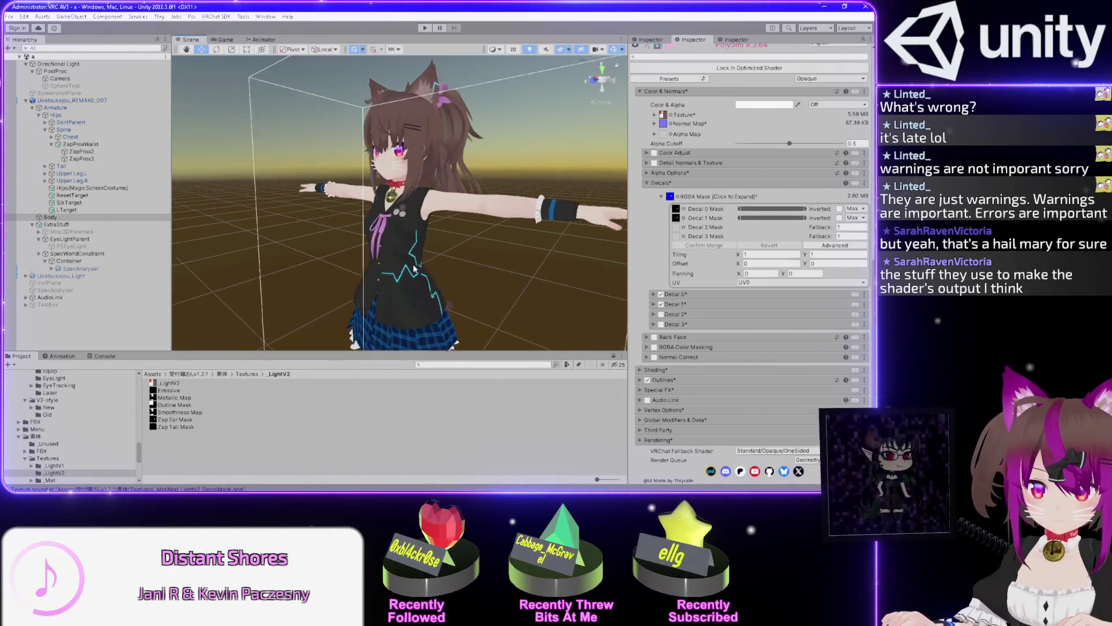
{"action": "scroll", "coordinate": [414, 269], "scroll_direction": "up", "scroll_amount": 1}
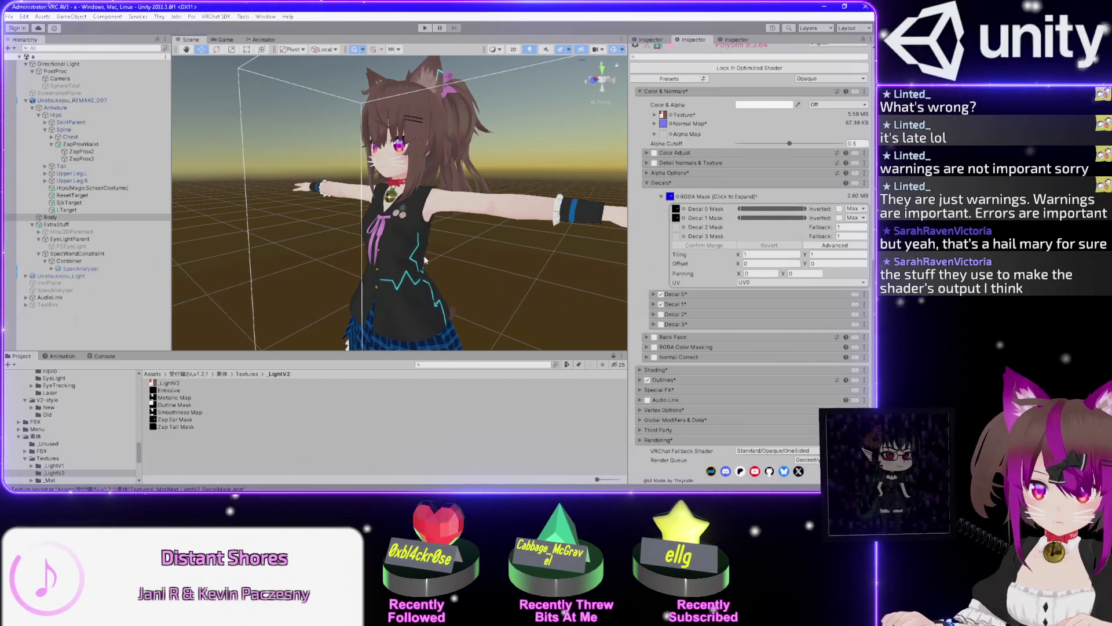
{"action": "mouse_move", "coordinate": [439, 263]}
{"action": "left_mouse_down"}
{"action": "mouse_move", "coordinate": [214, 249]}
{"action": "mouse_move", "coordinate": [496, 262]}
{"action": "mouse_move", "coordinate": [446, 261]}
{"action": "left_mouse_up"}
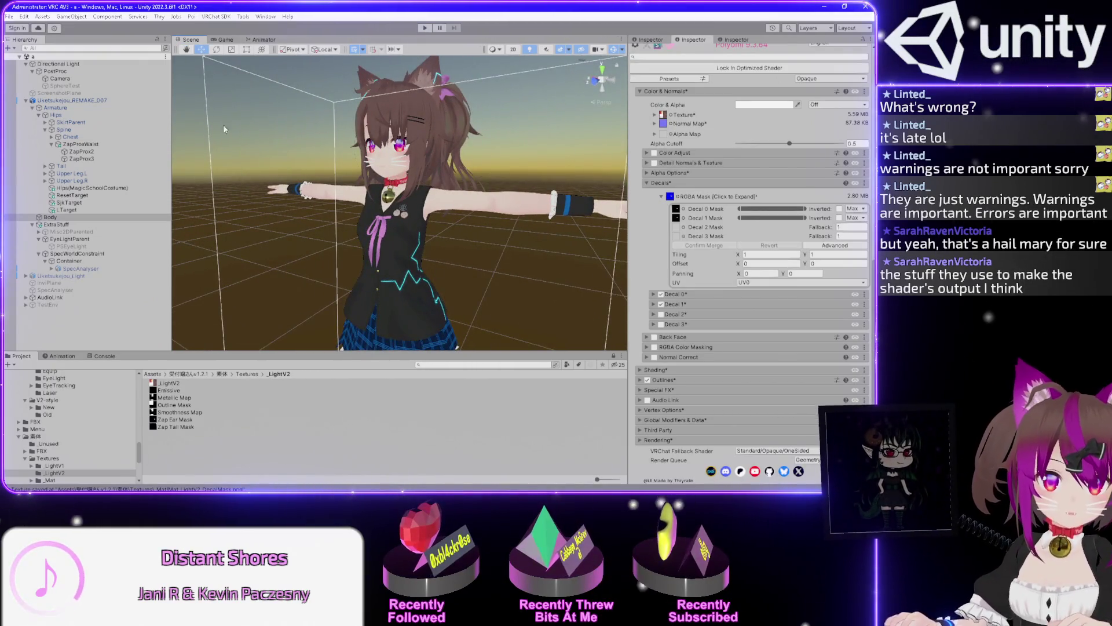
{"action": "left_click", "coordinate": [60, 356]}
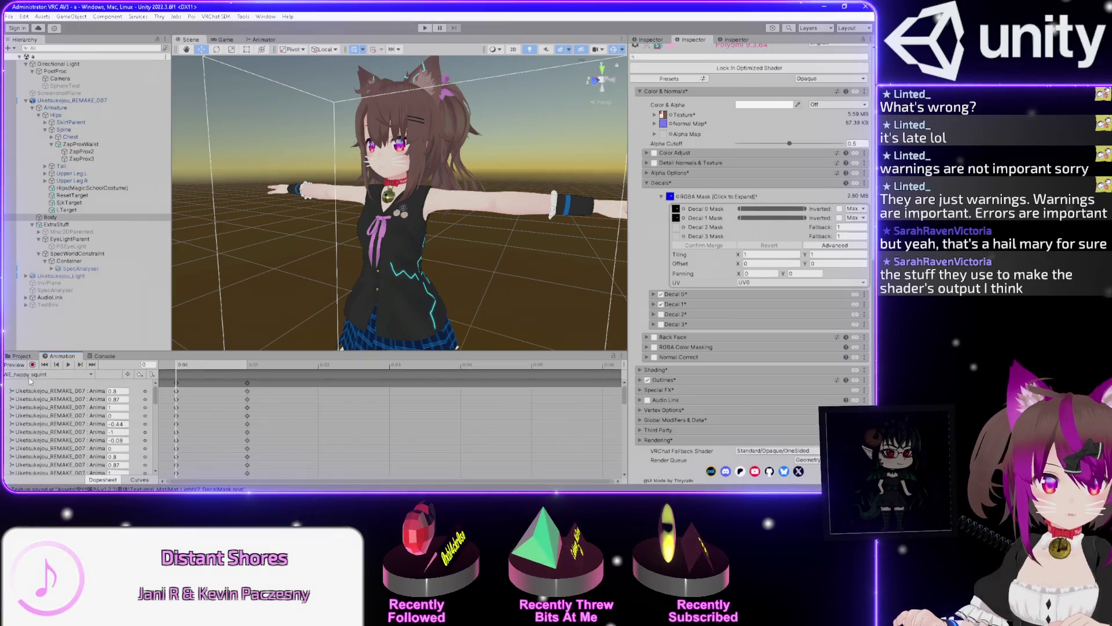
Start a new animation clip and browse the save dialog from _LightV2 to Assets/Zap
{"action": "left_click", "coordinate": [32, 374]}
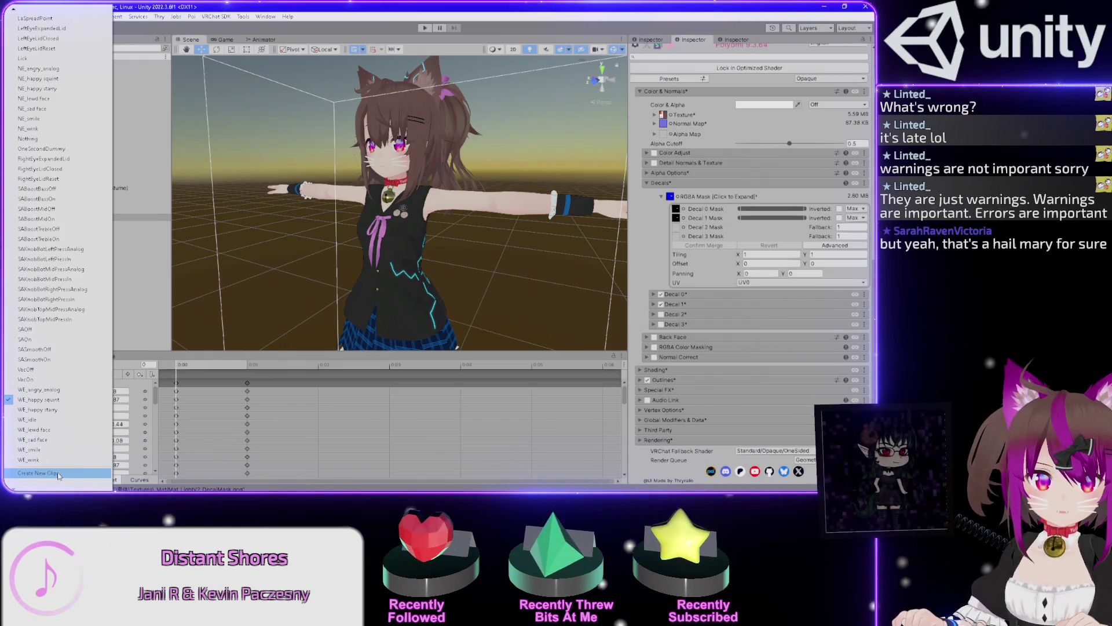
{"action": "left_click", "coordinate": [59, 474]}
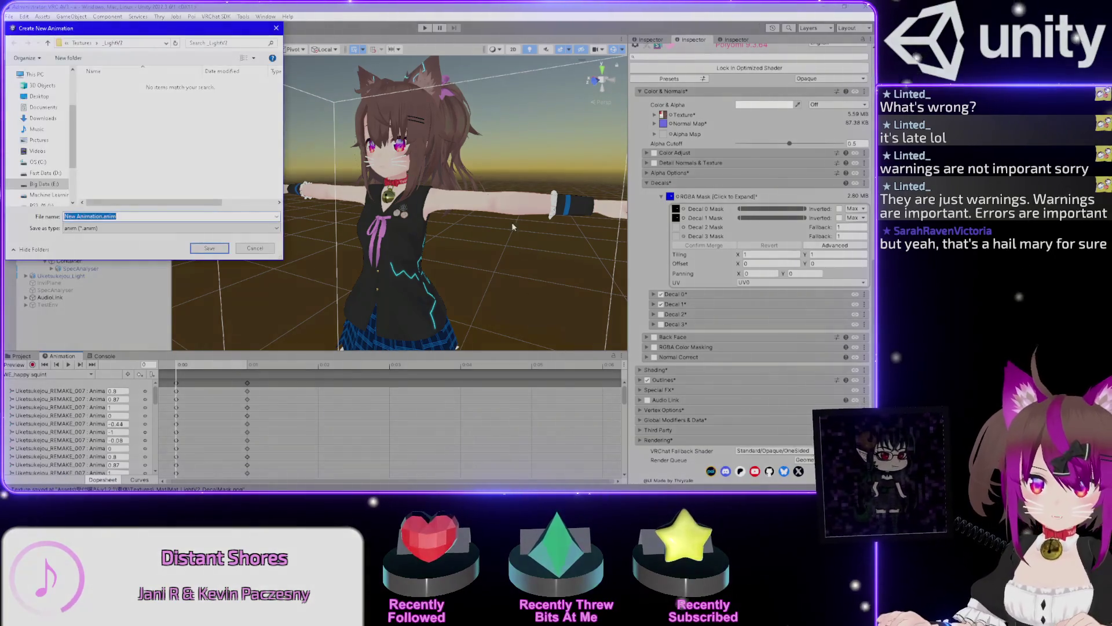
{"action": "left_click_drag", "start_coordinate": [138, 31], "coordinate": [323, 64]}
{"action": "left_click", "coordinate": [235, 77]}
{"action": "left_click", "coordinate": [235, 77]}
{"action": "left_click", "coordinate": [235, 77]}
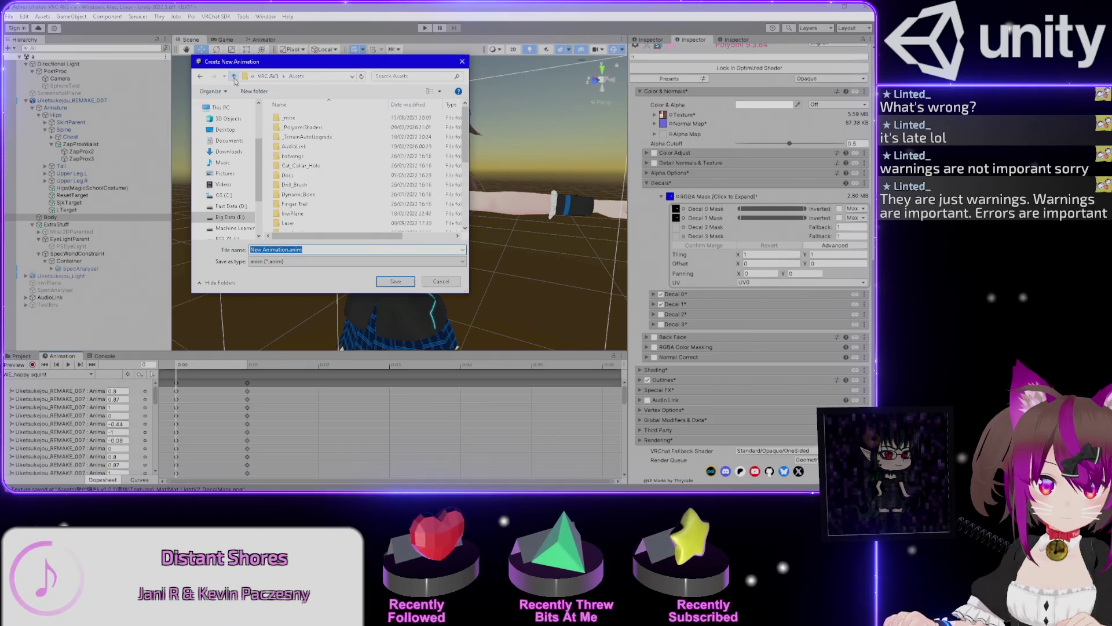
{"action": "scroll", "coordinate": [328, 185], "scroll_direction": "down", "scroll_amount": 5}
{"action": "double_click", "coordinate": [292, 207]}
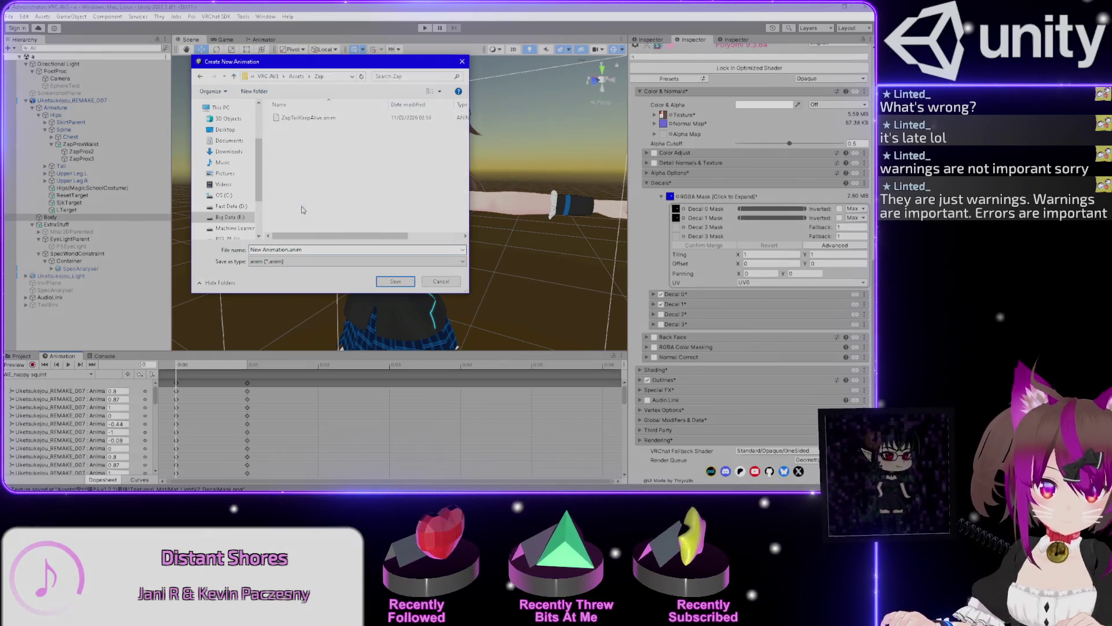
Make an Animations folder in Zap and save the clip there as ZapWaistLeft
{"action": "left_click", "coordinate": [249, 91]}
{"action": "type", "text": "Animati"}
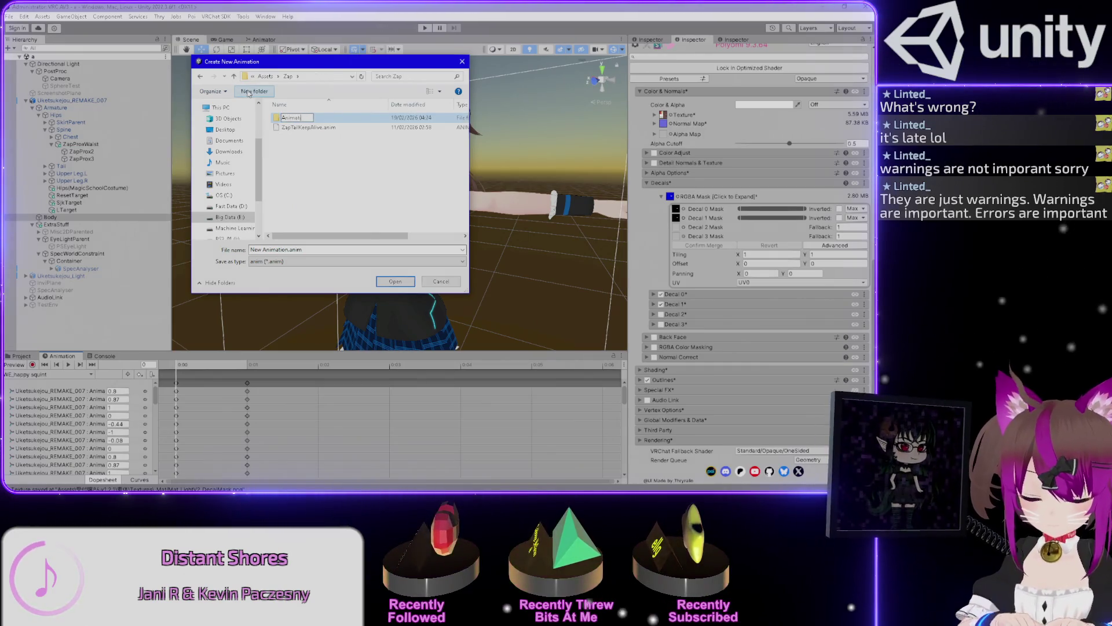
{"action": "key", "text": "Return"}
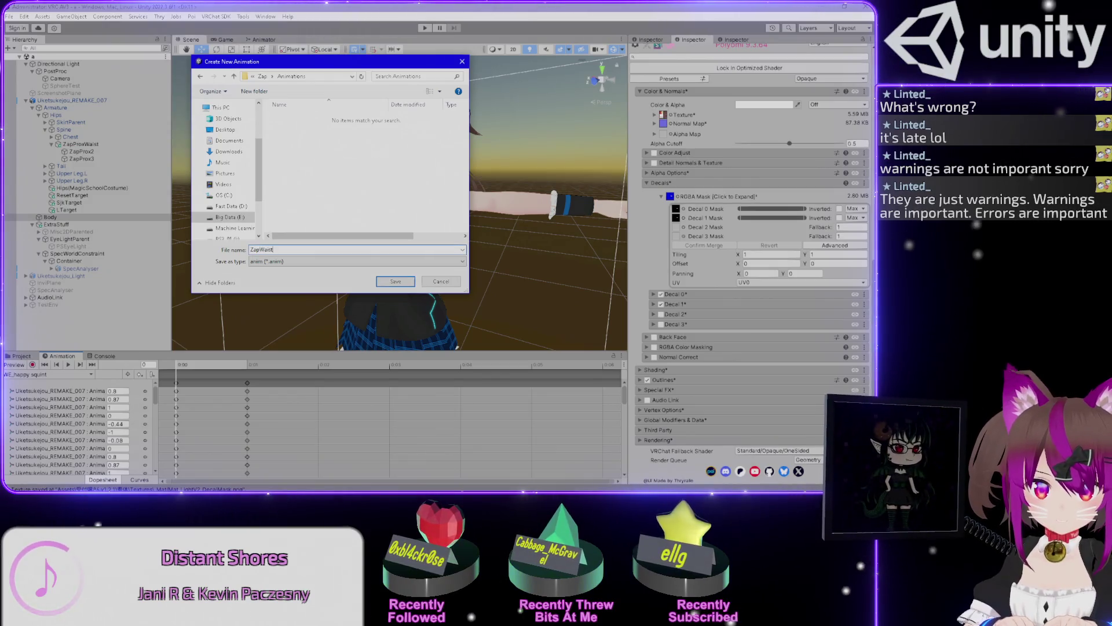
{"action": "type", "text": "Left"}
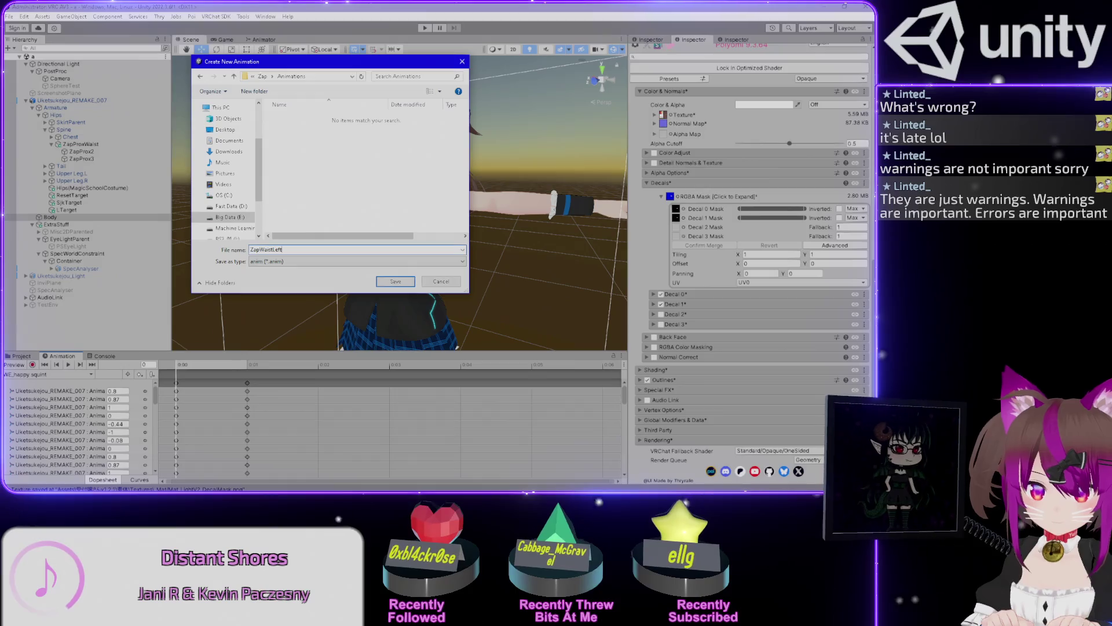
{"action": "key", "text": "Return"}
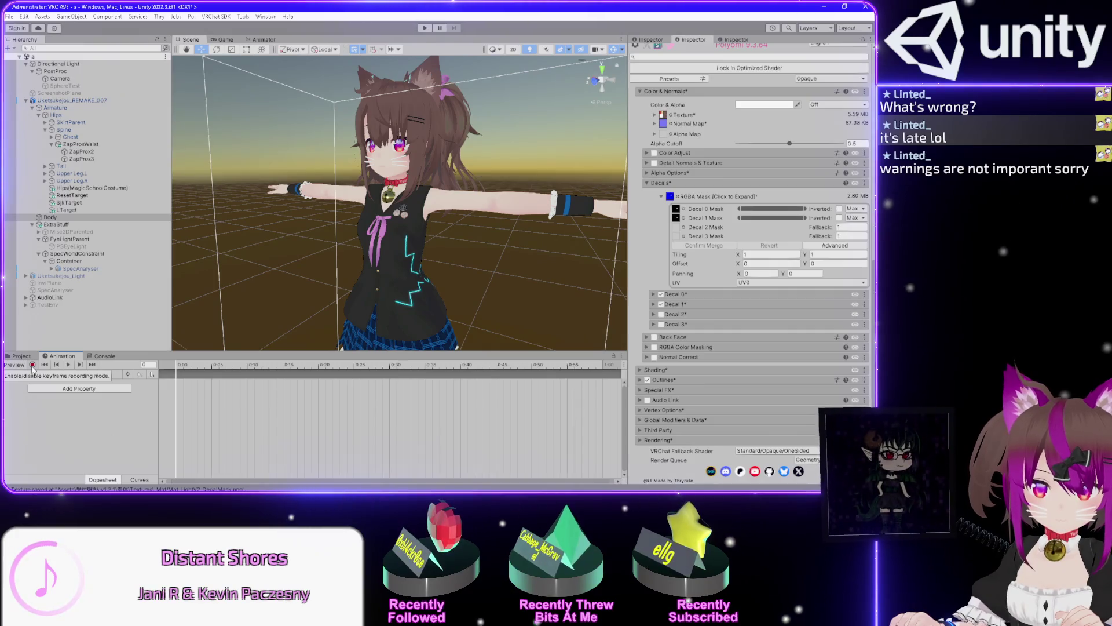
Start recording keyframes and expand the Mat_Clothes material's shader settings
{"action": "left_click", "coordinate": [32, 366]}
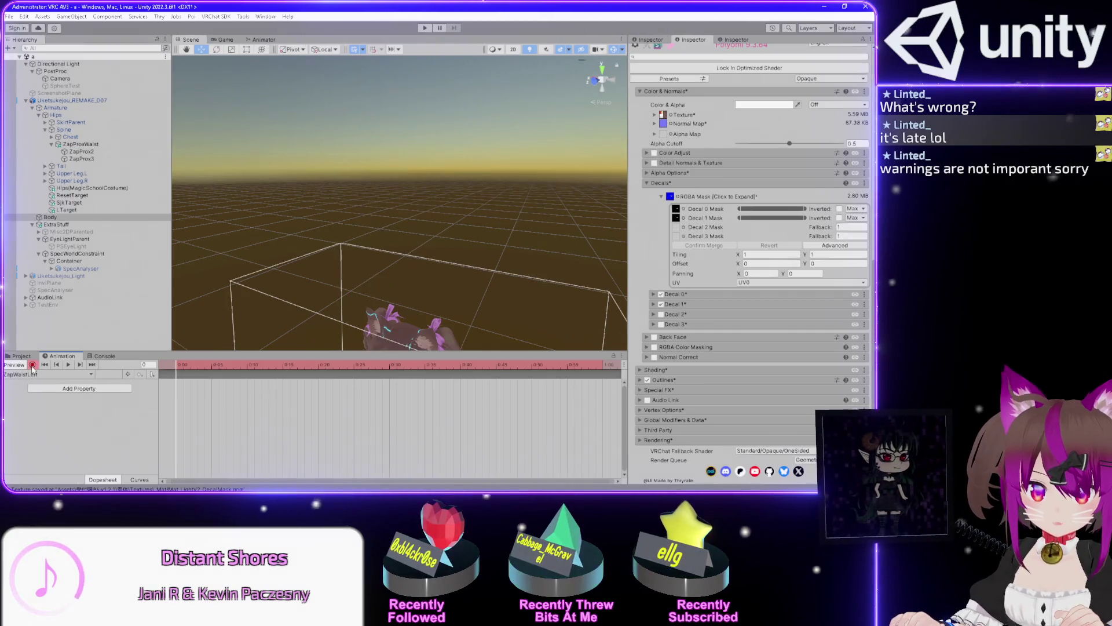
{"action": "left_click_drag", "start_coordinate": [245, 248], "coordinate": [244, 145]}
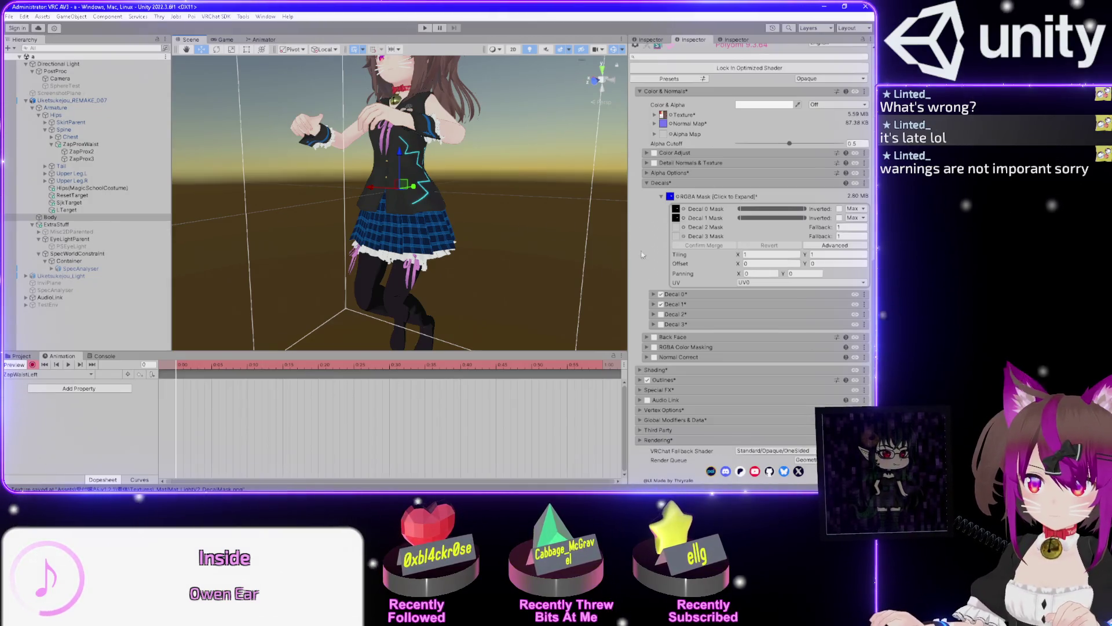
{"action": "scroll", "coordinate": [641, 249], "scroll_direction": "up", "scroll_amount": 4}
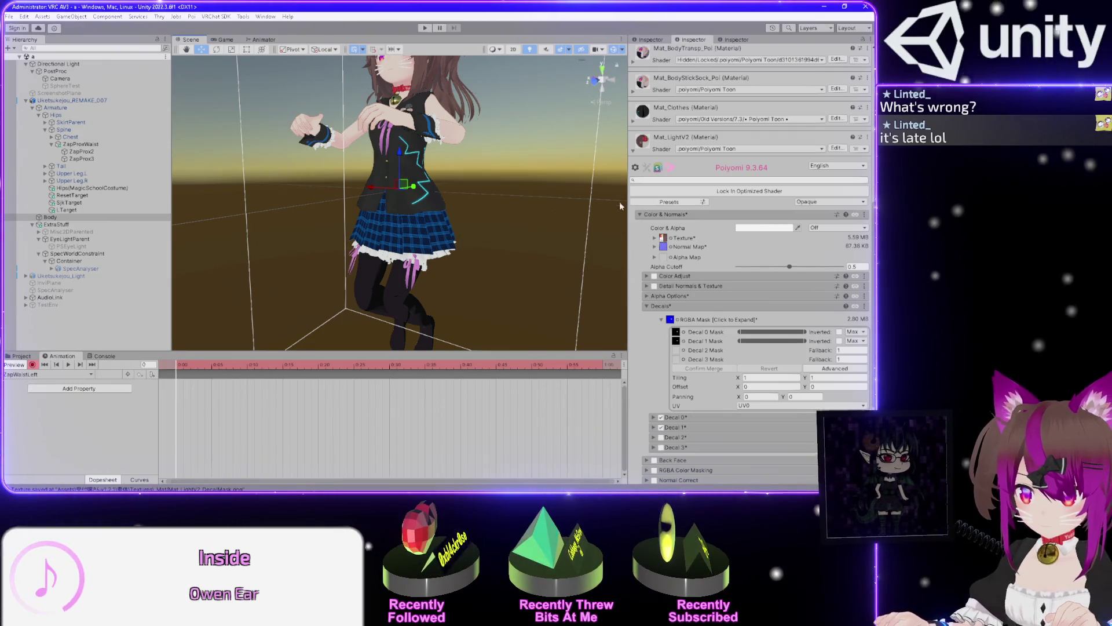
{"action": "scroll", "coordinate": [636, 414], "scroll_direction": "up", "scroll_amount": 10}
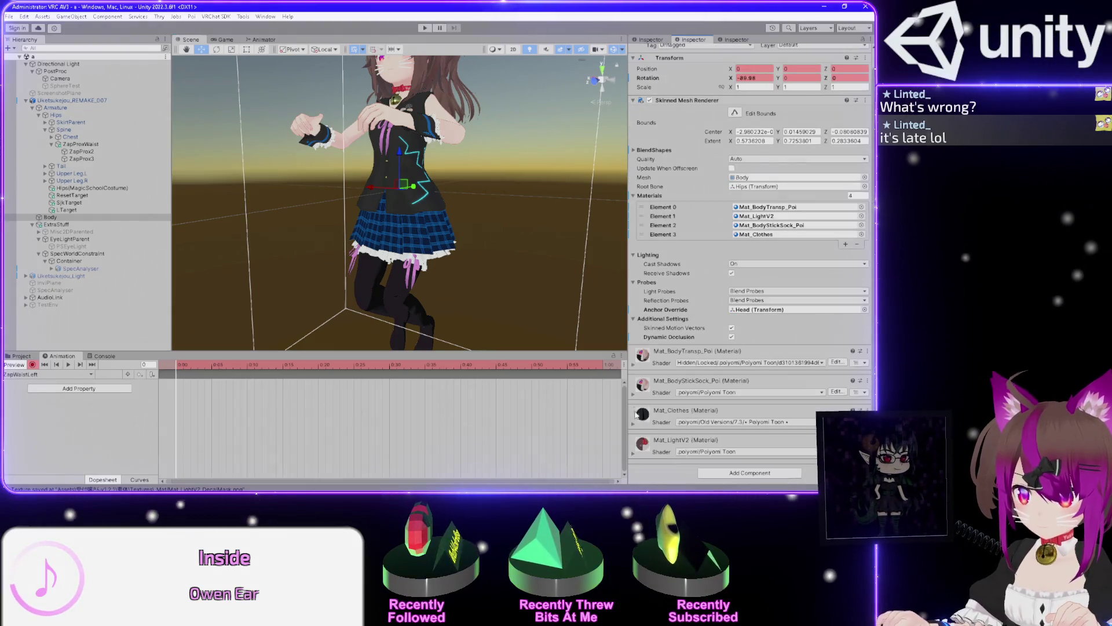
{"action": "left_click", "coordinate": [634, 425]}
{"action": "scroll", "coordinate": [635, 383], "scroll_direction": "down", "scroll_amount": 7}
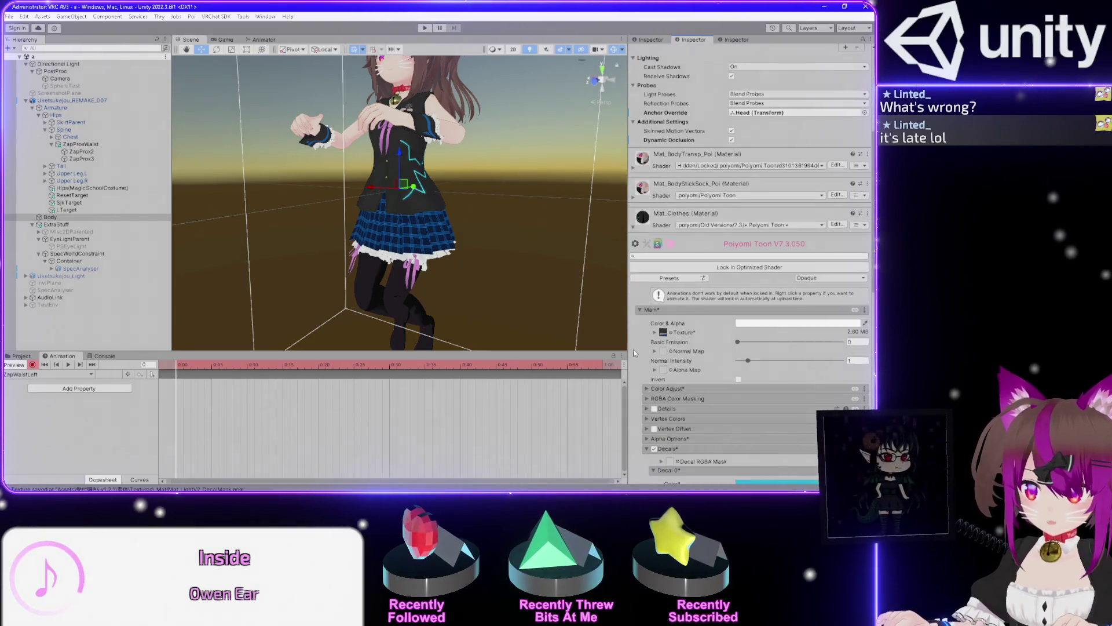
{"action": "scroll", "coordinate": [634, 348], "scroll_direction": "down", "scroll_amount": 6}
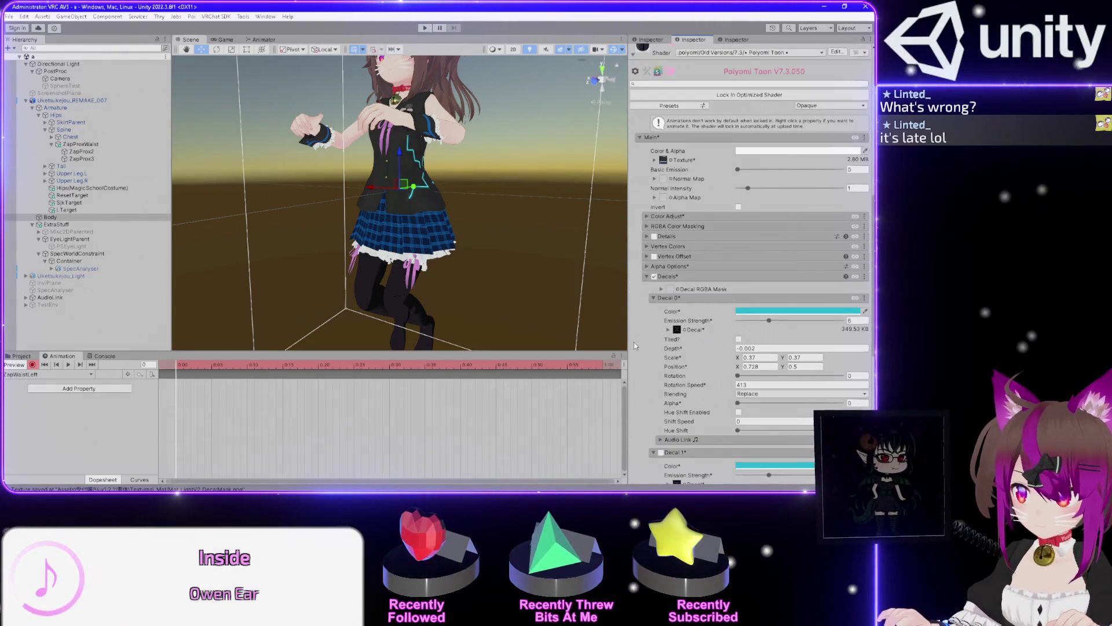
{"action": "scroll", "coordinate": [634, 342], "scroll_direction": "down", "scroll_amount": 4}
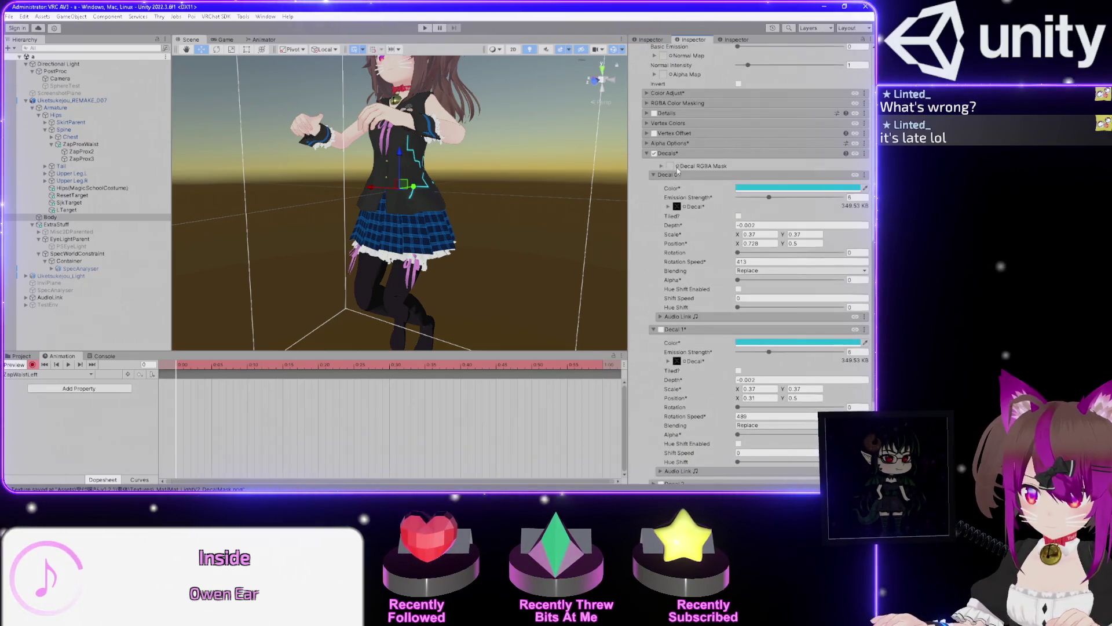
Tick Decal 1, set its Emission Strength to 6, and stop recording
{"action": "left_click", "coordinate": [661, 329]}
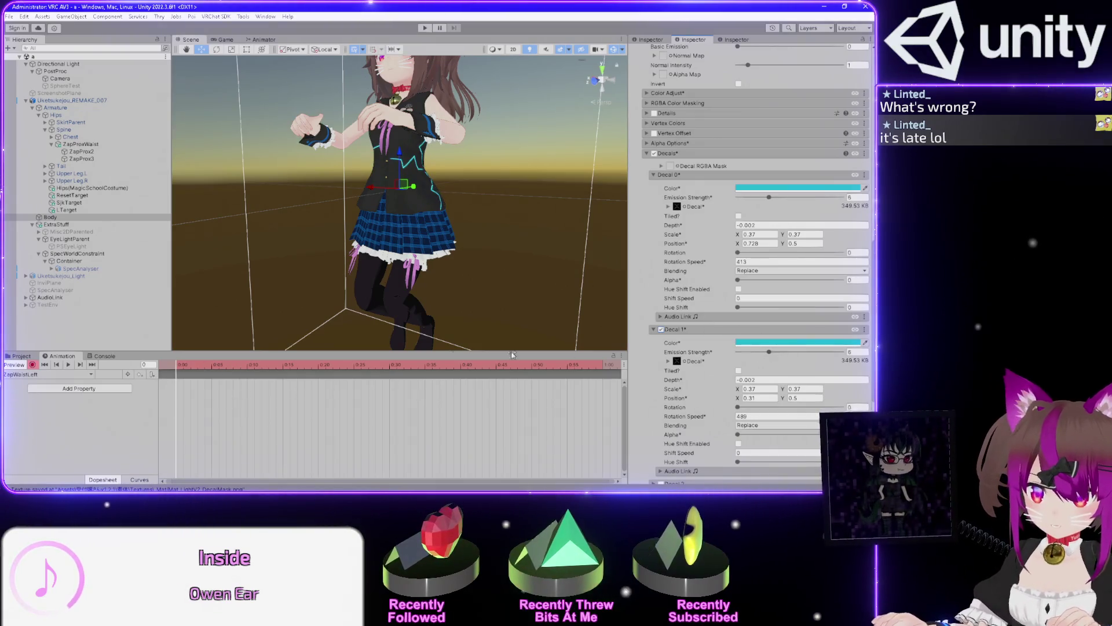
{"action": "left_click_drag", "start_coordinate": [769, 353], "coordinate": [764, 352]}
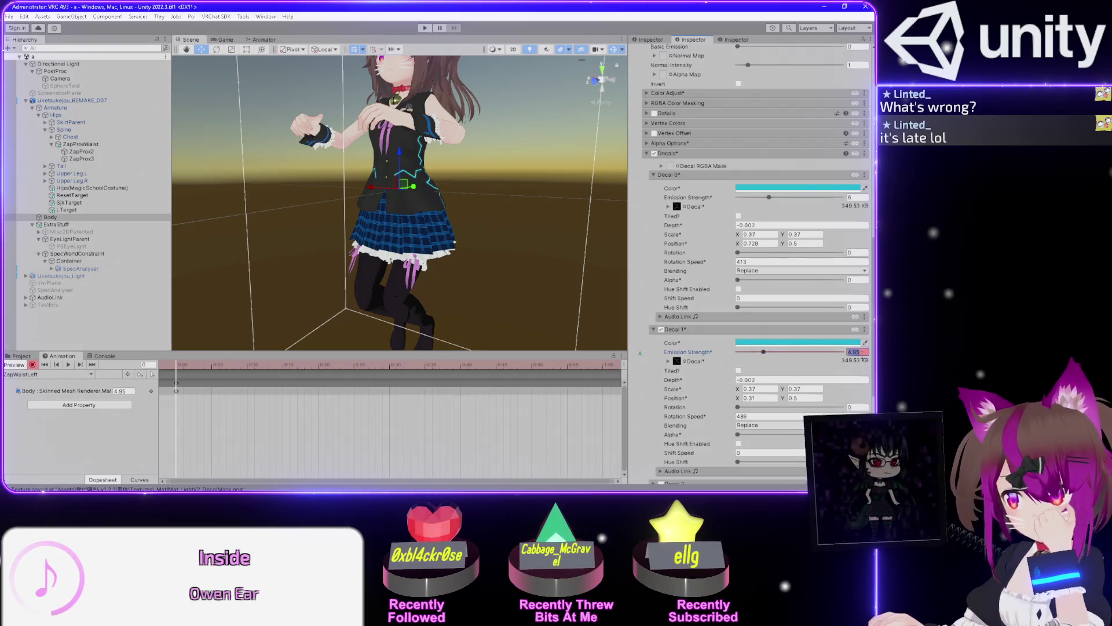
{"action": "type", "text": "6"}
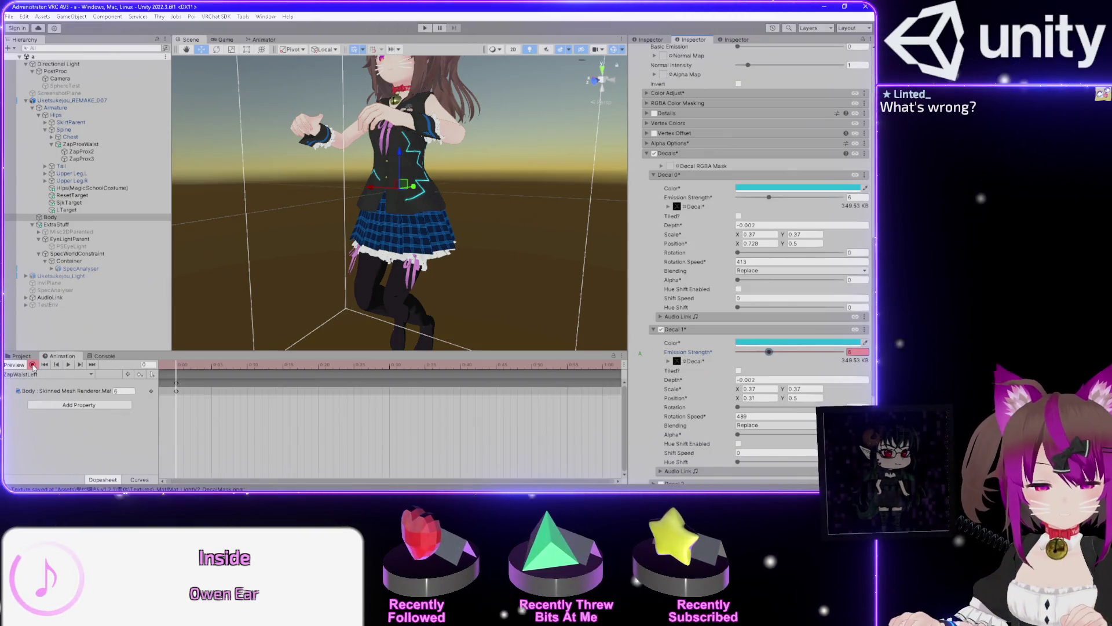
{"action": "left_click", "coordinate": [33, 365]}
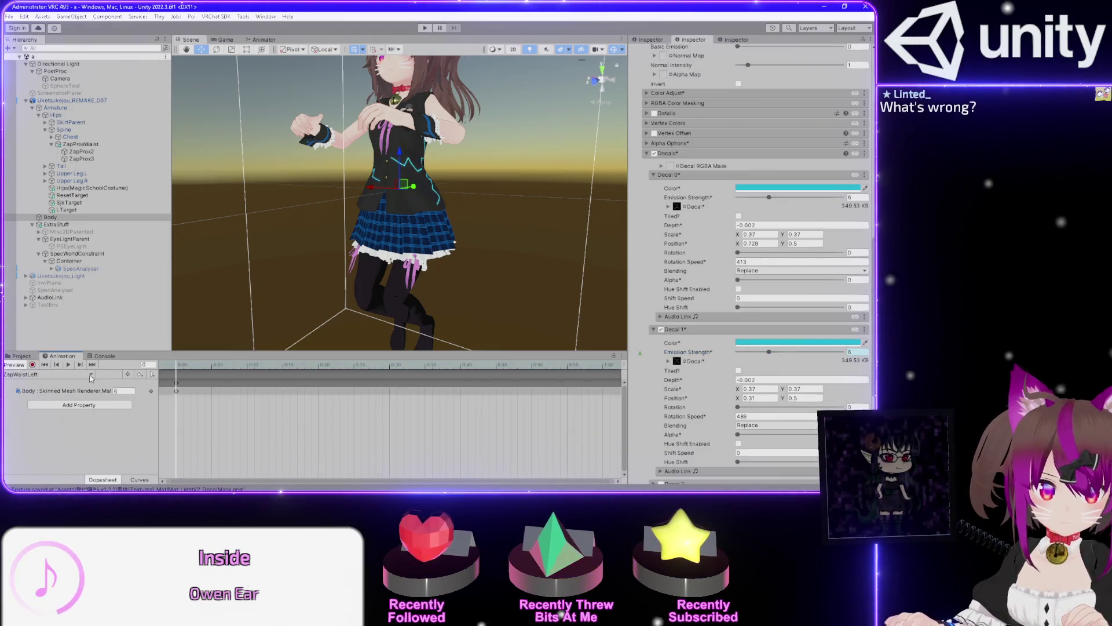
{"action": "left_click", "coordinate": [90, 375]}
{"action": "left_click", "coordinate": [71, 376]}
Rename the ZapWaistLeft clip in Zap/Animations to ZapWaistLeftOn
{"action": "left_click", "coordinate": [71, 375]}
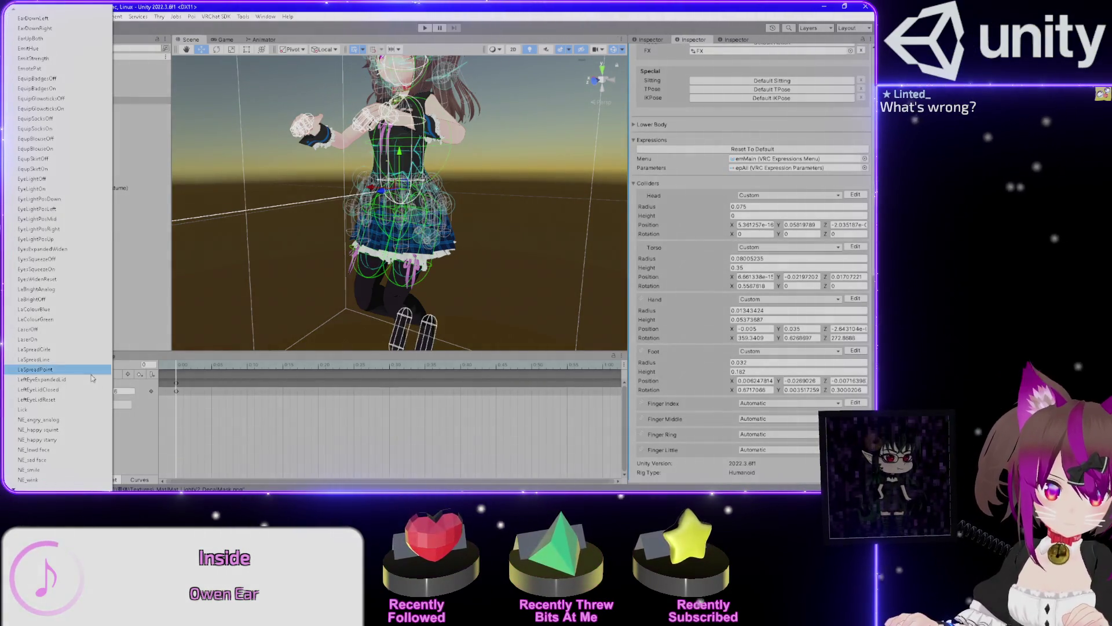
{"action": "left_click", "coordinate": [139, 429]}
{"action": "left_click", "coordinate": [21, 356]}
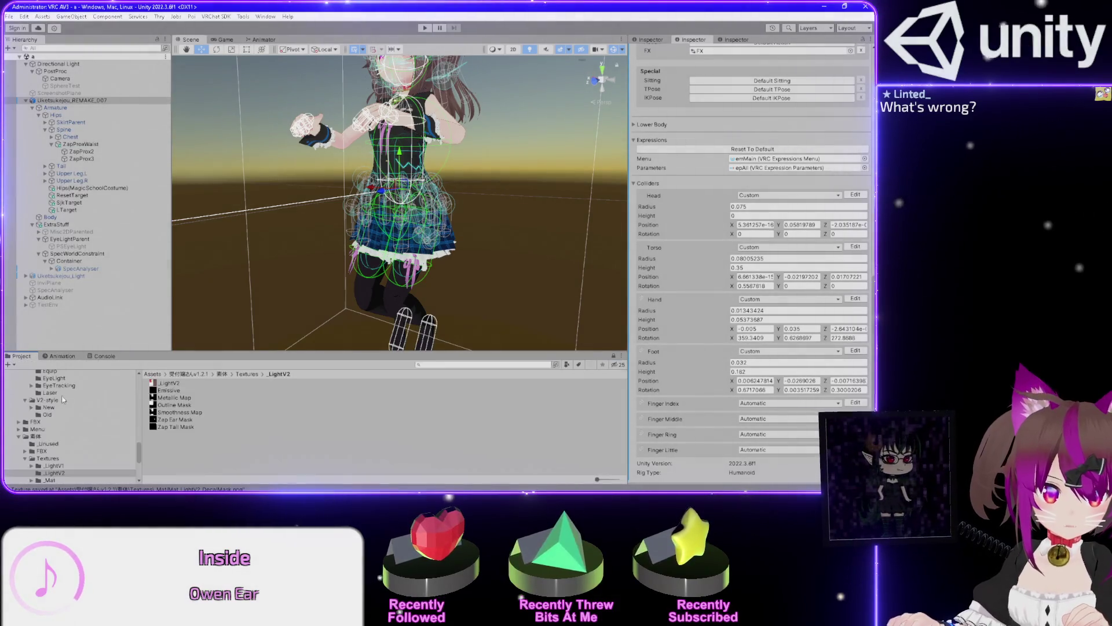
{"action": "scroll", "coordinate": [43, 434], "scroll_direction": "up", "scroll_amount": 10}
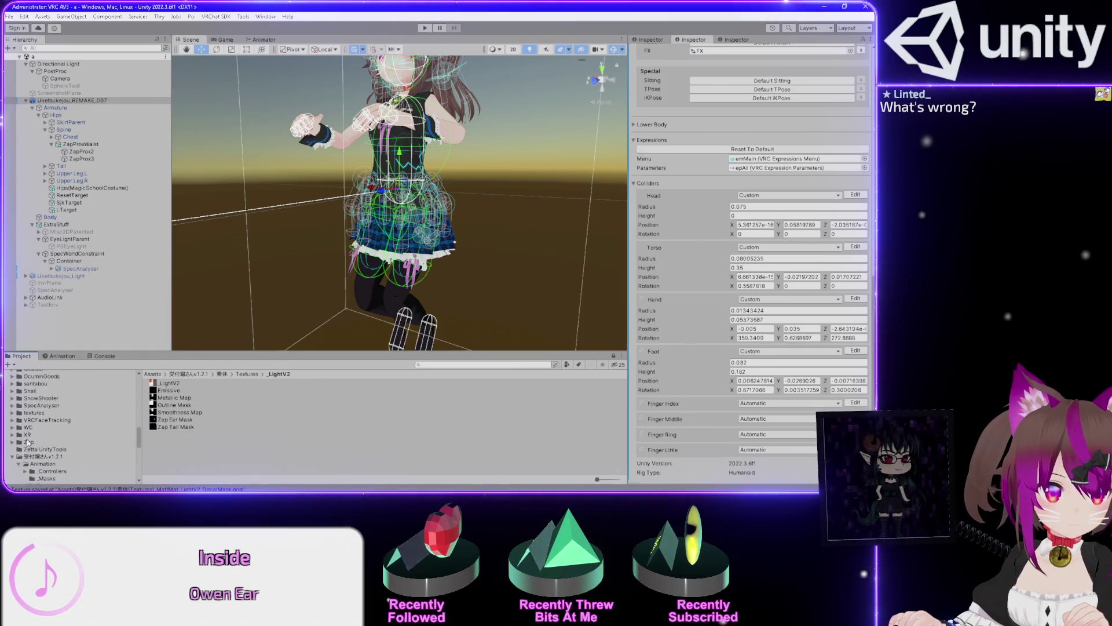
{"action": "left_click", "coordinate": [28, 442]}
{"action": "double_click", "coordinate": [158, 383]}
{"action": "left_click", "coordinate": [174, 383]}
{"action": "key", "text": "F2"}
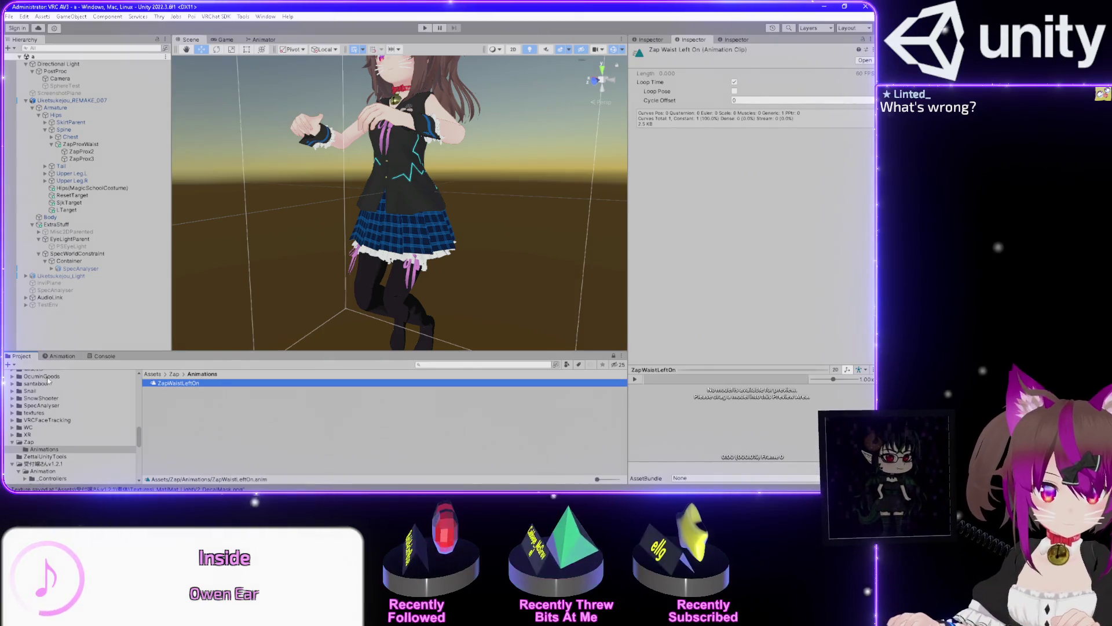
{"action": "left_click", "coordinate": [67, 357]}
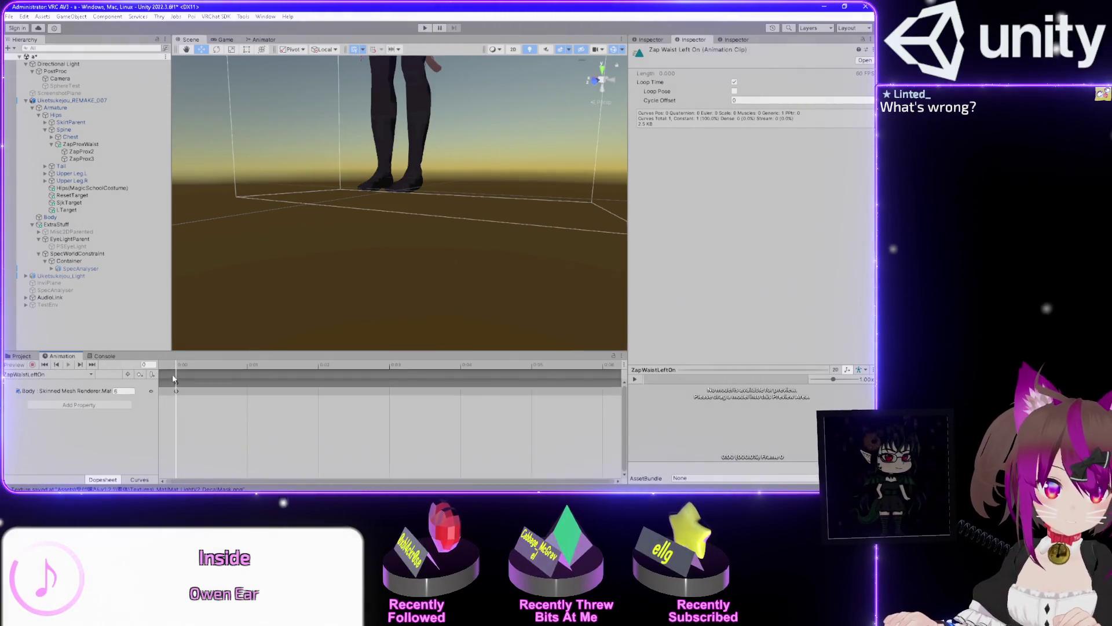
Duplicate ZapWaistLeftOn as ZapWaistLeftOff and check its Body material keyframe
{"action": "left_click", "coordinate": [21, 356]}
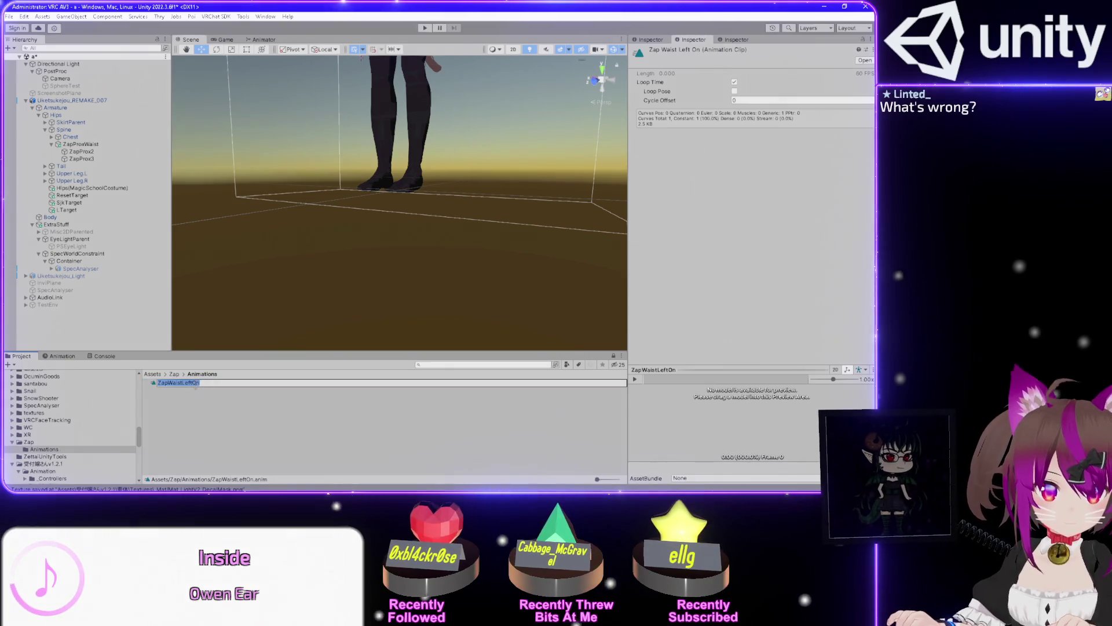
{"action": "key", "text": "ctrl+d"}
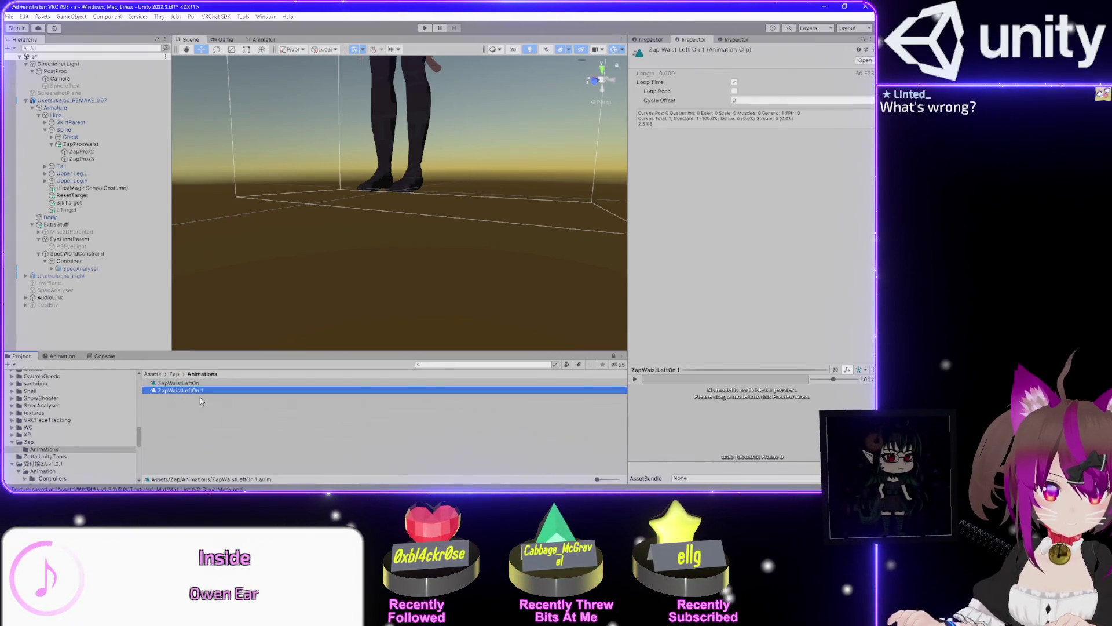
{"action": "key", "text": "F2"}
{"action": "key", "text": "Return"}
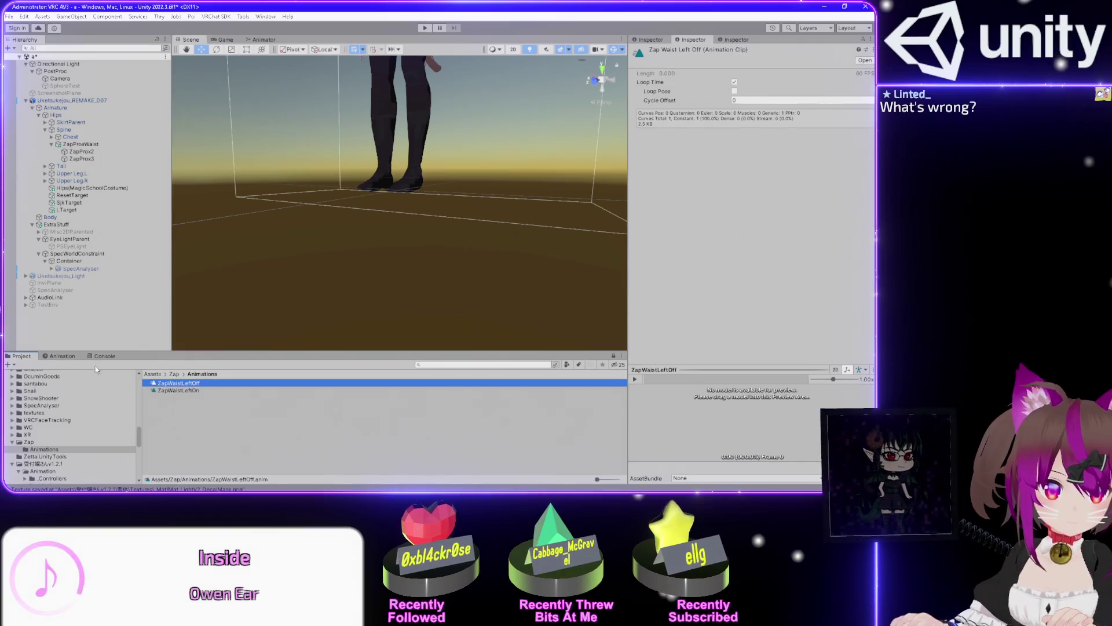
{"action": "left_click", "coordinate": [63, 357]}
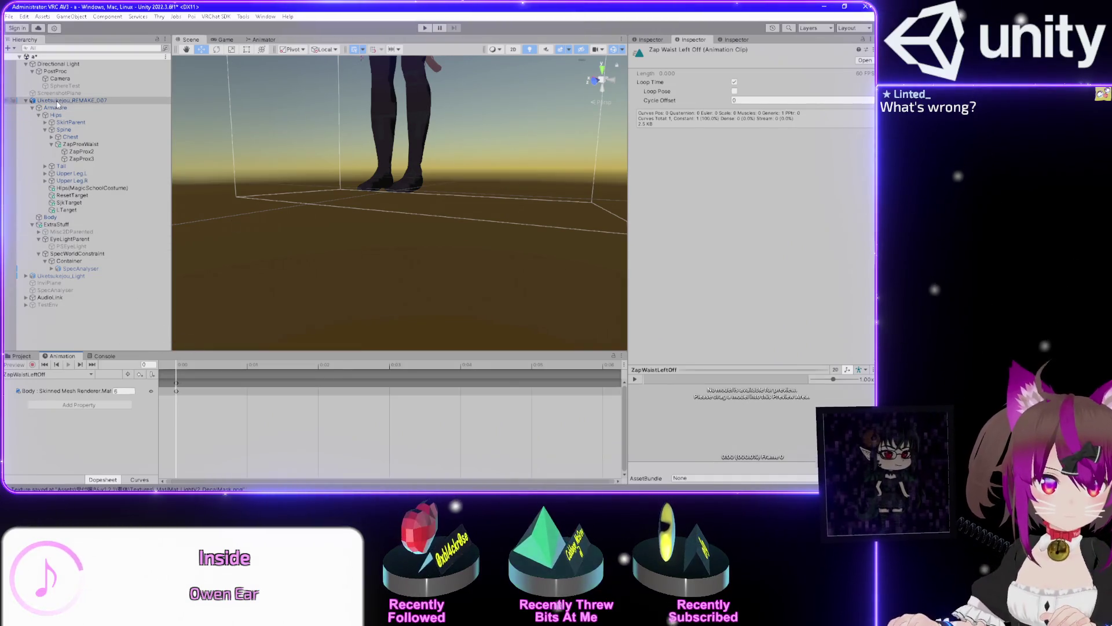
{"action": "left_click", "coordinate": [176, 389]}
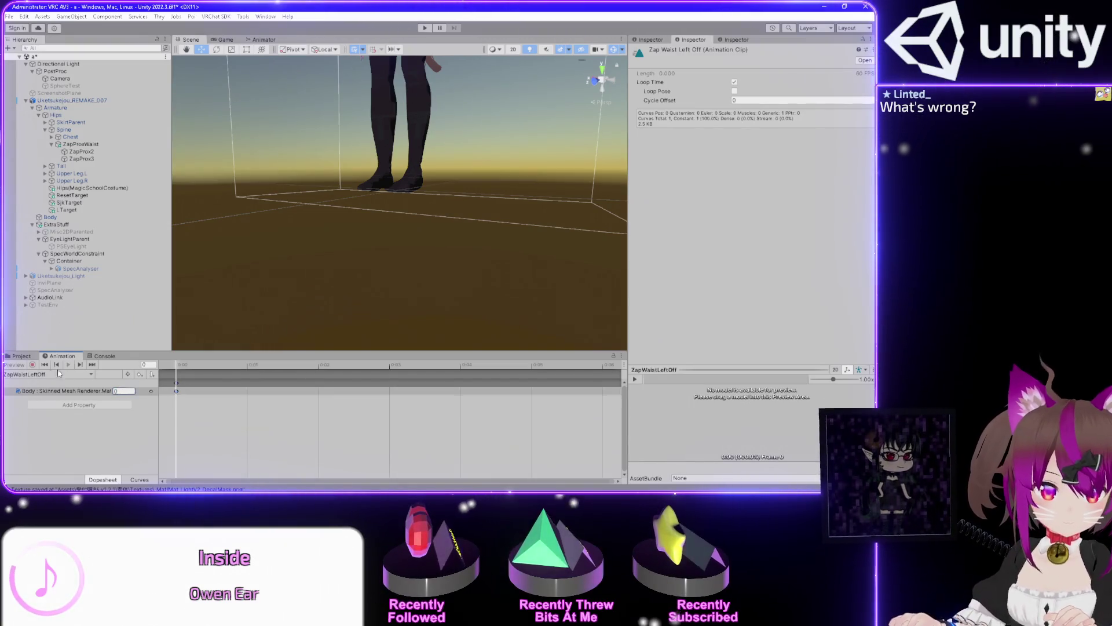
{"action": "left_click", "coordinate": [18, 357]}
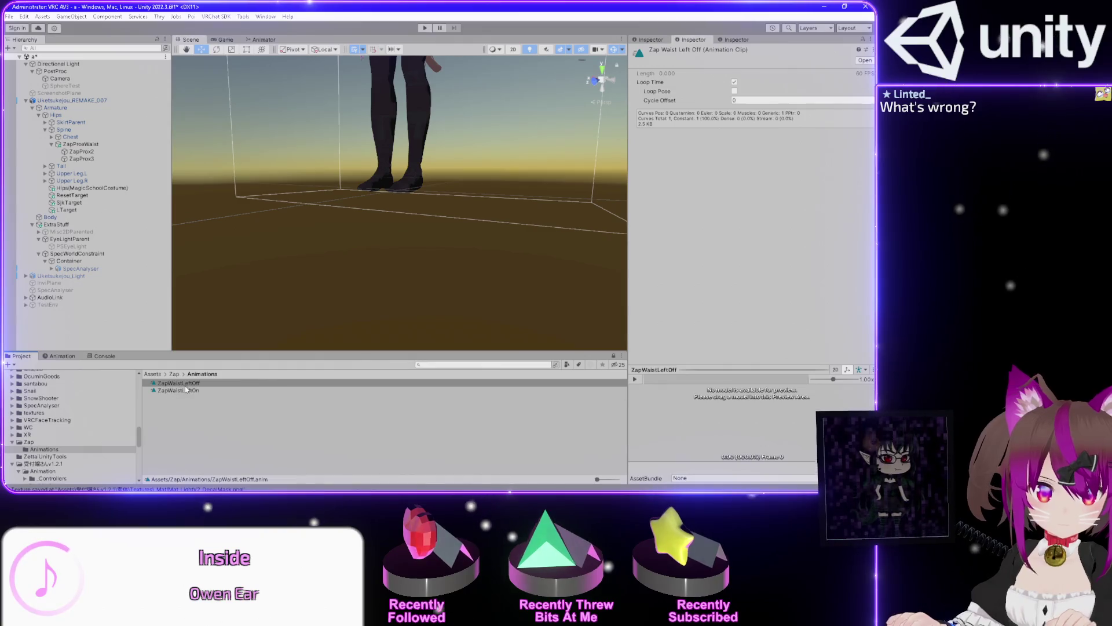
Duplicate both left clips and rename the copies ZapWaistRightOff and ZapWaistRightOn
{"action": "left_click", "coordinate": [178, 389], "text": "shift"}
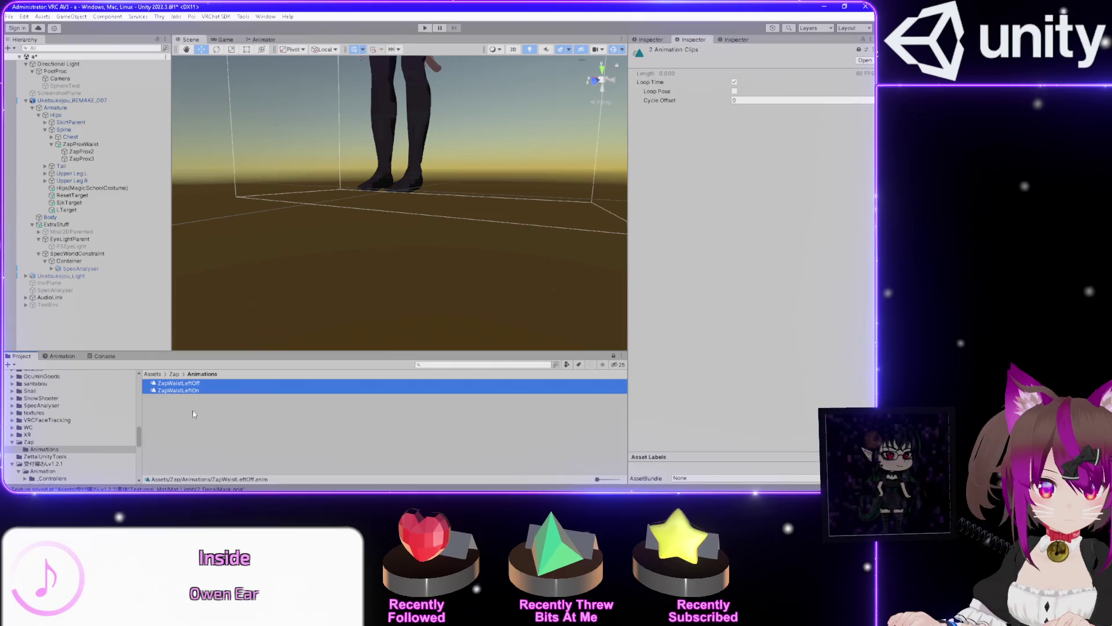
{"action": "key", "text": "ctrl+d"}
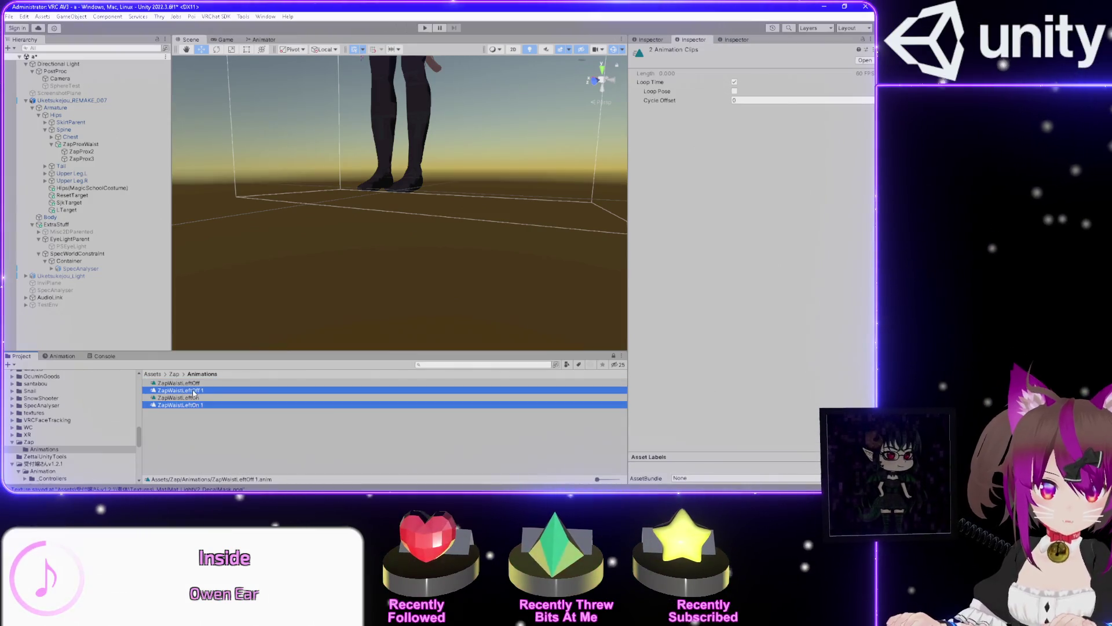
{"action": "left_click", "coordinate": [268, 390]}
{"action": "key", "text": "F2"}
{"action": "type", "text": "ZapWaistR"}
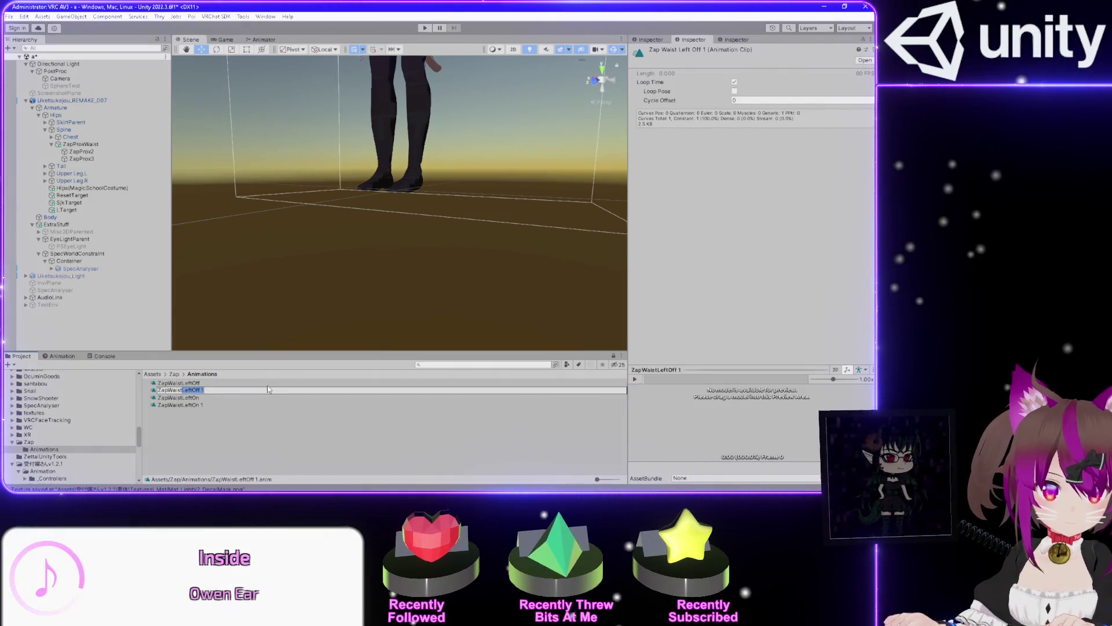
{"action": "type", "text": "ightOff"}
{"action": "key", "text": "Return"}
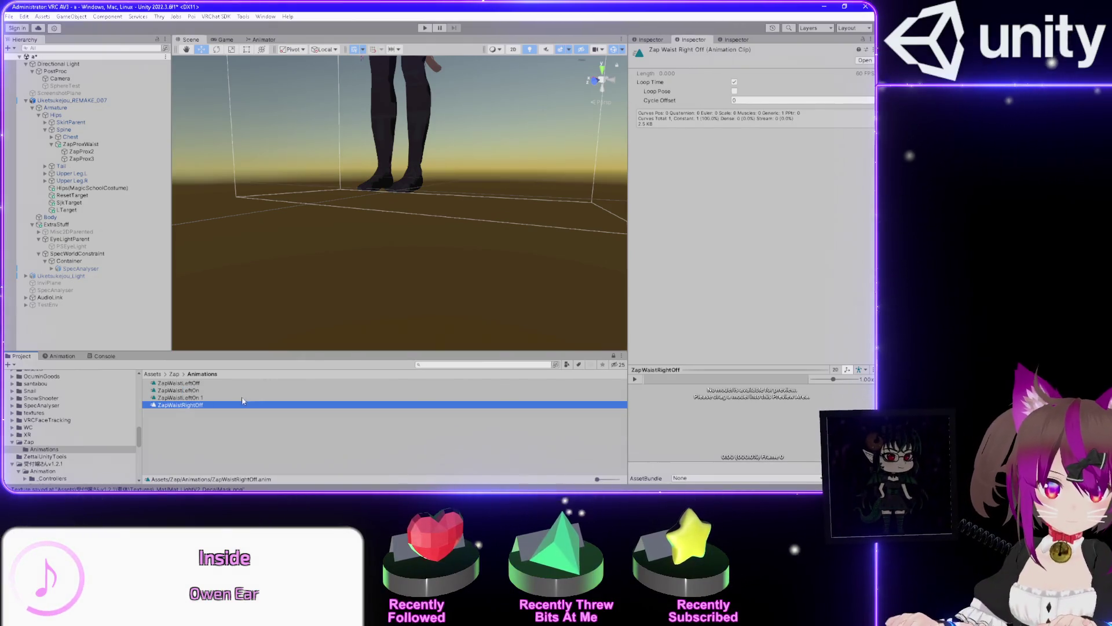
{"action": "left_click", "coordinate": [193, 399]}
{"action": "key", "text": "F2"}
{"action": "left_click_drag", "start_coordinate": [181, 397], "coordinate": [191, 398]}
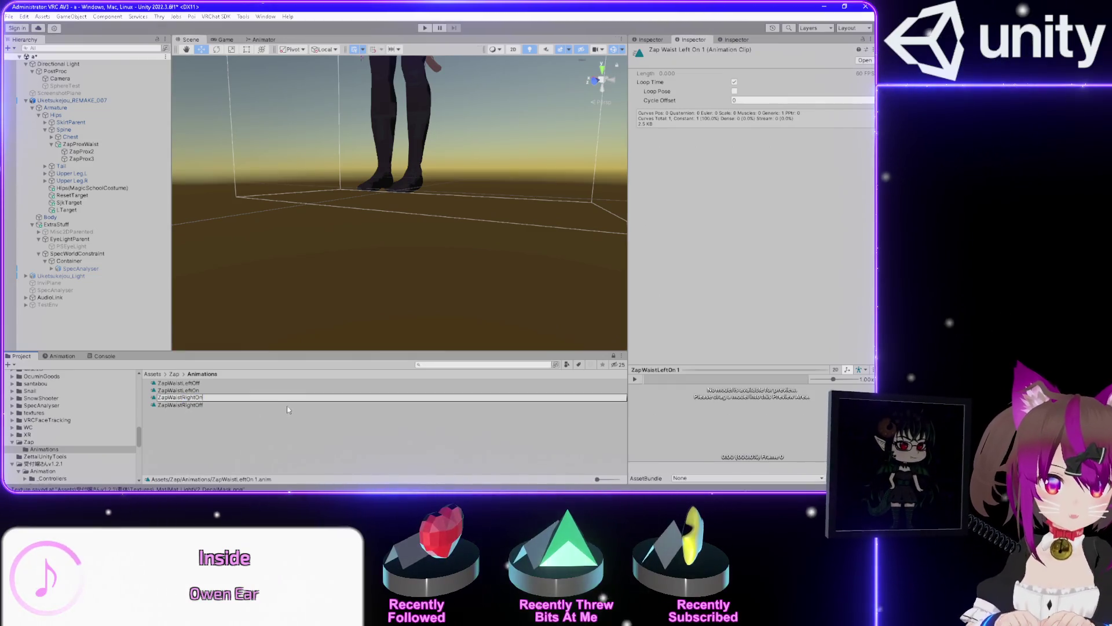
{"action": "key", "text": "Return"}
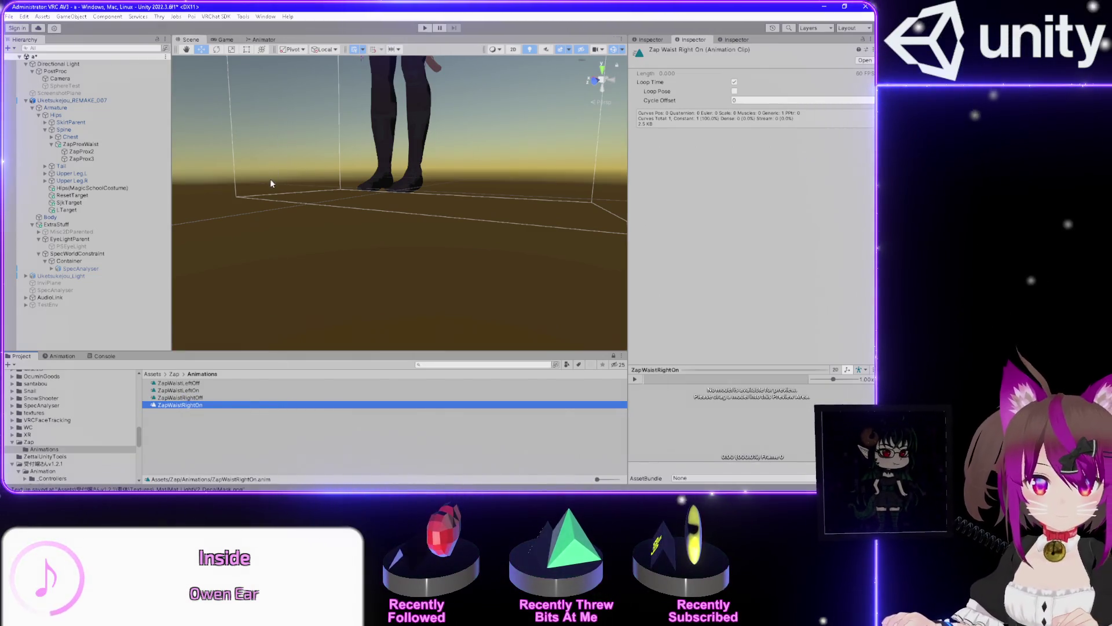
Open ZapWaistRightOn's timeline and inspect its Decal Emission Strength 1 property path
{"action": "left_click", "coordinate": [65, 356]}
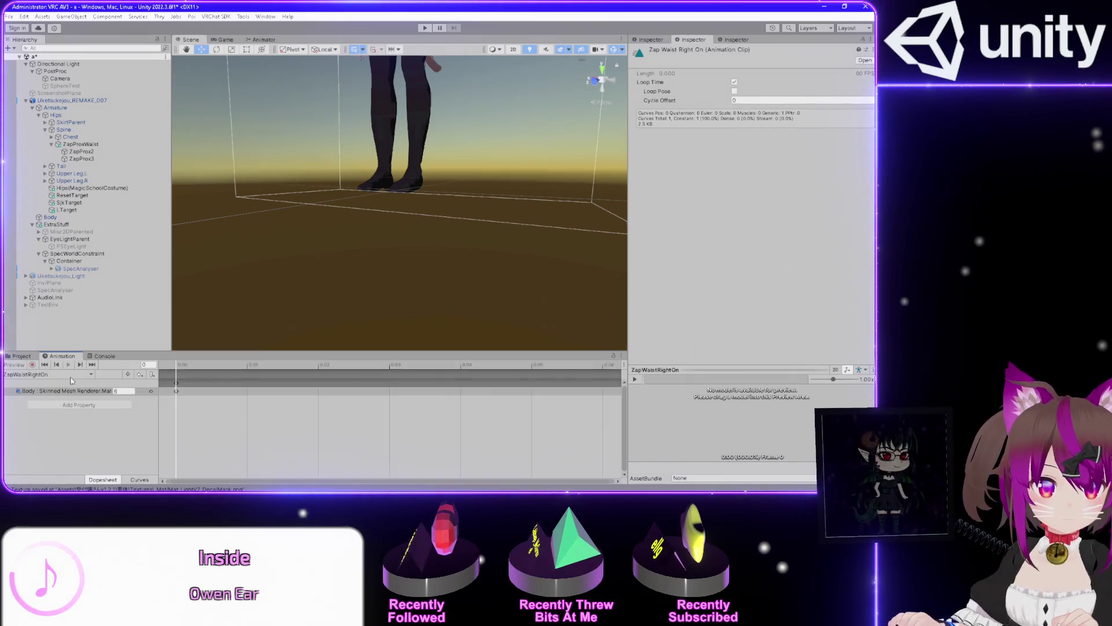
{"action": "left_click_drag", "start_coordinate": [157, 407], "coordinate": [281, 405]}
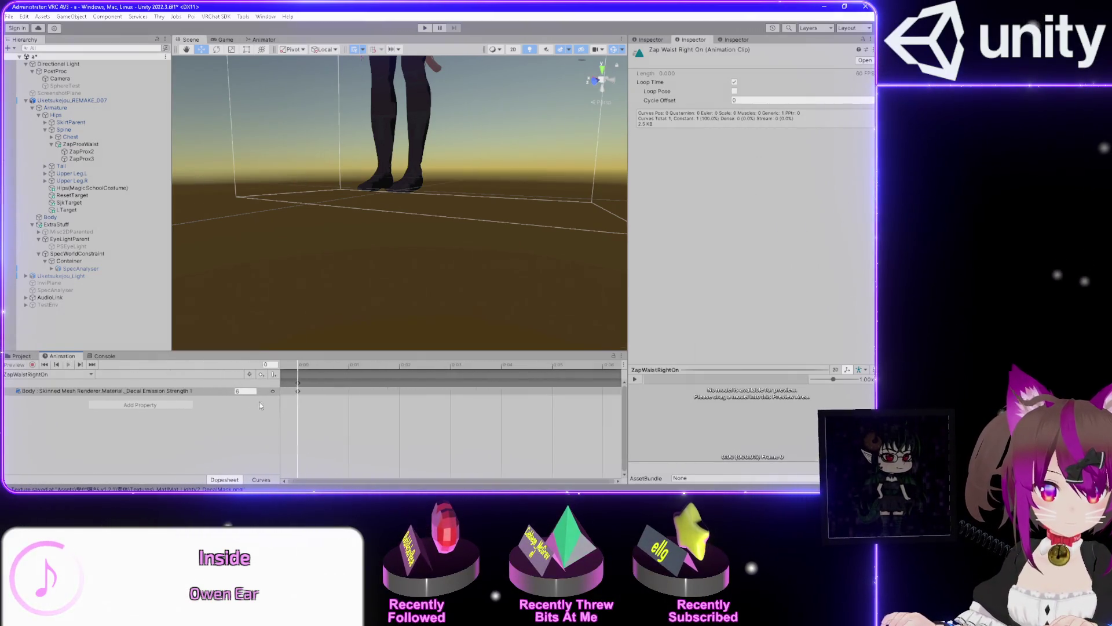
{"action": "left_click", "coordinate": [146, 392]}
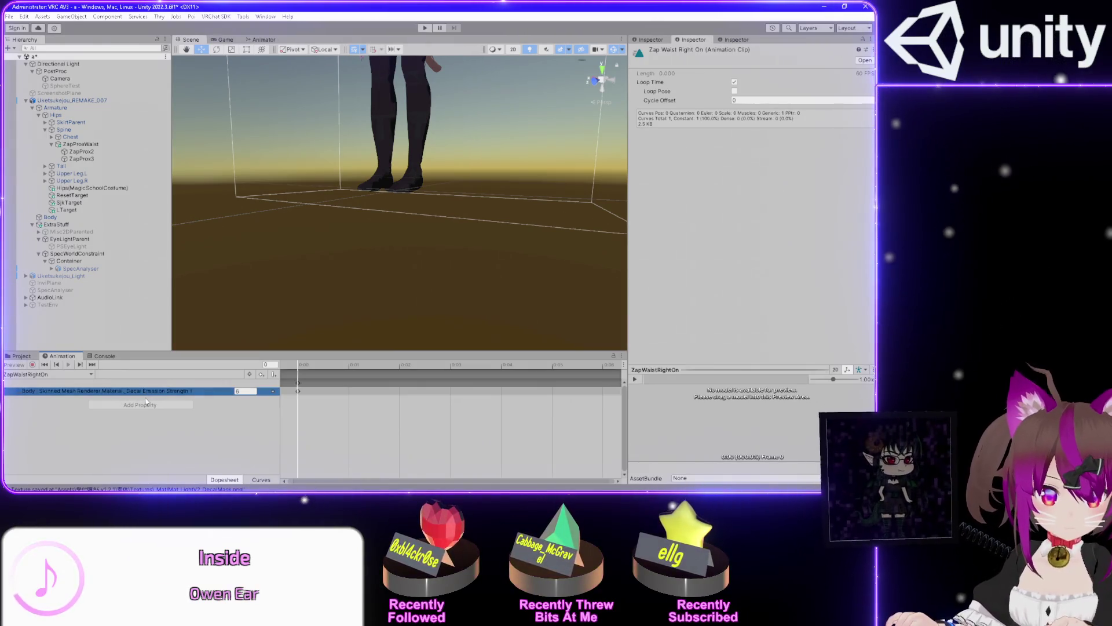
{"action": "double_click", "coordinate": [145, 393]}
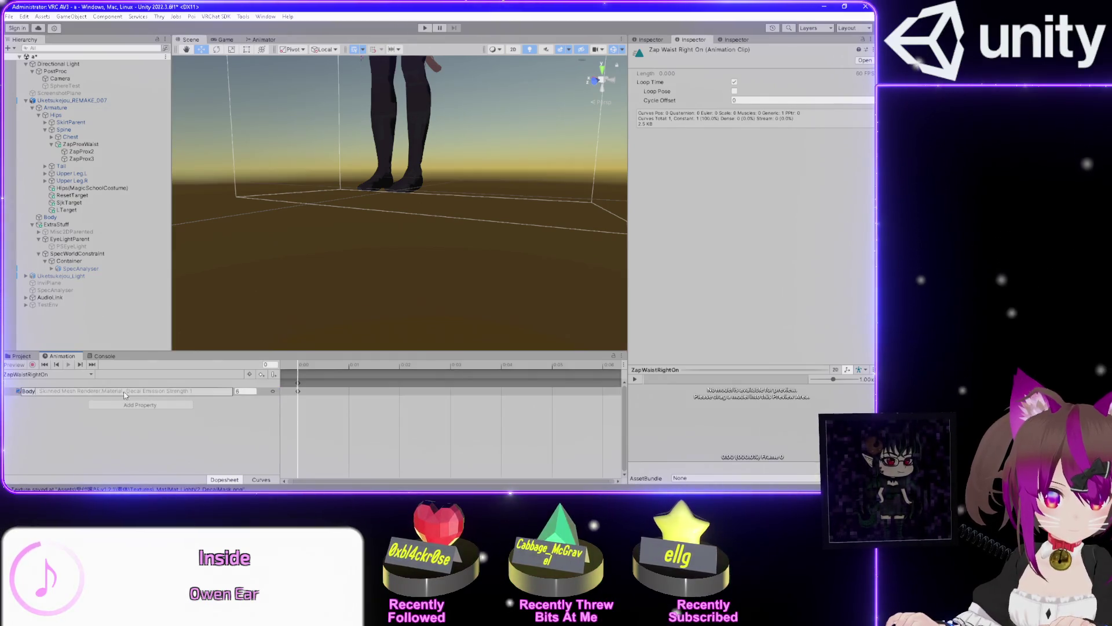
{"action": "left_click", "coordinate": [84, 393]}
{"action": "double_click", "coordinate": [107, 393]}
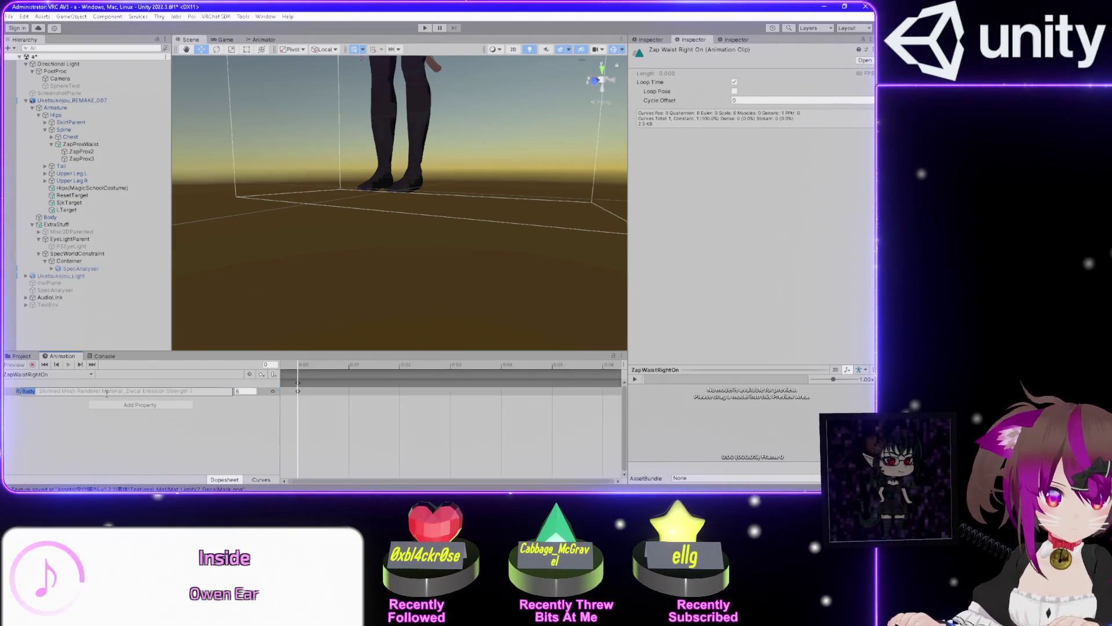
Delete the Decal Emission Strength property from ZapWaistRightOn and review the Body material's decals
{"action": "left_click", "coordinate": [270, 389]}
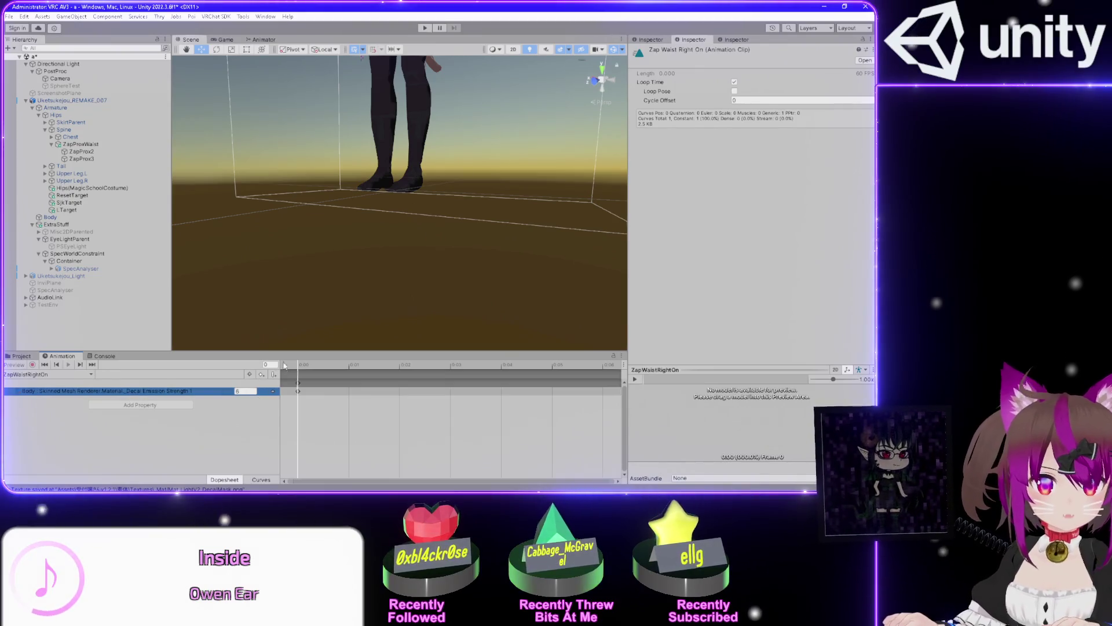
{"action": "left_click", "coordinate": [277, 396]}
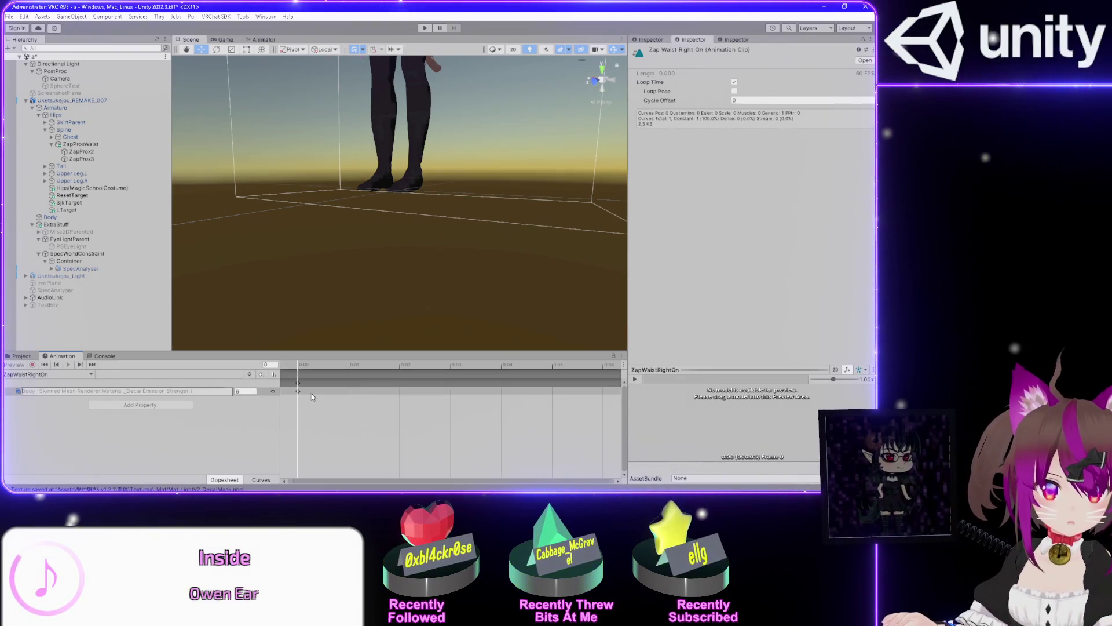
{"action": "left_click", "coordinate": [274, 391]}
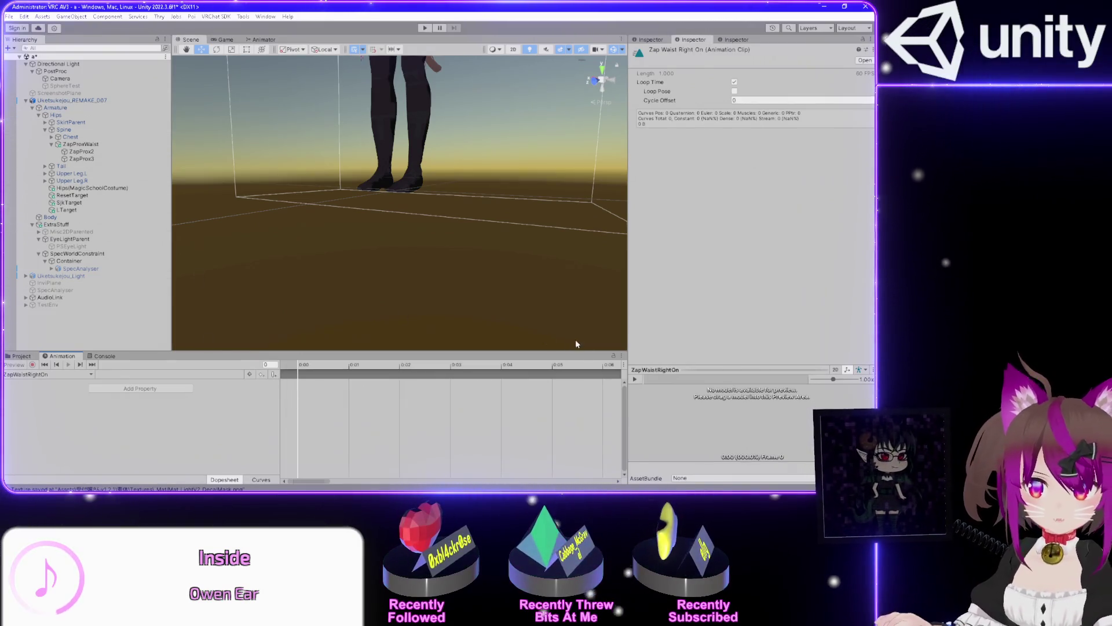
{"action": "left_click", "coordinate": [51, 216]}
{"action": "scroll", "coordinate": [665, 249], "scroll_direction": "down", "scroll_amount": 5}
{"action": "scroll", "coordinate": [665, 249], "scroll_direction": "down", "scroll_amount": 5}
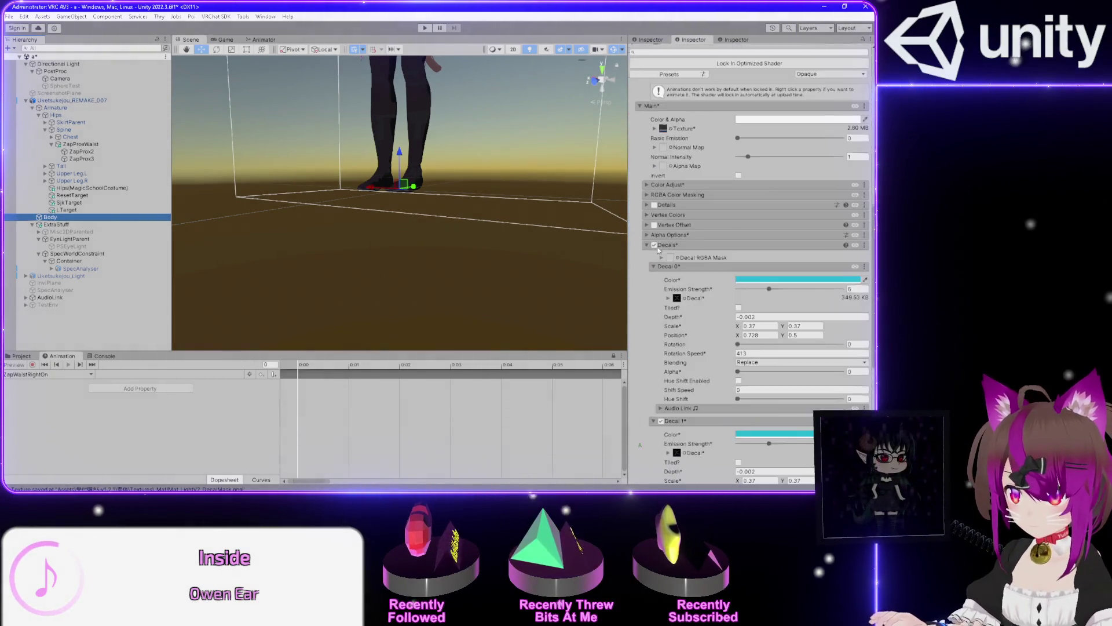
{"action": "scroll", "coordinate": [640, 251], "scroll_direction": "down", "scroll_amount": 4}
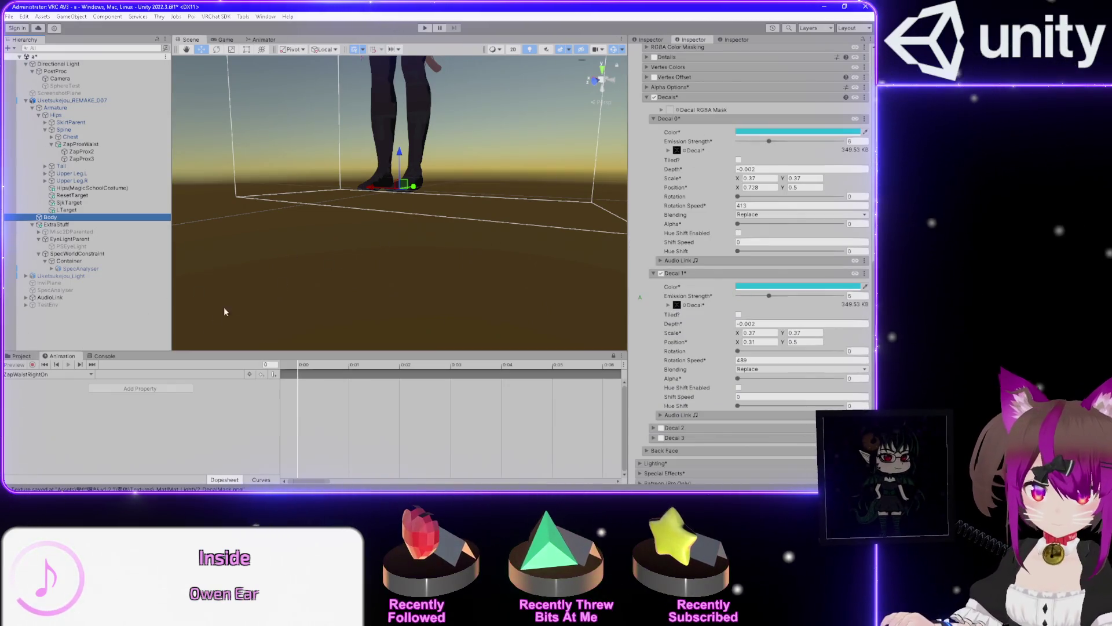
Toggle recording, browse the clip list without creating a clip, then show the FX controller's Animator layers
{"action": "left_click", "coordinate": [615, 360]}
{"action": "left_click", "coordinate": [93, 374]}
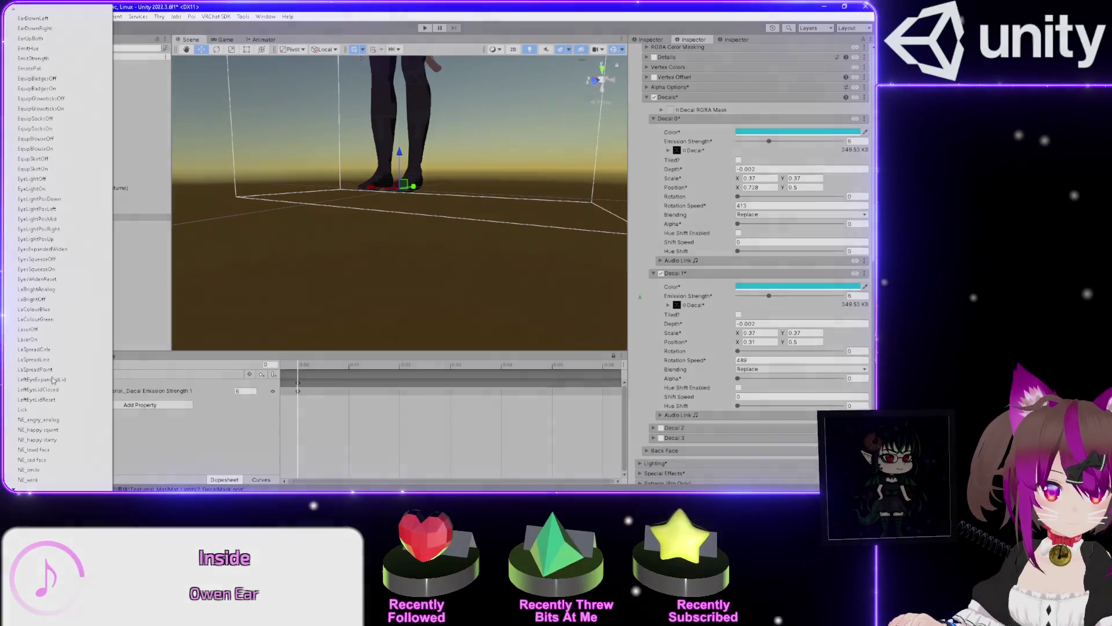
{"action": "scroll", "coordinate": [58, 406], "scroll_direction": "down", "scroll_amount": 15}
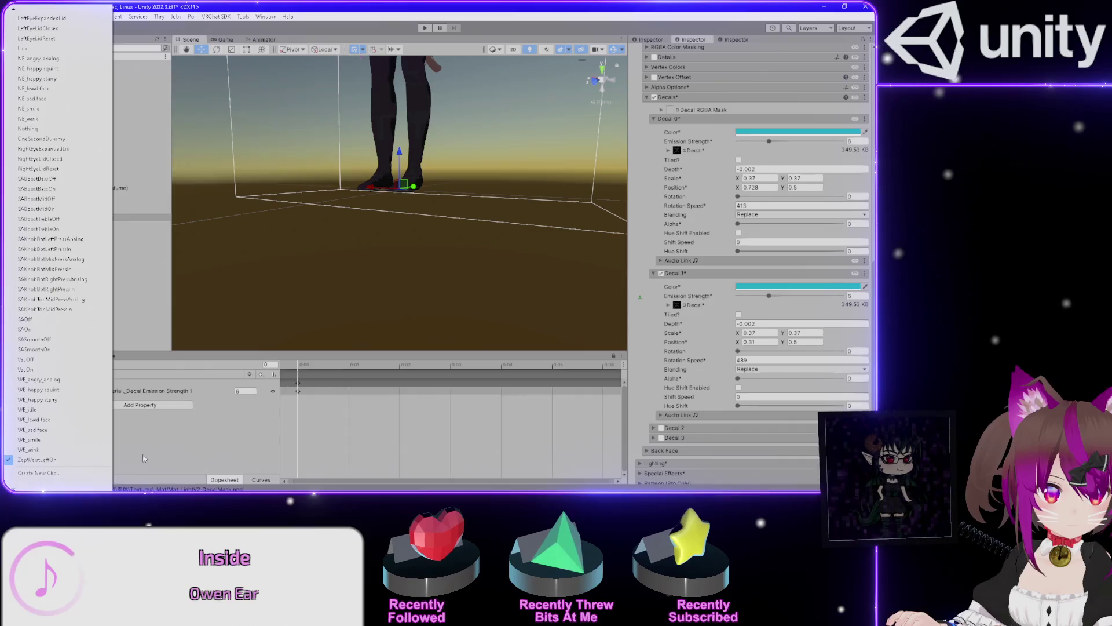
{"action": "left_click", "coordinate": [144, 459]}
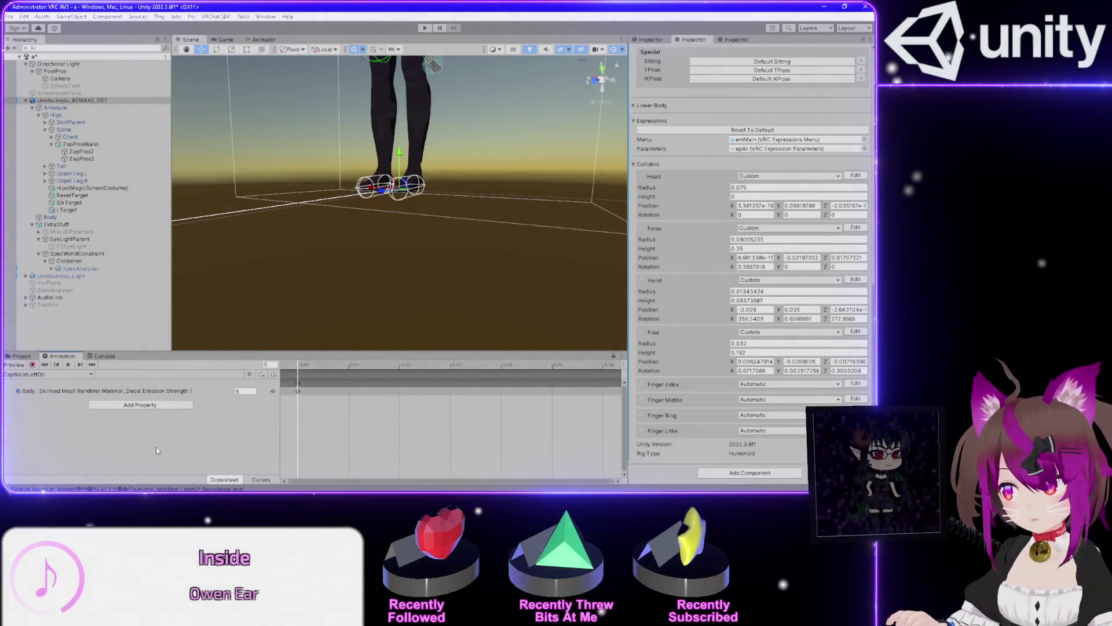
{"action": "left_click", "coordinate": [58, 375]}
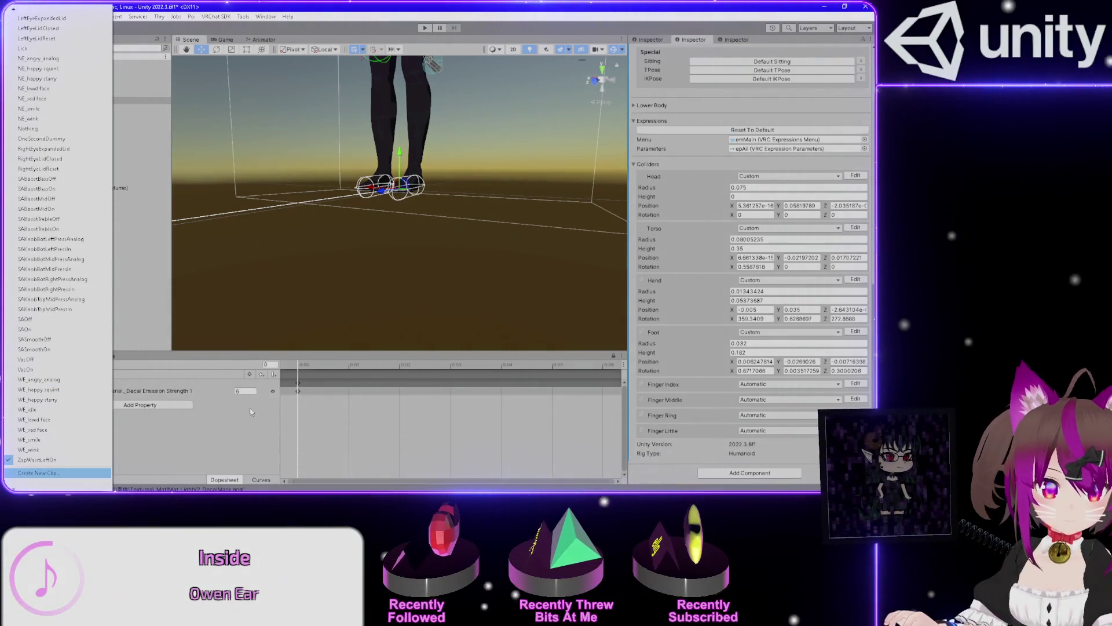
{"action": "left_click", "coordinate": [39, 473]}
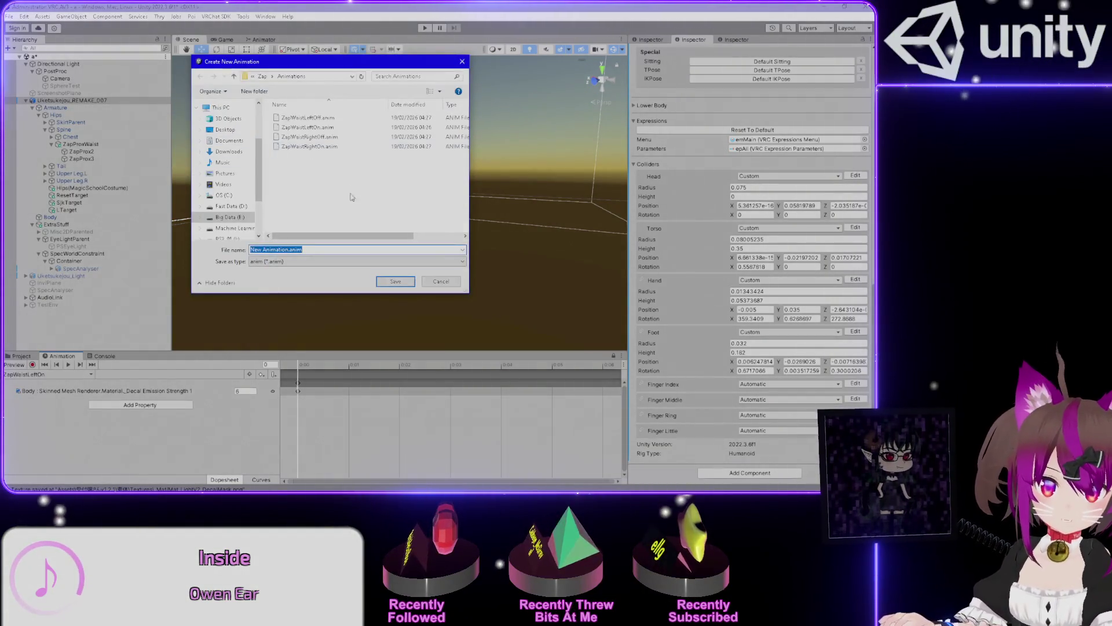
{"action": "left_click", "coordinate": [441, 281]}
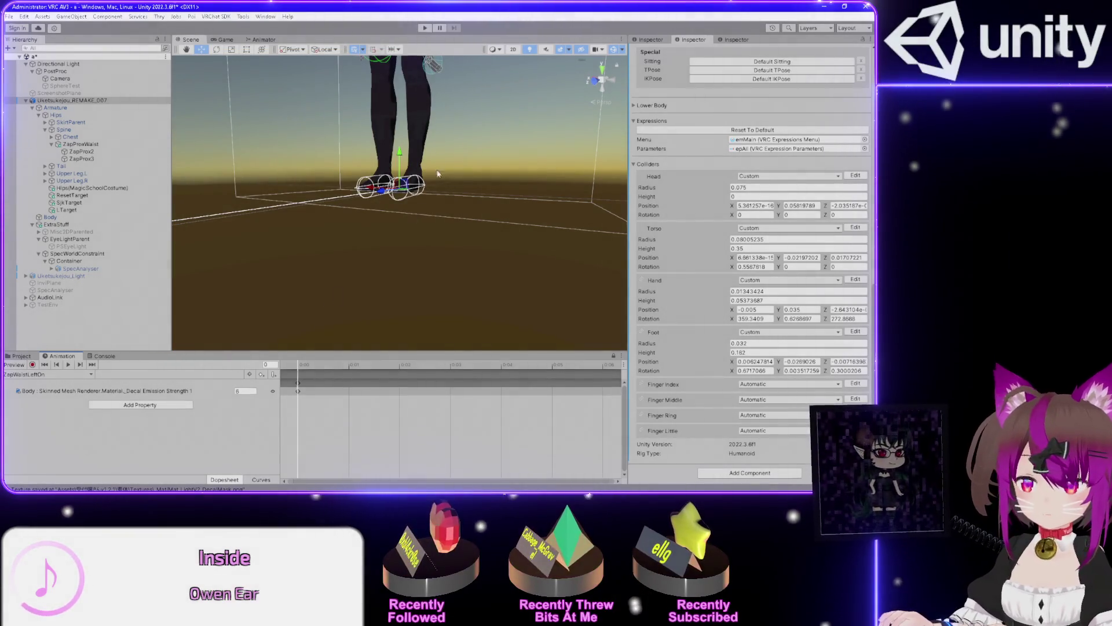
{"action": "left_click", "coordinate": [263, 40]}
{"action": "scroll", "coordinate": [269, 222], "scroll_direction": "down", "scroll_amount": 10}
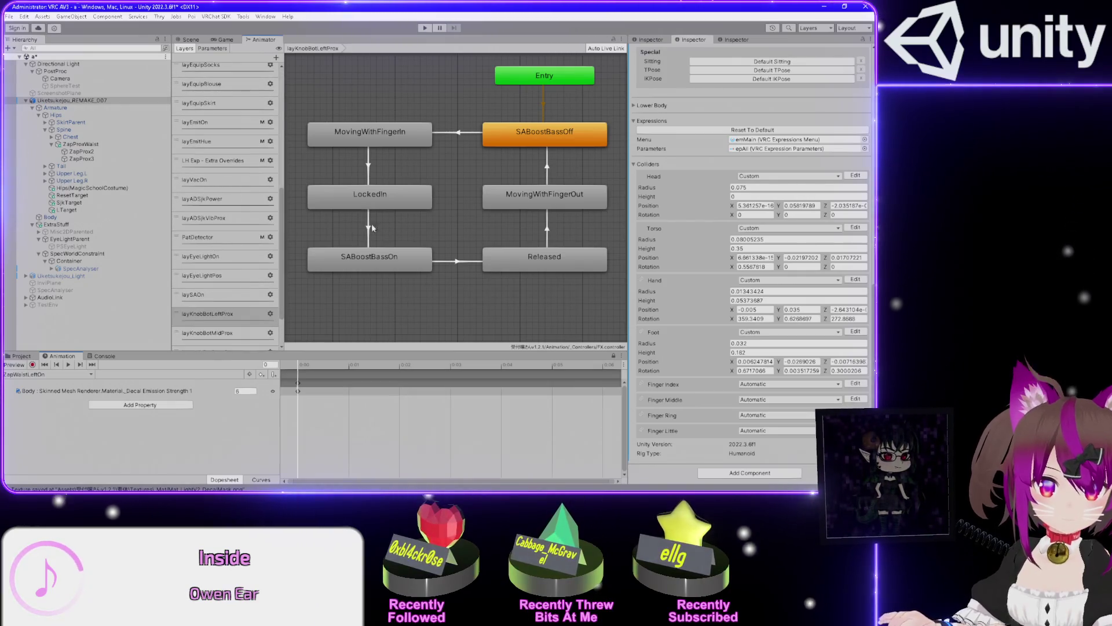
Copy the ZapWaistLeft state from the AllParts layer's graph
{"action": "scroll", "coordinate": [373, 228], "scroll_direction": "down", "scroll_amount": 5}
{"action": "scroll", "coordinate": [344, 192], "scroll_direction": "up", "scroll_amount": 3}
{"action": "scroll", "coordinate": [210, 125], "scroll_direction": "up", "scroll_amount": 6}
{"action": "scroll", "coordinate": [204, 116], "scroll_direction": "up", "scroll_amount": 4}
{"action": "left_click", "coordinate": [203, 73]}
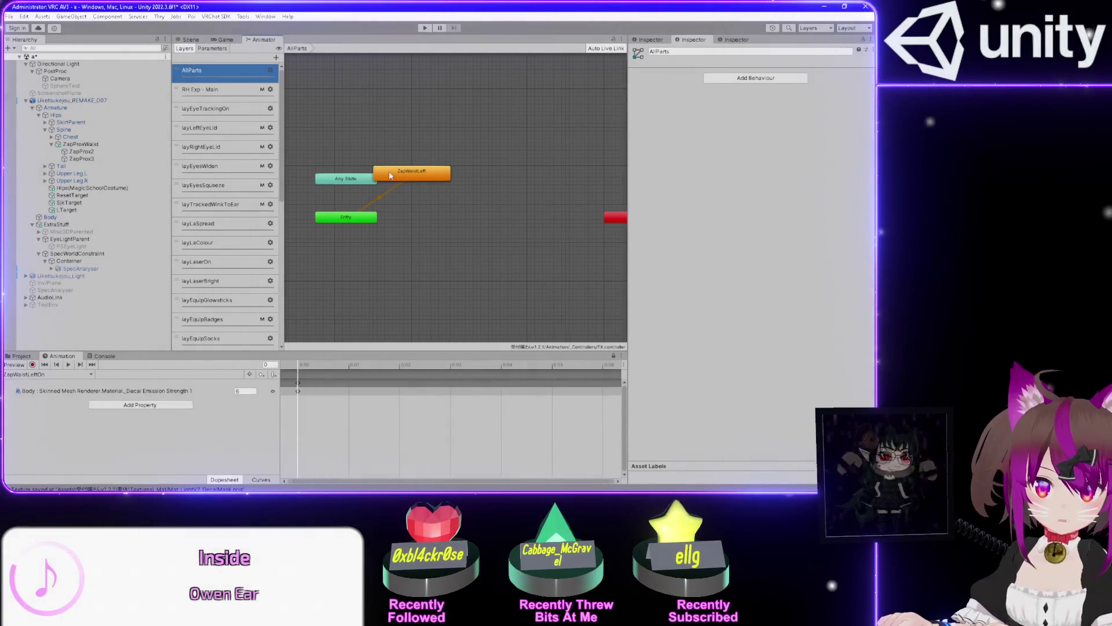
{"action": "left_click_drag", "start_coordinate": [390, 175], "coordinate": [420, 179]}
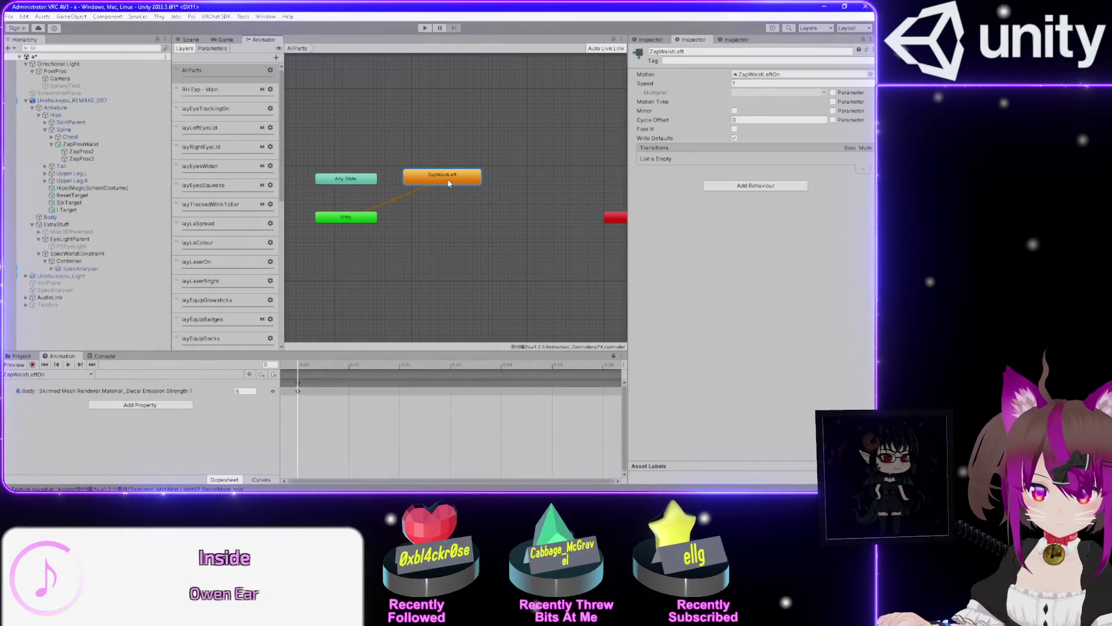
{"action": "right_click", "coordinate": [449, 183]}
{"action": "left_click", "coordinate": [478, 208]}
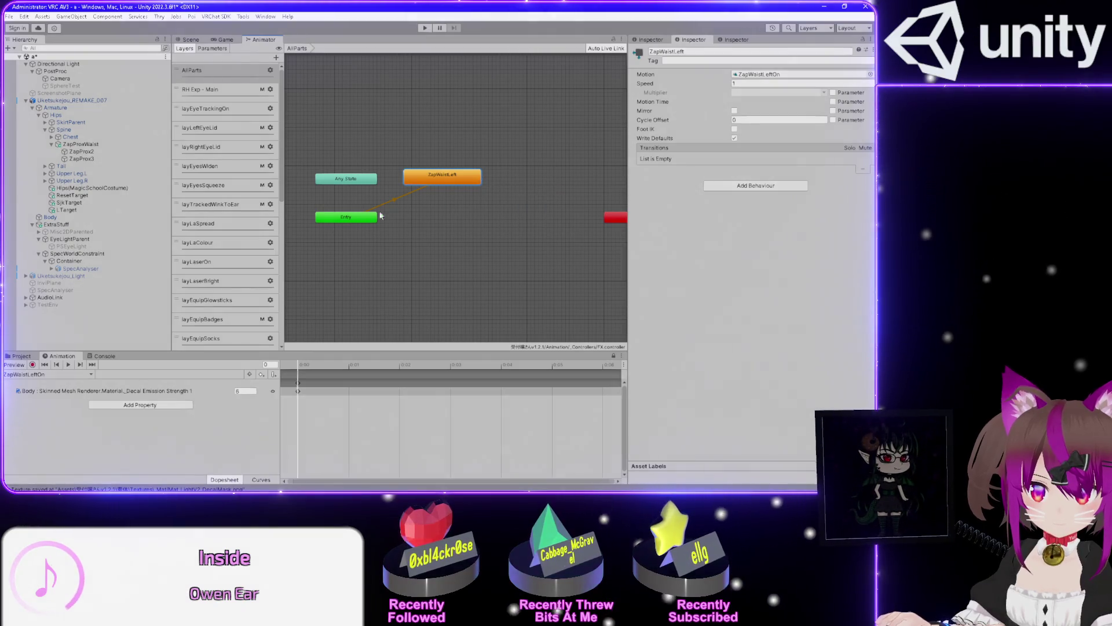
Rename layZapTail to layZapTailDetect and add a new animator layer
{"action": "scroll", "coordinate": [226, 261], "scroll_direction": "down", "scroll_amount": 10}
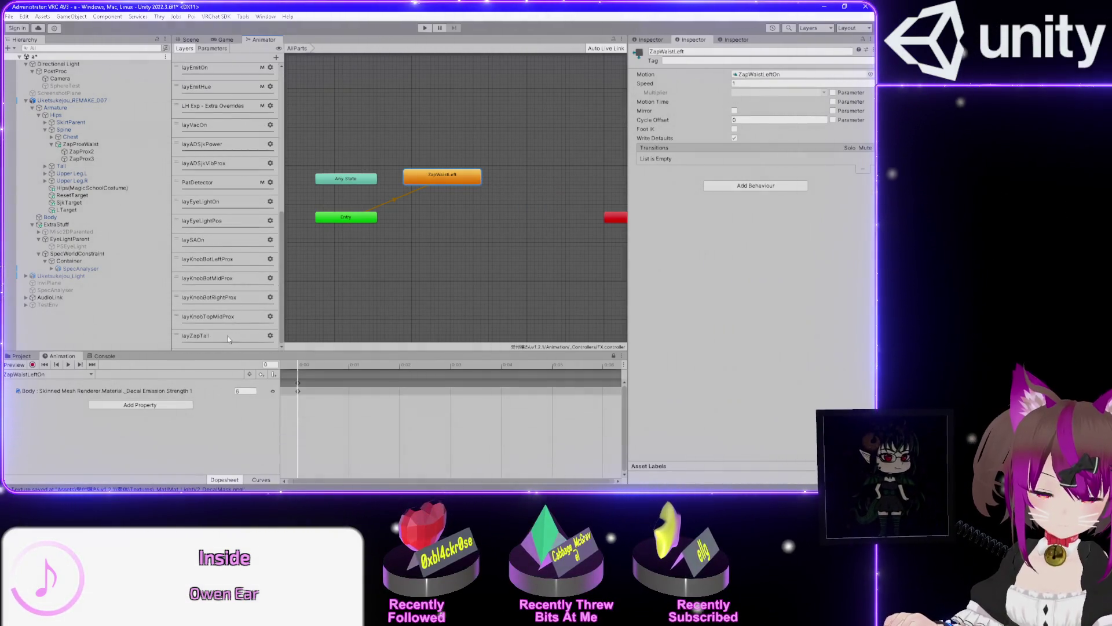
{"action": "left_click", "coordinate": [226, 339]}
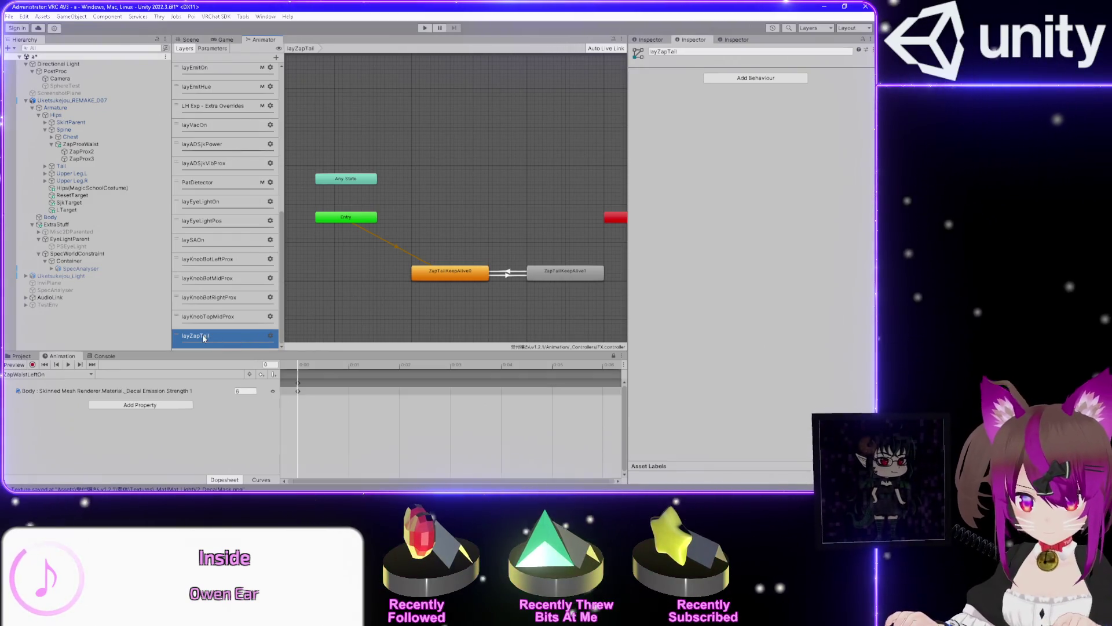
{"action": "left_click", "coordinate": [222, 336]}
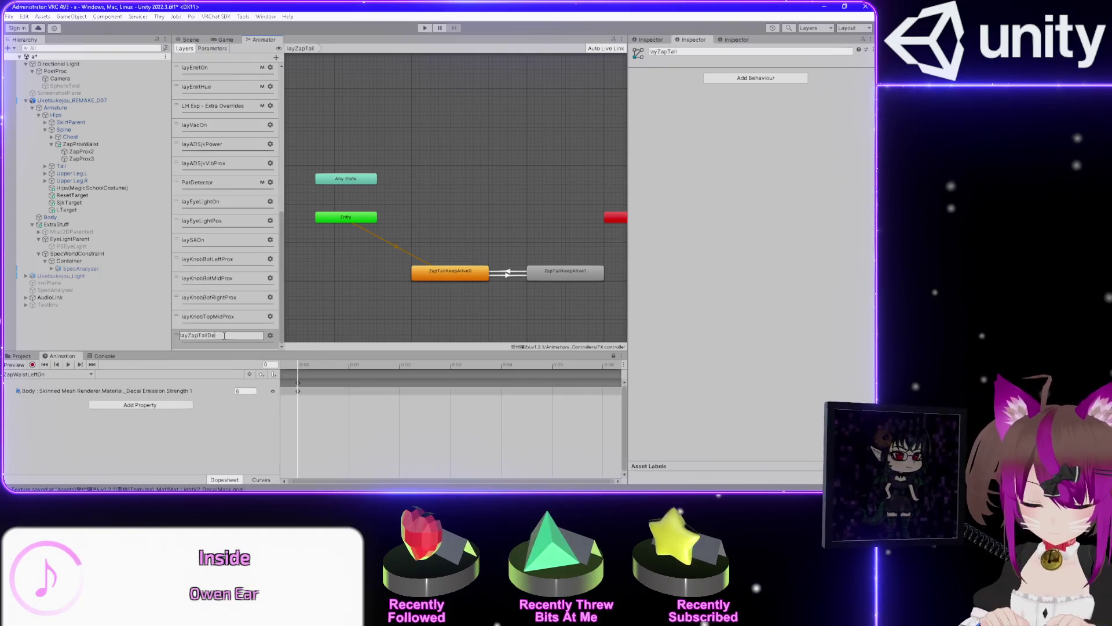
{"action": "key", "text": "Return"}
{"action": "scroll", "coordinate": [212, 214], "scroll_direction": "down", "scroll_amount": 10}
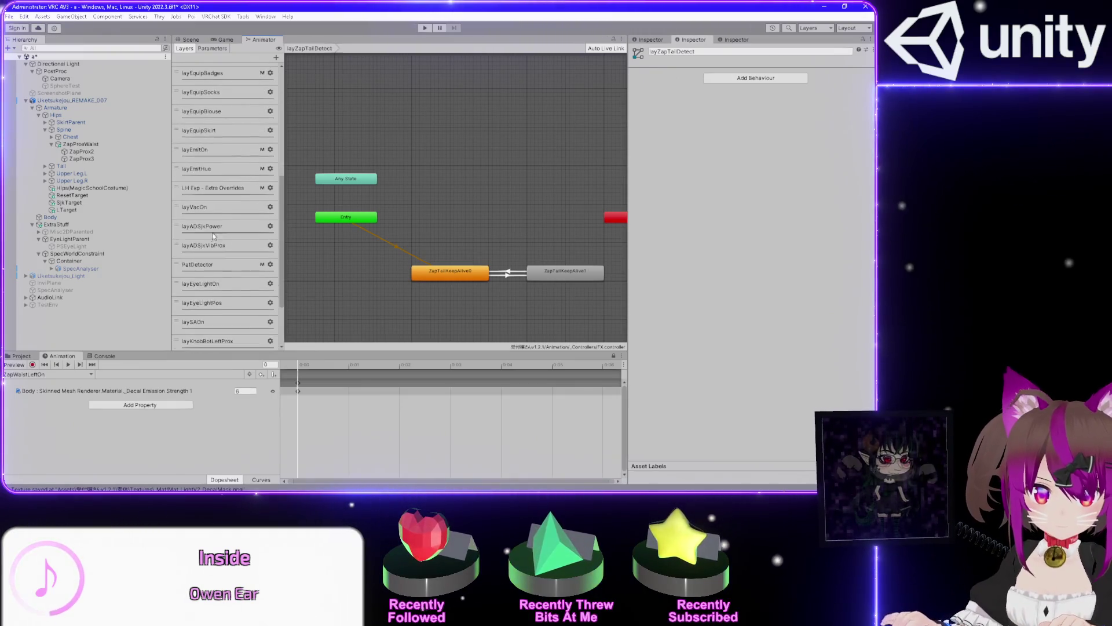
{"action": "left_click", "coordinate": [276, 57]}
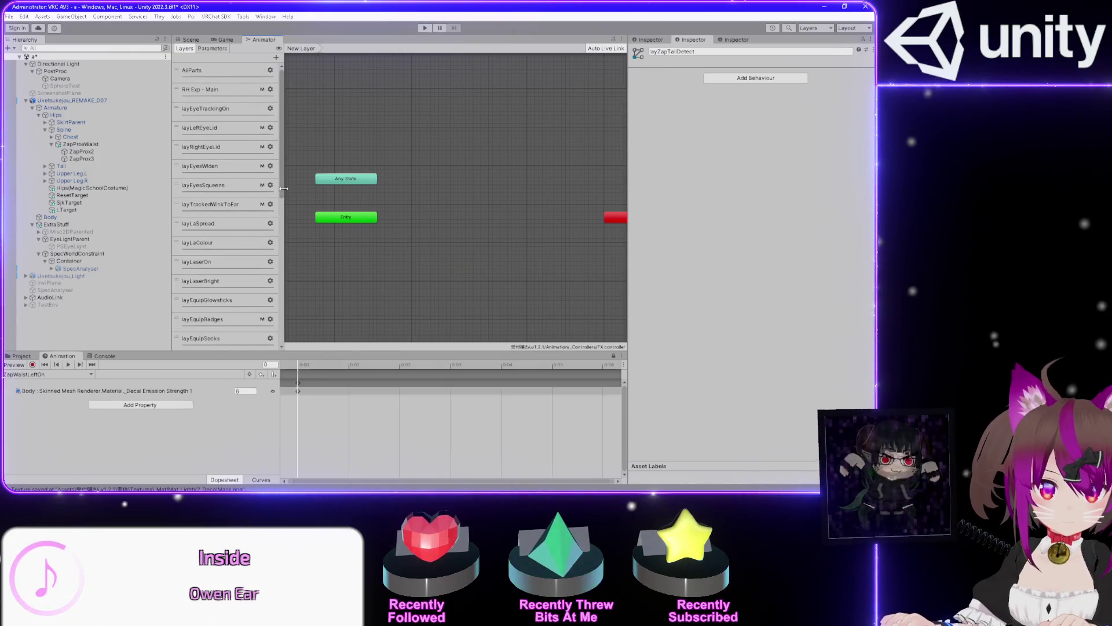
Rename the New Layer row to layZapVisWaistLeft, fixing a mistyped 'Decal' on the way
{"action": "scroll", "coordinate": [283, 330], "scroll_direction": "down", "scroll_amount": 10}
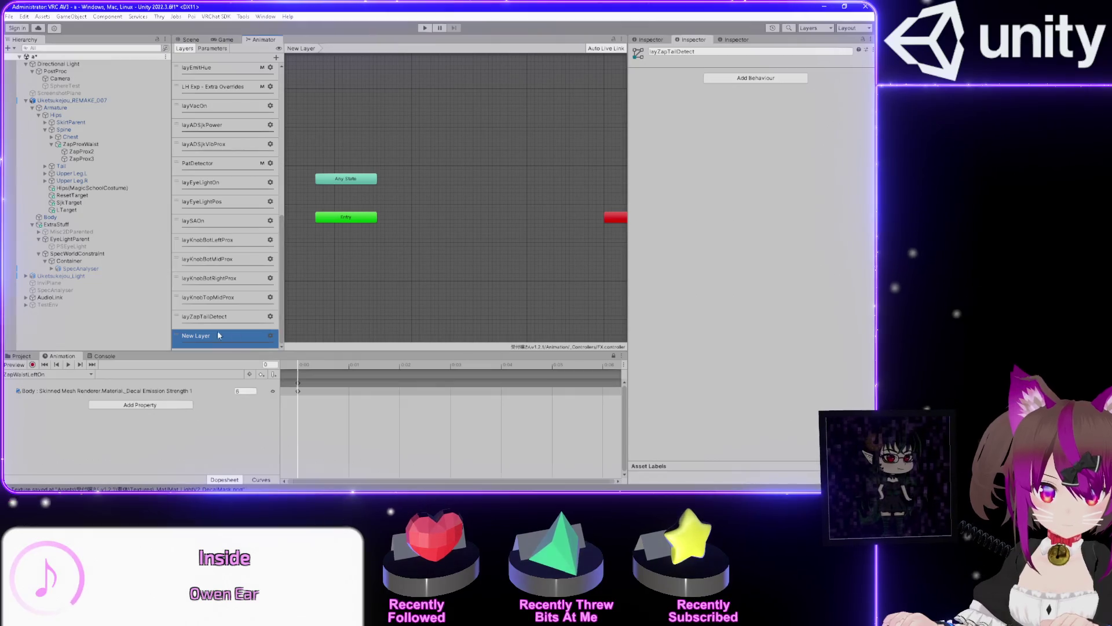
{"action": "double_click", "coordinate": [199, 336]}
{"action": "key", "text": "BackSpace"}
{"action": "type", "text": "layZap"}
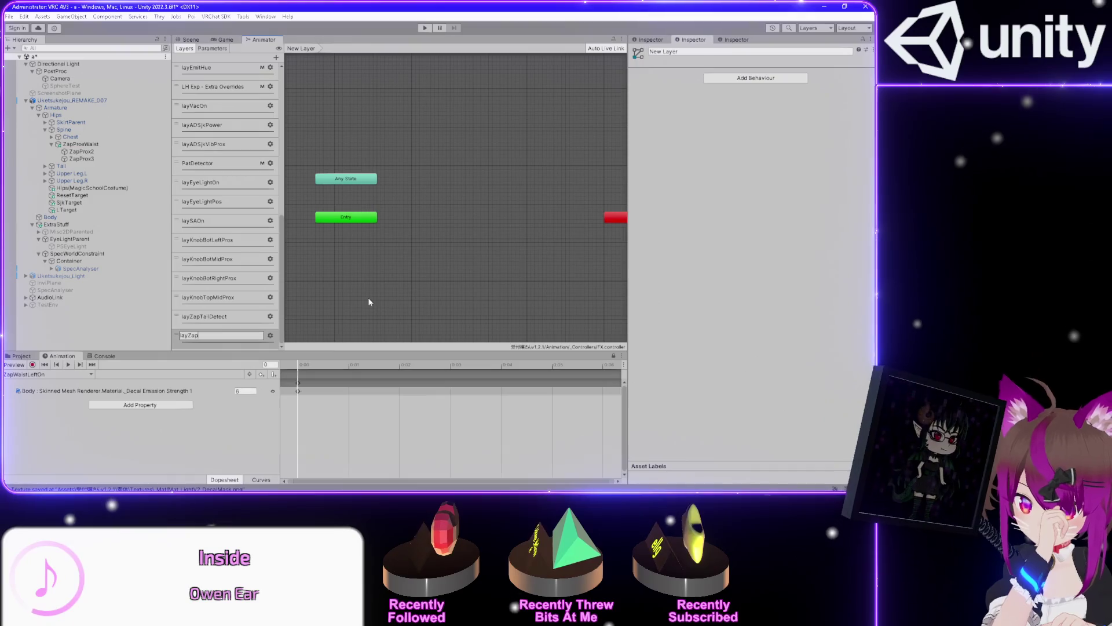
{"action": "type", "text": "Decal"}
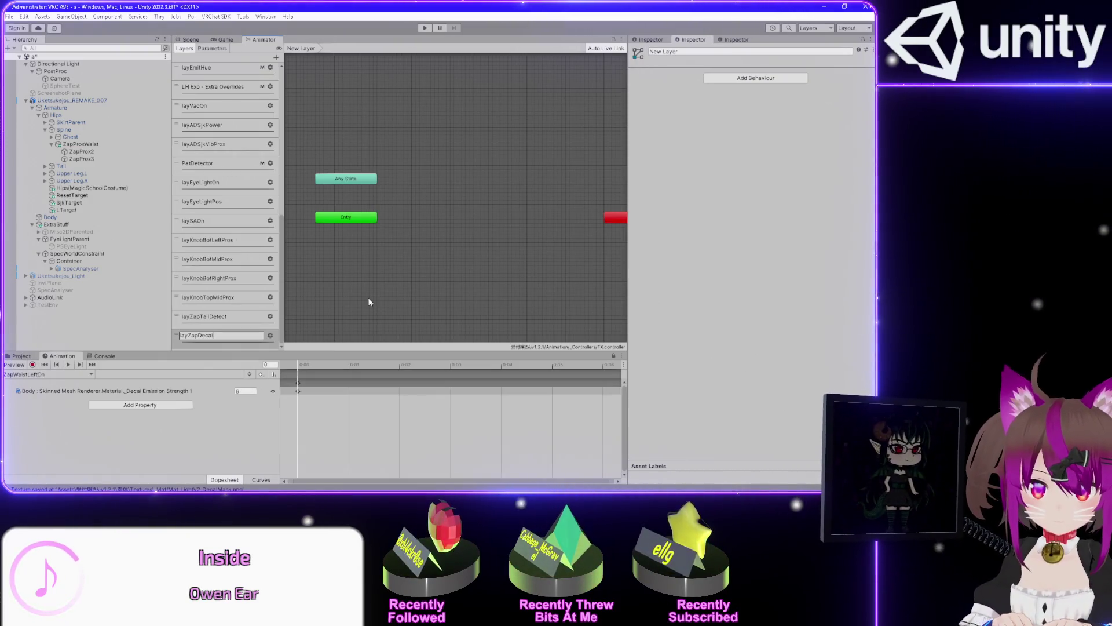
{"action": "key", "text": "BackSpace"}
{"action": "key", "text": "BackSpace"}
{"action": "key", "text": "BackSpace"}
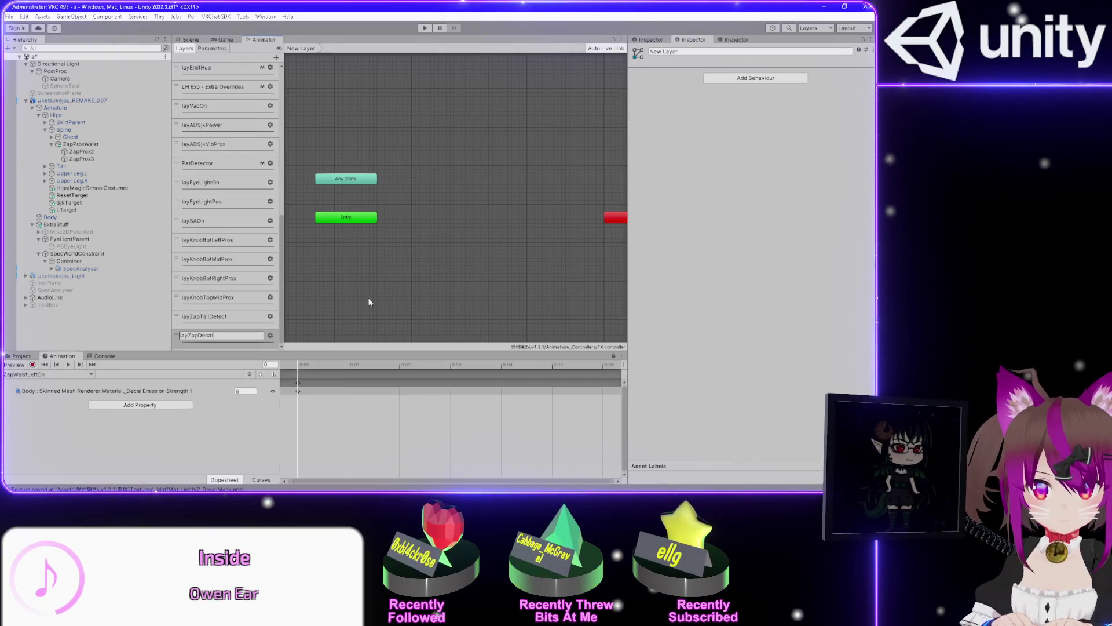
{"action": "key", "text": "BackSpace"}
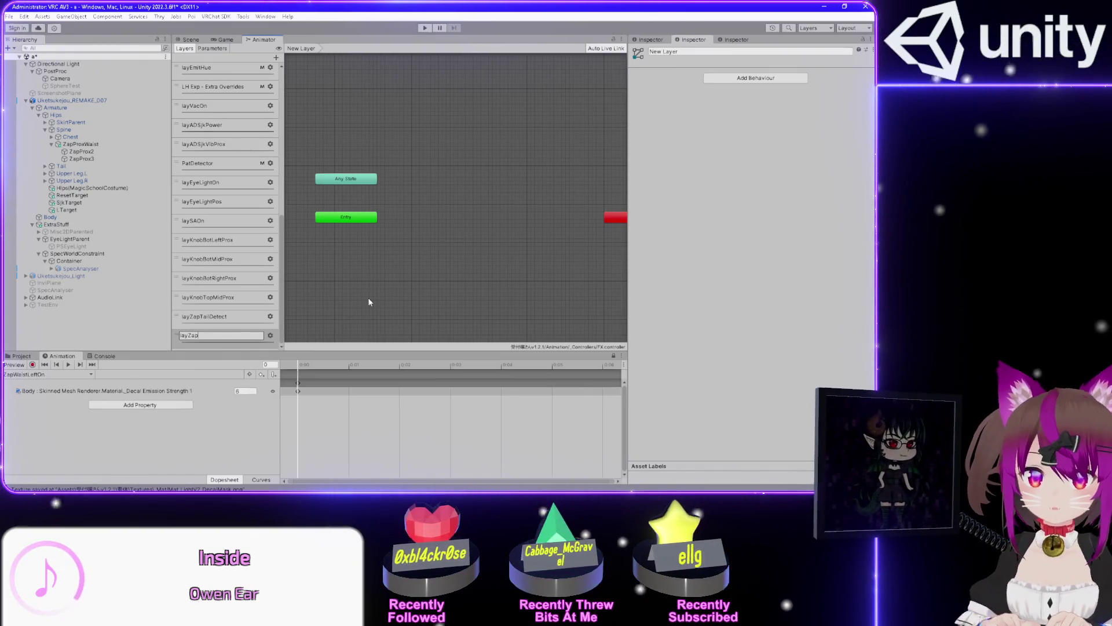
{"action": "type", "text": "Vis"}
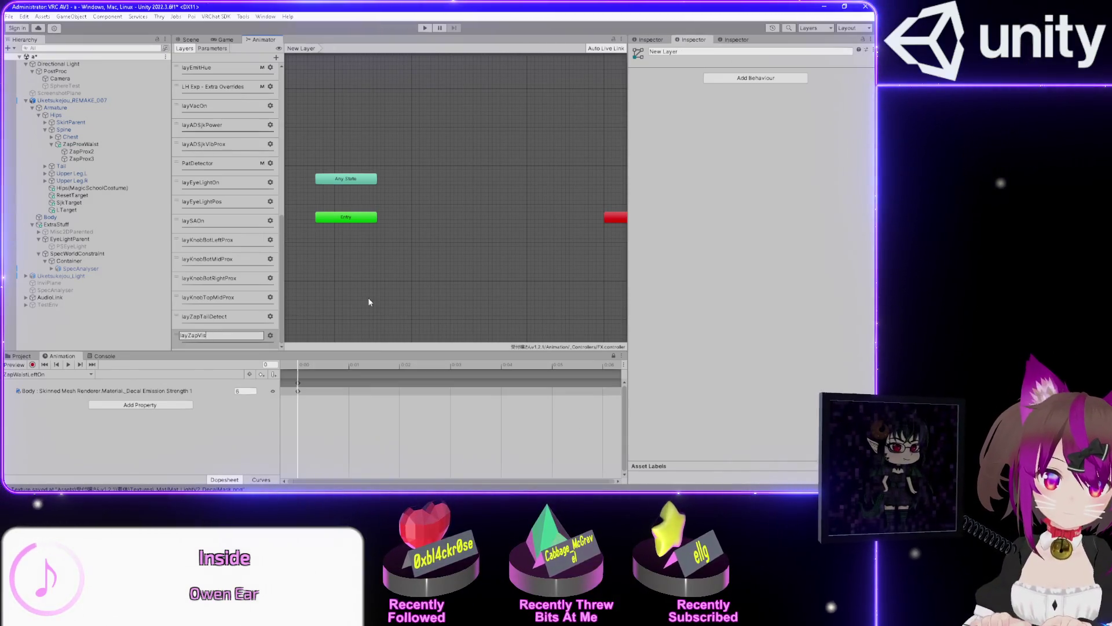
{"action": "type", "text": "Waist"}
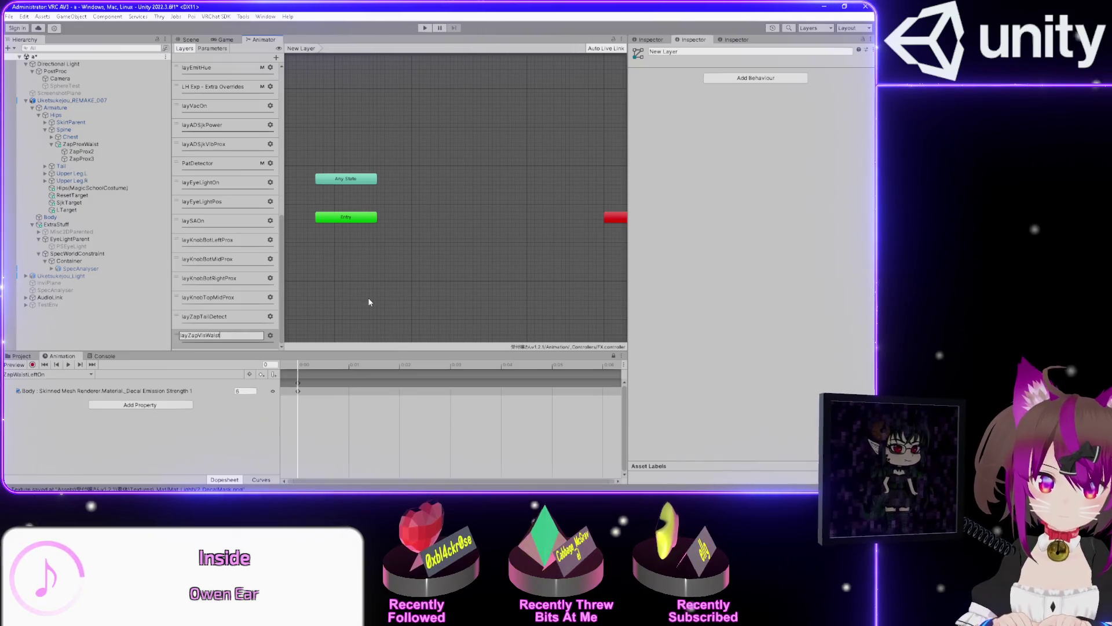
{"action": "type", "text": "Left"}
{"action": "key", "text": "Return"}
{"action": "right_click", "coordinate": [421, 201]}
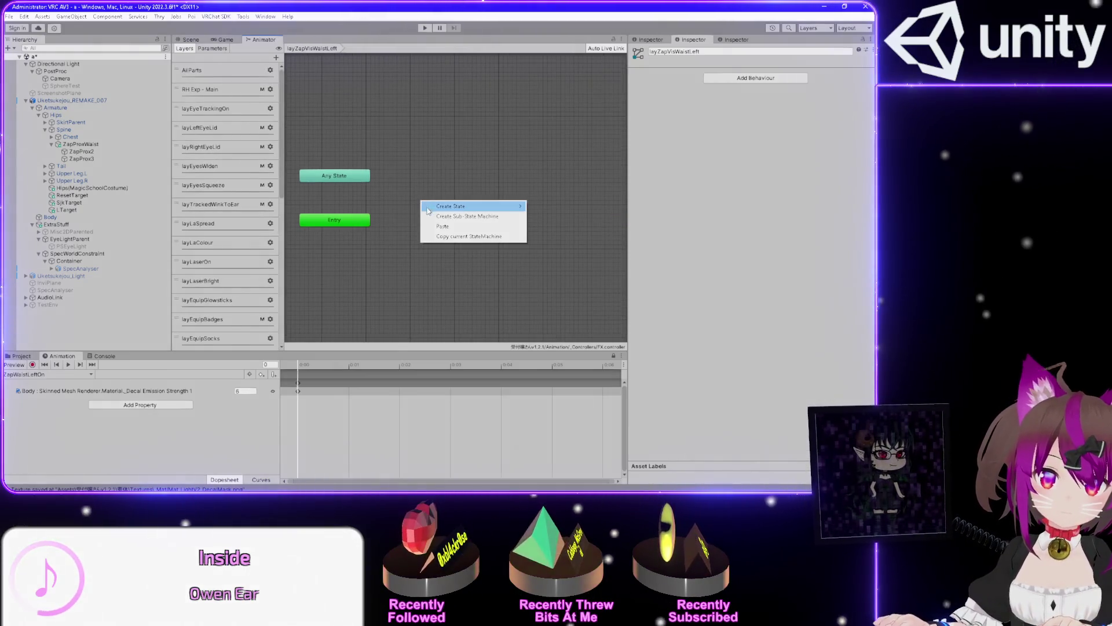
Paste ZapWaistLeft into layZapVisWaistLeft beside Entry and set the layer weight to 1
{"action": "left_click", "coordinate": [440, 230]}
{"action": "left_click_drag", "start_coordinate": [442, 209], "coordinate": [431, 222]}
{"action": "scroll", "coordinate": [234, 278], "scroll_direction": "down", "scroll_amount": 10}
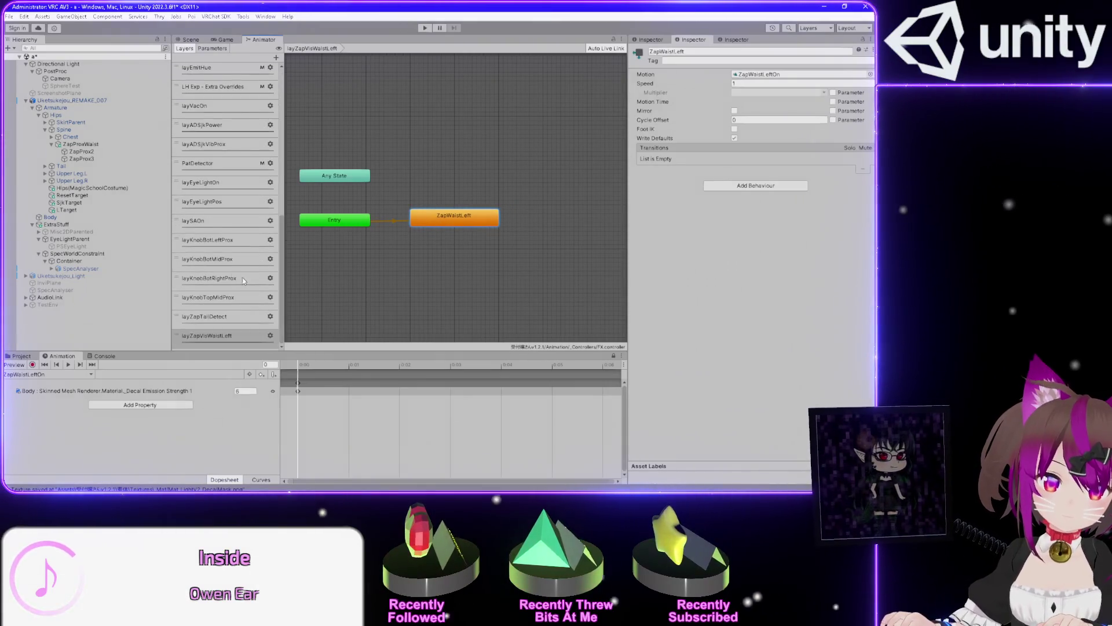
{"action": "left_click", "coordinate": [270, 336]}
{"action": "left_click_drag", "start_coordinate": [353, 340], "coordinate": [377, 337]}
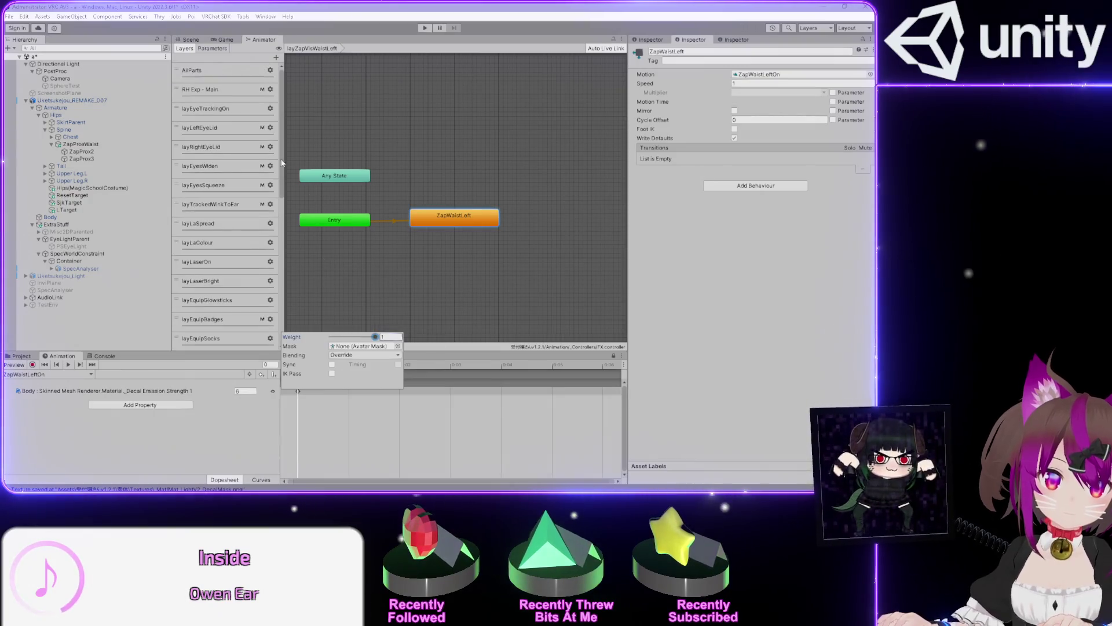
{"action": "left_click", "coordinate": [225, 73]}
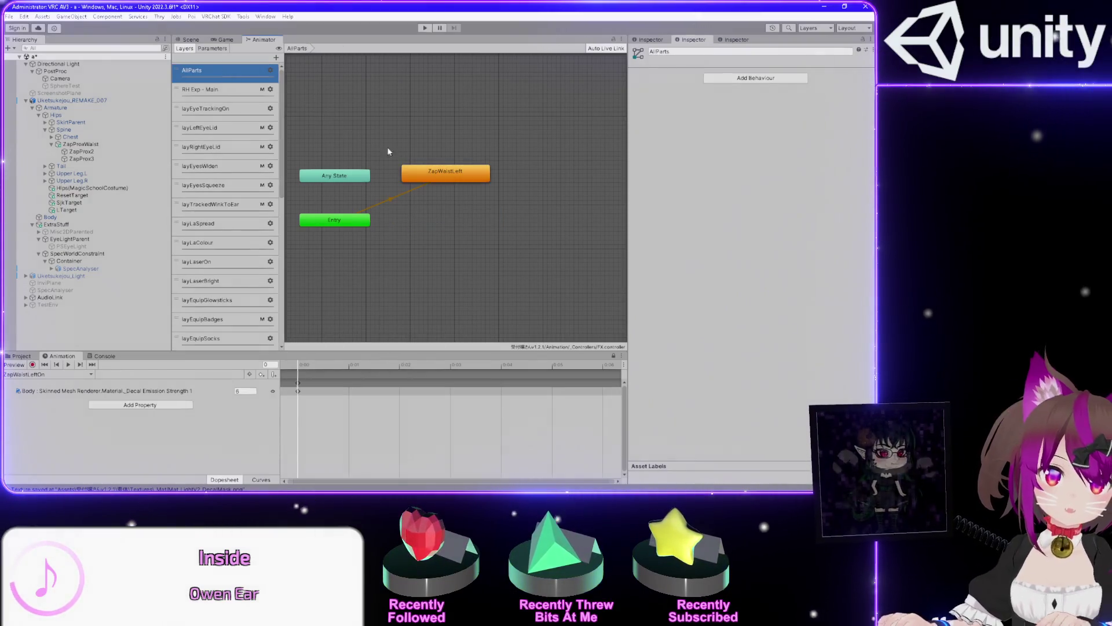
Delete the original ZapWaistLeft from AllParts, recheck layZapVisWaistLeft, and save with Ctrl+S
{"action": "left_click", "coordinate": [441, 175]}
{"action": "scroll", "coordinate": [406, 194], "scroll_direction": "down", "scroll_amount": 2}
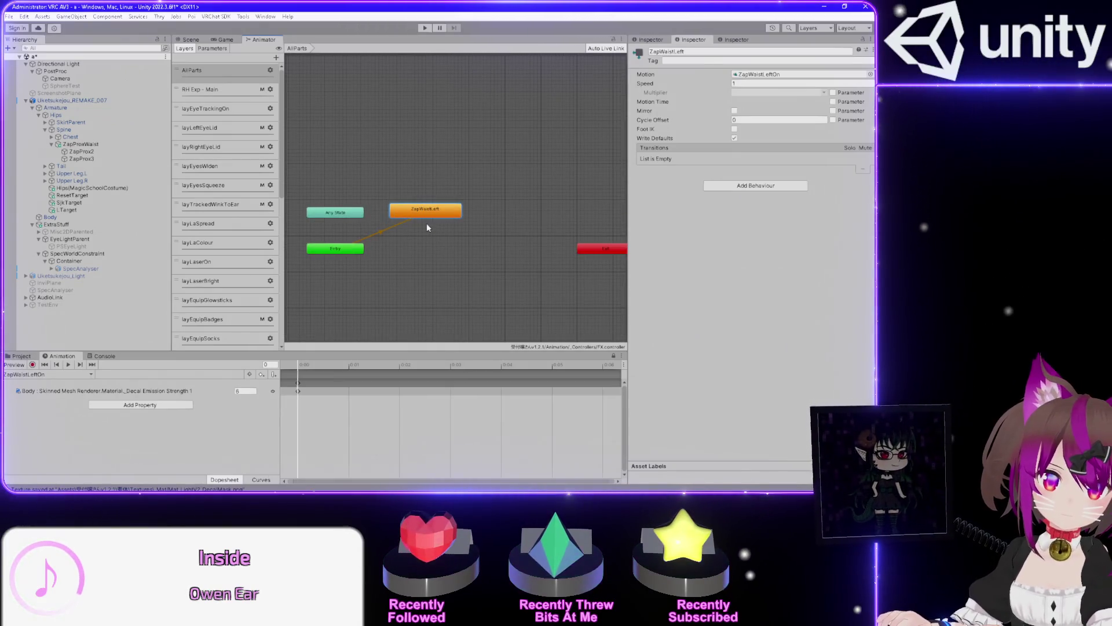
{"action": "key", "text": "Delete"}
{"action": "scroll", "coordinate": [206, 322], "scroll_direction": "down", "scroll_amount": 10}
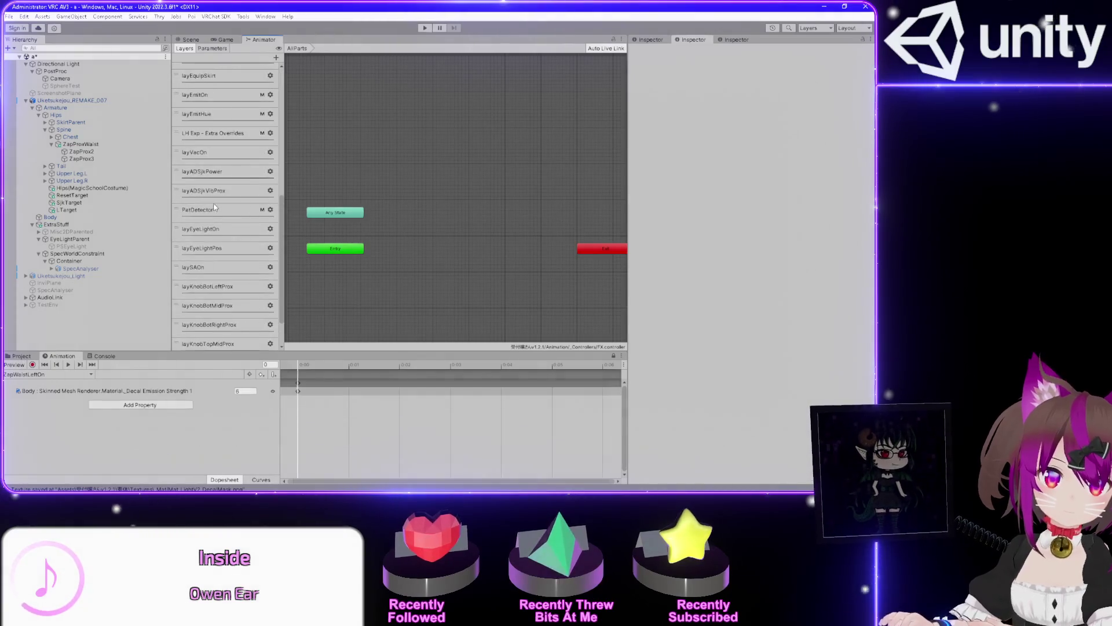
{"action": "left_click", "coordinate": [226, 337]}
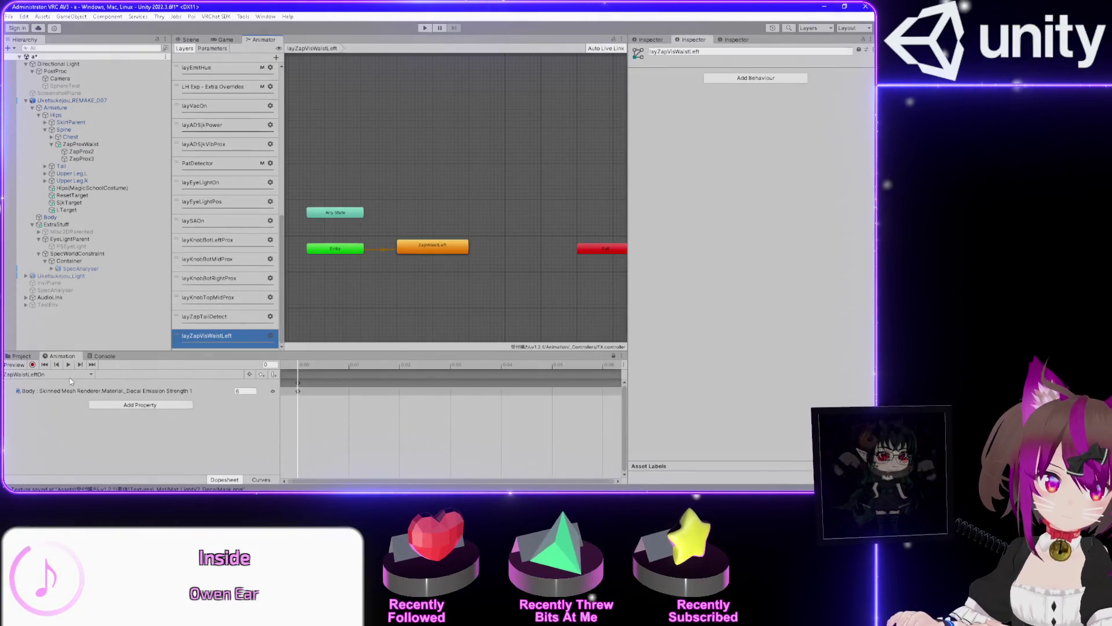
{"action": "left_click", "coordinate": [364, 270]}
{"action": "scroll", "coordinate": [388, 252], "scroll_direction": "up", "scroll_amount": 3}
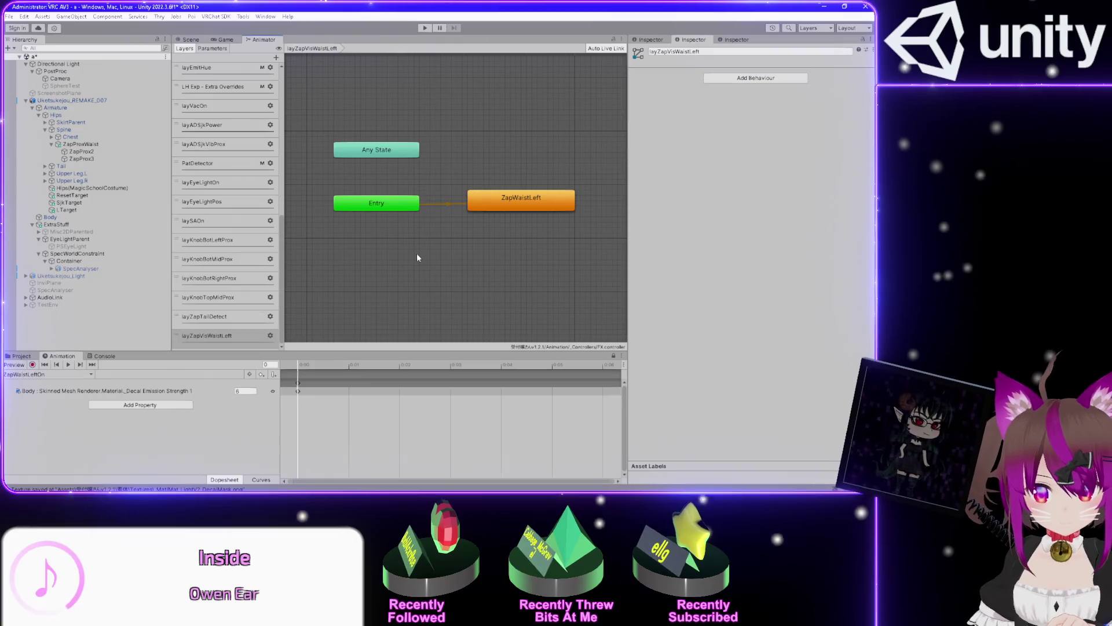
{"action": "key", "text": "ctrl+s"}
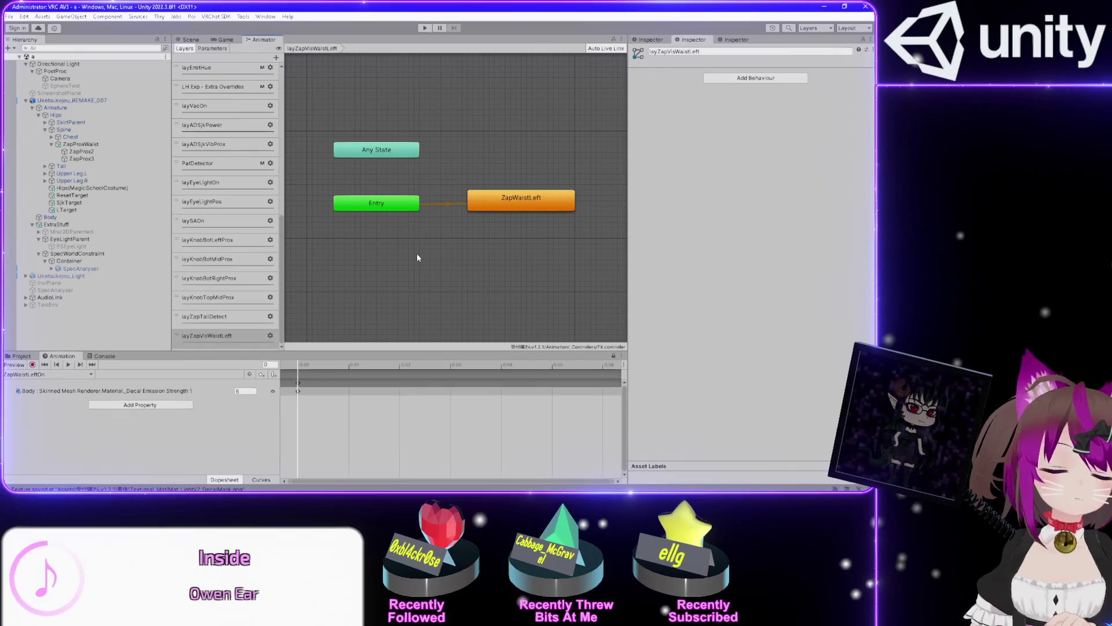
{"action": "left_click", "coordinate": [222, 204]}
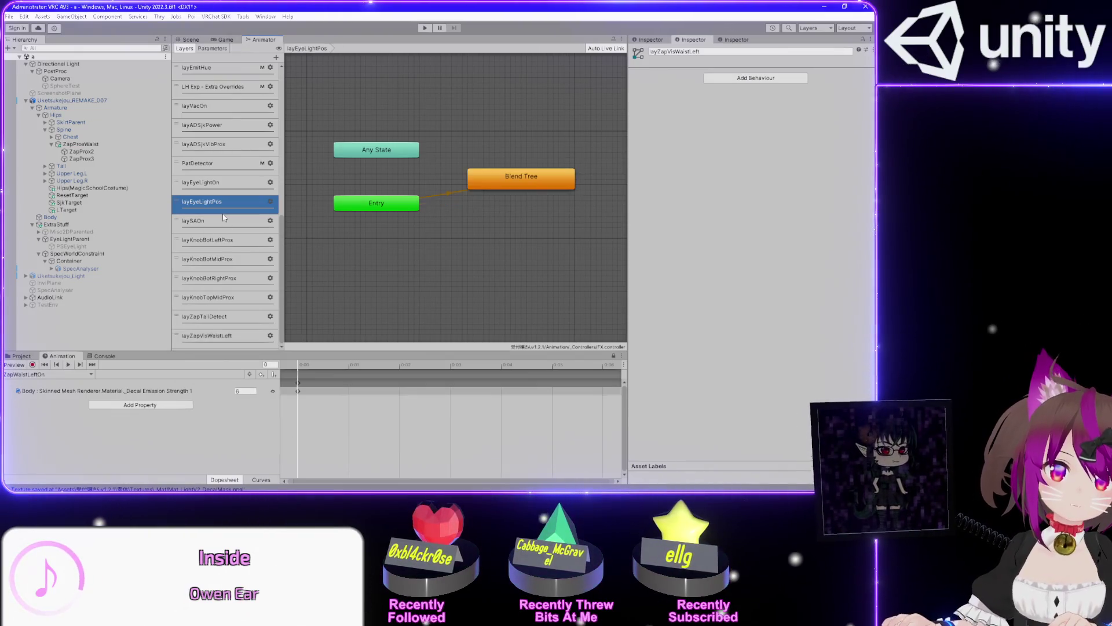
Review the layEyeTrackingOn and RH Exp - Main layers, including the Any State to FistAnalog transition
{"action": "scroll", "coordinate": [225, 217], "scroll_direction": "up", "scroll_amount": 5}
{"action": "left_click", "coordinate": [219, 107]}
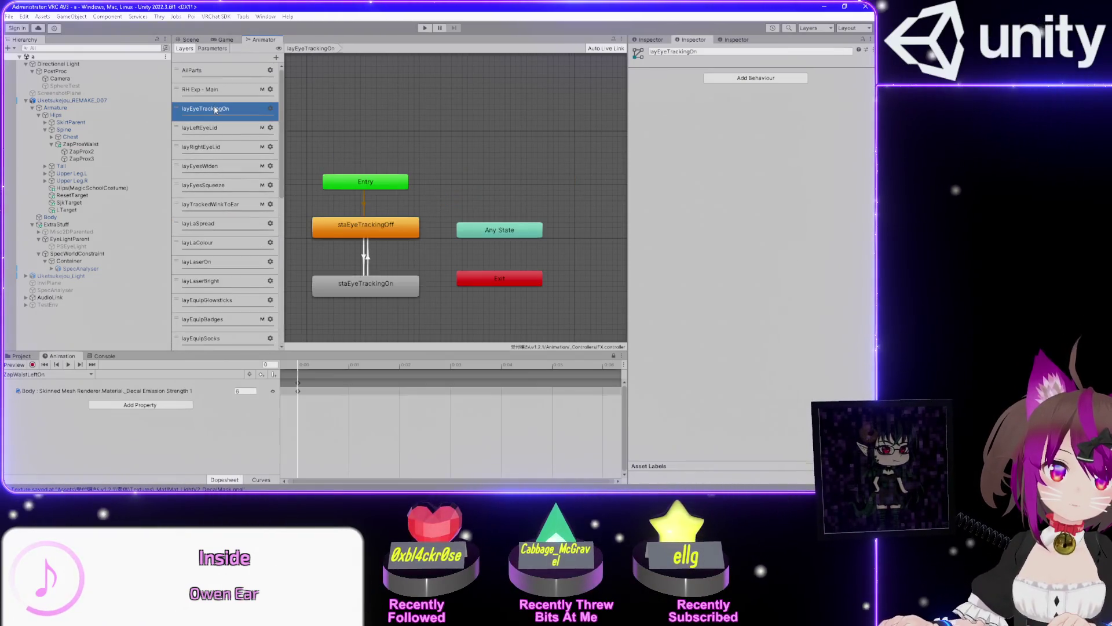
{"action": "left_click", "coordinate": [219, 92]}
{"action": "left_click", "coordinate": [219, 109]}
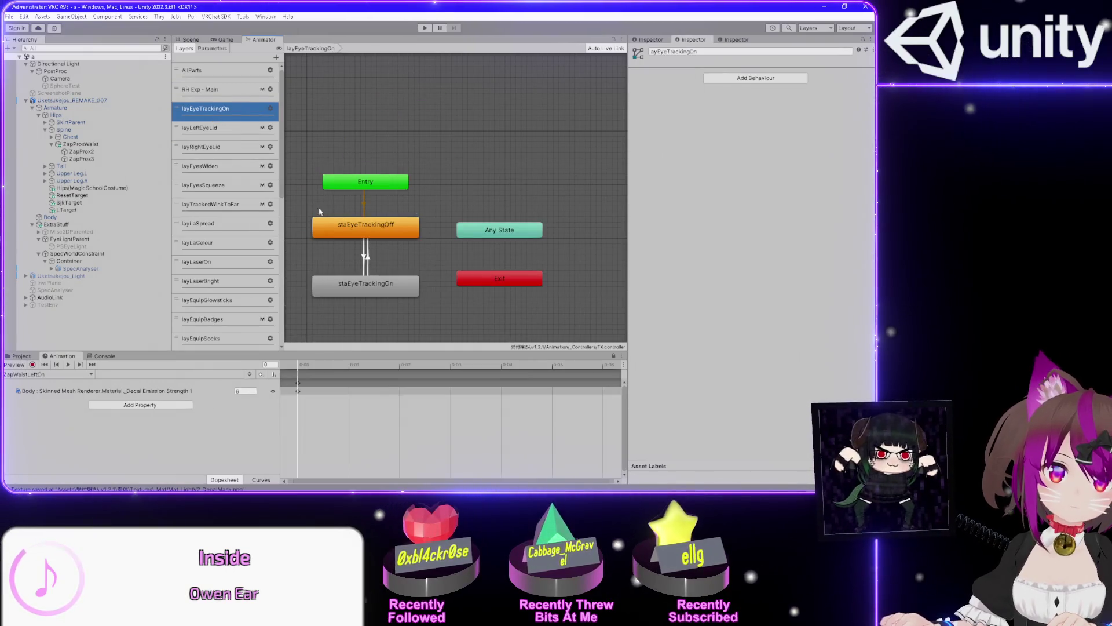
{"action": "scroll", "coordinate": [211, 262], "scroll_direction": "down", "scroll_amount": 5}
{"action": "scroll", "coordinate": [220, 242], "scroll_direction": "up", "scroll_amount": 5}
{"action": "left_click", "coordinate": [219, 89]}
{"action": "scroll", "coordinate": [457, 244], "scroll_direction": "up", "scroll_amount": 3}
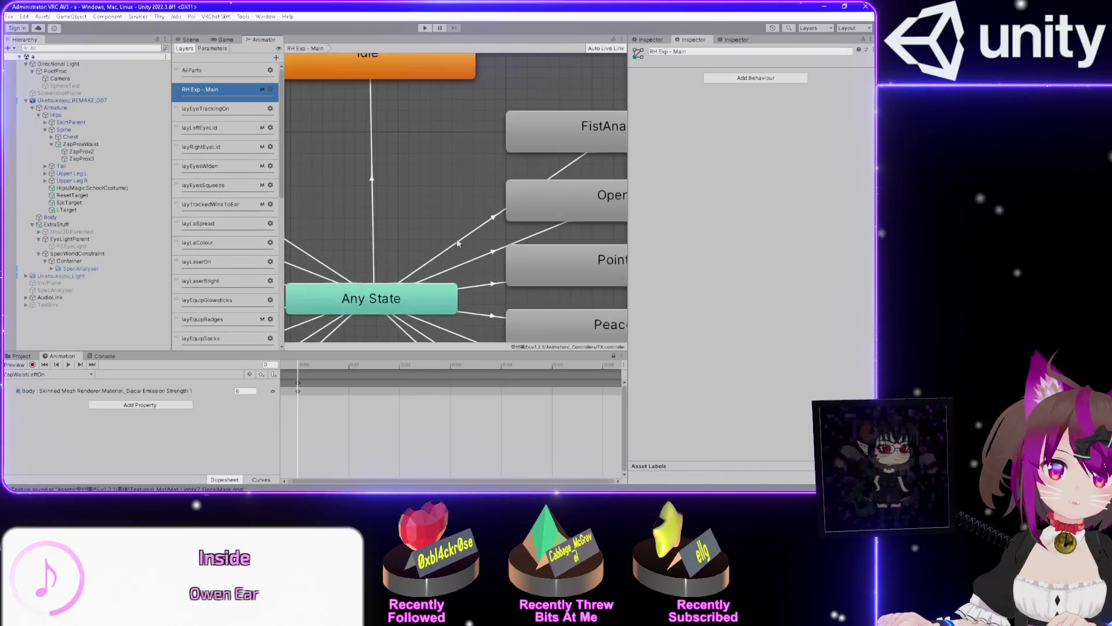
{"action": "left_click", "coordinate": [458, 244]}
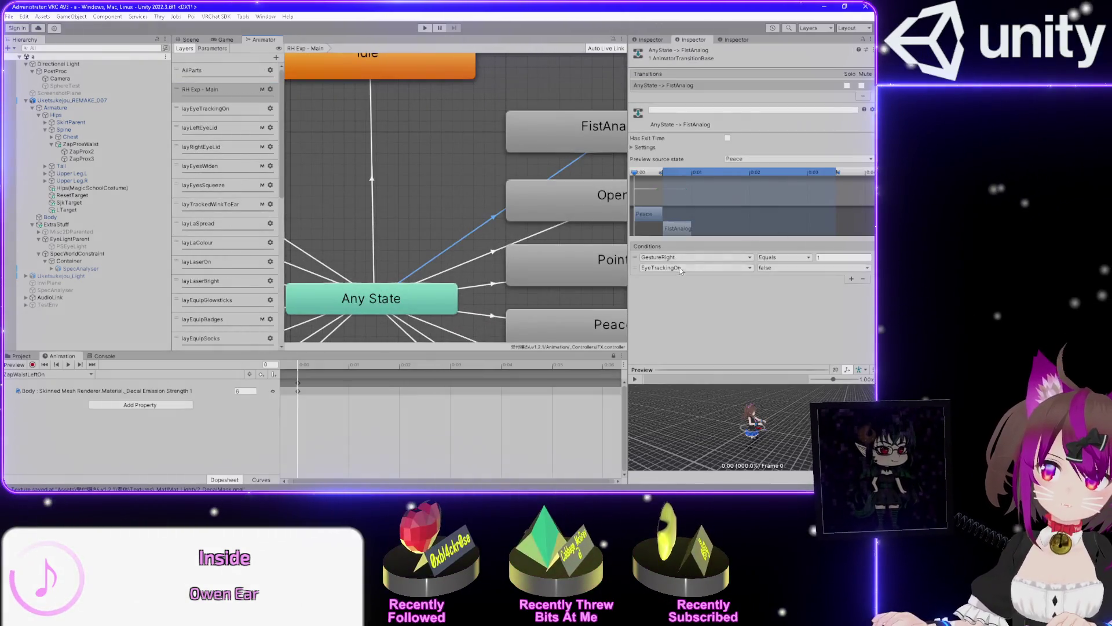
{"action": "scroll", "coordinate": [473, 216], "scroll_direction": "down", "scroll_amount": 3}
{"action": "scroll", "coordinate": [473, 217], "scroll_direction": "up", "scroll_amount": 3}
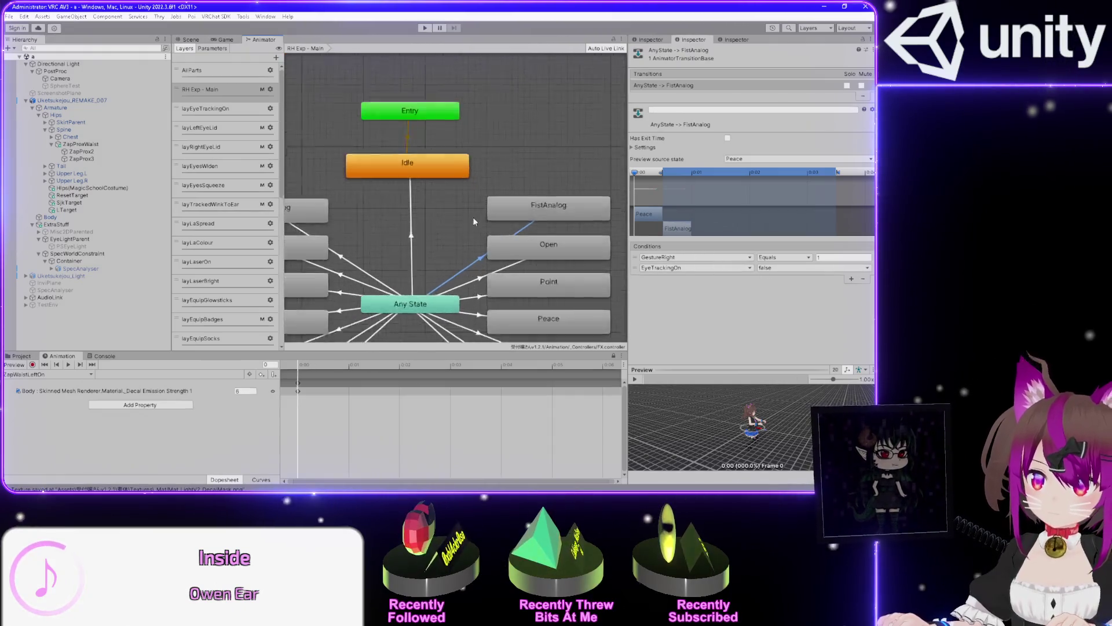
Inspect the eye-tracking On-to-Off transition and the staEyeTrackingOn and staEyeTrackingOff states
{"action": "left_click", "coordinate": [209, 109]}
{"action": "scroll", "coordinate": [430, 267], "scroll_direction": "down", "scroll_amount": 3}
{"action": "scroll", "coordinate": [430, 266], "scroll_direction": "up", "scroll_amount": 3}
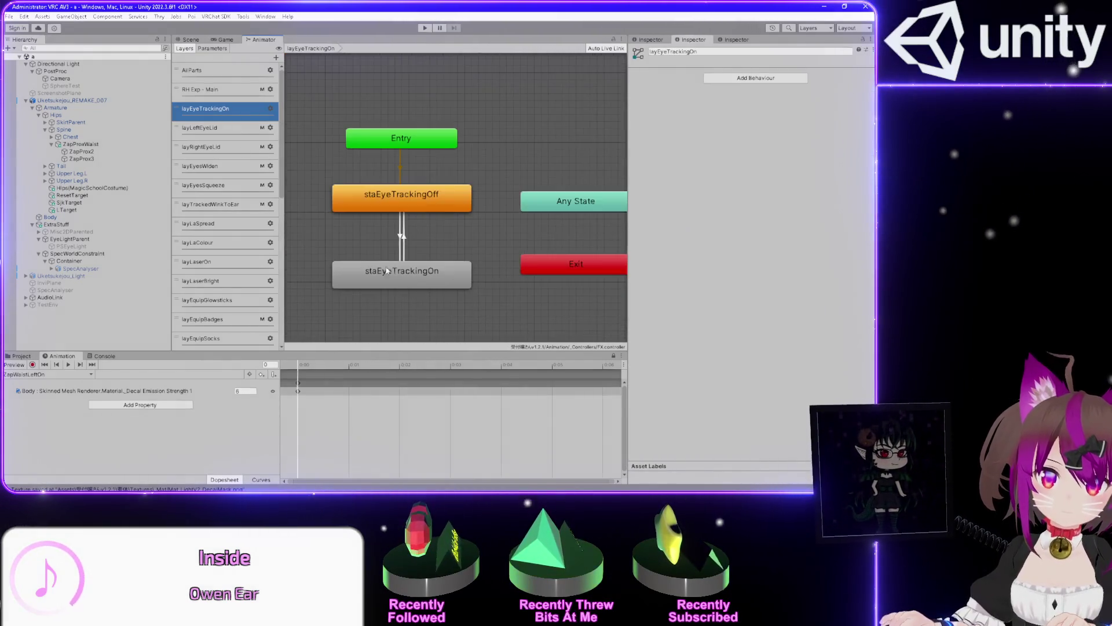
{"action": "left_click", "coordinate": [402, 235]}
{"action": "left_click", "coordinate": [408, 281]}
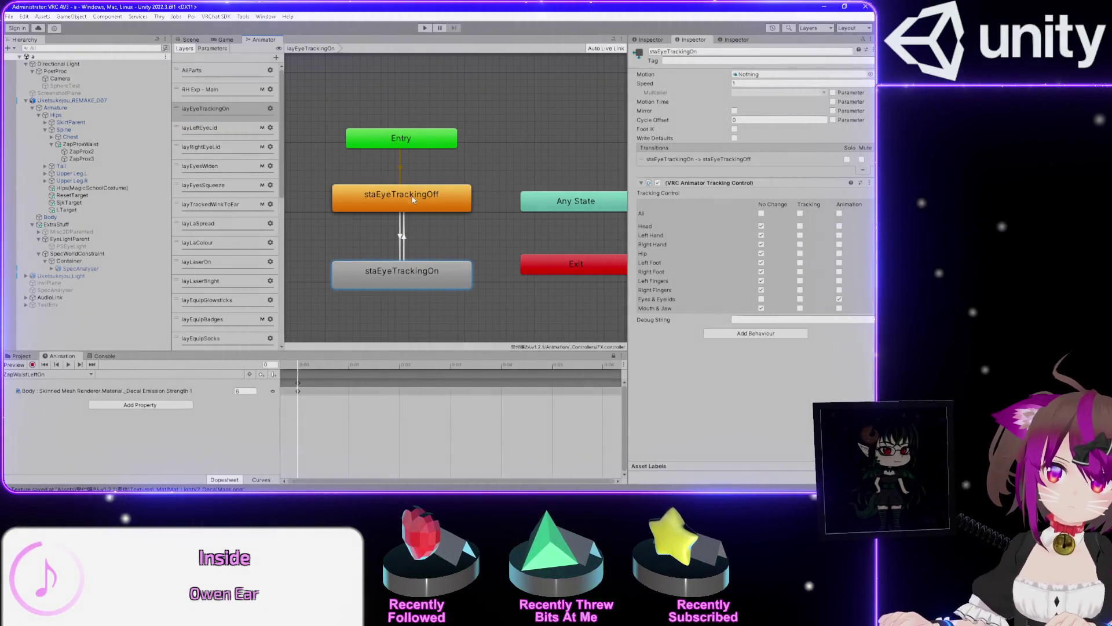
{"action": "left_click", "coordinate": [420, 204]}
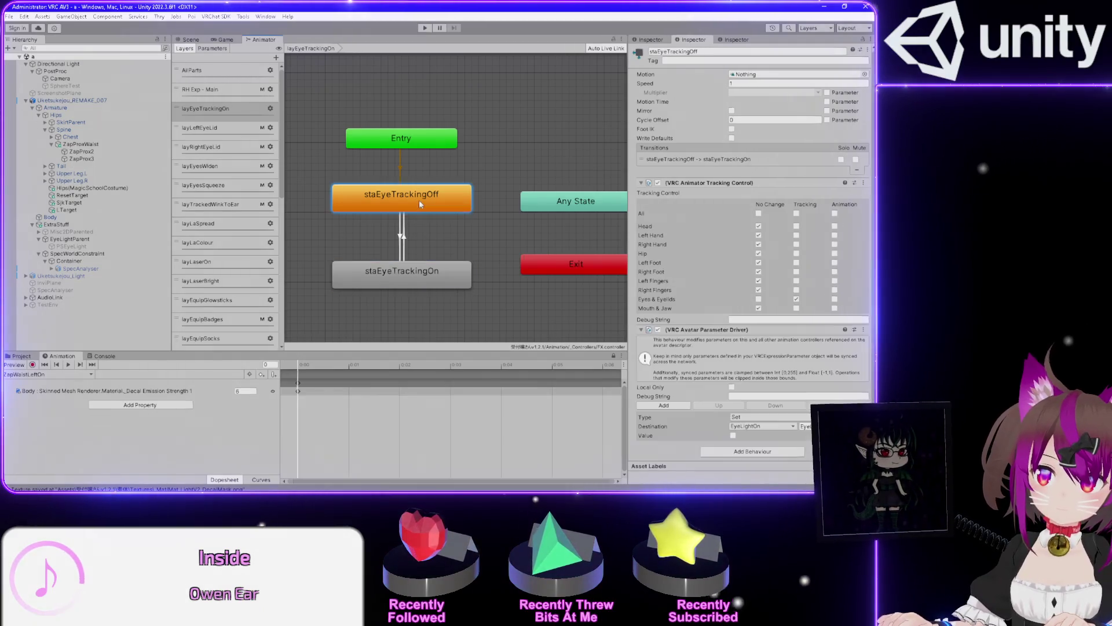
{"action": "left_click", "coordinate": [420, 279]}
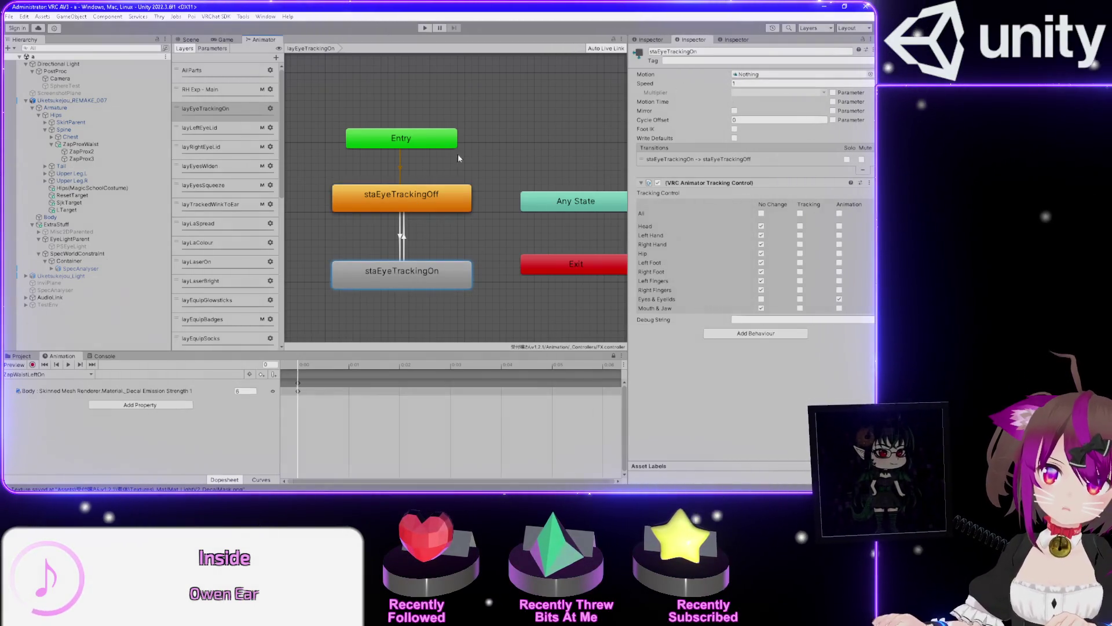
{"action": "scroll", "coordinate": [260, 218], "scroll_direction": "down", "scroll_amount": 10}
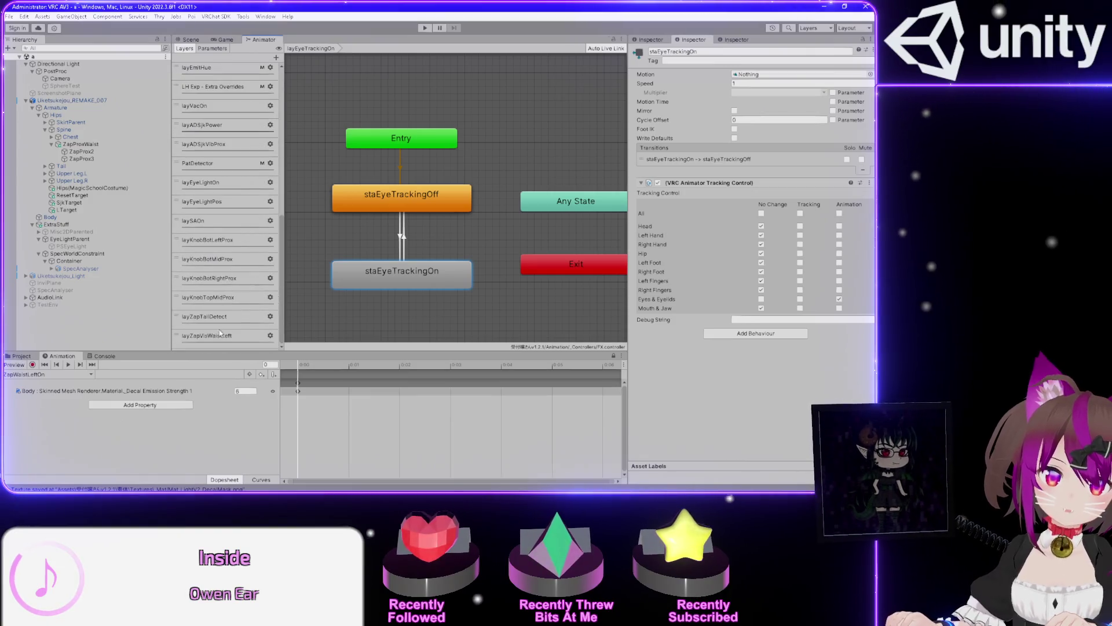
Open the layZapVisWaistLeft layer and review the controller's parameters
{"action": "left_click", "coordinate": [222, 331]}
{"action": "left_click", "coordinate": [213, 48]}
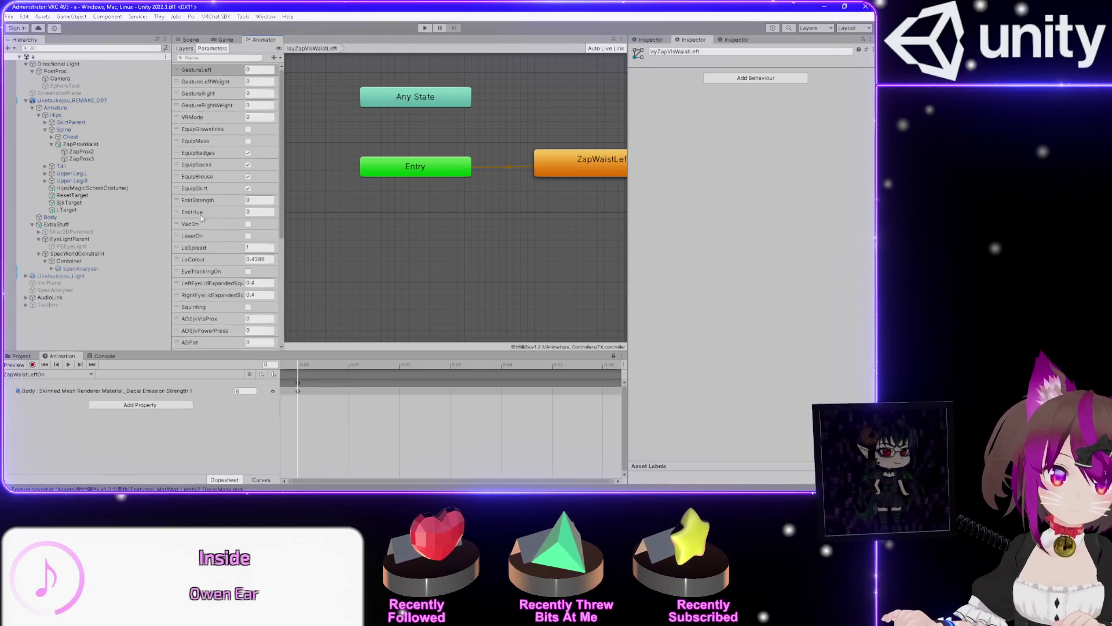
{"action": "scroll", "coordinate": [201, 217], "scroll_direction": "up", "scroll_amount": 5}
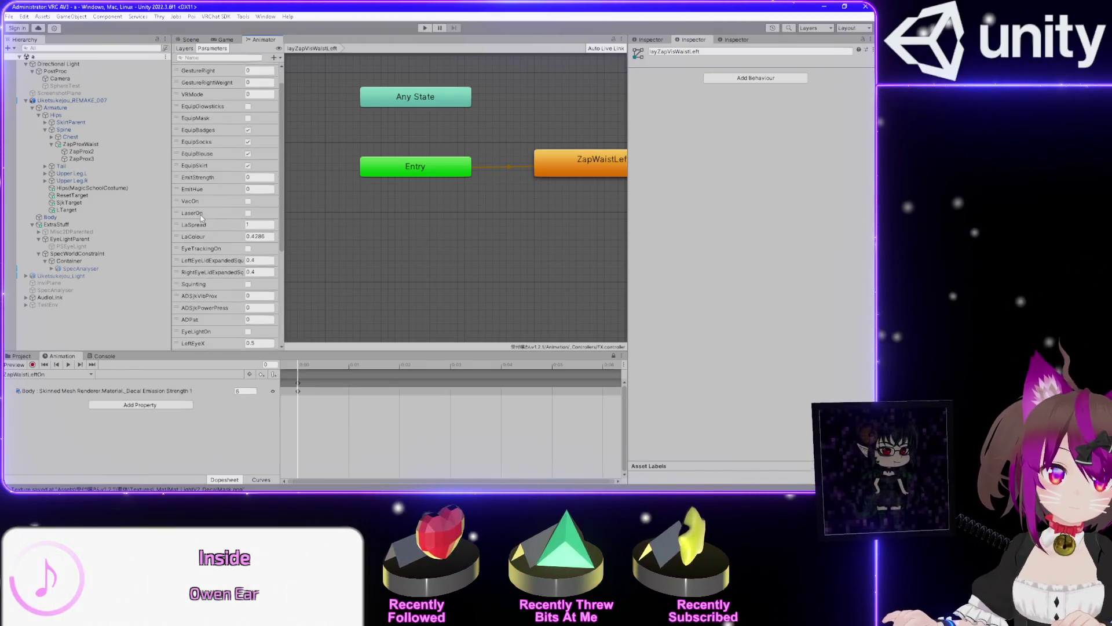
{"action": "scroll", "coordinate": [201, 217], "scroll_direction": "down", "scroll_amount": 5}
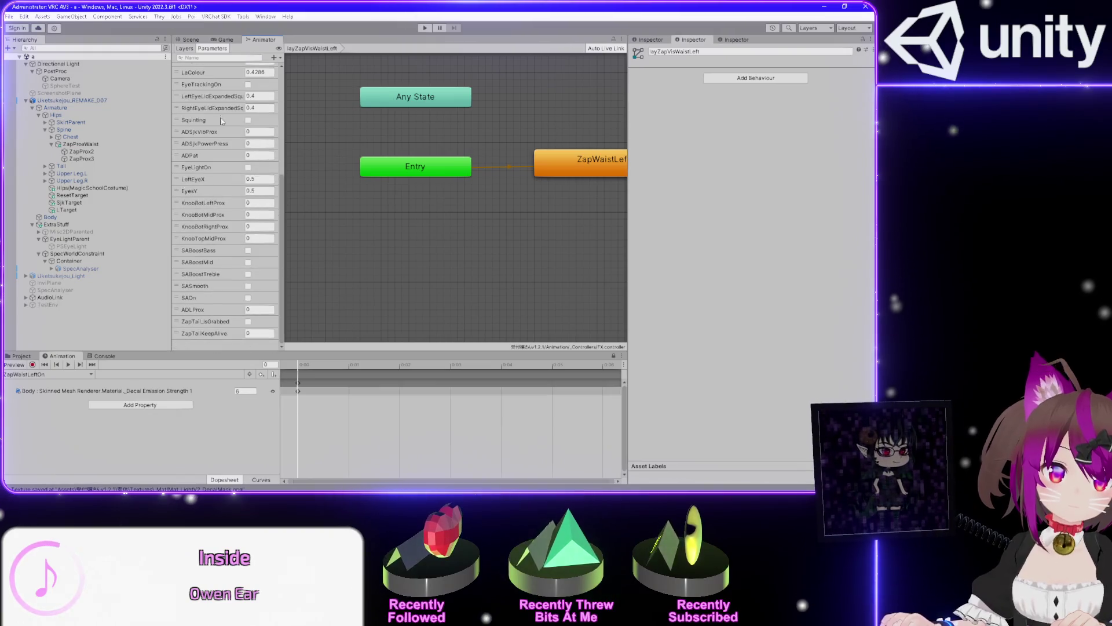
{"action": "left_click", "coordinate": [185, 49]}
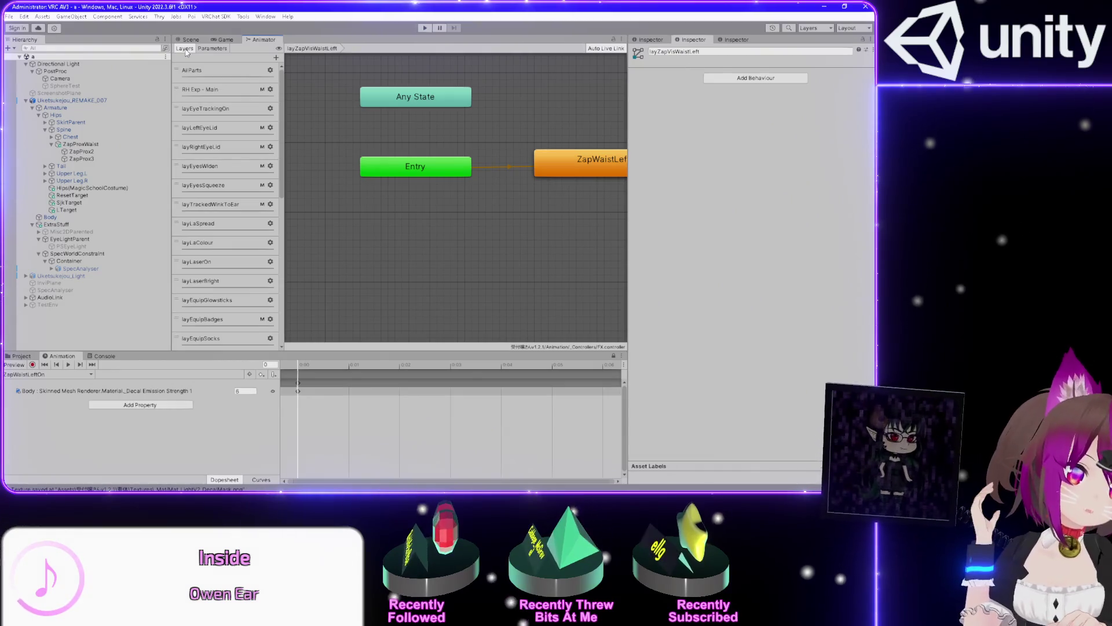
Inspect the ZapWaistLeft state's settings in the layZapVisWaistLeft layer
{"action": "scroll", "coordinate": [254, 248], "scroll_direction": "down", "scroll_amount": 5}
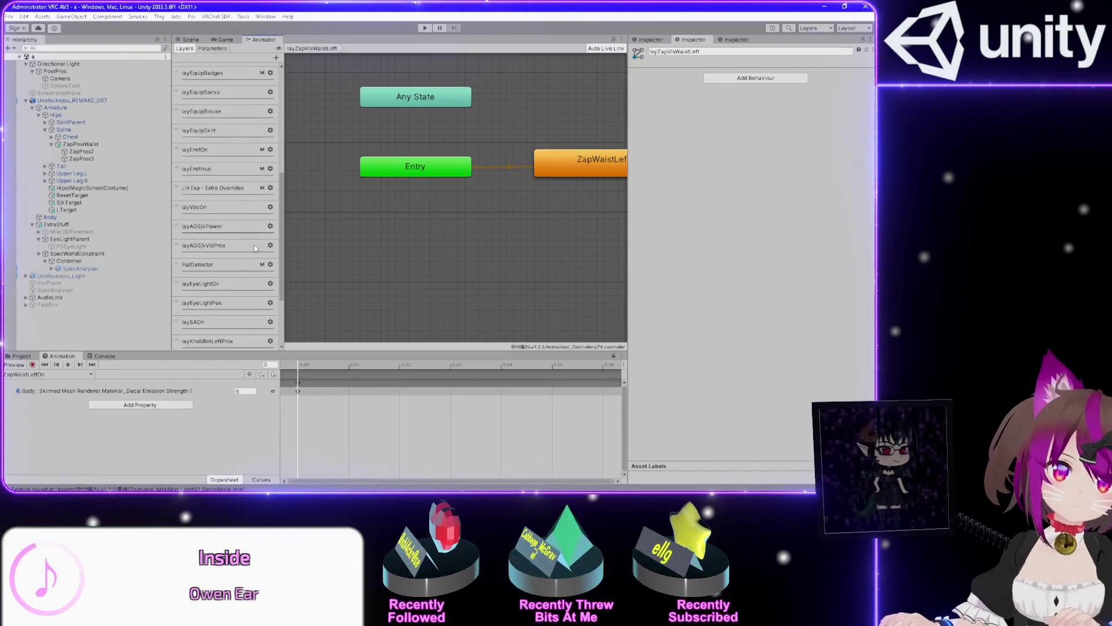
{"action": "scroll", "coordinate": [255, 248], "scroll_direction": "down", "scroll_amount": 2}
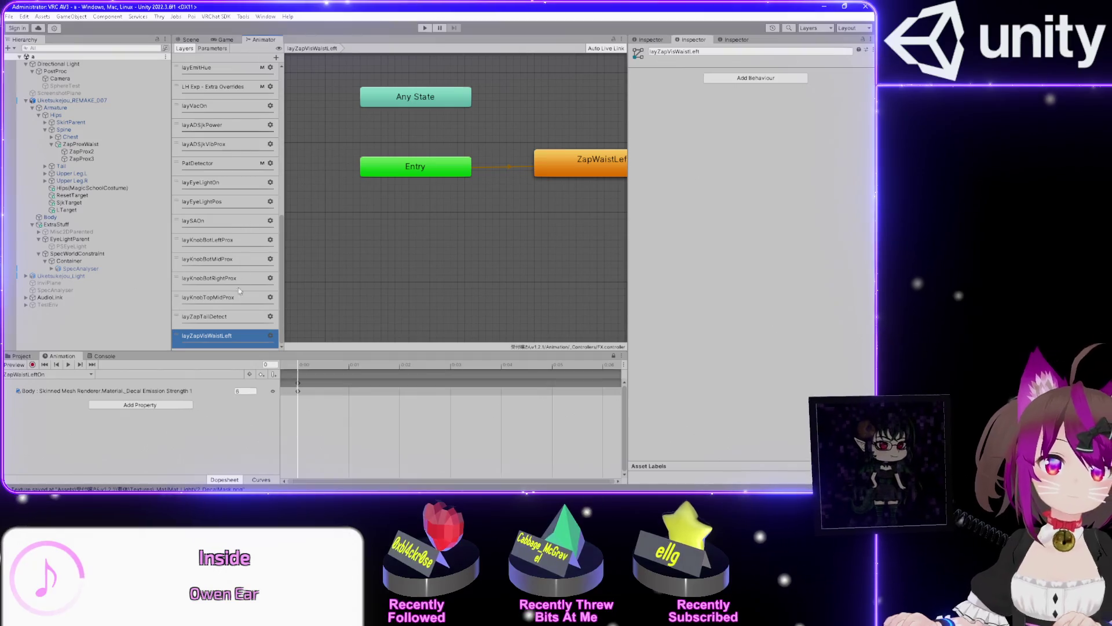
{"action": "scroll", "coordinate": [477, 245], "scroll_direction": "down", "scroll_amount": 4}
{"action": "scroll", "coordinate": [479, 242], "scroll_direction": "up", "scroll_amount": 2}
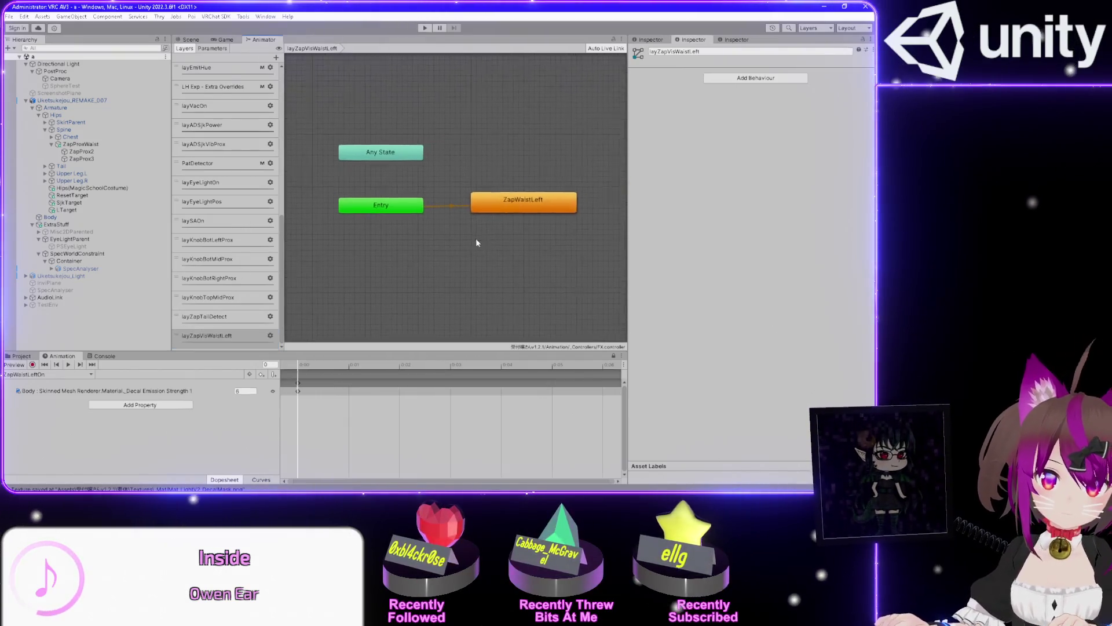
{"action": "left_click", "coordinate": [508, 211]}
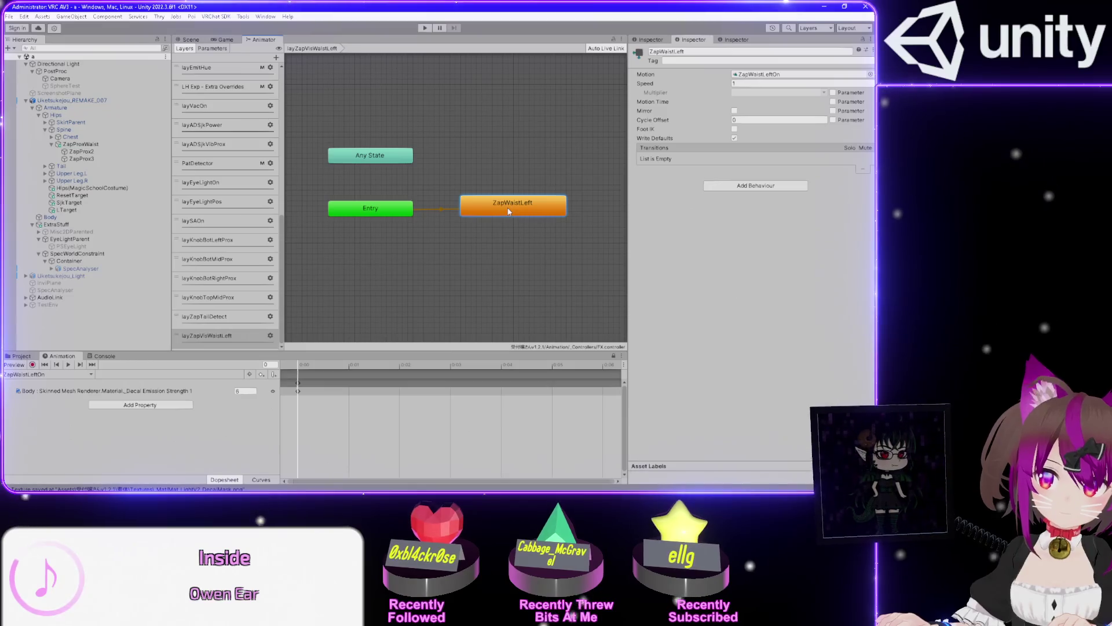
{"action": "scroll", "coordinate": [226, 232], "scroll_direction": "up", "scroll_amount": 5}
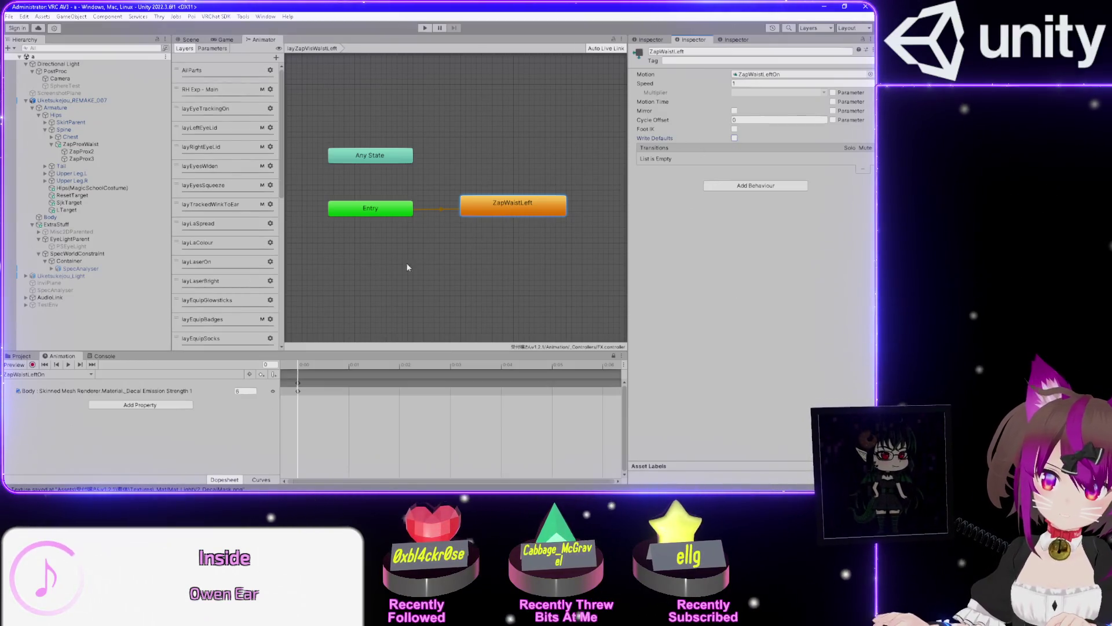
Compare against layEquipBadges' staBadgesOff state, then select ZapWaistLeft for renaming
{"action": "left_click", "coordinate": [202, 319]}
{"action": "left_click", "coordinate": [508, 196]}
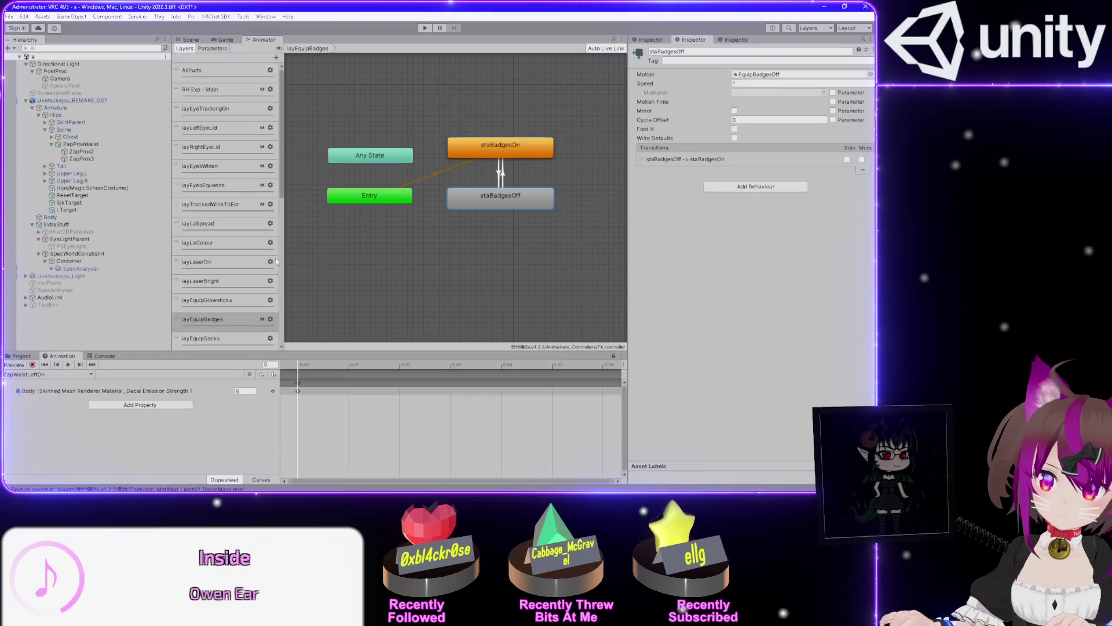
{"action": "scroll", "coordinate": [226, 261], "scroll_direction": "down", "scroll_amount": 10}
{"action": "left_click", "coordinate": [206, 335]}
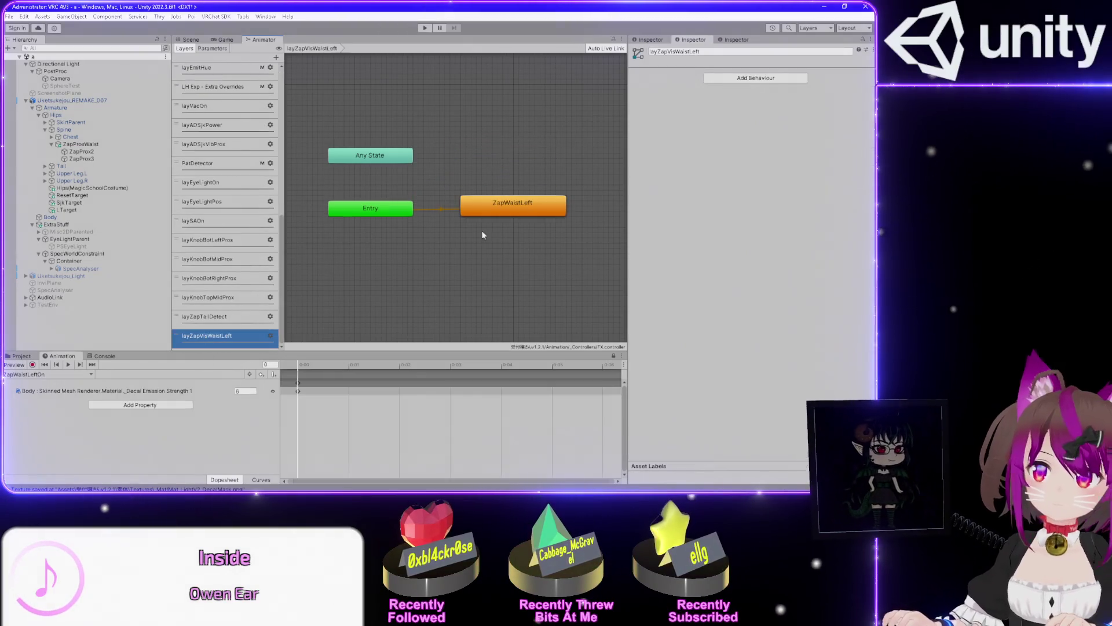
{"action": "left_click", "coordinate": [533, 213]}
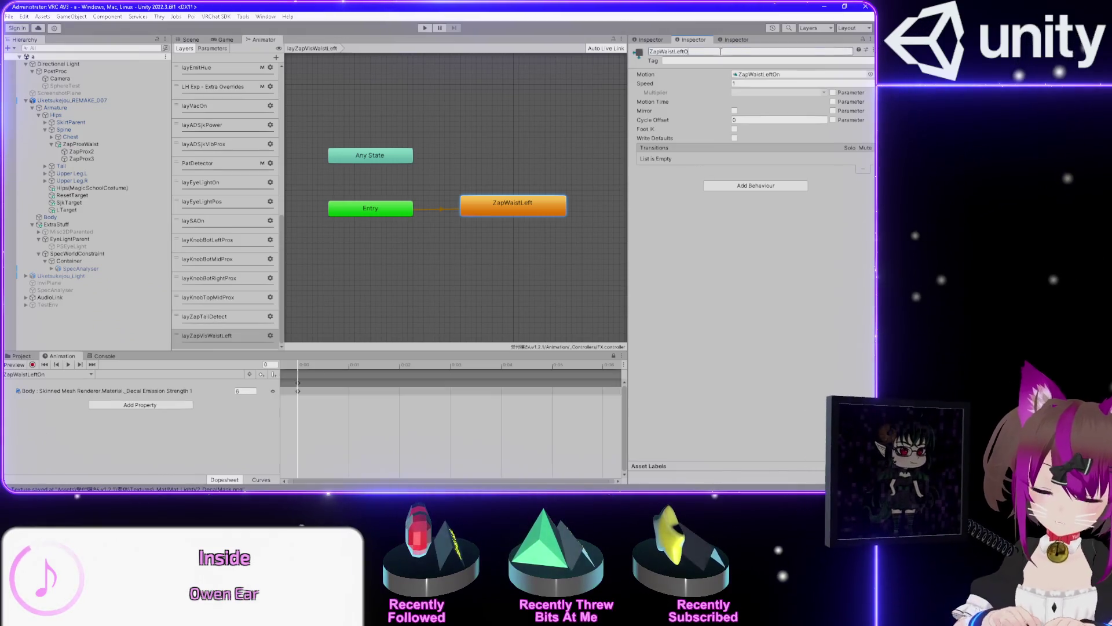
Rename the state ZapWaistLeftOn and add a ZapWaistLeftOff state from its clip
{"action": "type", "text": "n"}
{"action": "key", "text": "Return"}
{"action": "left_click", "coordinate": [21, 356]}
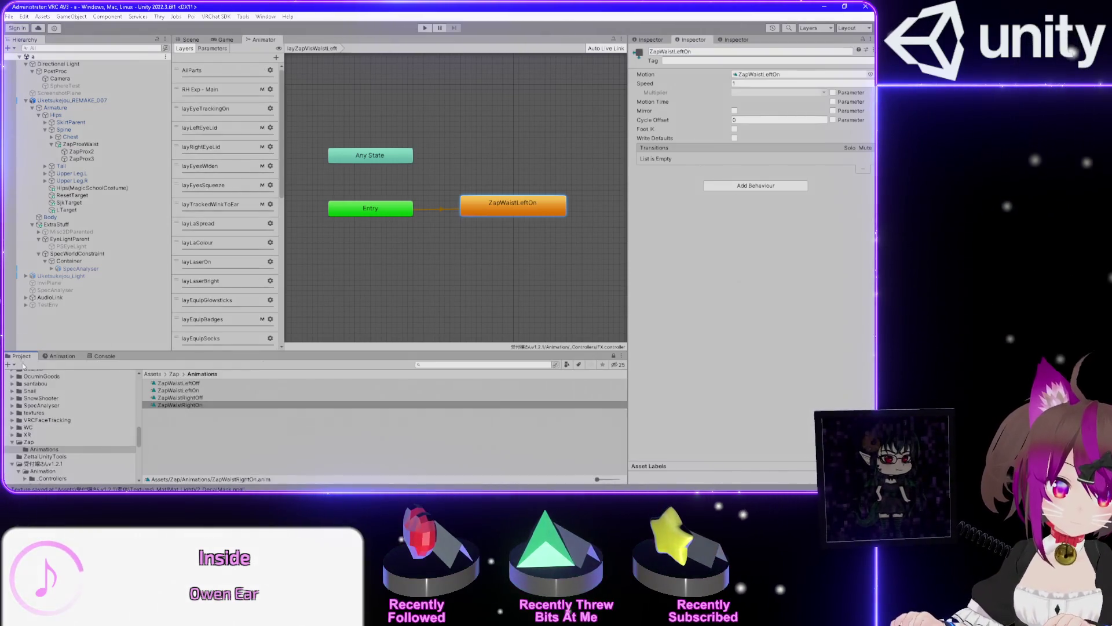
{"action": "mouse_move", "coordinate": [180, 383]}
{"action": "left_mouse_down"}
{"action": "mouse_move", "coordinate": [462, 280]}
{"action": "mouse_move", "coordinate": [530, 268]}
{"action": "mouse_move", "coordinate": [505, 251]}
{"action": "left_mouse_up"}
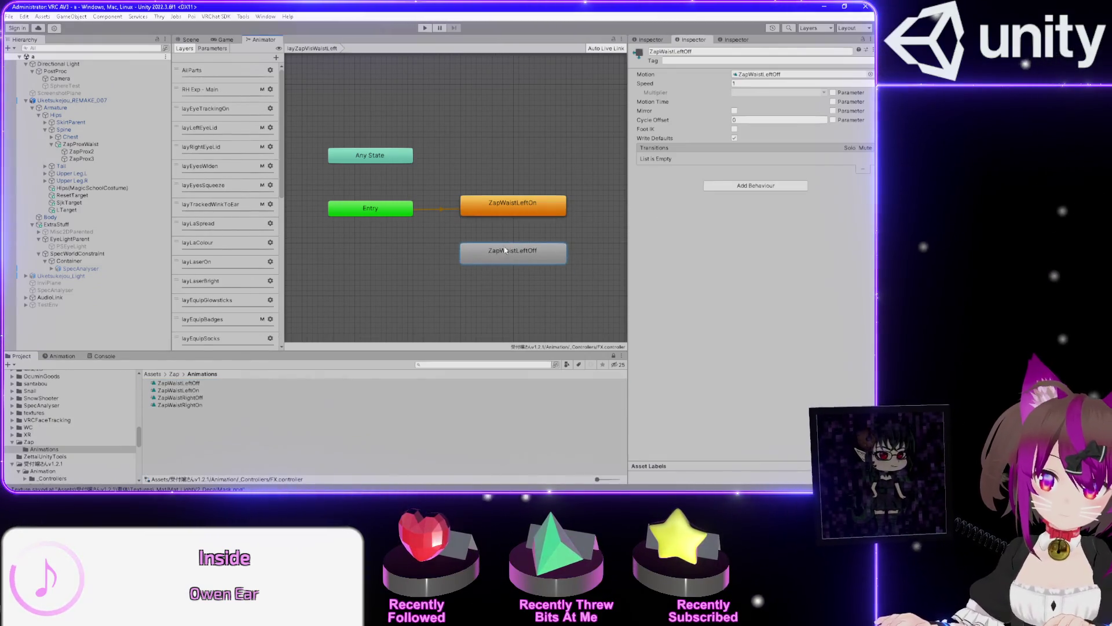
Create a ZapWaistLeftOn to ZapWaistLeftOff transition with a condition, then check the ZapProx2 receiver
{"action": "right_click", "coordinate": [499, 206]}
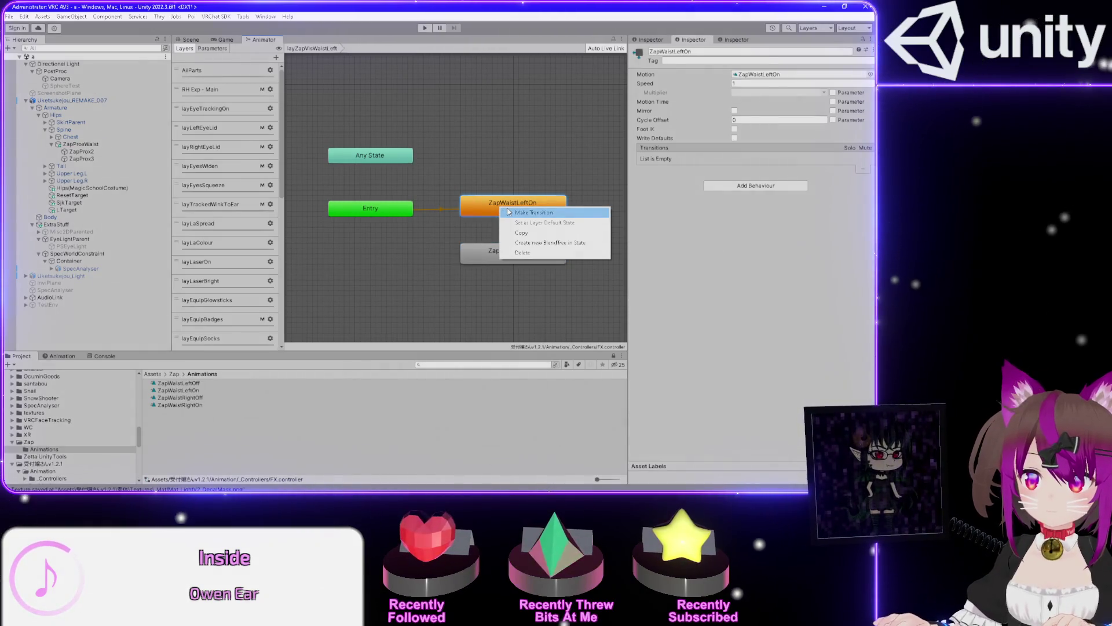
{"action": "left_click", "coordinate": [510, 213]}
{"action": "left_click", "coordinate": [505, 253]}
{"action": "left_click", "coordinate": [512, 230]}
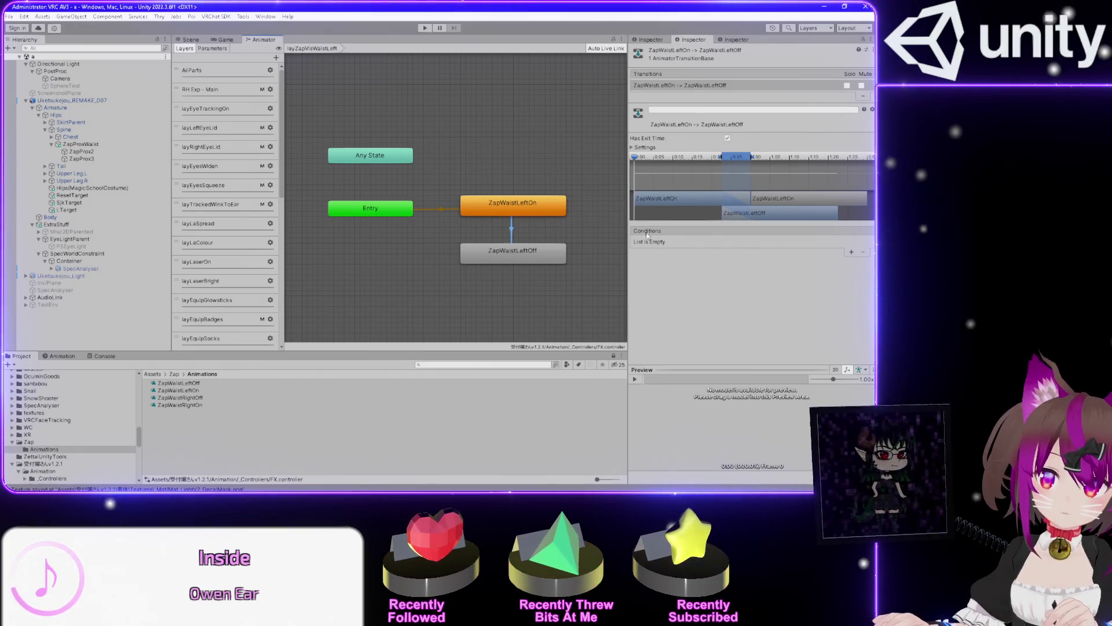
{"action": "left_click", "coordinate": [852, 253]}
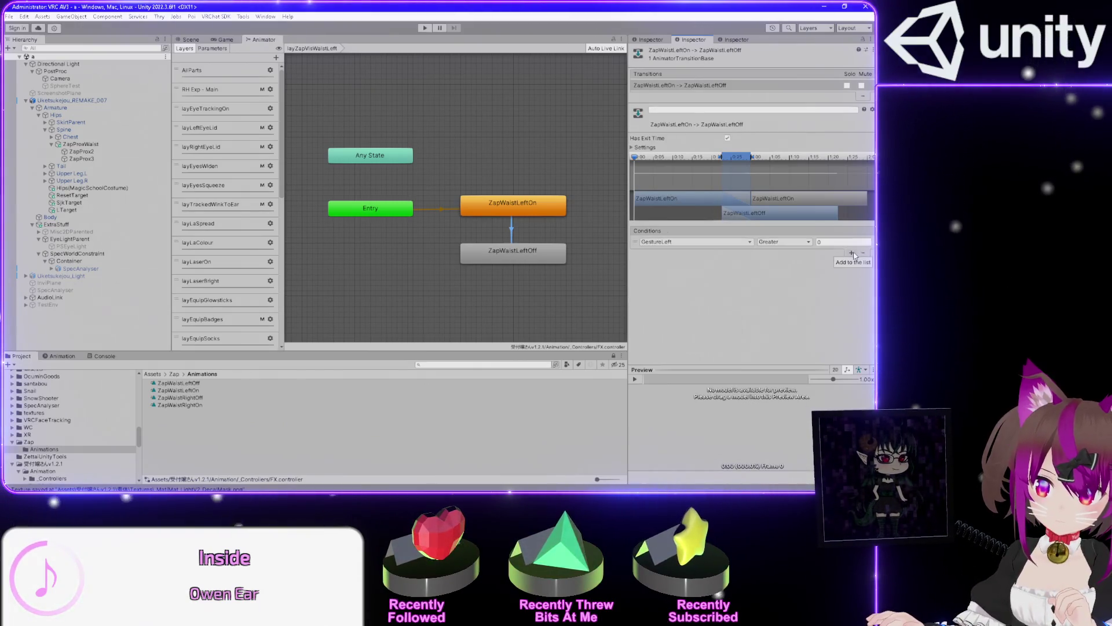
{"action": "left_click", "coordinate": [692, 242]}
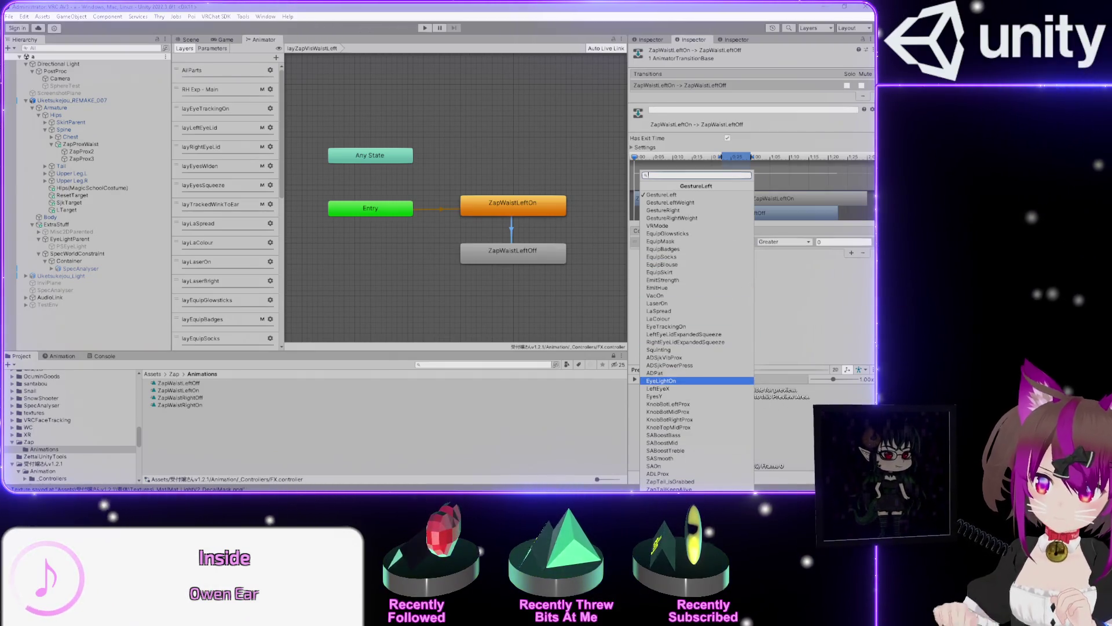
{"action": "left_click", "coordinate": [121, 131]}
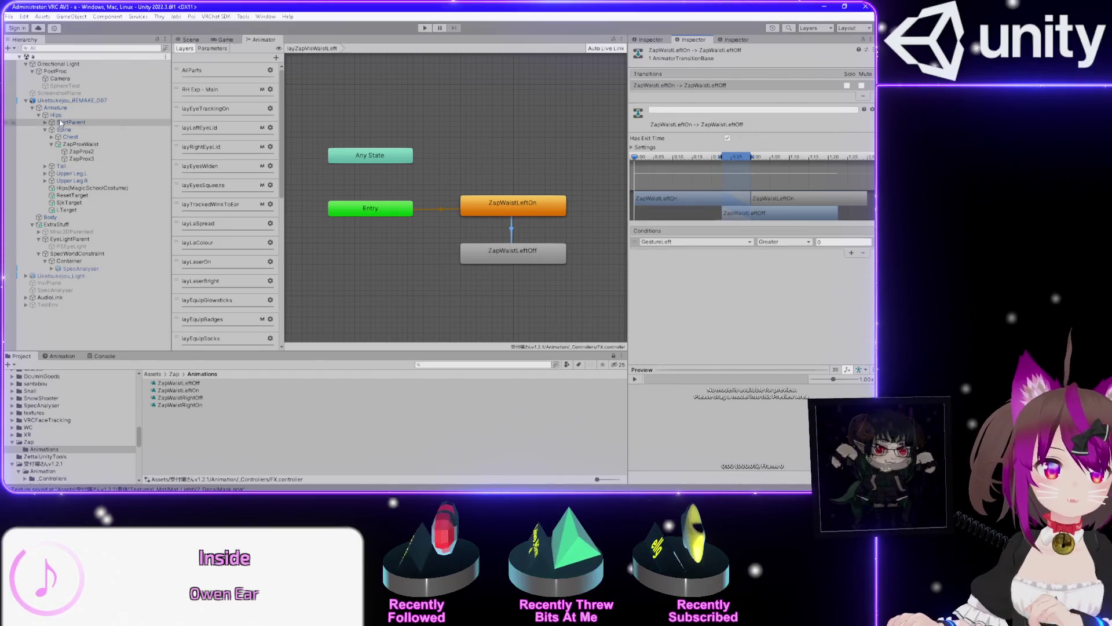
{"action": "left_click", "coordinate": [113, 153]}
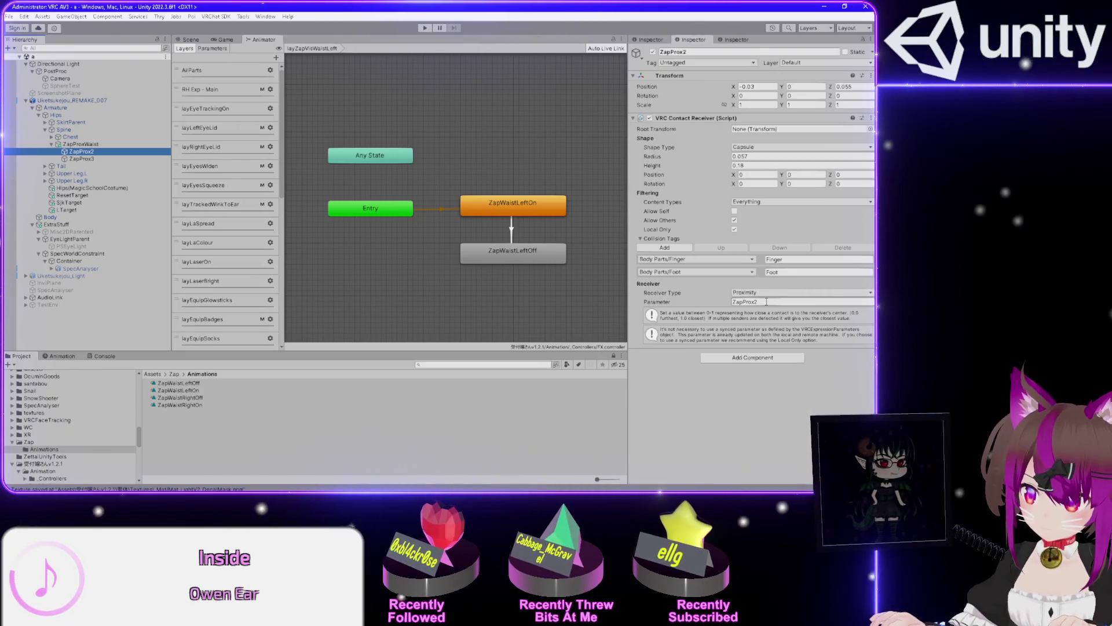
Note the receiver's parameter name ZapProx2 and check the skirt and legs in the Scene view
{"action": "left_click", "coordinate": [766, 301]}
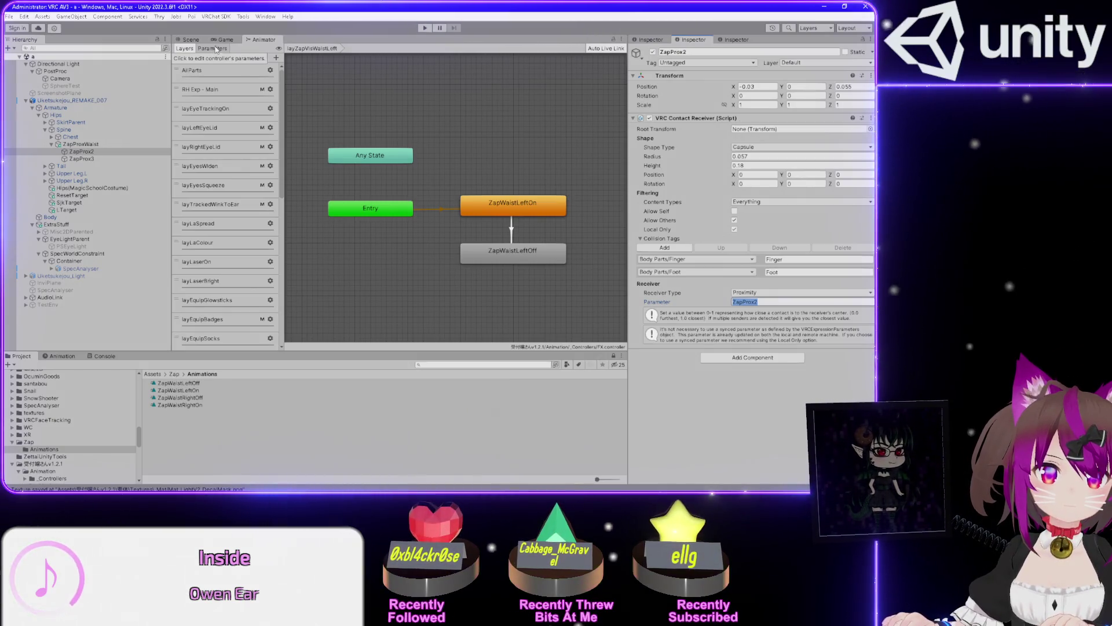
{"action": "left_click", "coordinate": [191, 40]}
{"action": "left_click_drag", "start_coordinate": [422, 191], "coordinate": [417, 389]}
{"action": "left_click", "coordinate": [262, 39]}
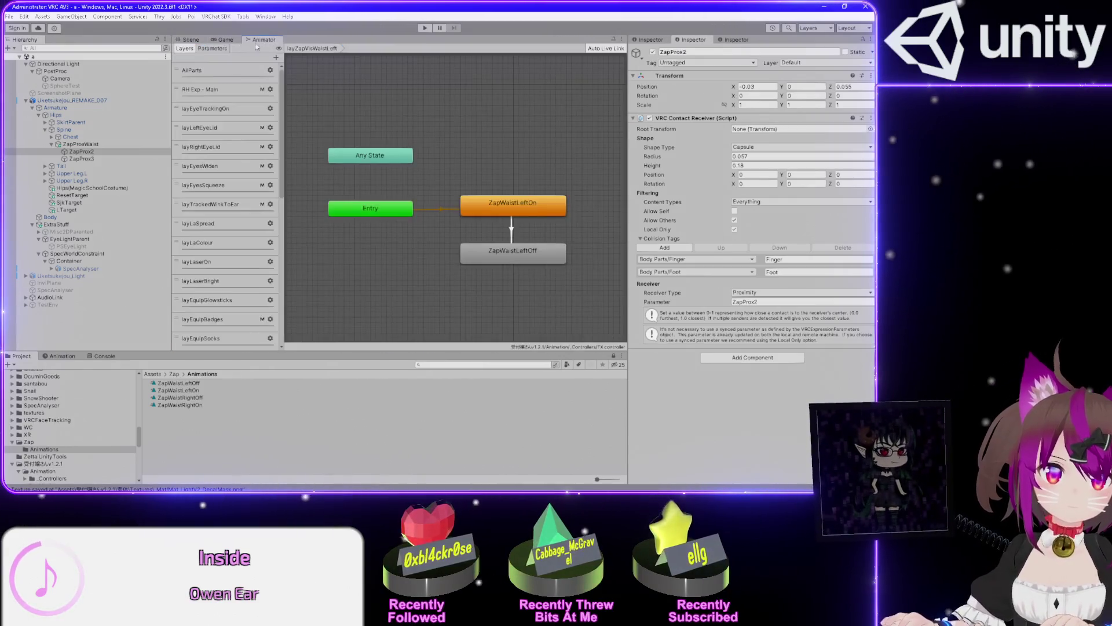
Add a float parameter named ZapProx2 to the animator
{"action": "left_click", "coordinate": [212, 48]}
{"action": "left_click", "coordinate": [279, 60]}
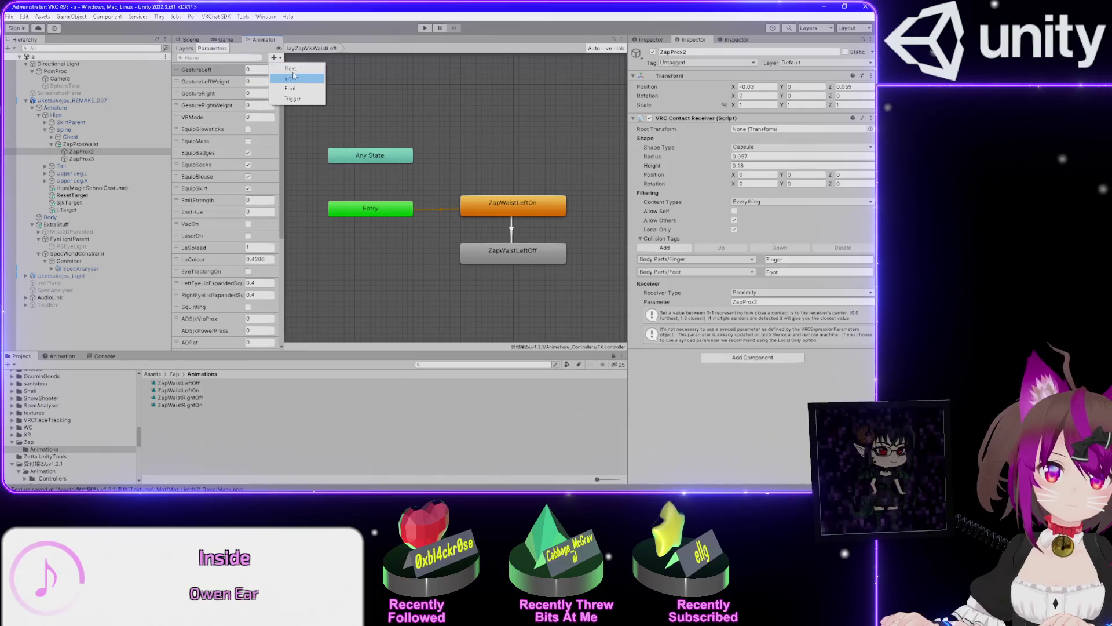
{"action": "left_click", "coordinate": [284, 130]}
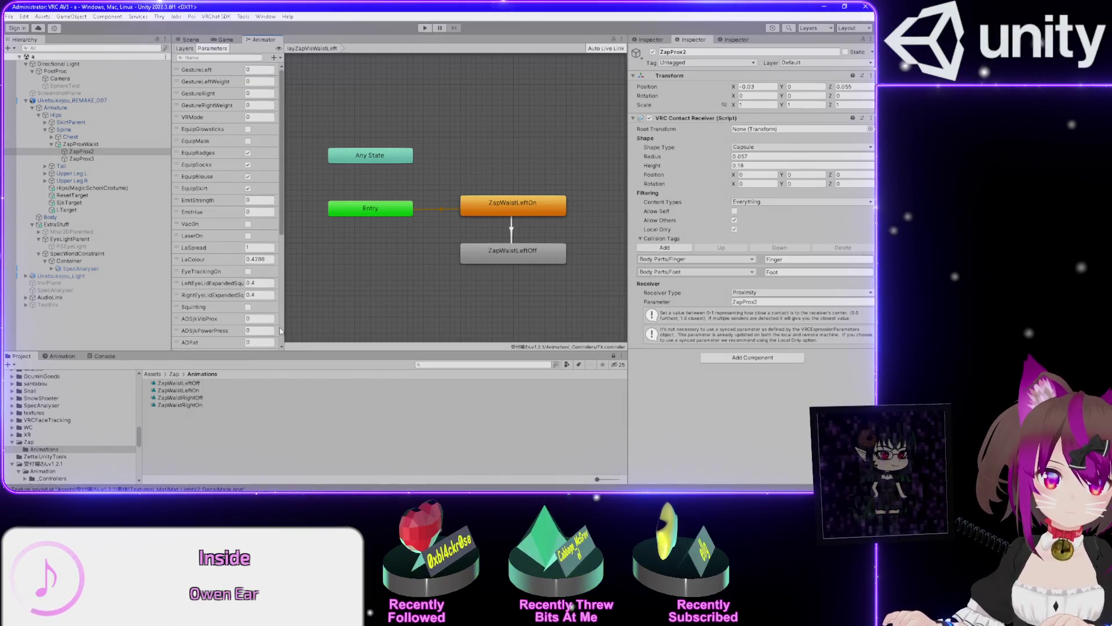
{"action": "left_click", "coordinate": [272, 333]}
{"action": "double_click", "coordinate": [204, 334]}
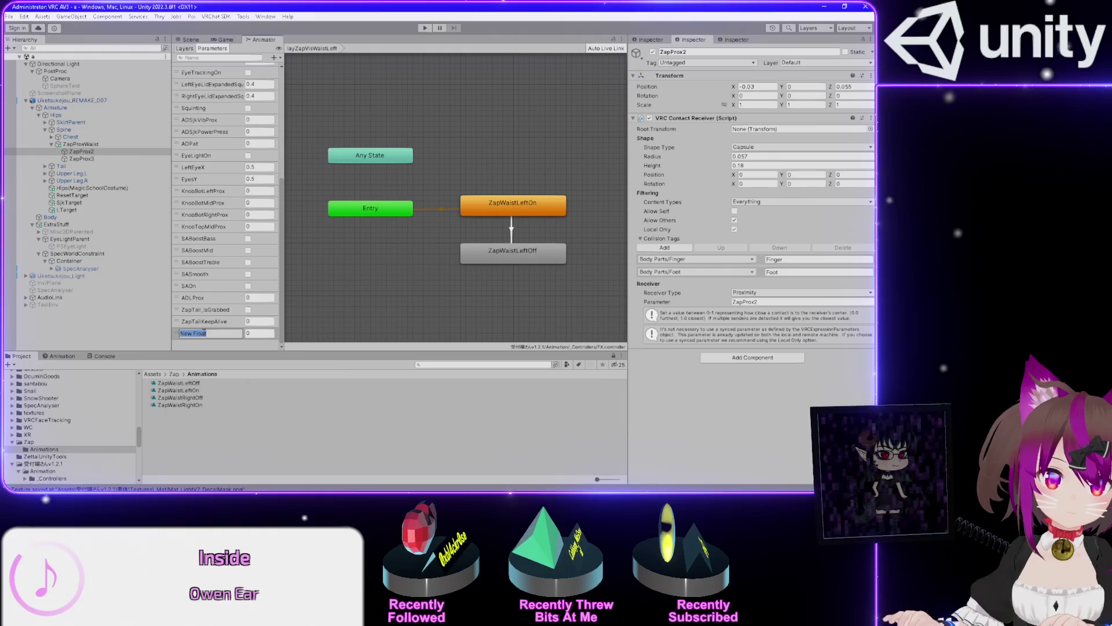
{"action": "type", "text": "ZapProx2"}
{"action": "key", "text": "Return"}
Add a second float parameter ZapProx3 and set both default values to 1
{"action": "left_click", "coordinate": [274, 57]}
{"action": "left_click", "coordinate": [284, 66]}
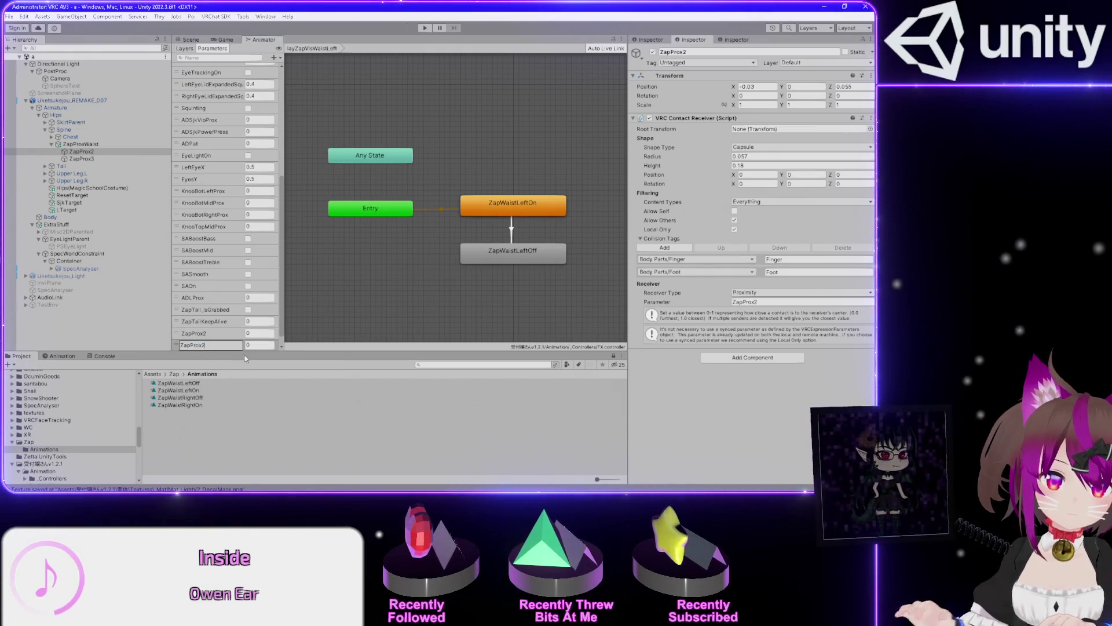
{"action": "left_click", "coordinate": [256, 333]}
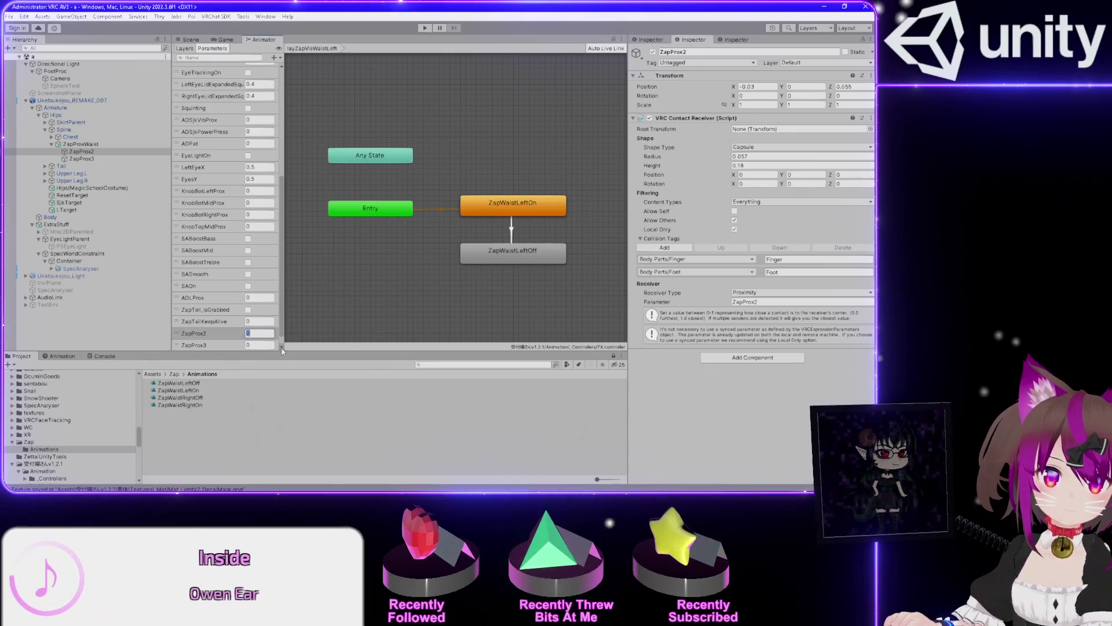
{"action": "left_click", "coordinate": [256, 346]}
{"action": "type", "text": "1"}
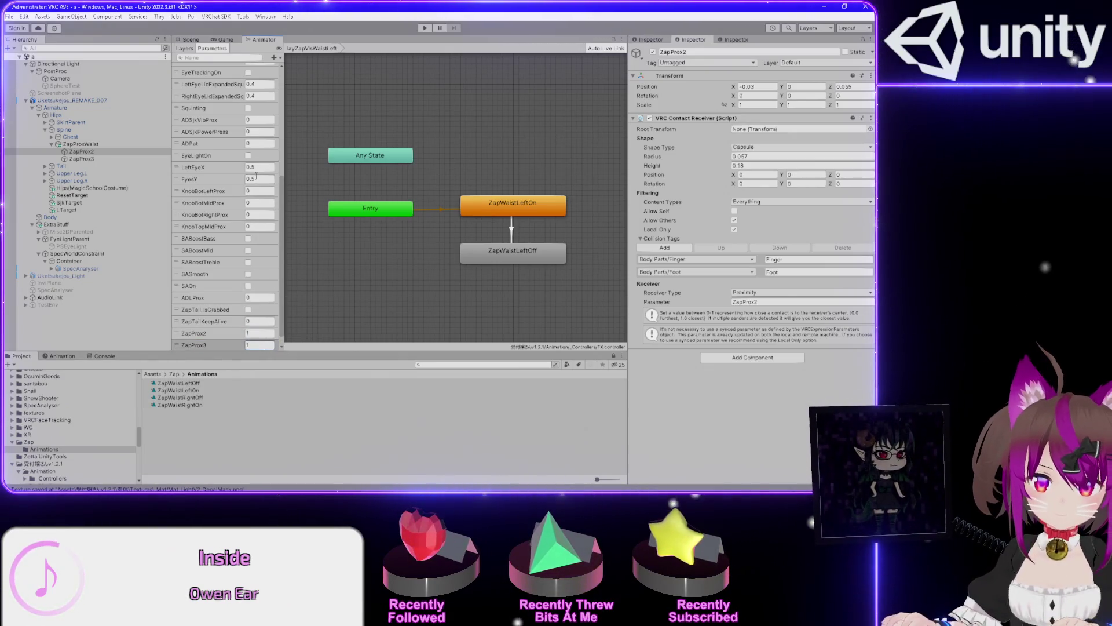
{"action": "left_click", "coordinate": [517, 210]}
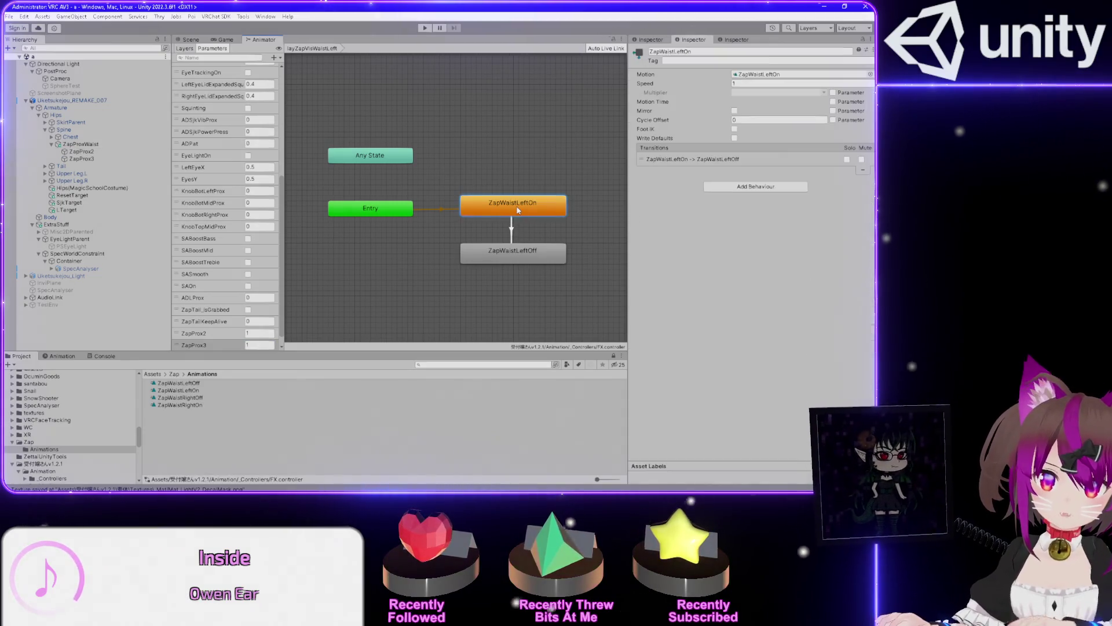
Make ZapWaistLeftOff the layer default state and place ZapWaistLeftOn below it
{"action": "right_click", "coordinate": [497, 251]}
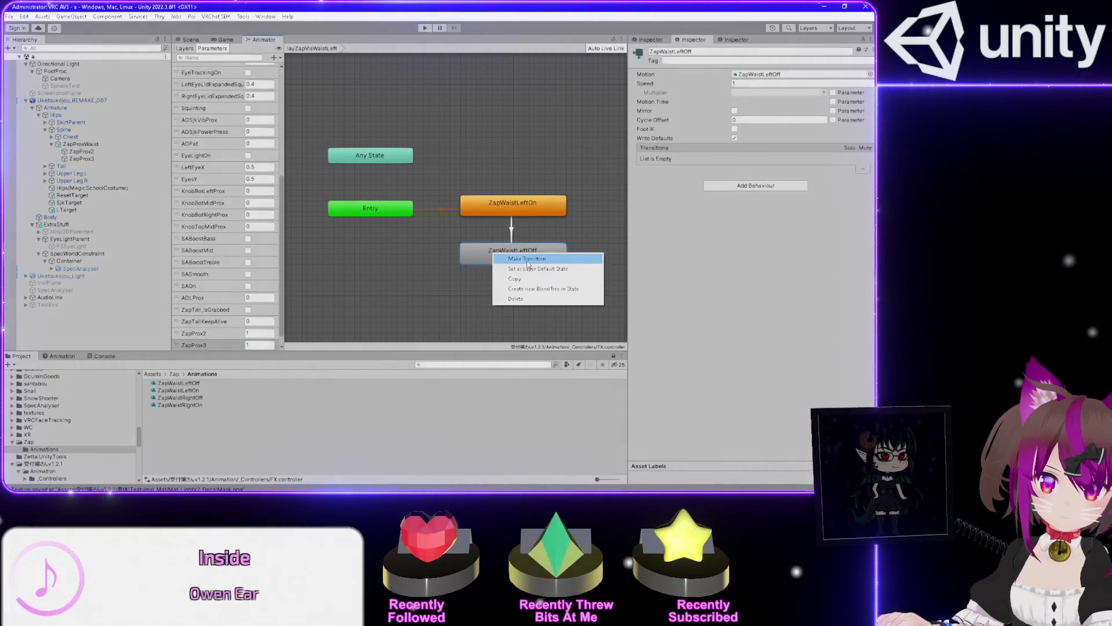
{"action": "left_click", "coordinate": [513, 265]}
{"action": "mouse_move", "coordinate": [513, 211]}
{"action": "left_mouse_down"}
{"action": "mouse_move", "coordinate": [515, 299]}
{"action": "mouse_move", "coordinate": [502, 212]}
{"action": "mouse_move", "coordinate": [513, 268]}
{"action": "left_mouse_up"}
{"action": "left_click", "coordinate": [417, 246]}
{"action": "left_click", "coordinate": [509, 208]}
Add a ZapWaistLeftOff to ZapWaistLeftOn transition conditioned on ZapProx2 Less 1
{"action": "right_click", "coordinate": [510, 212]}
{"action": "left_click", "coordinate": [525, 219]}
{"action": "left_click", "coordinate": [509, 263]}
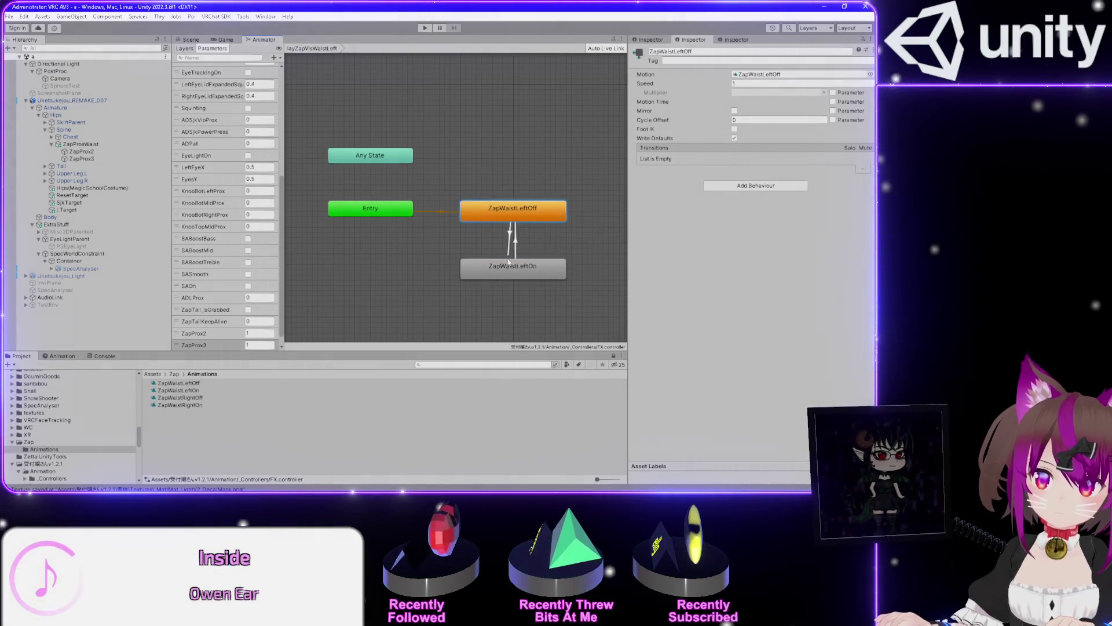
{"action": "left_click", "coordinate": [512, 242]}
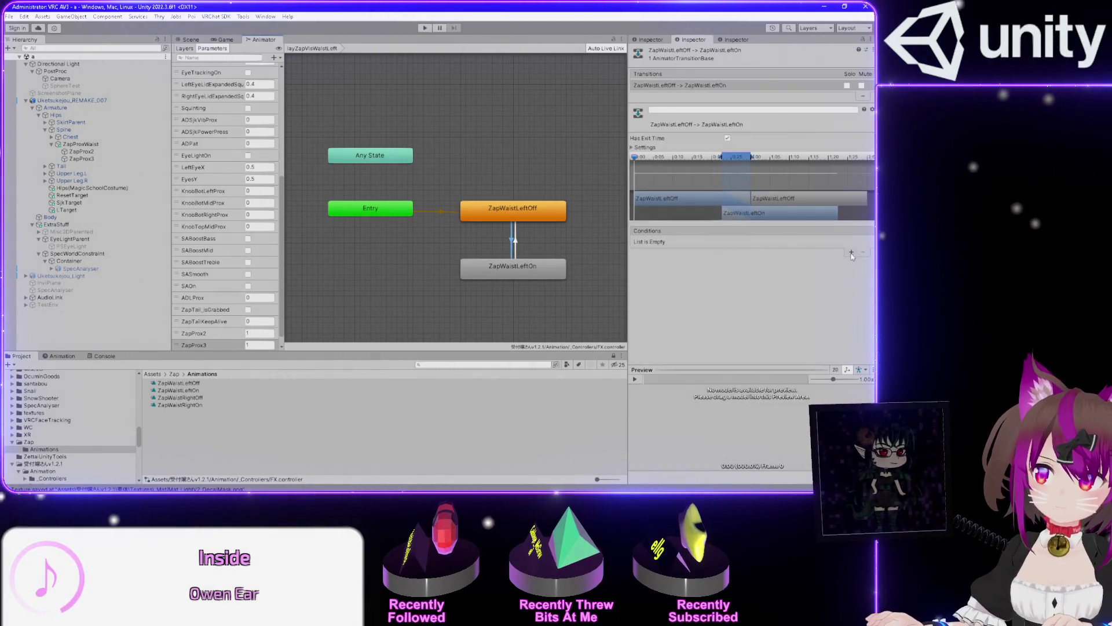
{"action": "left_click", "coordinate": [851, 253]}
{"action": "left_click", "coordinate": [695, 242]}
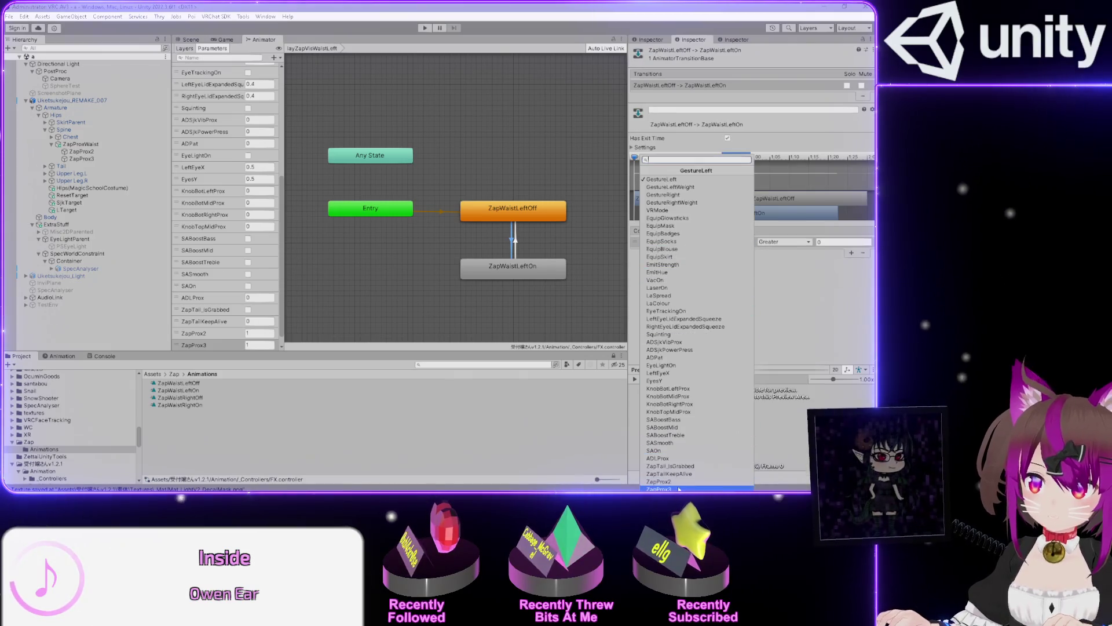
{"action": "left_click", "coordinate": [681, 481]}
{"action": "left_click", "coordinate": [782, 241]}
{"action": "left_click", "coordinate": [779, 254]}
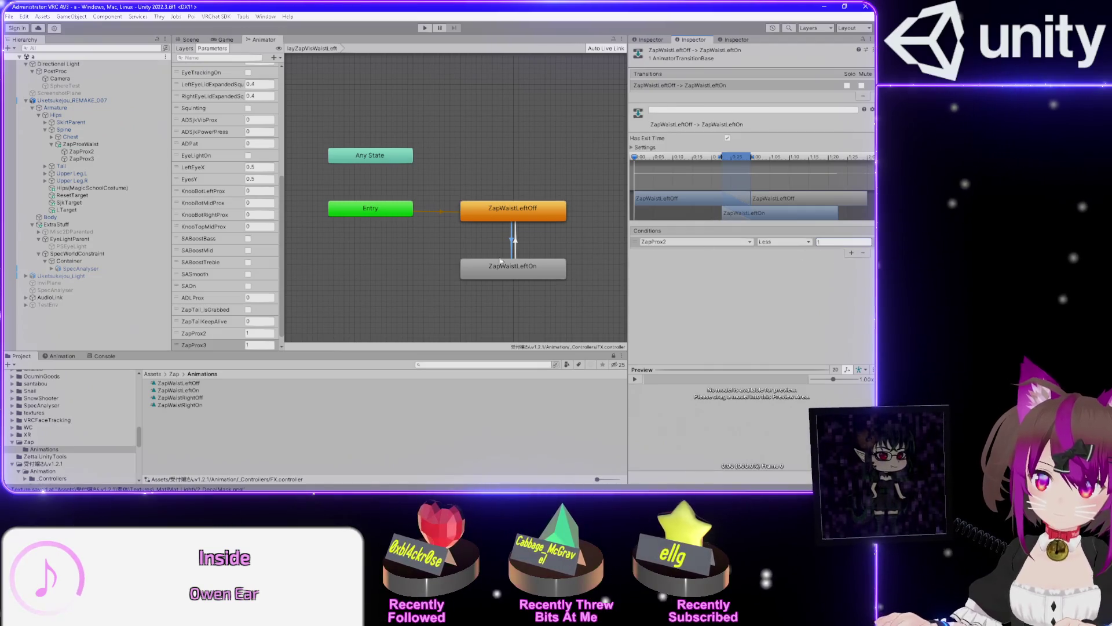
Disable exit time on the Off-to-On transition and set its duration to 0
{"action": "left_click", "coordinate": [633, 148]}
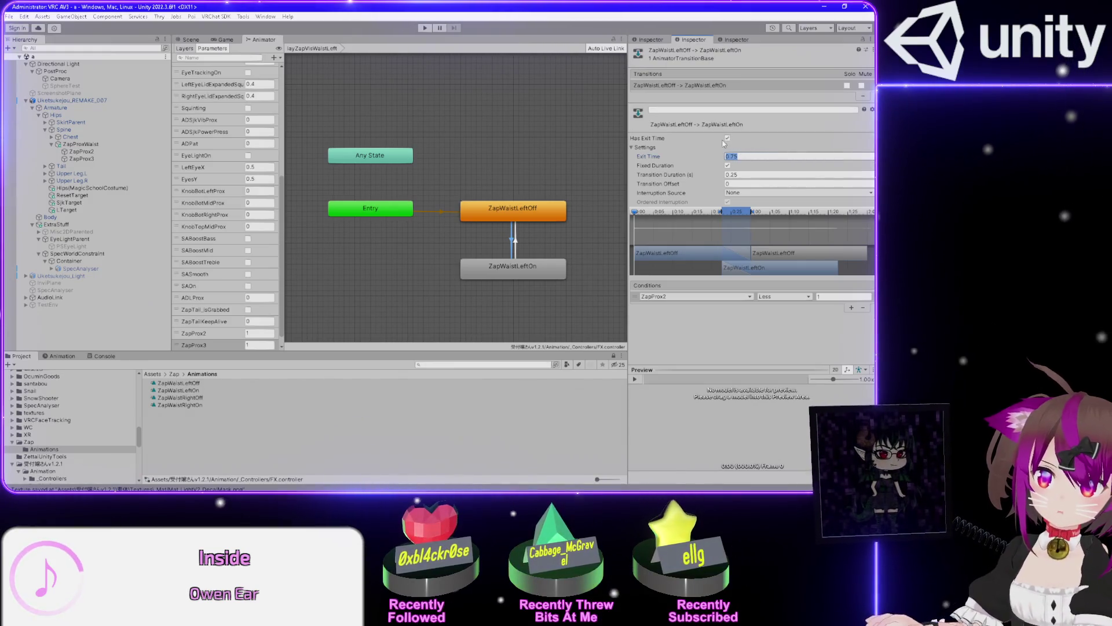
{"action": "left_click", "coordinate": [729, 139]}
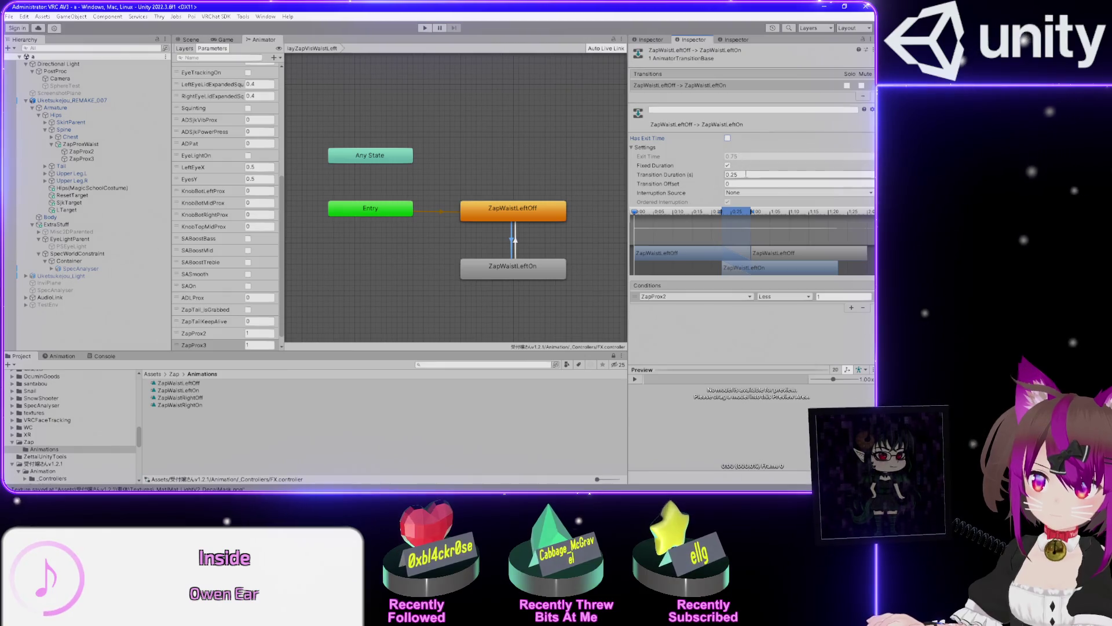
{"action": "left_click", "coordinate": [763, 175]}
{"action": "type", "text": "0"}
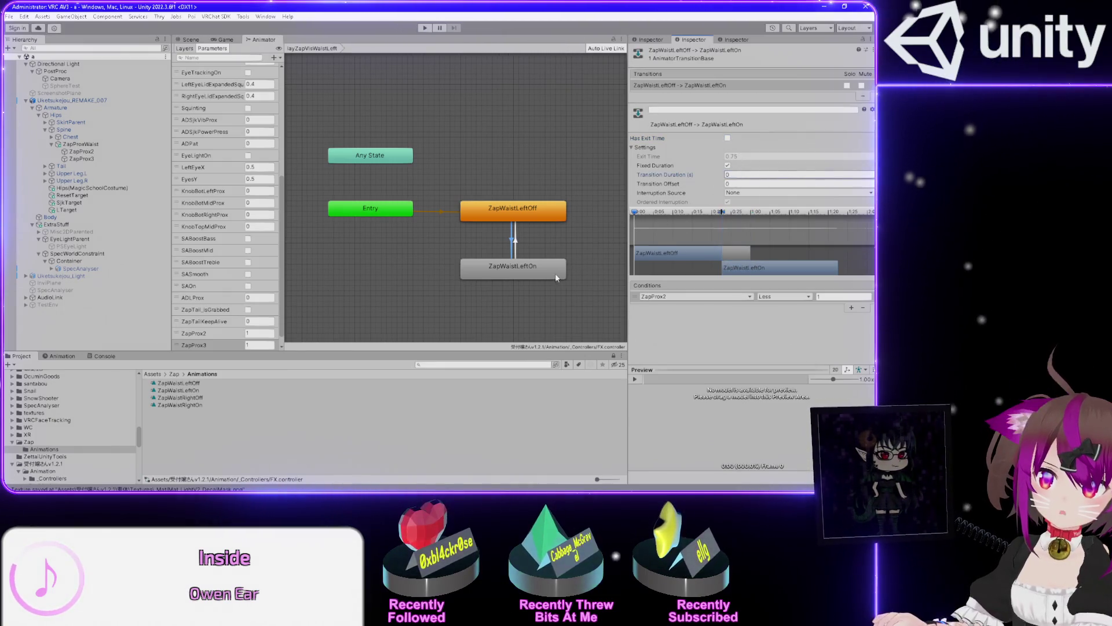
Set the On-to-Off transition condition to ZapProx2 Greater 0.99999
{"action": "left_click", "coordinate": [516, 243]}
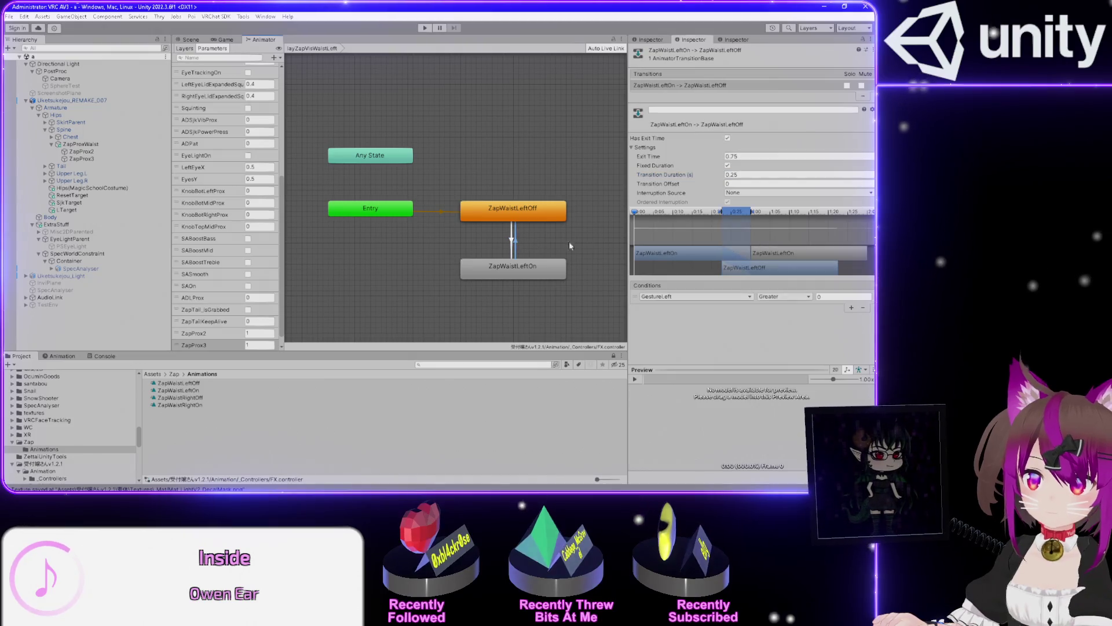
{"action": "left_click", "coordinate": [702, 297]}
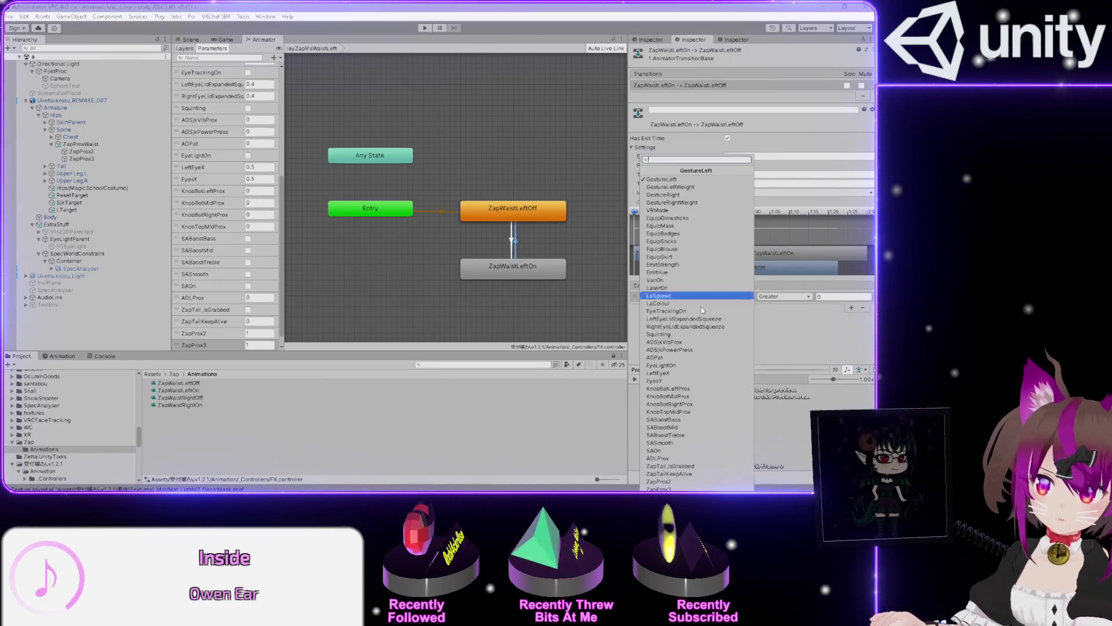
{"action": "left_click", "coordinate": [695, 574]}
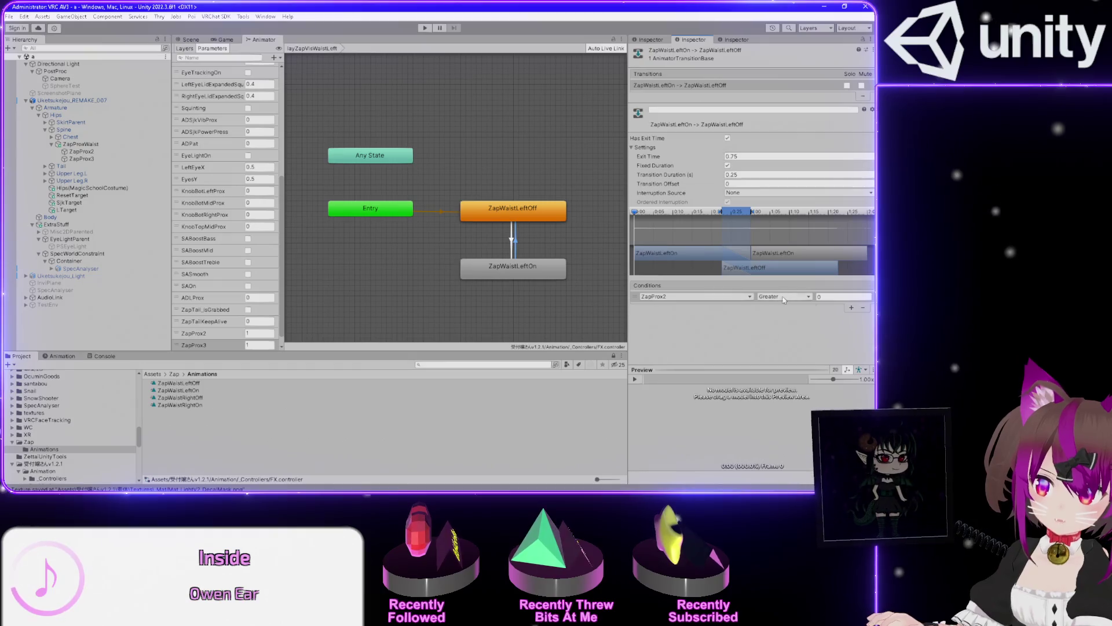
{"action": "left_click", "coordinate": [783, 299]}
{"action": "left_click", "coordinate": [791, 303]}
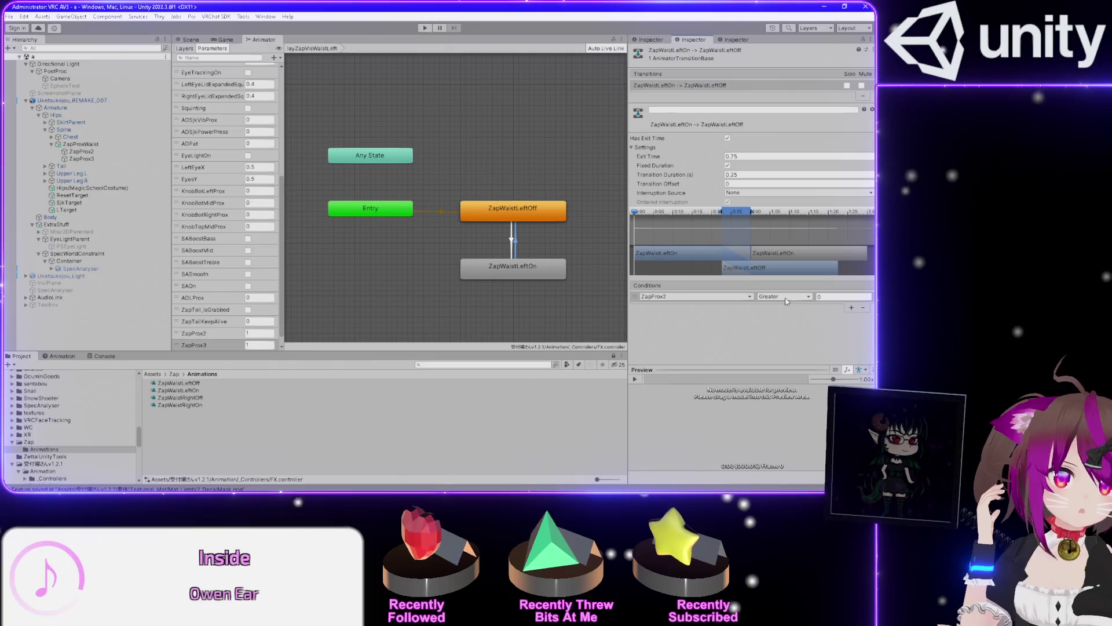
{"action": "left_click", "coordinate": [831, 296]}
{"action": "type", "text": ".999999"}
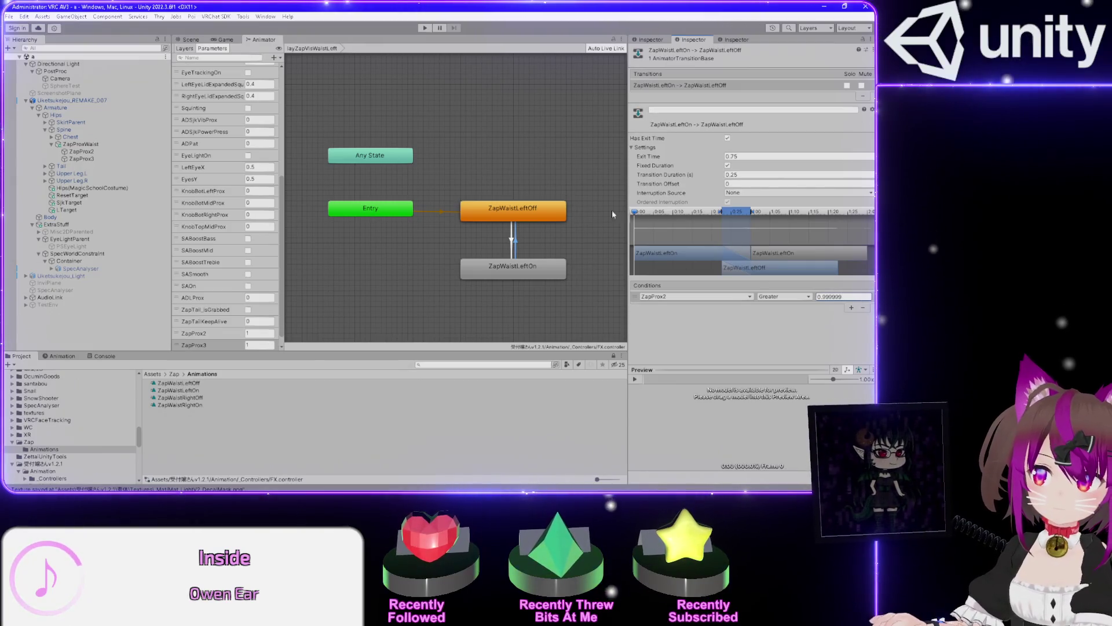
{"action": "key", "text": "BackSpace"}
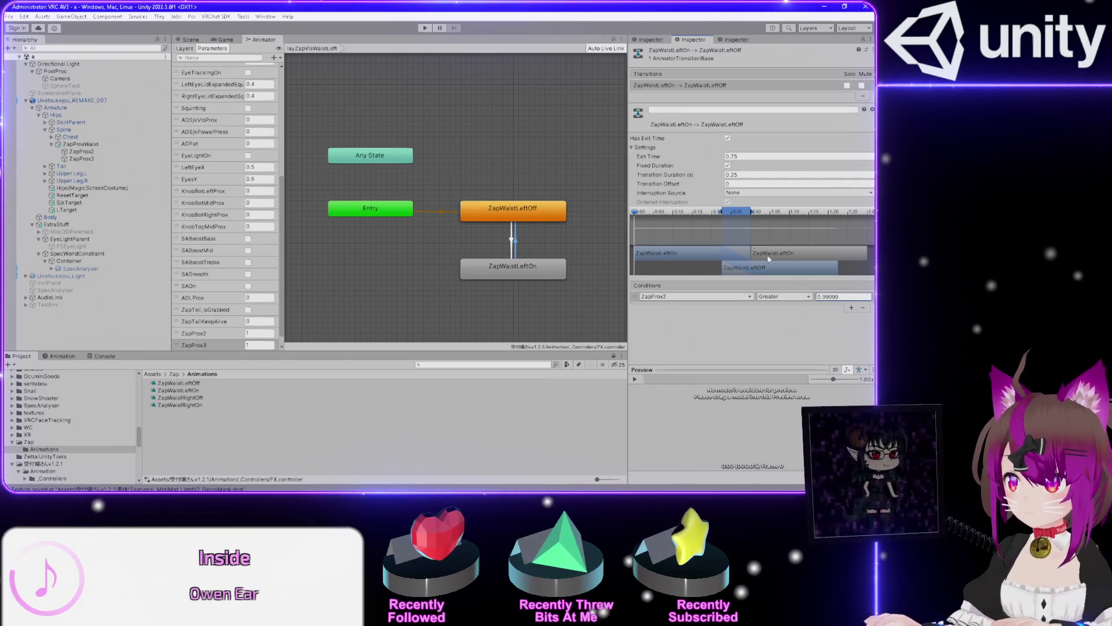
Disable exit time on the On-to-Off transition with duration 0, then review both transitions
{"action": "left_click", "coordinate": [727, 139]}
{"action": "type", "text": "0"}
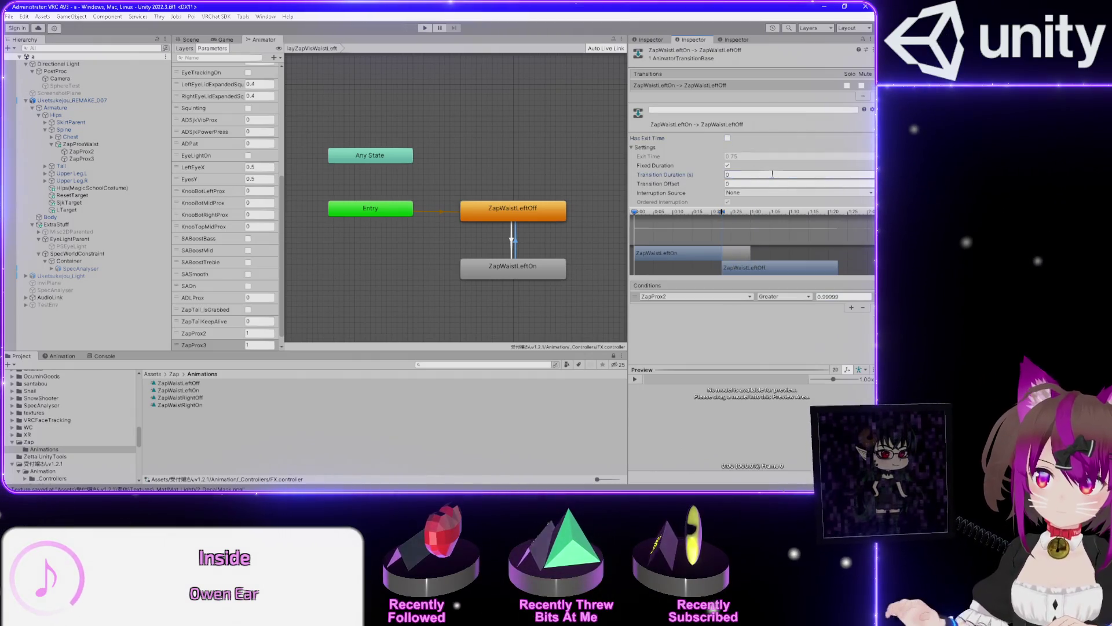
{"action": "left_click", "coordinate": [514, 241]}
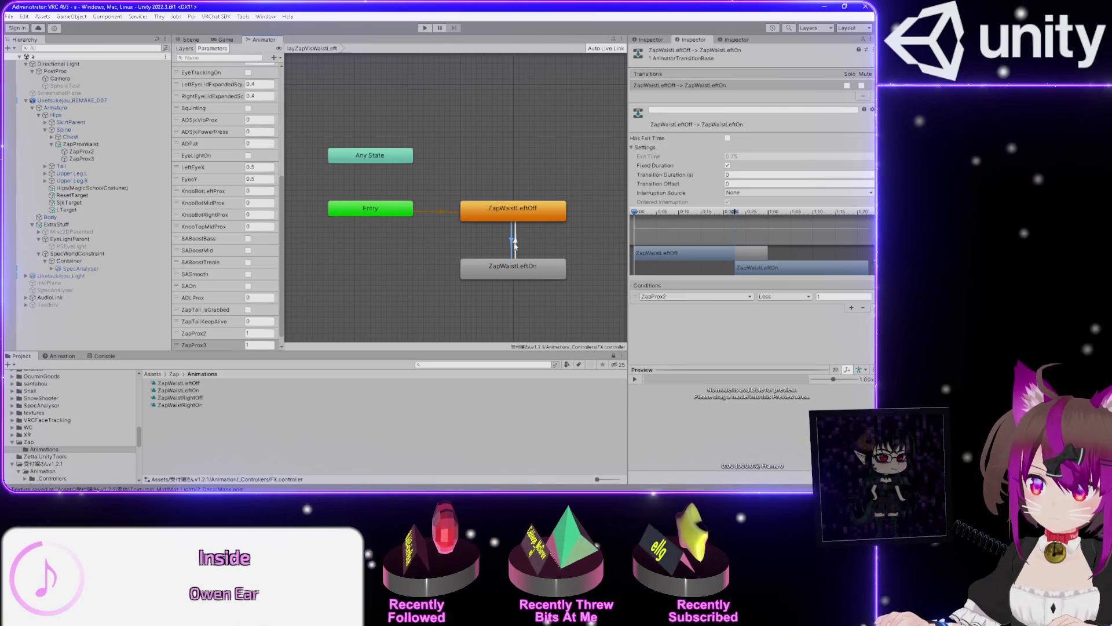
{"action": "left_click", "coordinate": [512, 242]}
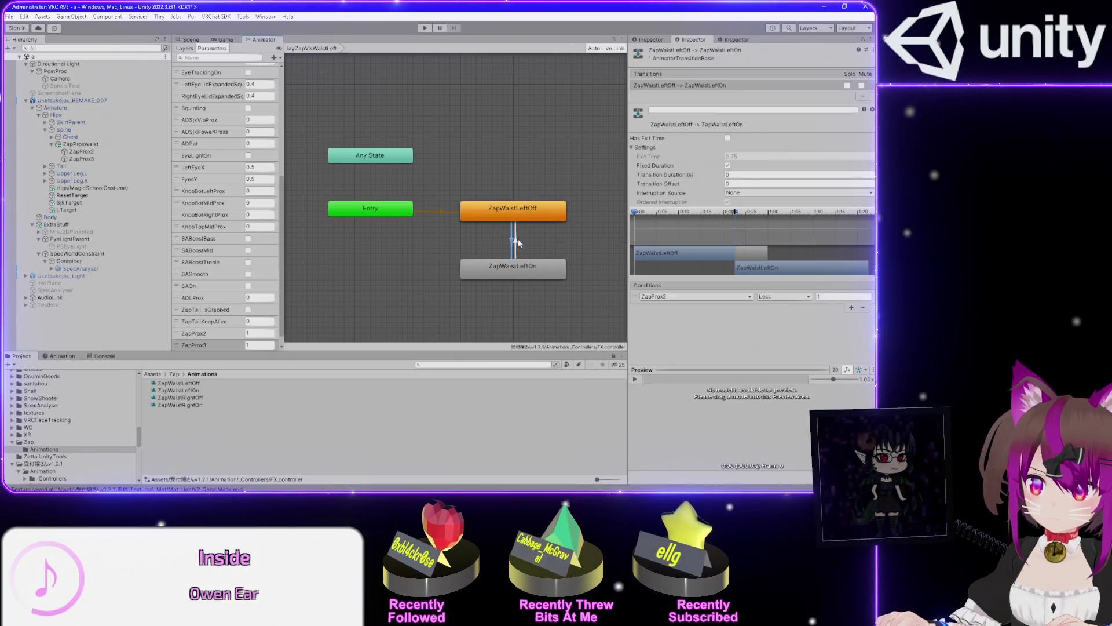
{"action": "left_click", "coordinate": [521, 265]}
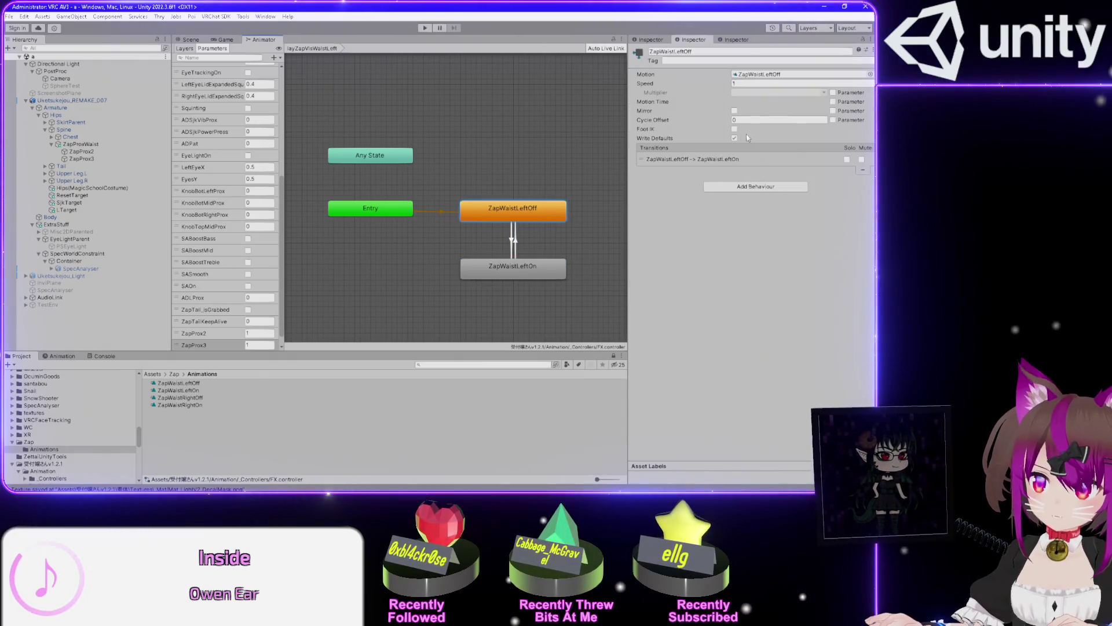
{"action": "left_click", "coordinate": [516, 173]}
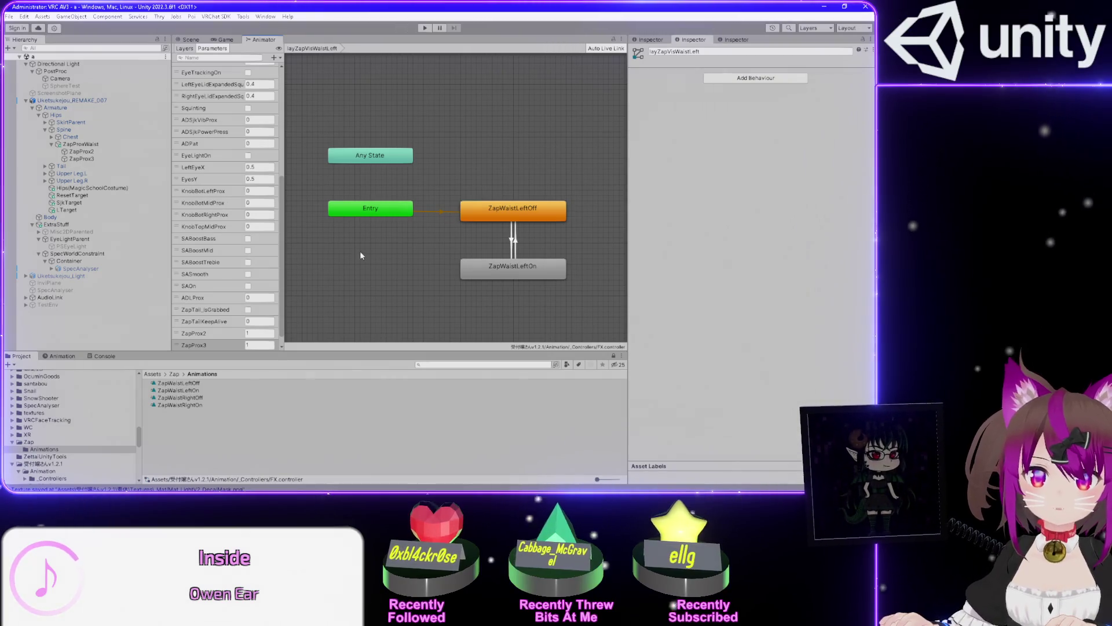
Select the ZapProx2 parameter and return to the avatar's Scene view
{"action": "left_click", "coordinate": [197, 338]}
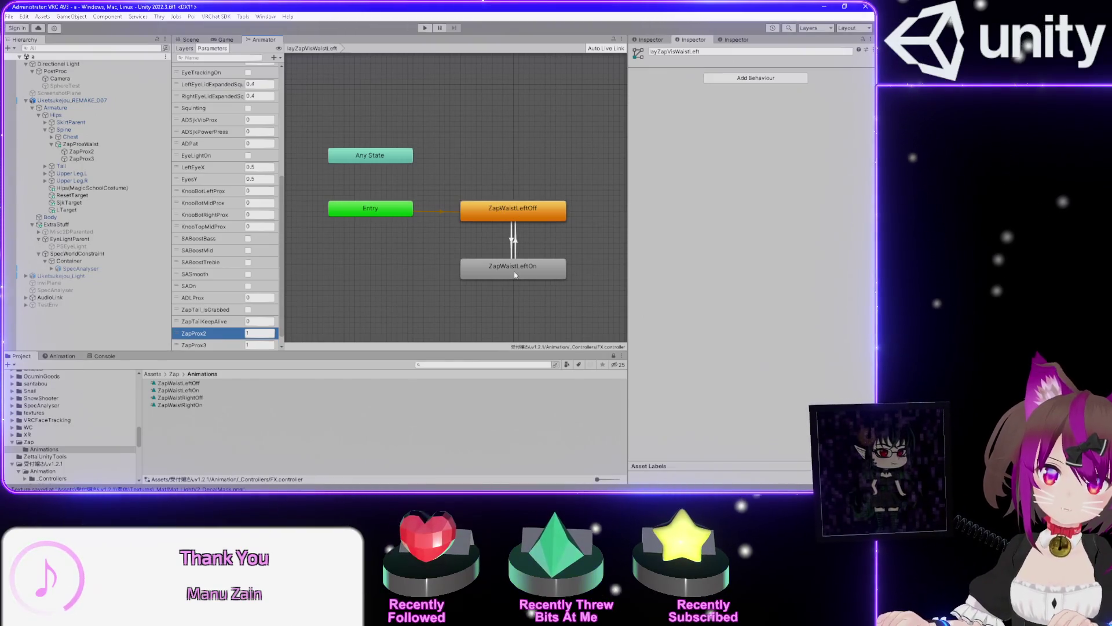
{"action": "left_click", "coordinate": [189, 41]}
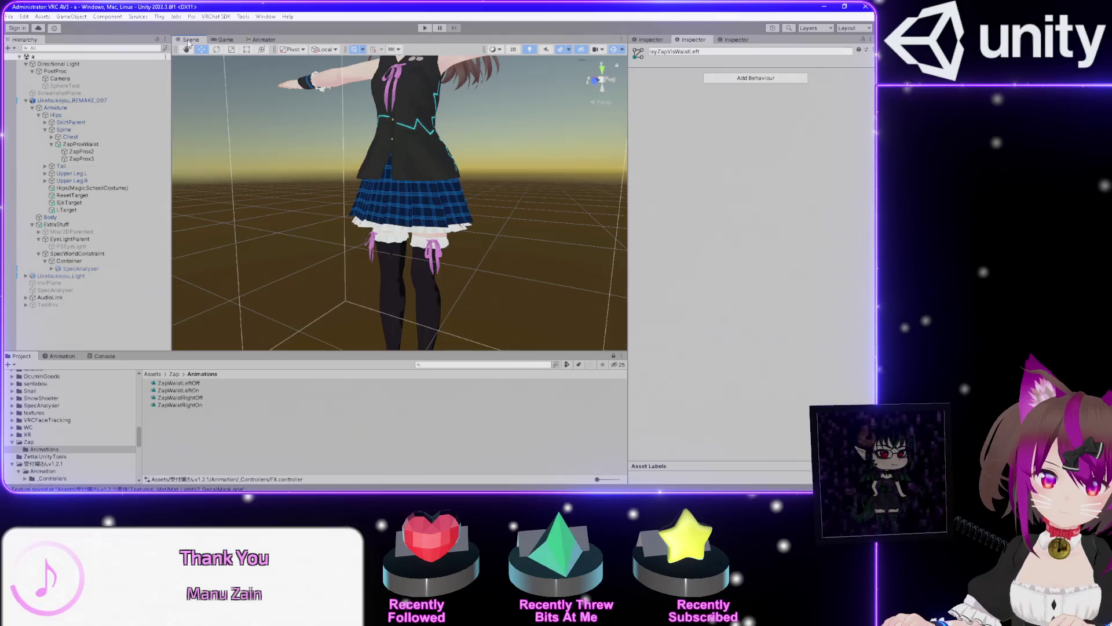
Set the Body mesh's Decal 0 and Decal 1 emission strength to 0
{"action": "key", "text": "f"}
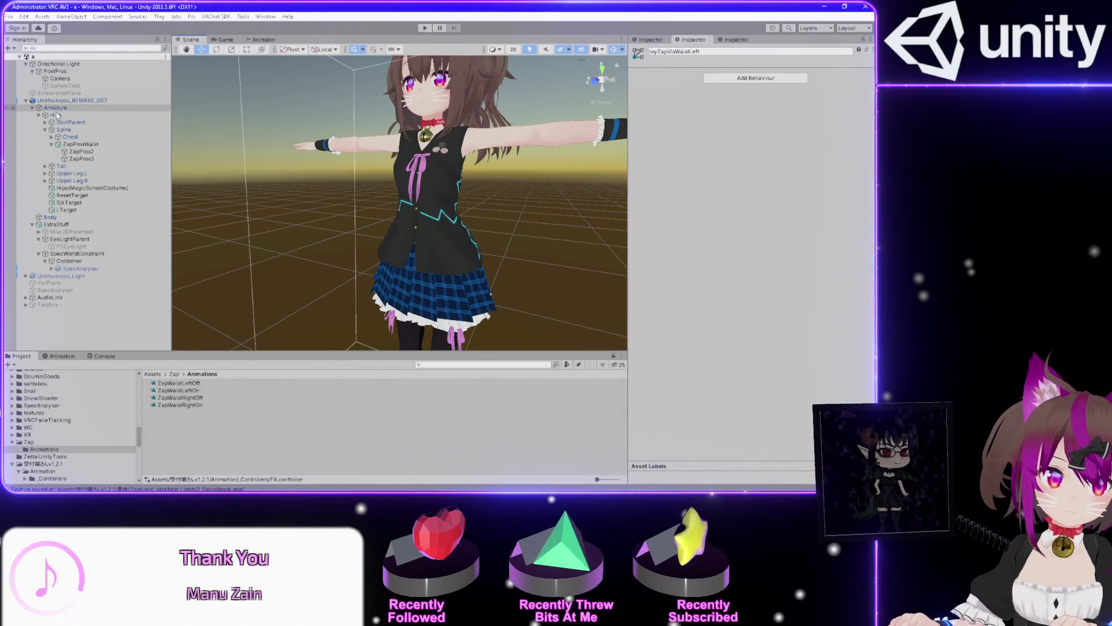
{"action": "left_click", "coordinate": [50, 218]}
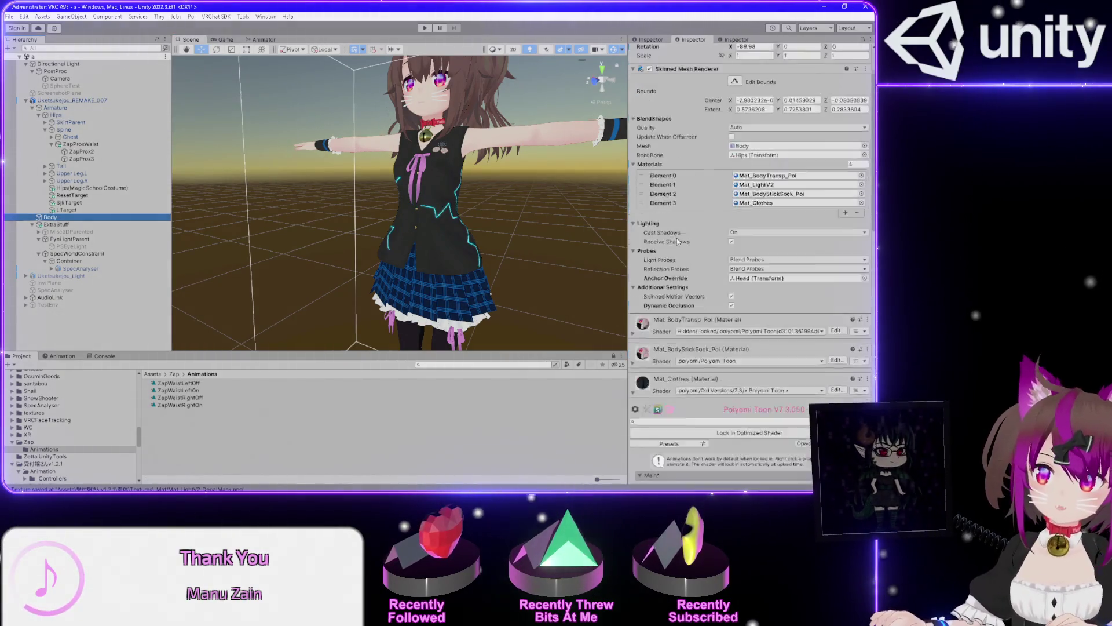
{"action": "scroll", "coordinate": [678, 241], "scroll_direction": "down", "scroll_amount": 15}
{"action": "scroll", "coordinate": [753, 232], "scroll_direction": "down", "scroll_amount": 10}
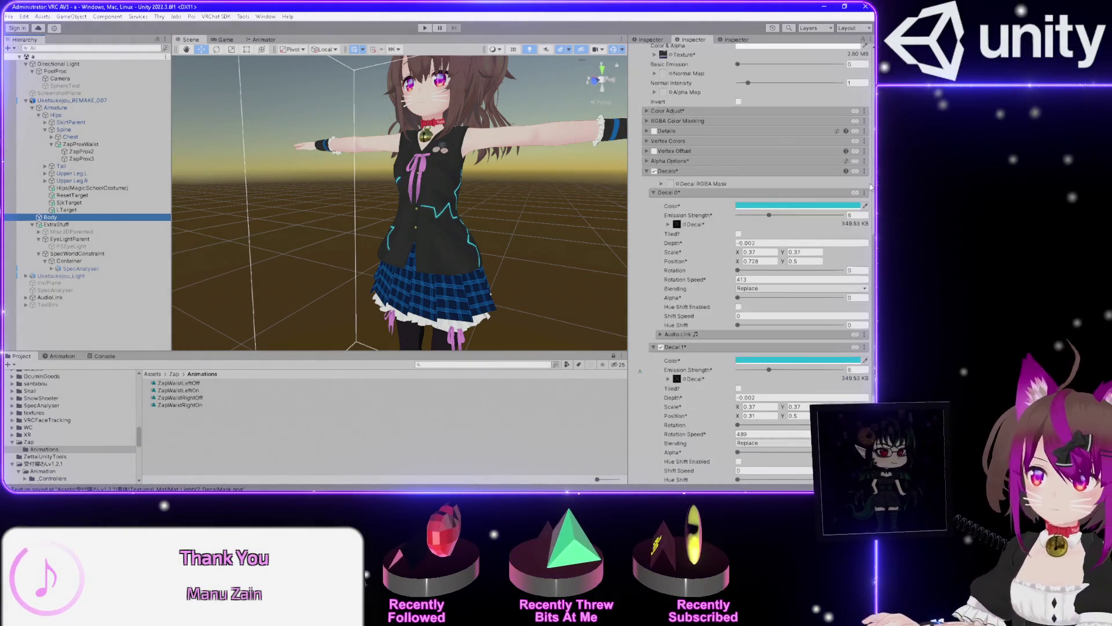
{"action": "left_click", "coordinate": [855, 215]}
{"action": "type", "text": "0"}
{"action": "left_click", "coordinate": [849, 368]}
{"action": "type", "text": "0"}
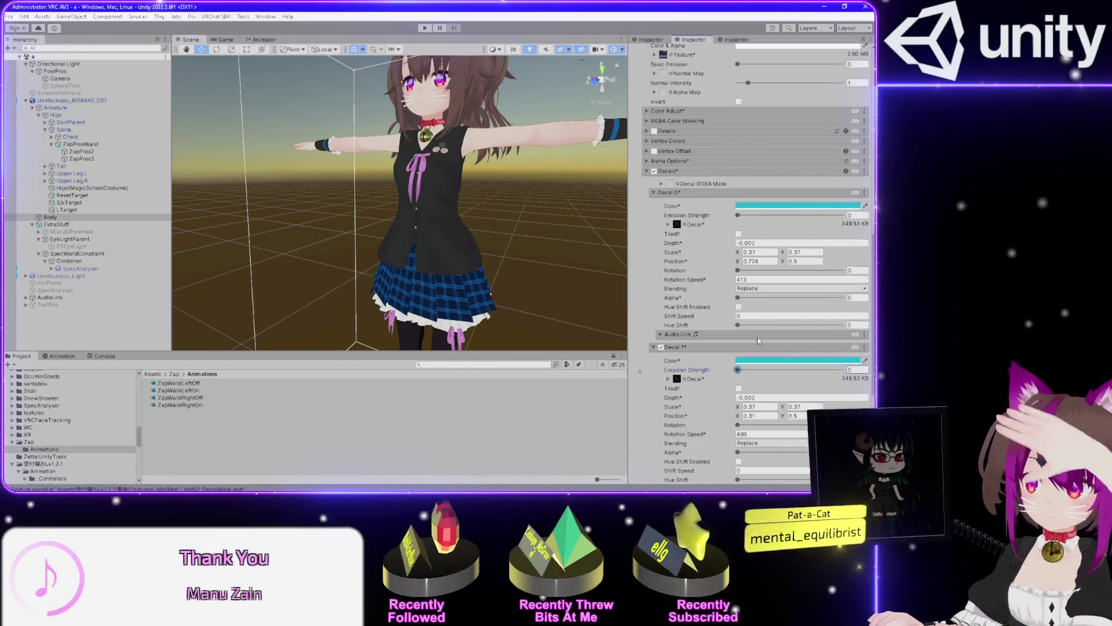
{"action": "scroll", "coordinate": [634, 285], "scroll_direction": "down", "scroll_amount": 5}
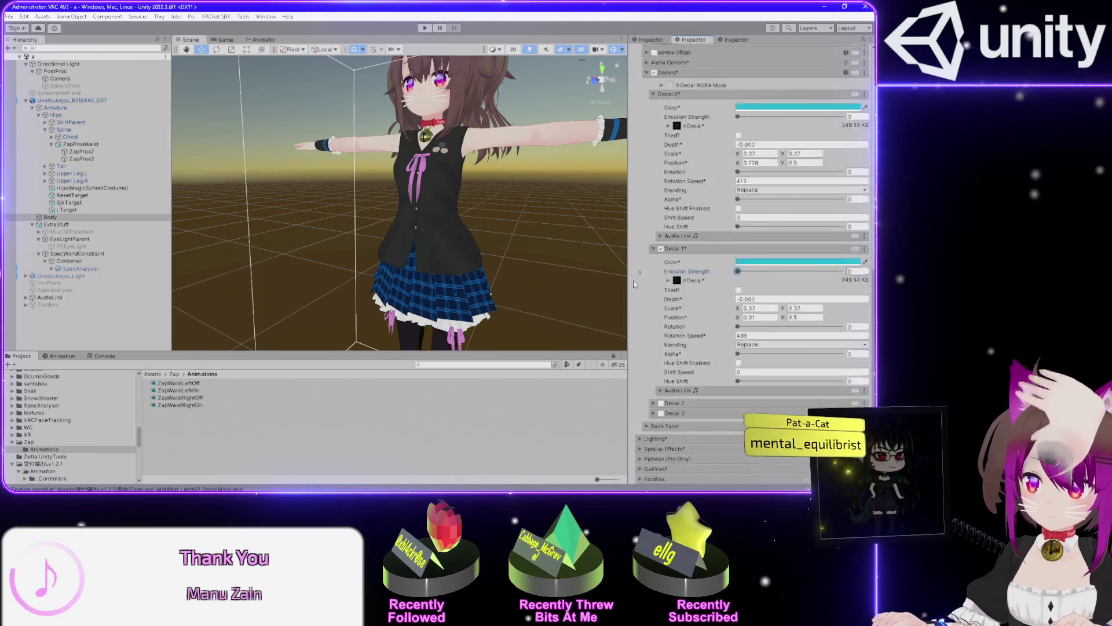
{"action": "scroll", "coordinate": [634, 285], "scroll_direction": "up", "scroll_amount": 10}
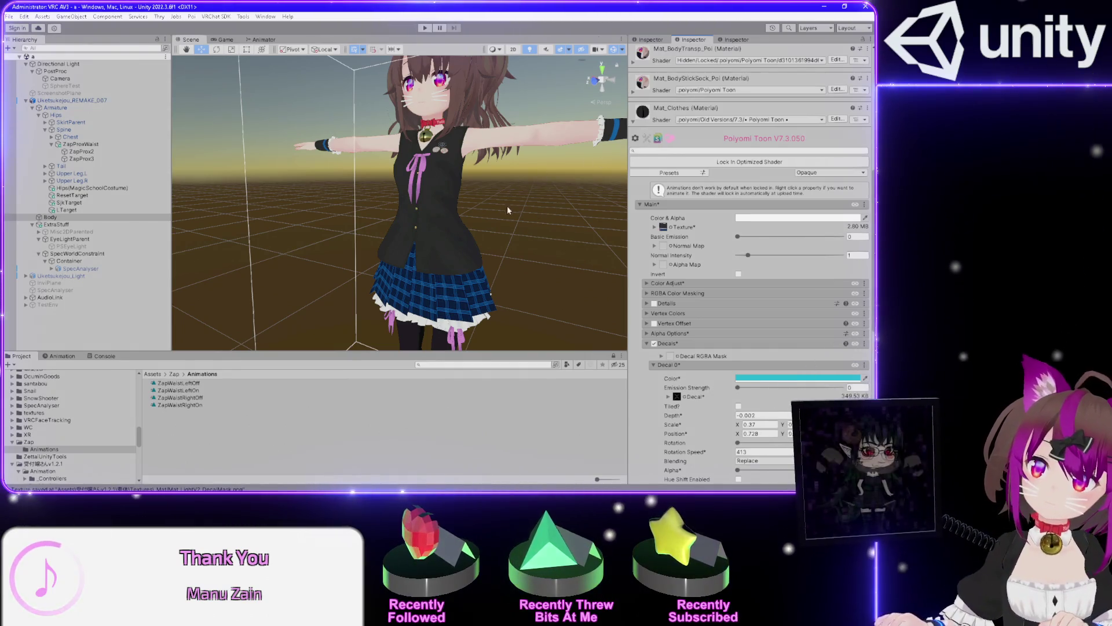
{"action": "left_click_drag", "start_coordinate": [531, 220], "coordinate": [522, 214]}
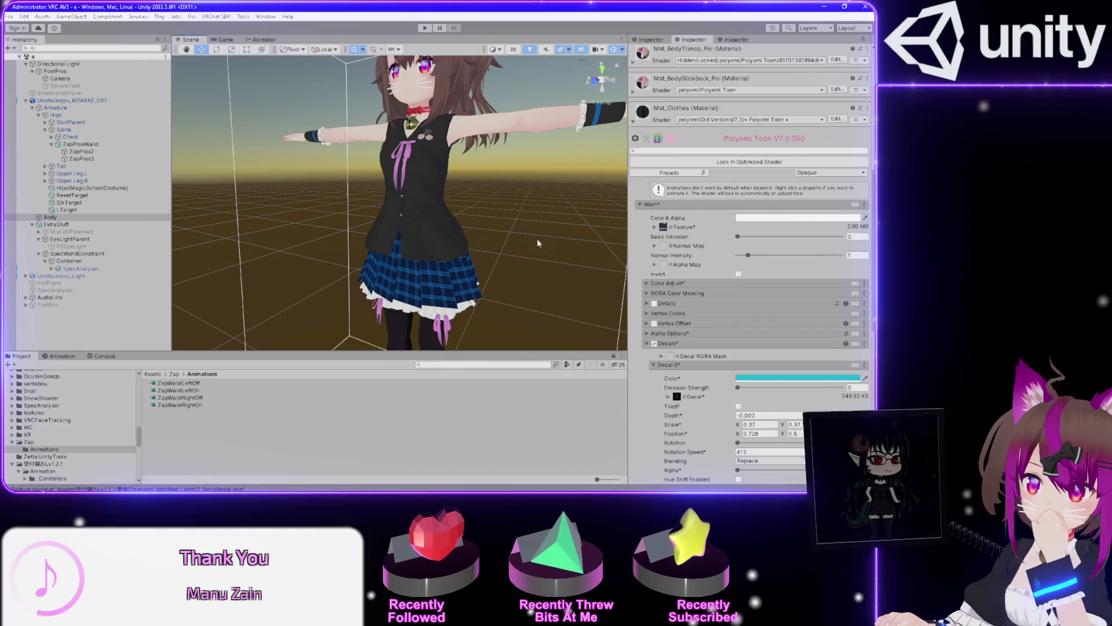
{"action": "left_click", "coordinate": [205, 401]}
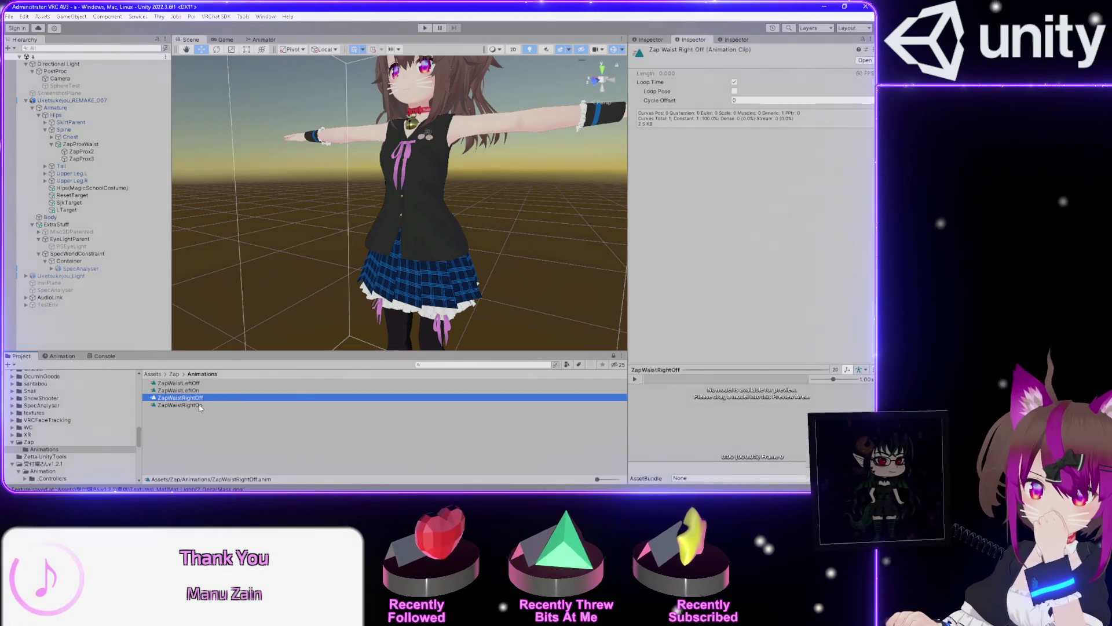
Review the ZapWaistLeftOn and ZapWaistLeftOff clips in the Project and Animation timeline
{"action": "key", "text": "Up"}
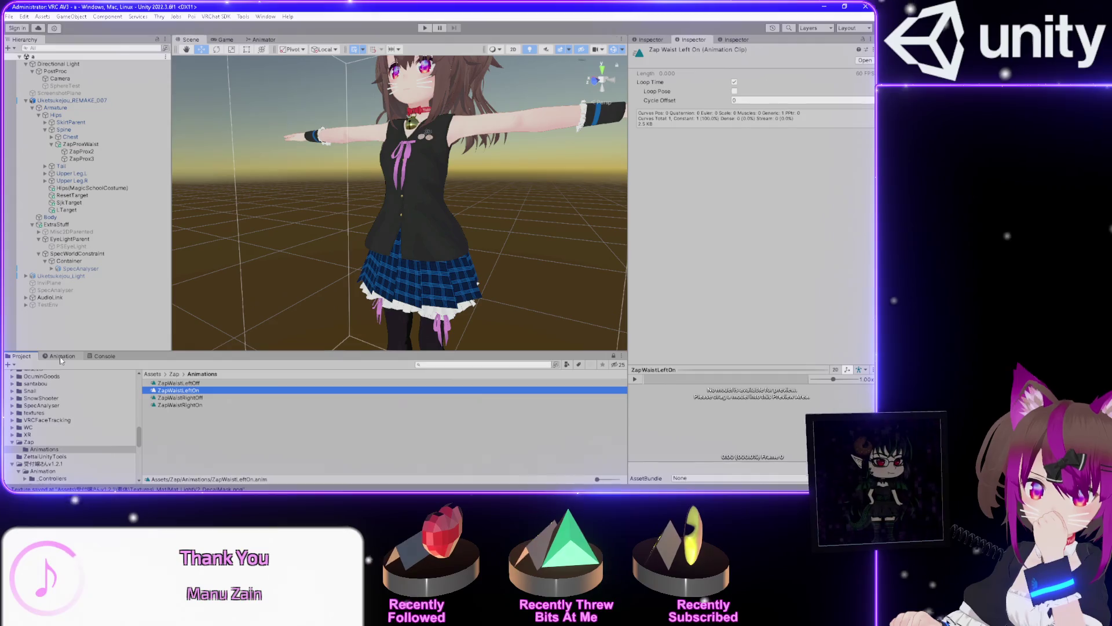
{"action": "left_click", "coordinate": [174, 383]}
{"action": "left_click", "coordinate": [62, 355]}
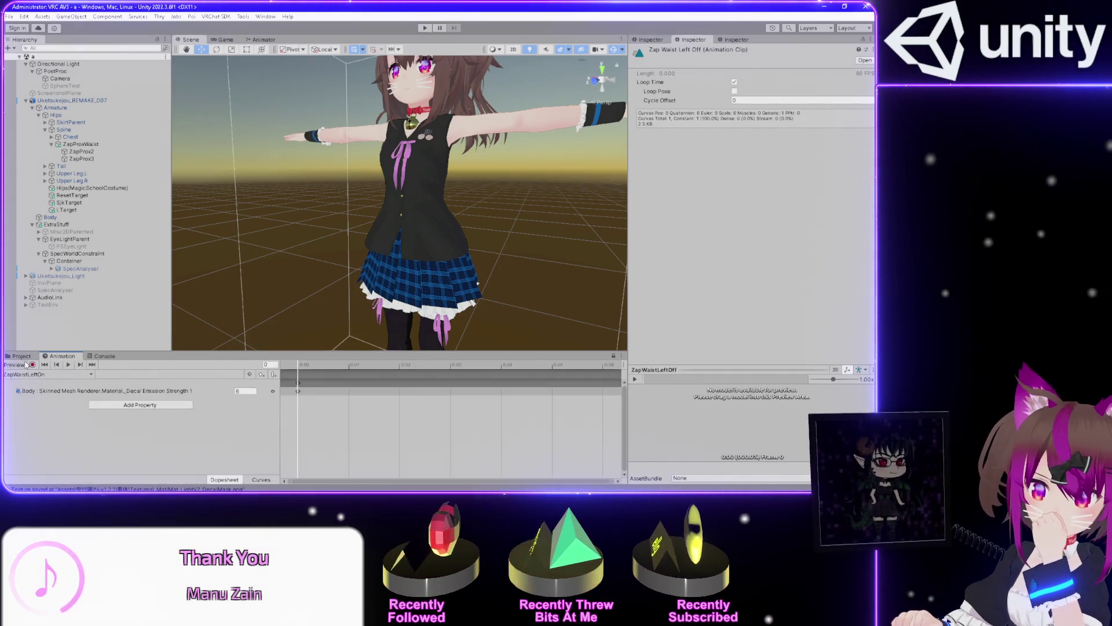
{"action": "left_click", "coordinate": [18, 357]}
{"action": "left_click", "coordinate": [191, 391]}
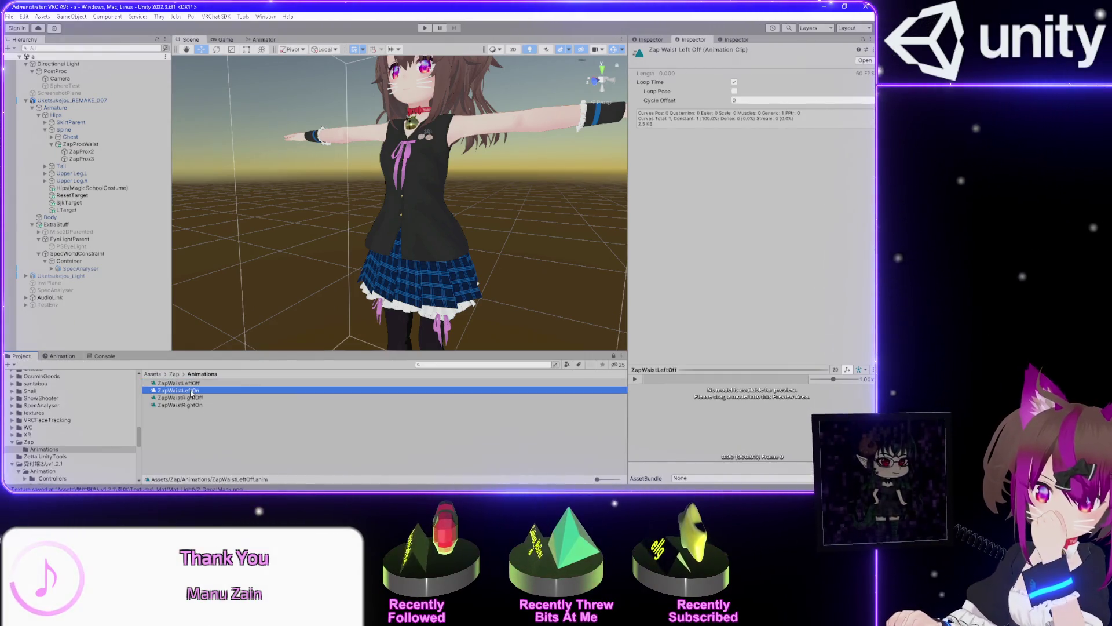
{"action": "left_click", "coordinate": [62, 356]}
{"action": "left_click", "coordinate": [59, 375]}
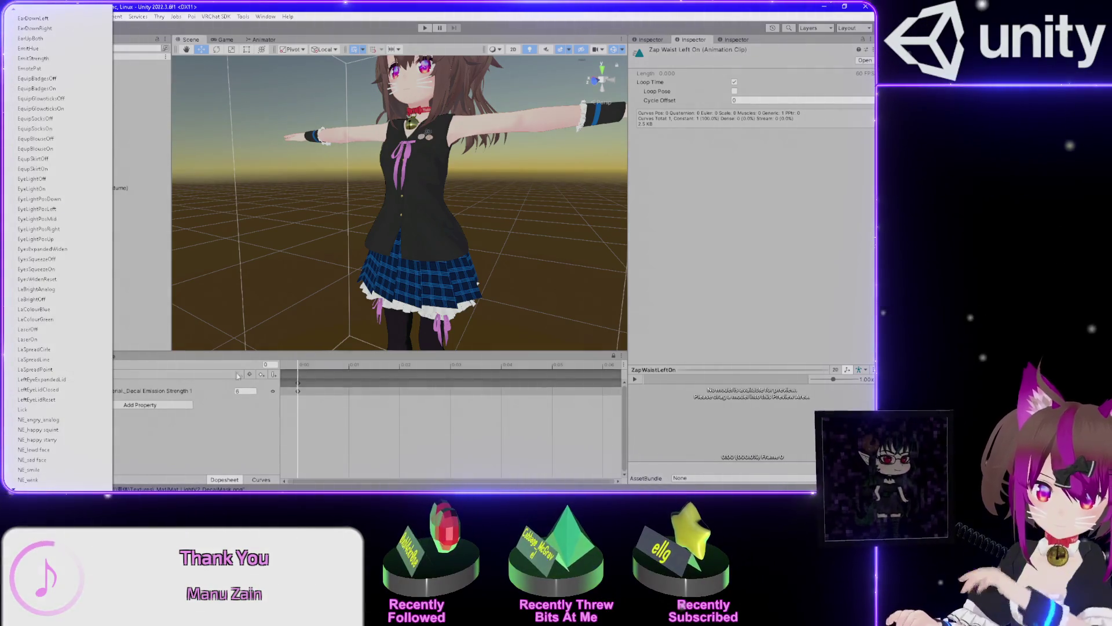
{"action": "left_click", "coordinate": [61, 453]}
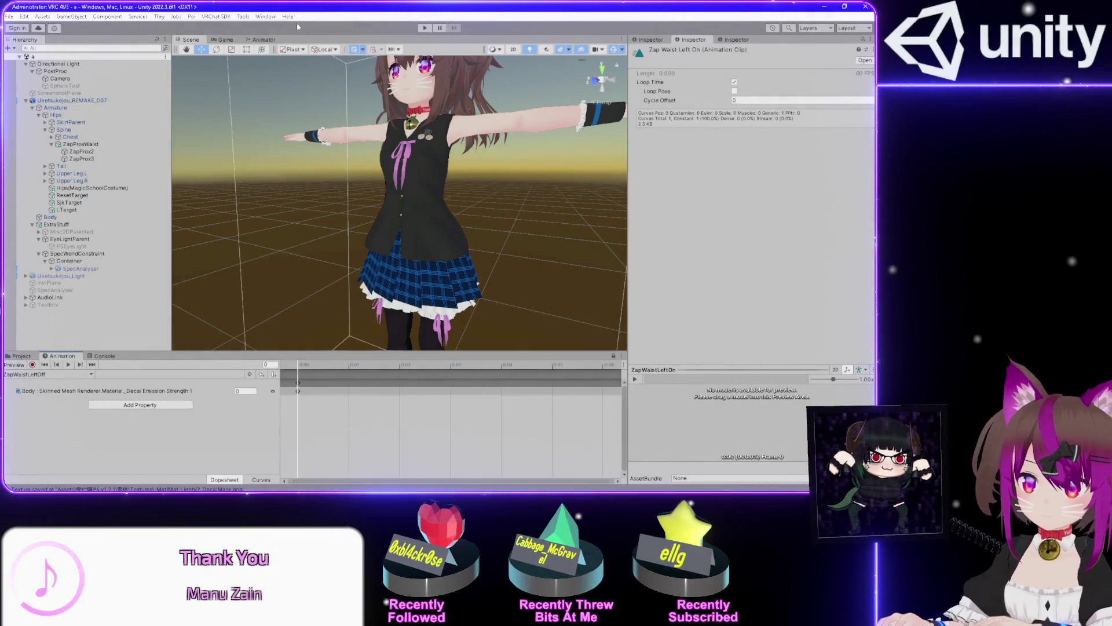
Back in the Animator, check ZapProx2 and open the layZapVisWaistLeft layer
{"action": "left_click", "coordinate": [263, 40]}
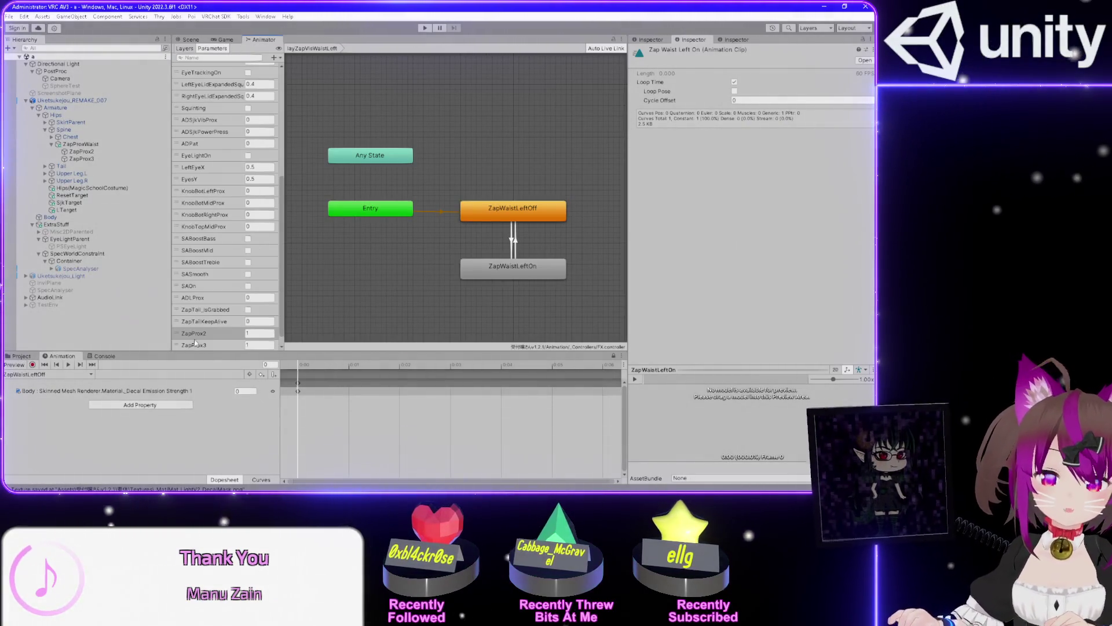
{"action": "left_click", "coordinate": [195, 338]}
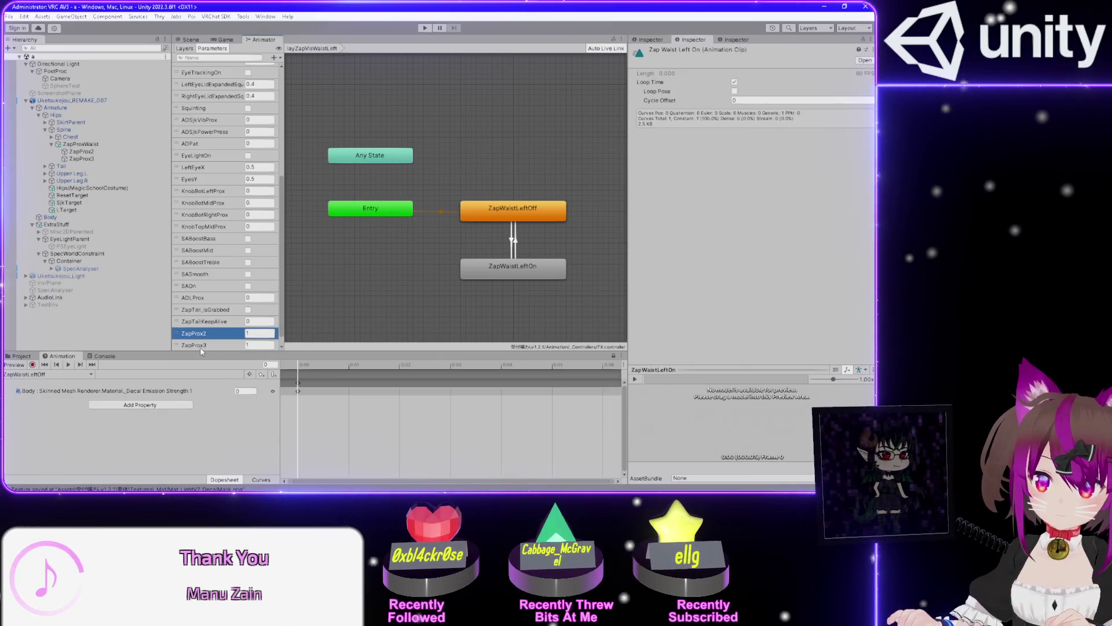
{"action": "left_click", "coordinate": [184, 49]}
{"action": "scroll", "coordinate": [234, 269], "scroll_direction": "down", "scroll_amount": 5}
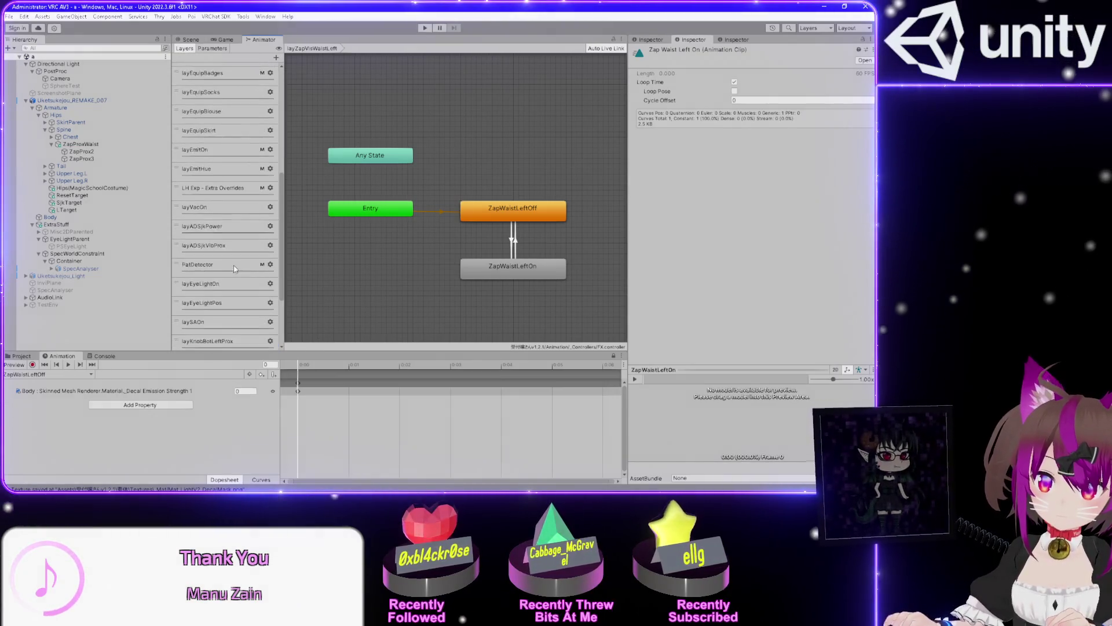
{"action": "scroll", "coordinate": [235, 268], "scroll_direction": "down", "scroll_amount": 3}
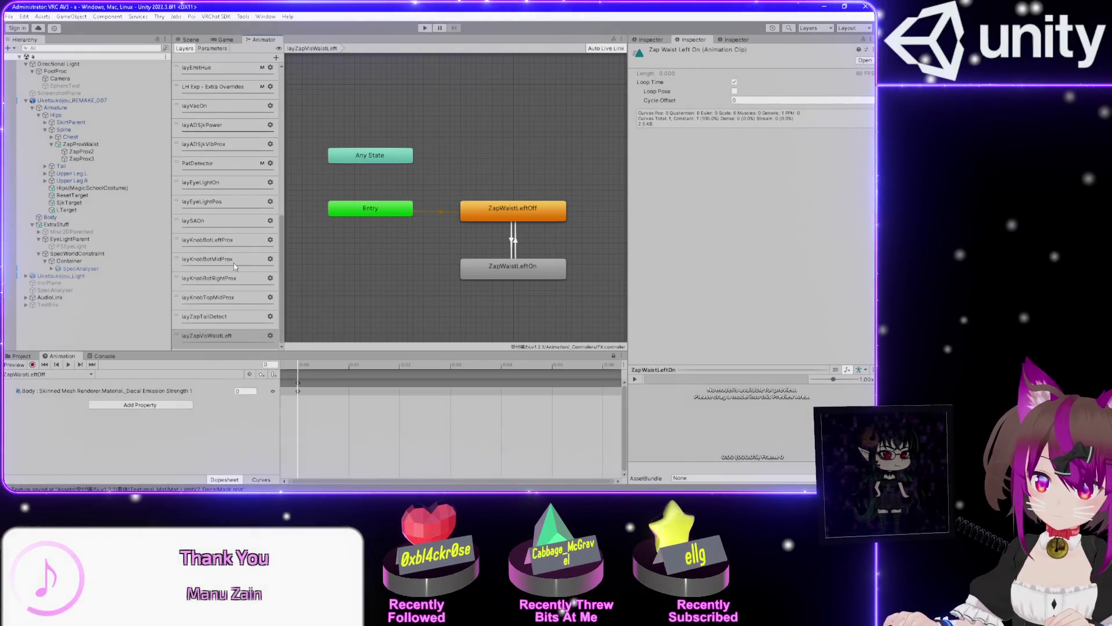
{"action": "left_click", "coordinate": [217, 336]}
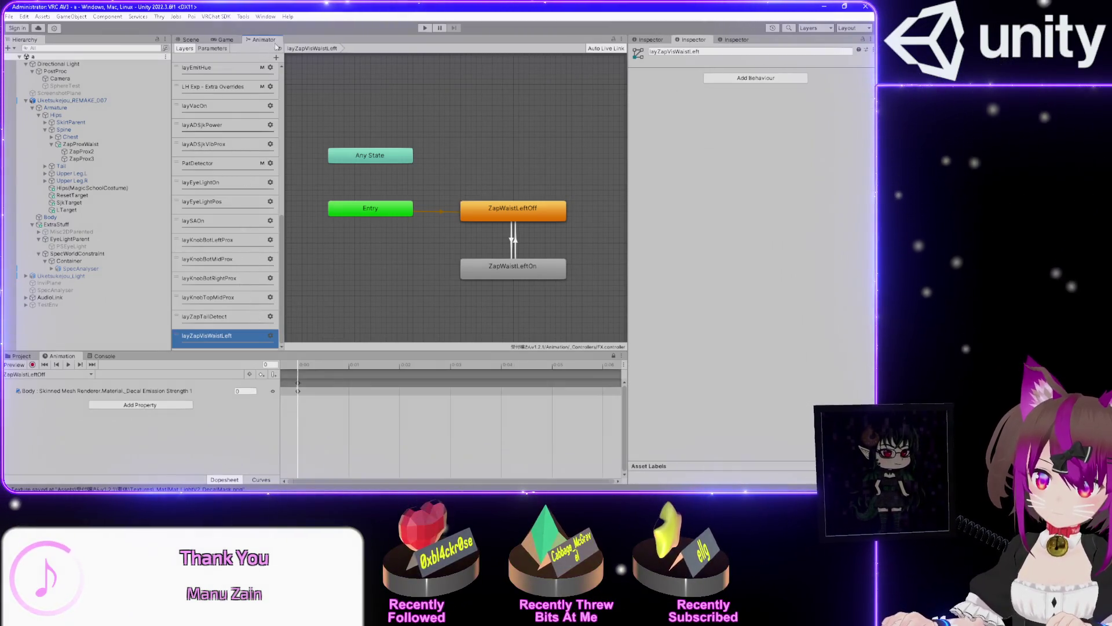
Add a new animator layer and name it layZapVisWaistRight
{"action": "left_click", "coordinate": [277, 57]}
{"action": "scroll", "coordinate": [244, 272], "scroll_direction": "down", "scroll_amount": 10}
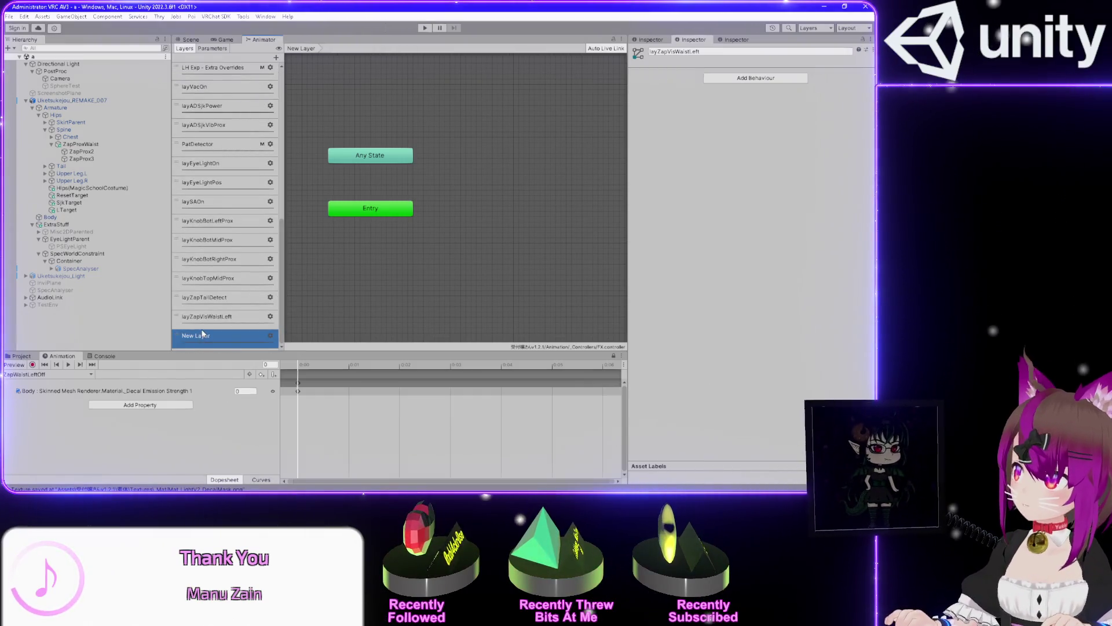
{"action": "double_click", "coordinate": [202, 335]}
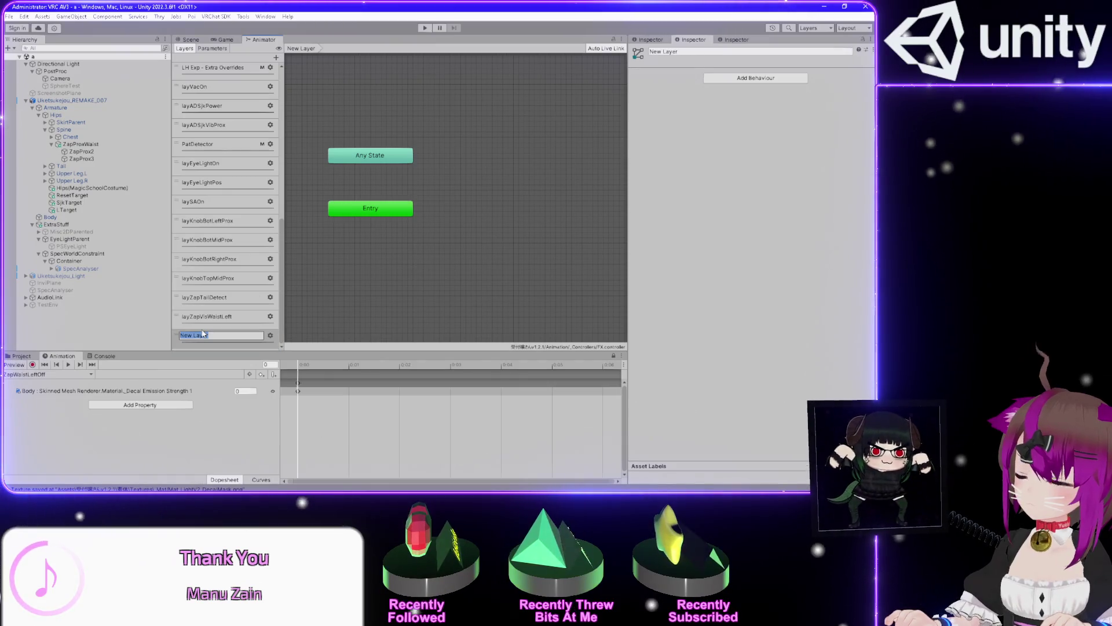
{"action": "type", "text": "layZapVisWaistLeft"}
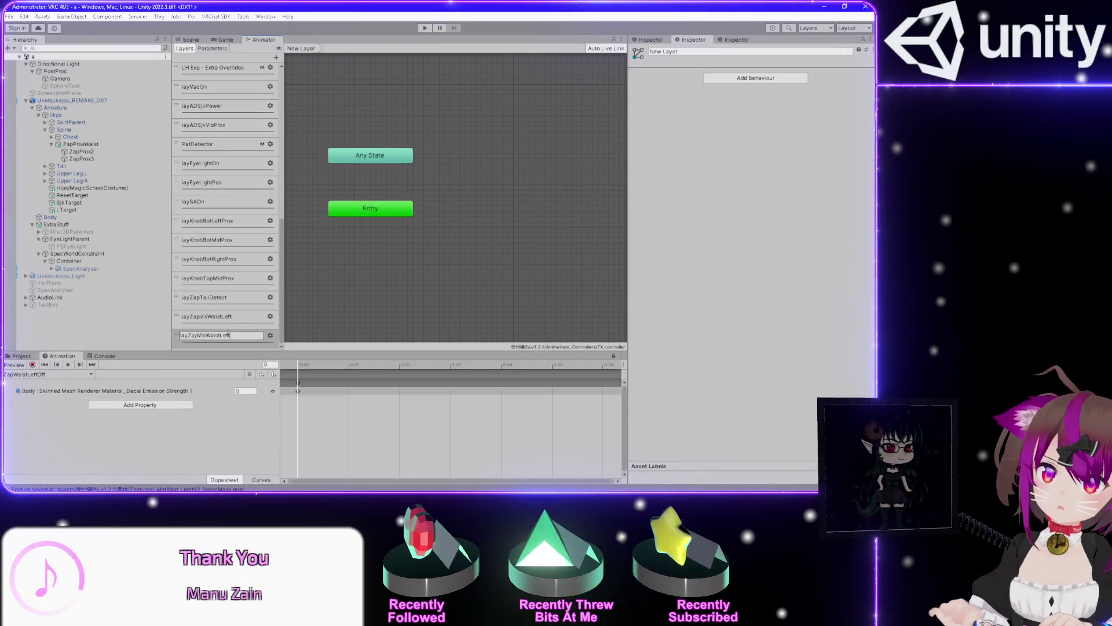
{"action": "key", "text": "BackSpace"}
{"action": "key", "text": "BackSpace"}
{"action": "type", "text": "Right"}
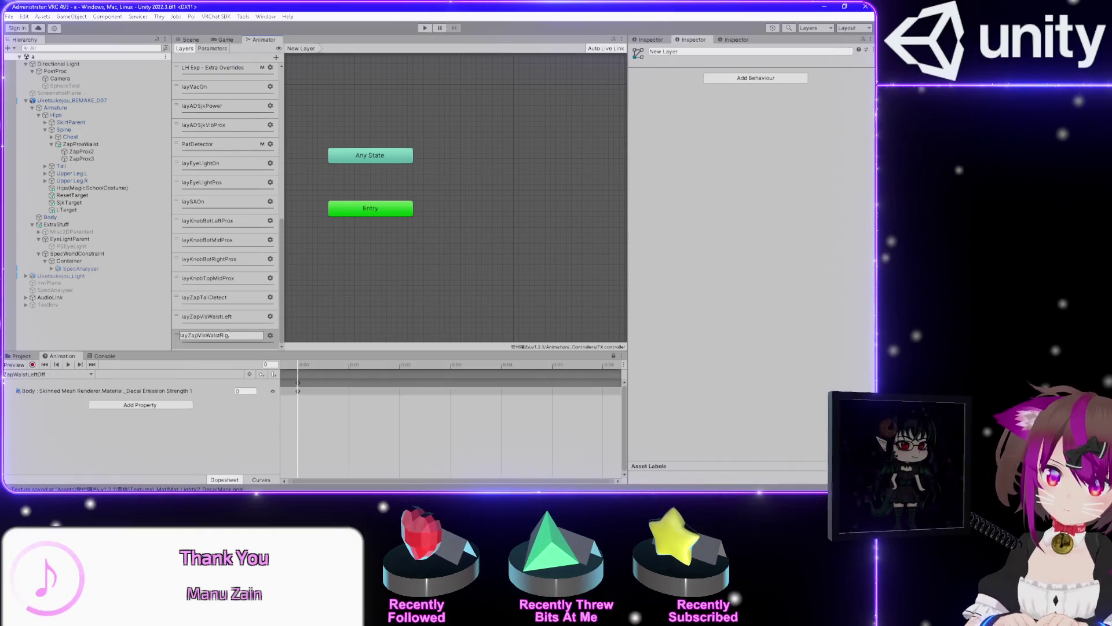
{"action": "key", "text": "Return"}
Check the new layer's settings and review the layZapVisWaistLeft states and transitions for reference
{"action": "scroll", "coordinate": [222, 335], "scroll_direction": "down", "scroll_amount": 10}
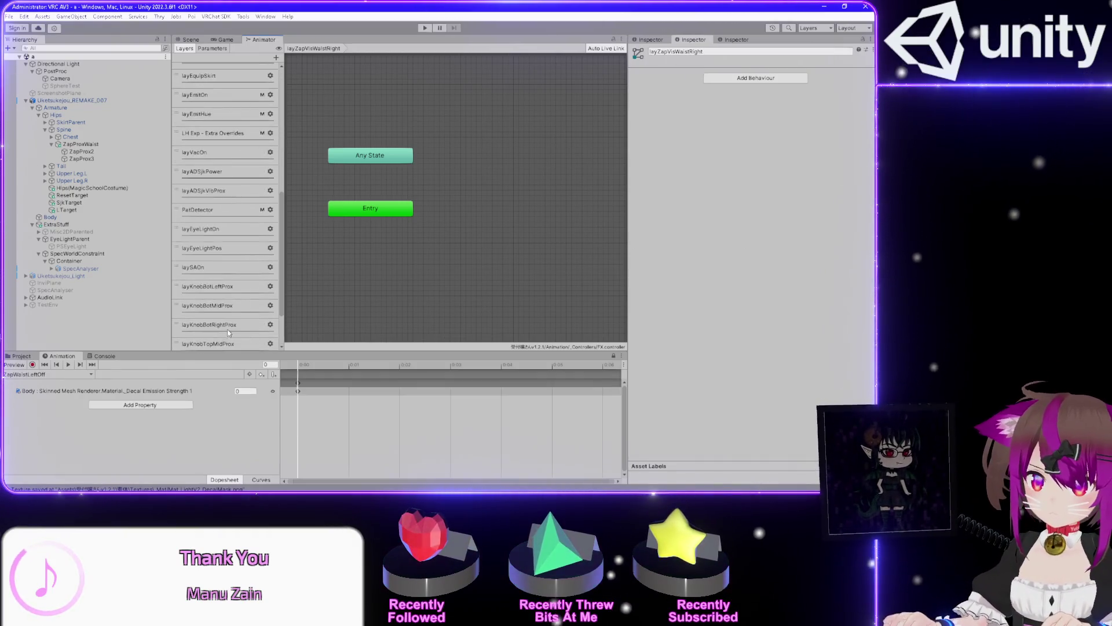
{"action": "left_click", "coordinate": [270, 336]}
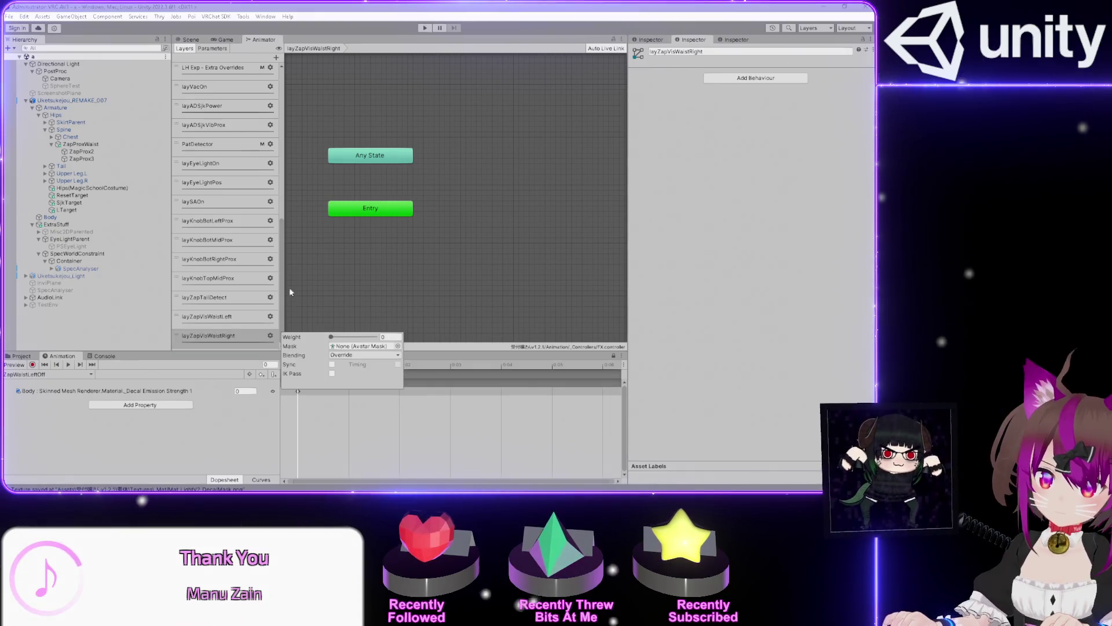
{"action": "left_click", "coordinate": [361, 300]}
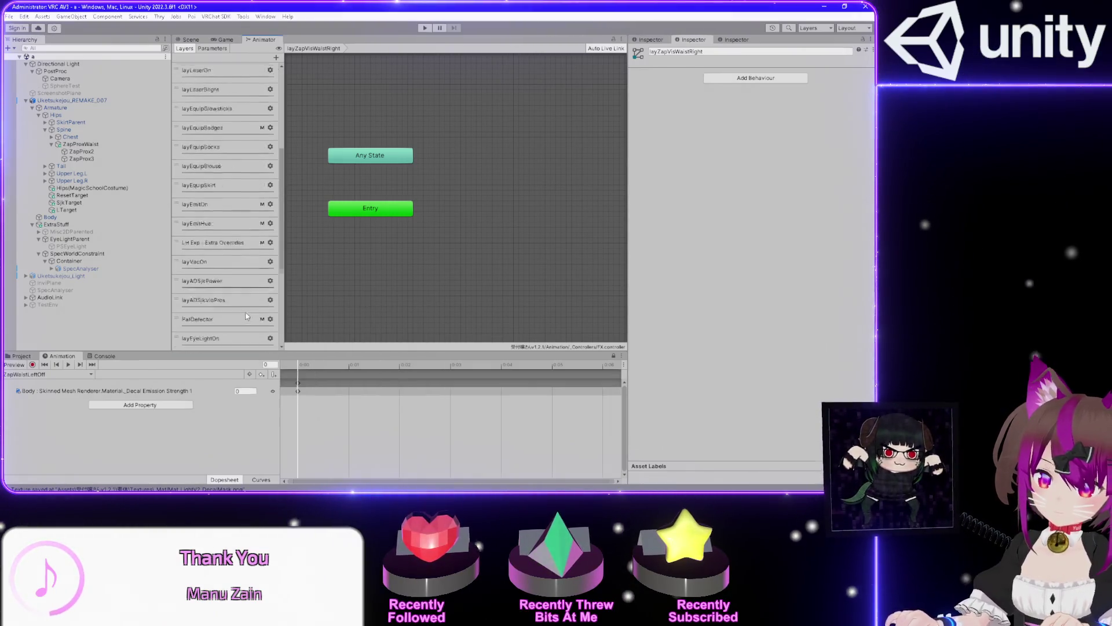
{"action": "left_click", "coordinate": [251, 318]}
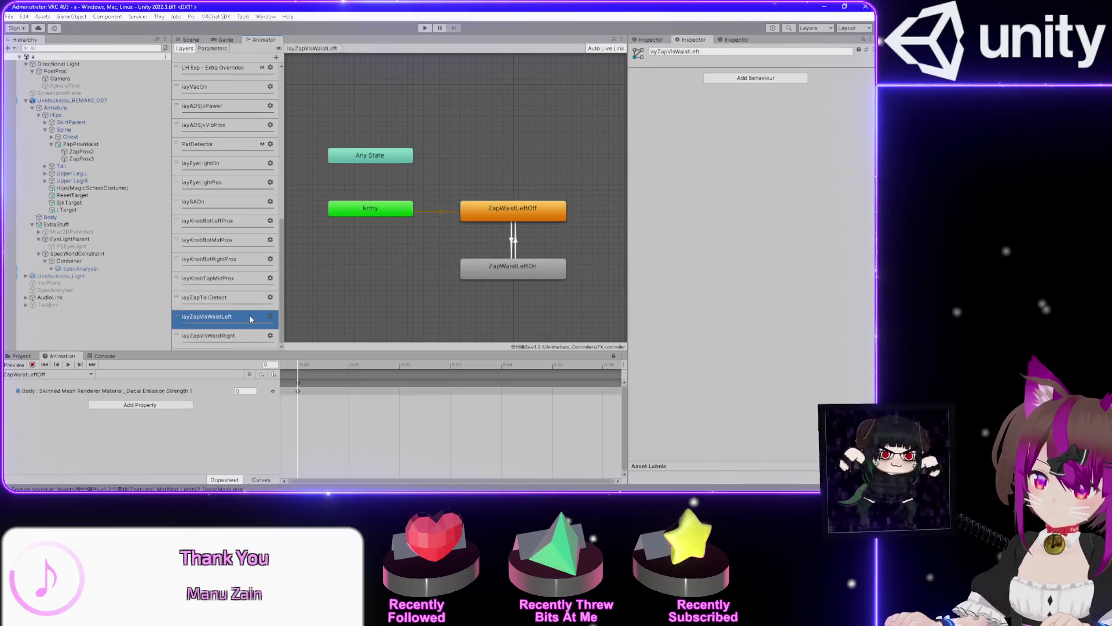
{"action": "mouse_move", "coordinate": [583, 297]}
{"action": "left_mouse_down"}
{"action": "mouse_move", "coordinate": [509, 248]}
{"action": "mouse_move", "coordinate": [484, 175]}
{"action": "left_mouse_up"}
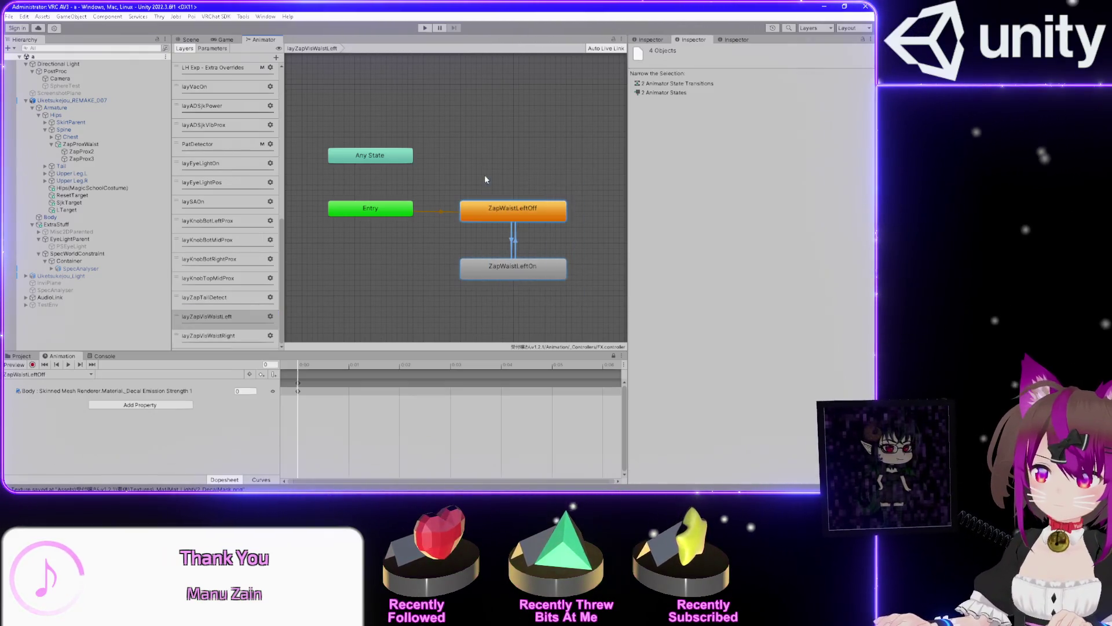
Add ZapWaistRightOff and ZapWaistRightOn states to the layZapVisWaistRight graph from their clips
{"action": "left_click", "coordinate": [202, 338]}
{"action": "left_click", "coordinate": [23, 357]}
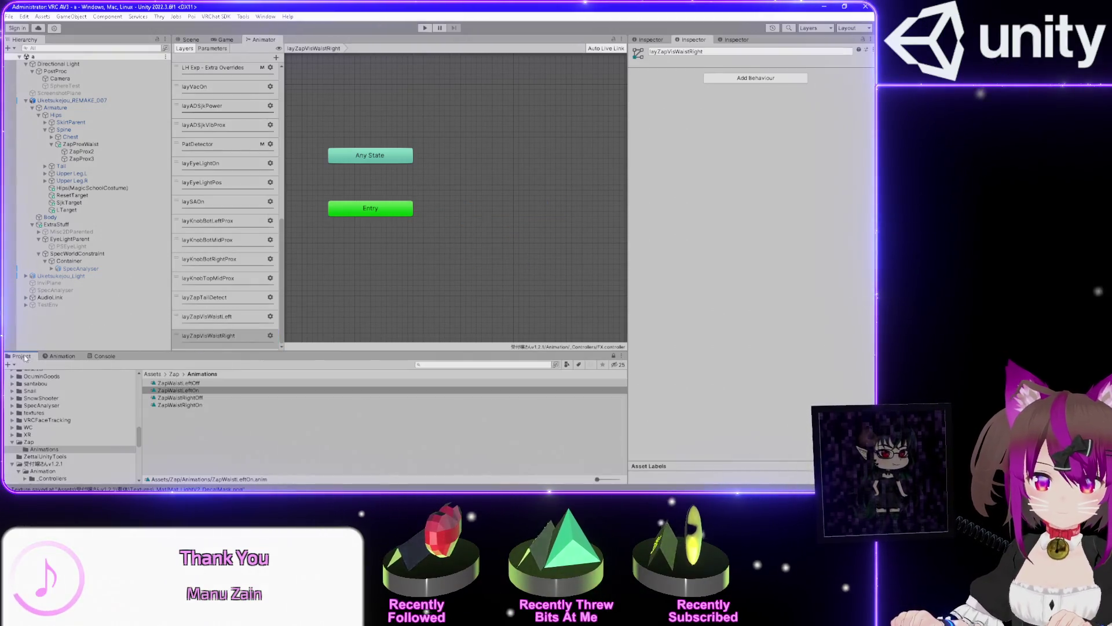
{"action": "left_click_drag", "start_coordinate": [323, 330], "coordinate": [474, 204]}
{"action": "left_click_drag", "start_coordinate": [180, 404], "coordinate": [479, 253]}
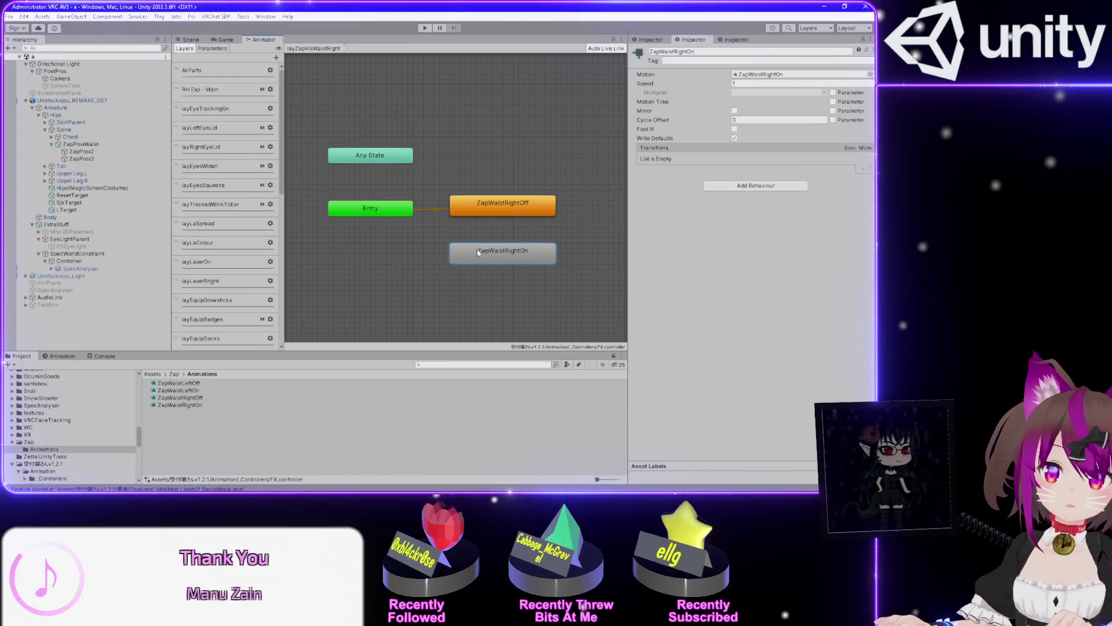
Link ZapWaistRightOff and ZapWaistRightOn with transitions in both directions
{"action": "right_click", "coordinate": [480, 213]}
{"action": "left_click", "coordinate": [507, 219]}
{"action": "left_click", "coordinate": [501, 253]}
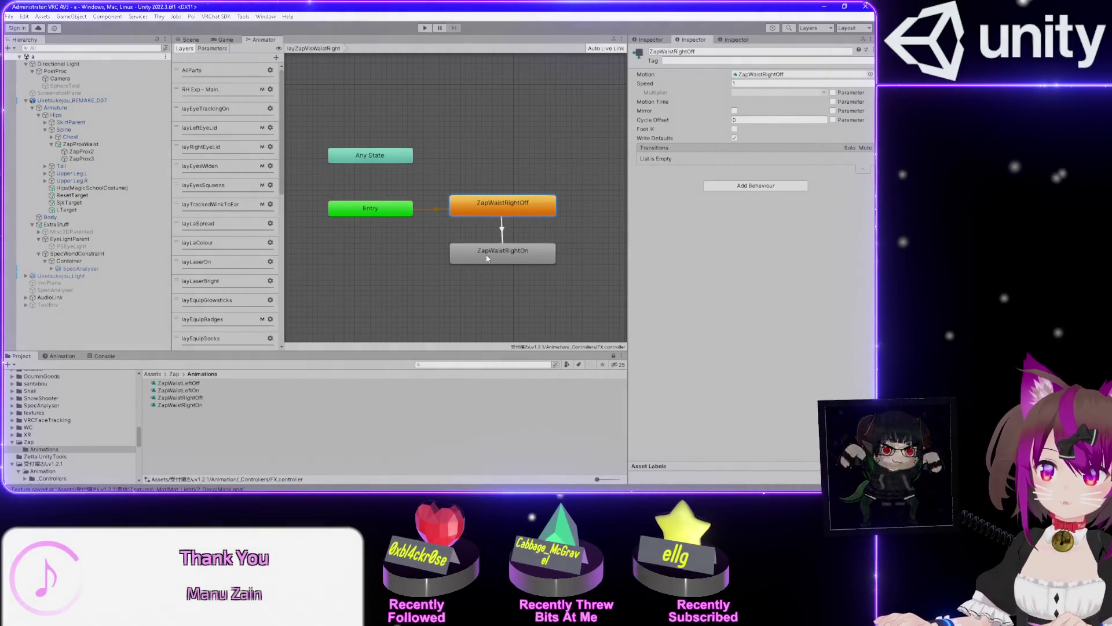
{"action": "right_click", "coordinate": [514, 256]}
{"action": "left_click", "coordinate": [541, 259]}
{"action": "left_click", "coordinate": [524, 205]}
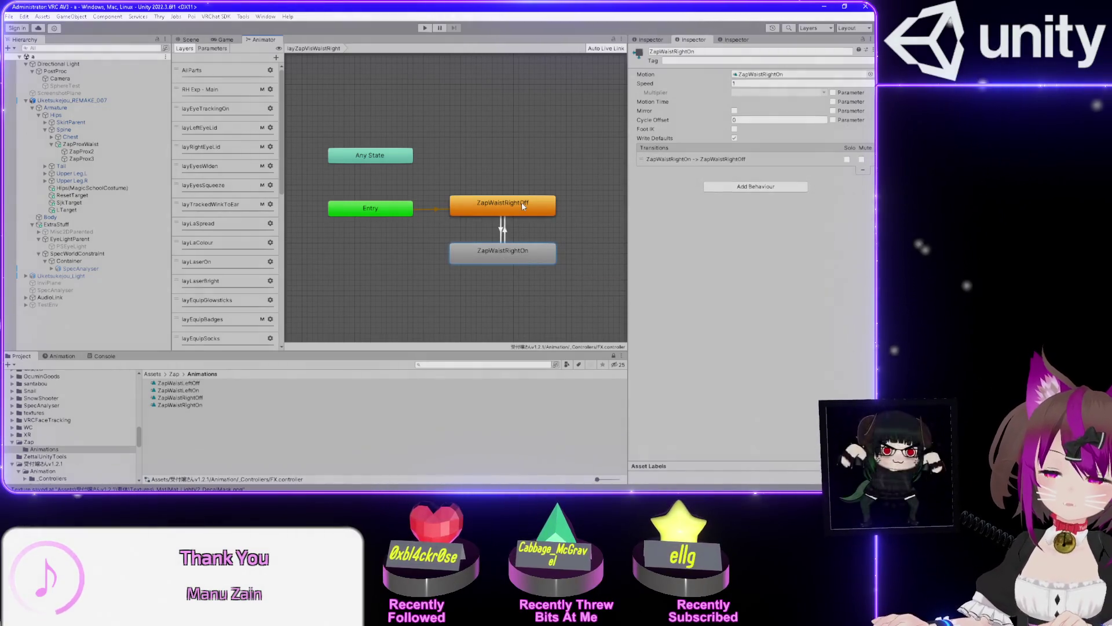
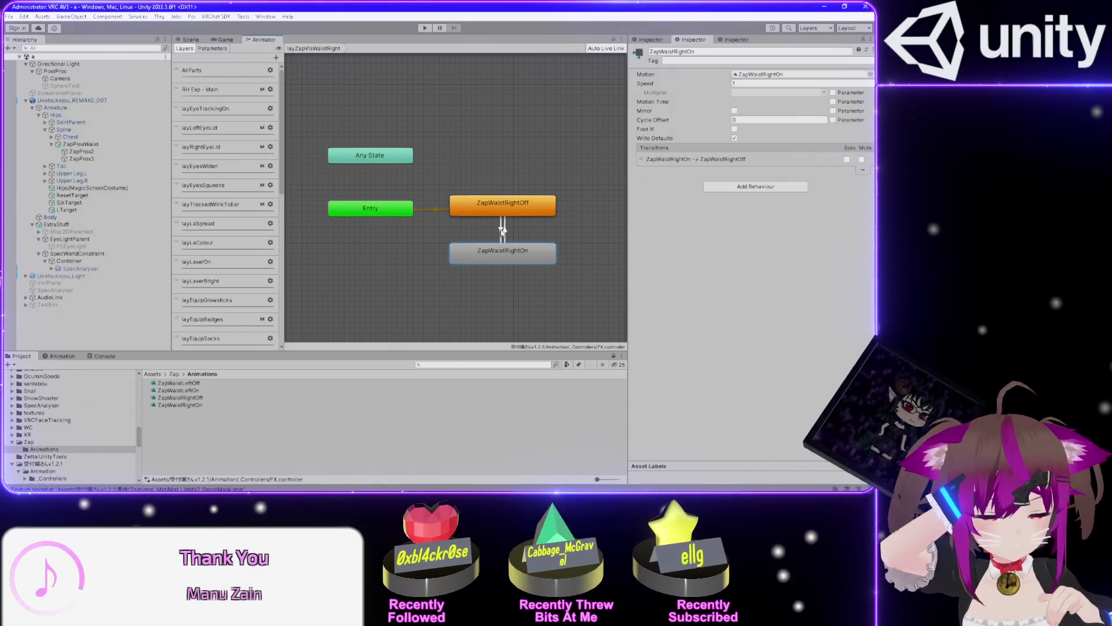
Delete the old emission strength property from the ZapWaistRightOff clip
{"action": "left_click", "coordinate": [62, 356]}
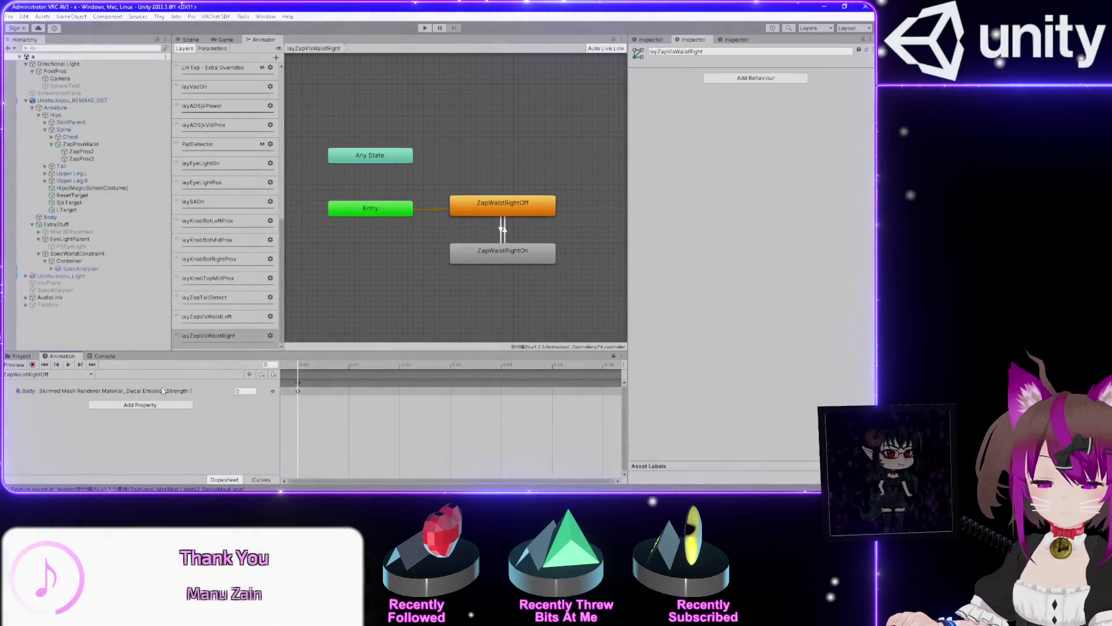
{"action": "left_click", "coordinate": [293, 394]}
{"action": "key", "text": "Delete"}
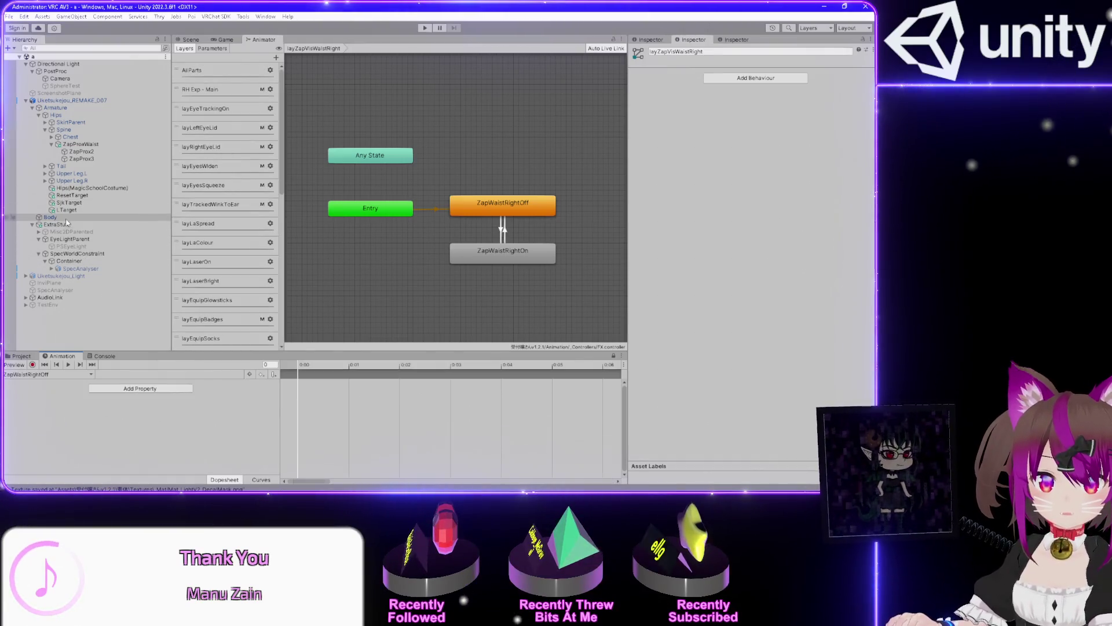
Select the Body mesh and find its Decal 1 emission strength field in the Inspector
{"action": "left_click", "coordinate": [191, 40]}
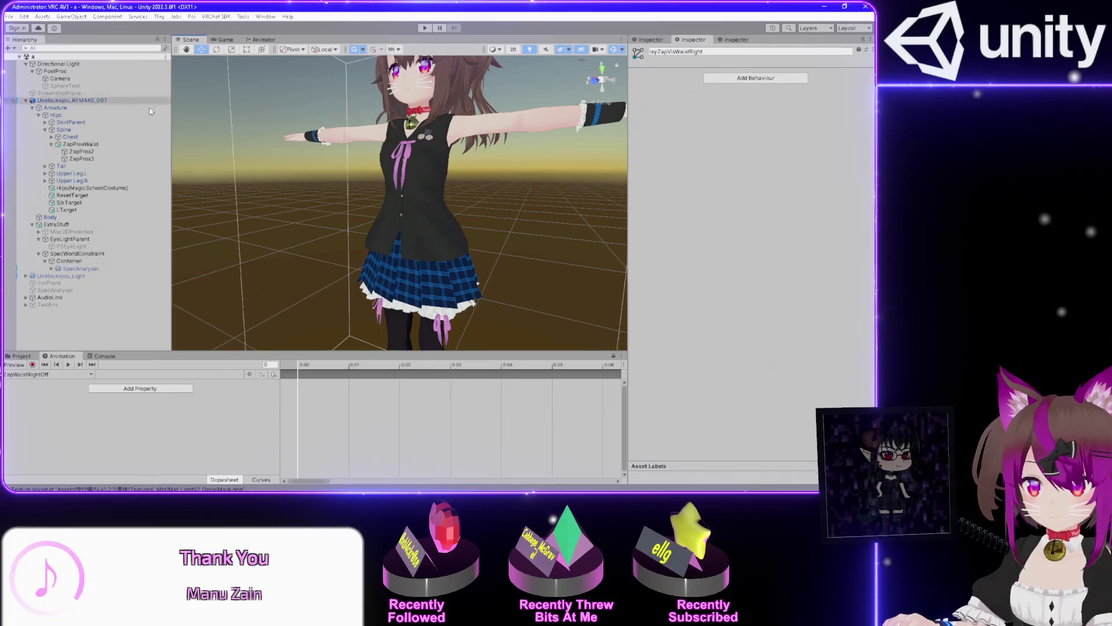
{"action": "left_click", "coordinate": [50, 218]}
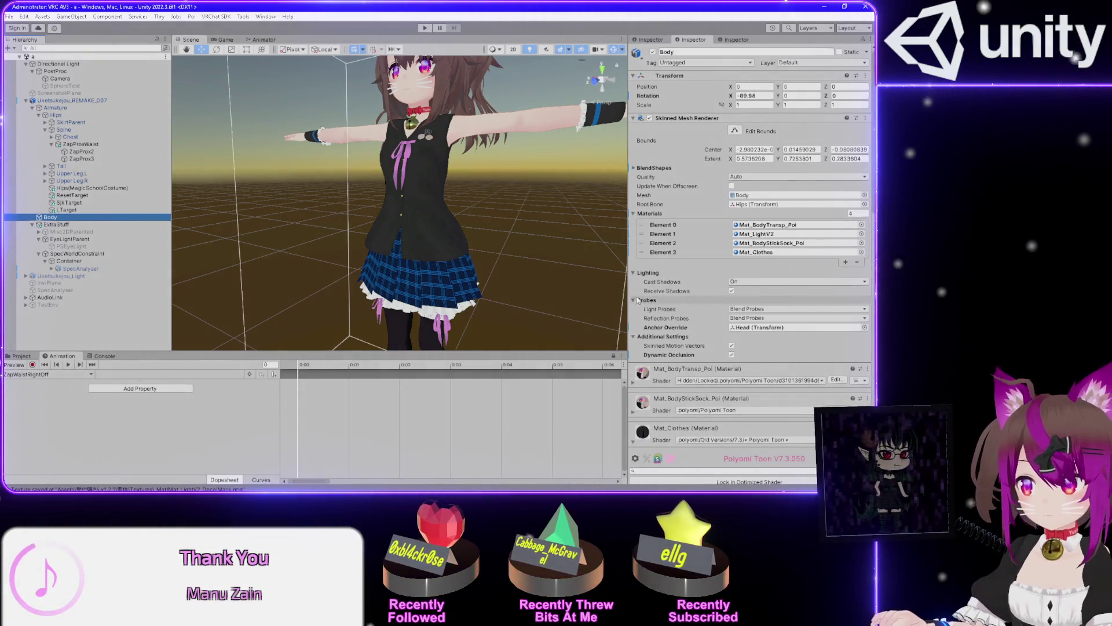
{"action": "scroll", "coordinate": [649, 295], "scroll_direction": "down", "scroll_amount": 5}
{"action": "scroll", "coordinate": [643, 293], "scroll_direction": "down", "scroll_amount": 5}
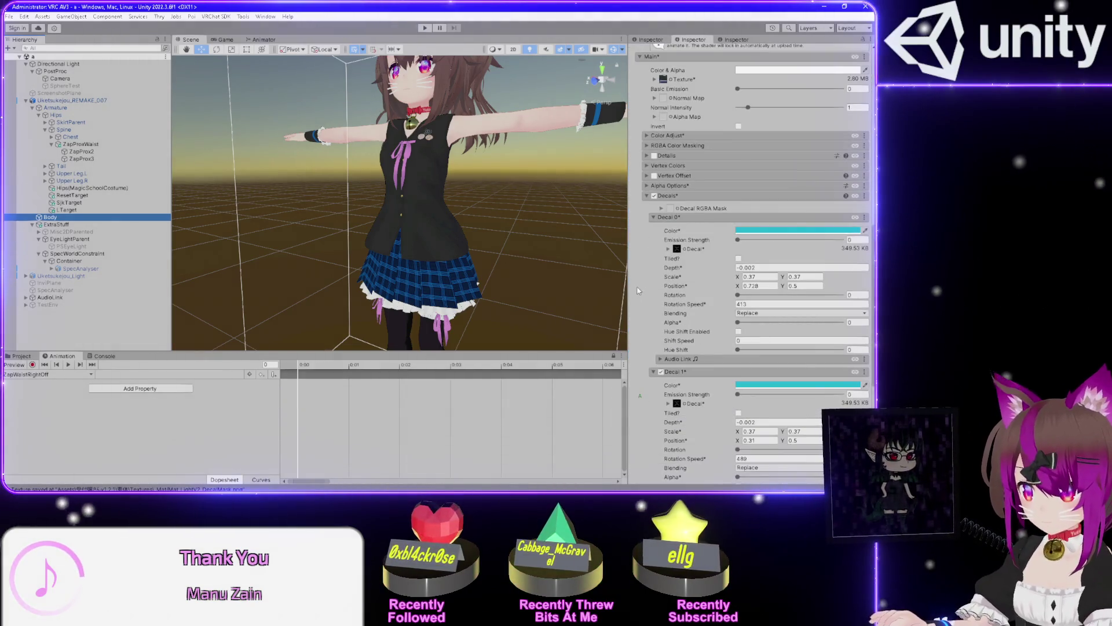
{"action": "scroll", "coordinate": [638, 291], "scroll_direction": "down", "scroll_amount": 1}
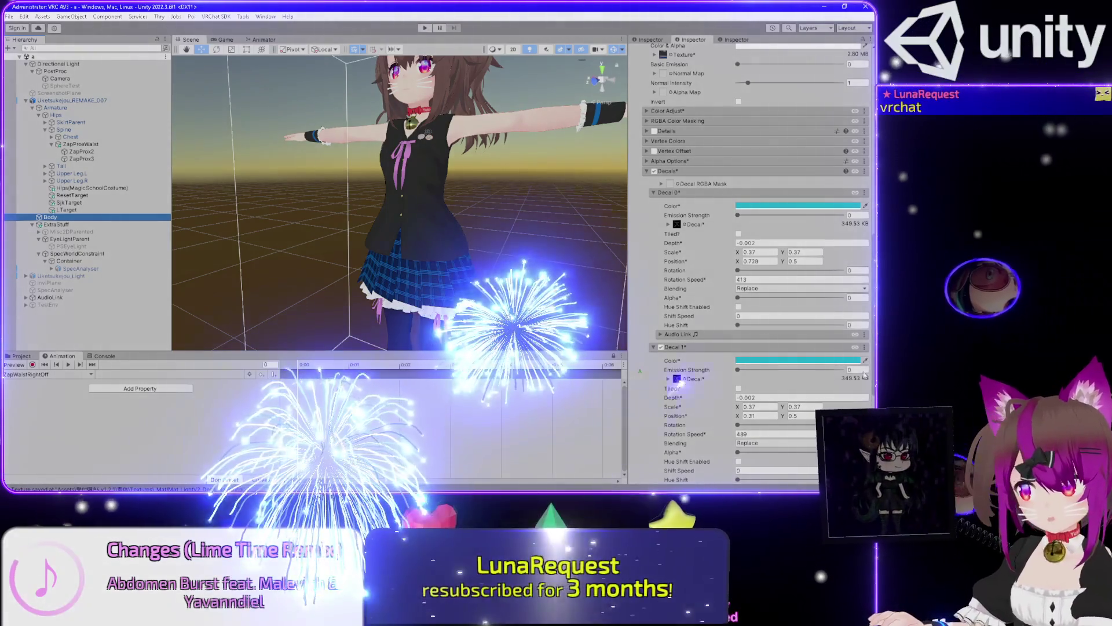
{"action": "left_click", "coordinate": [856, 369]}
{"action": "type", "text": "1"}
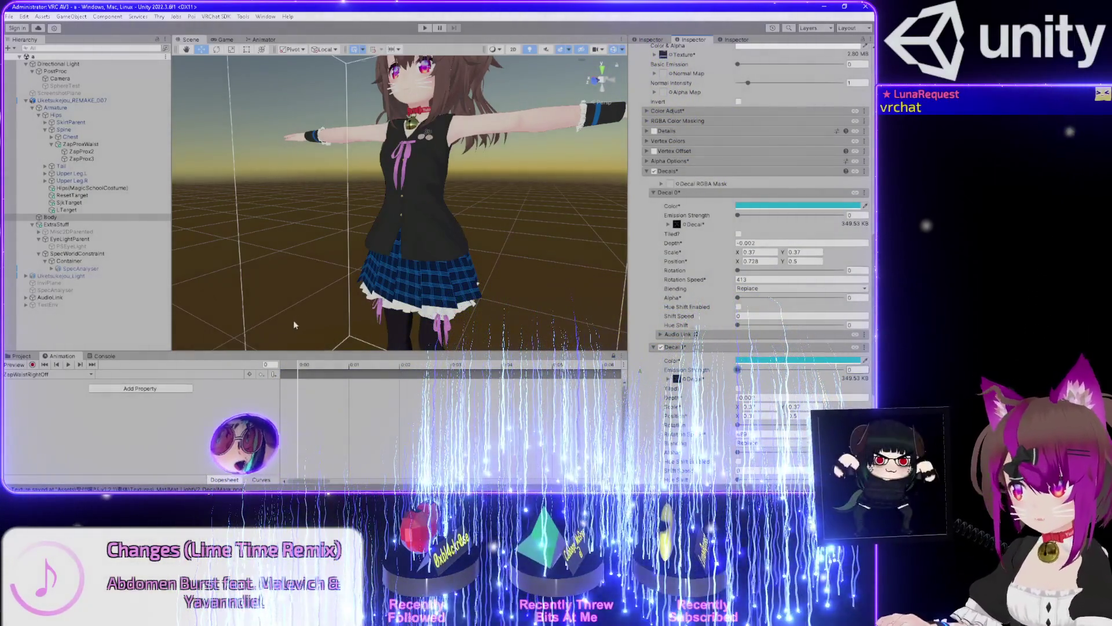
Record a fresh Decal 1 Emission Strength key into the clip
{"action": "left_click", "coordinate": [33, 365]}
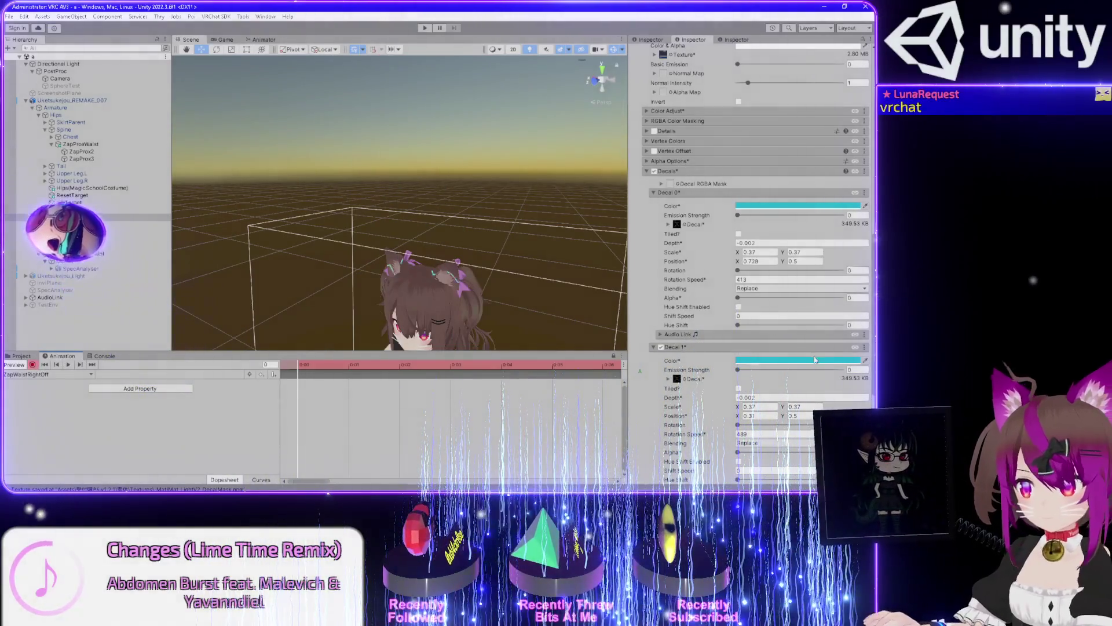
{"action": "left_click", "coordinate": [857, 369]}
{"action": "type", "text": "1"}
{"action": "key", "text": "Return"}
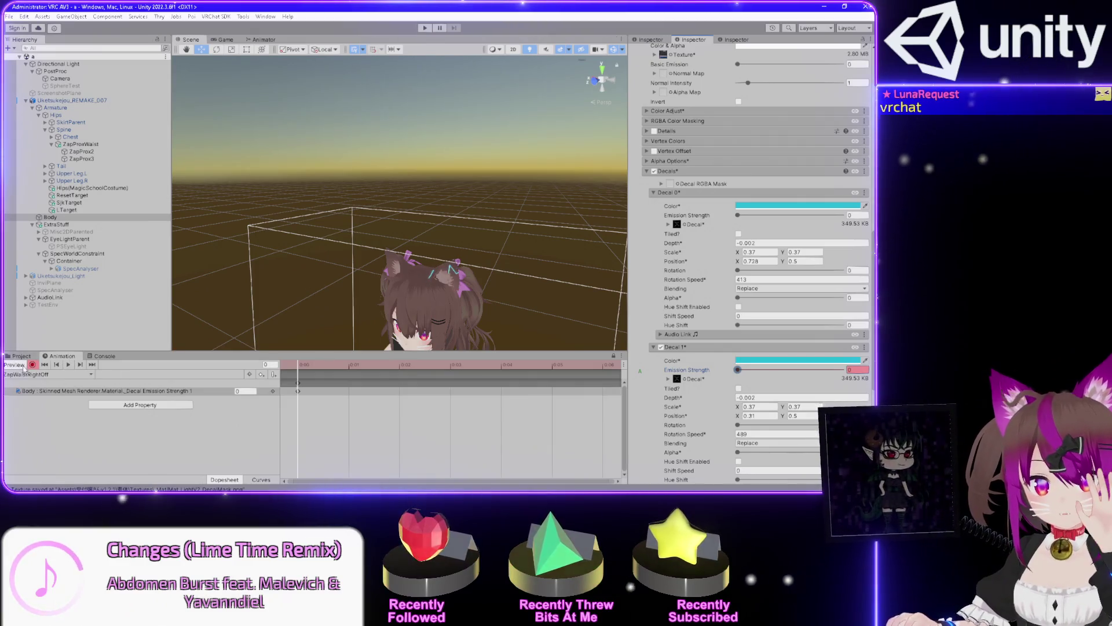
{"action": "left_click", "coordinate": [32, 365]}
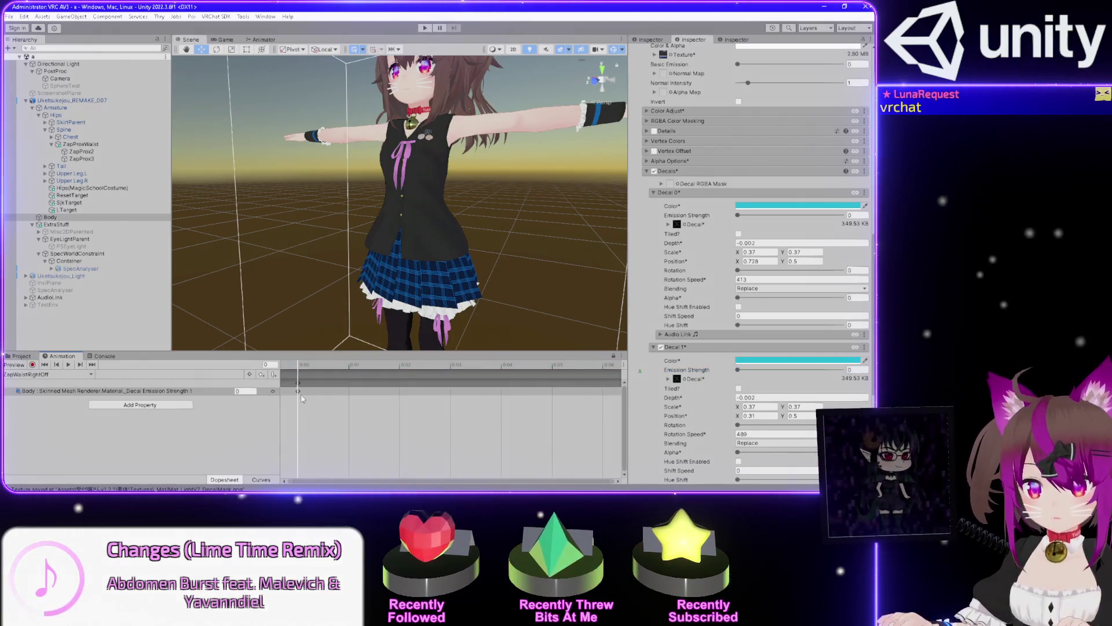
Check the recorded emission key, then switch to the ZapWaistRightOn clip
{"action": "left_click", "coordinate": [238, 391]}
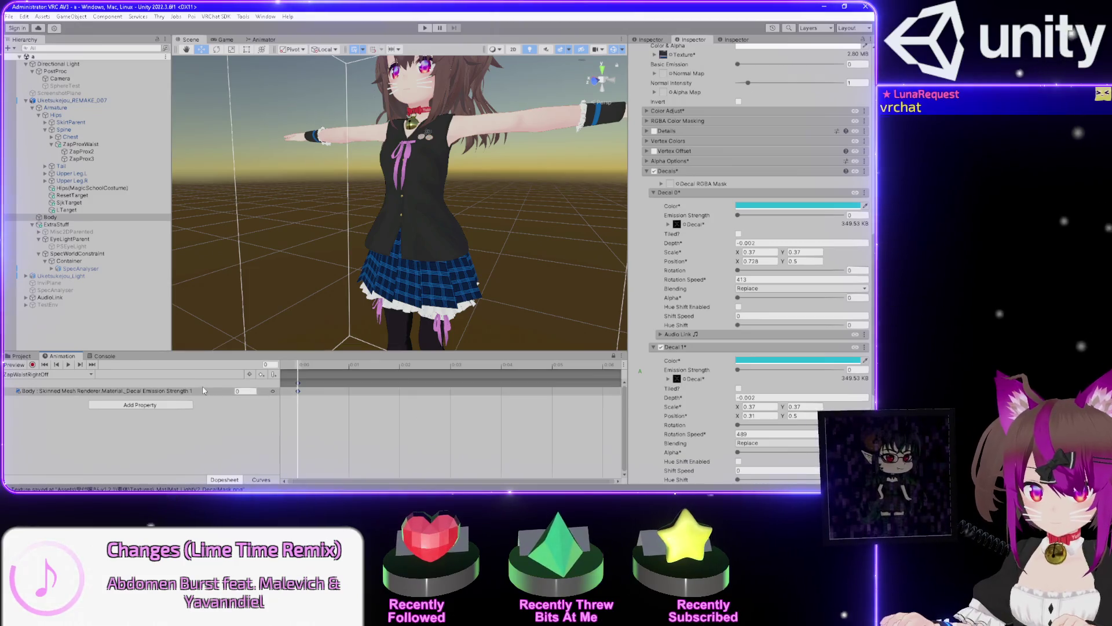
{"action": "left_click", "coordinate": [44, 376]}
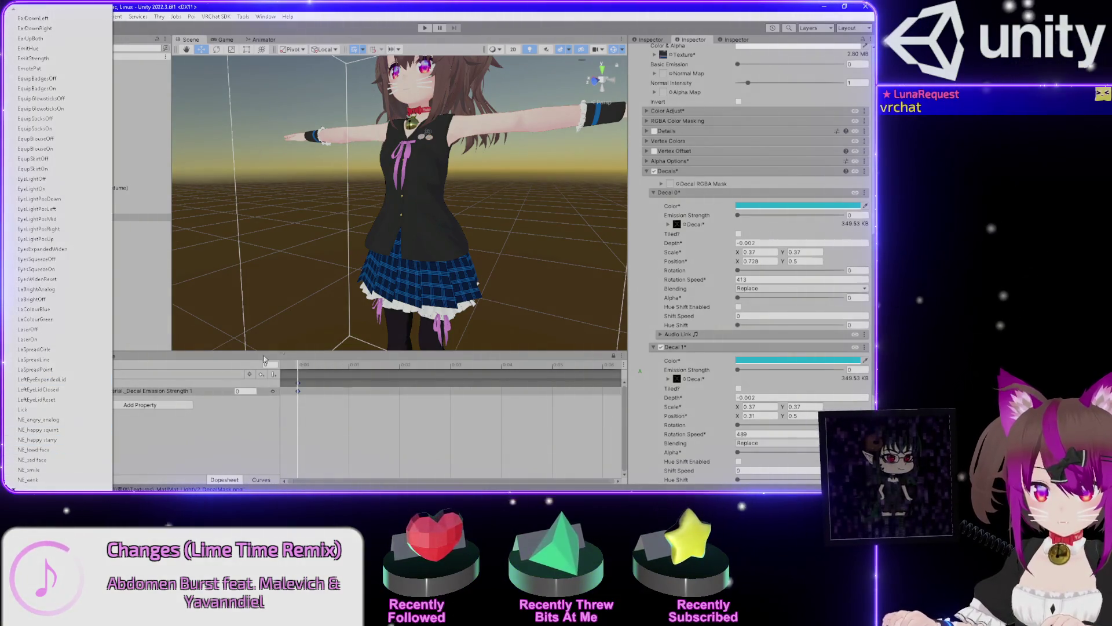
{"action": "left_click", "coordinate": [39, 460]}
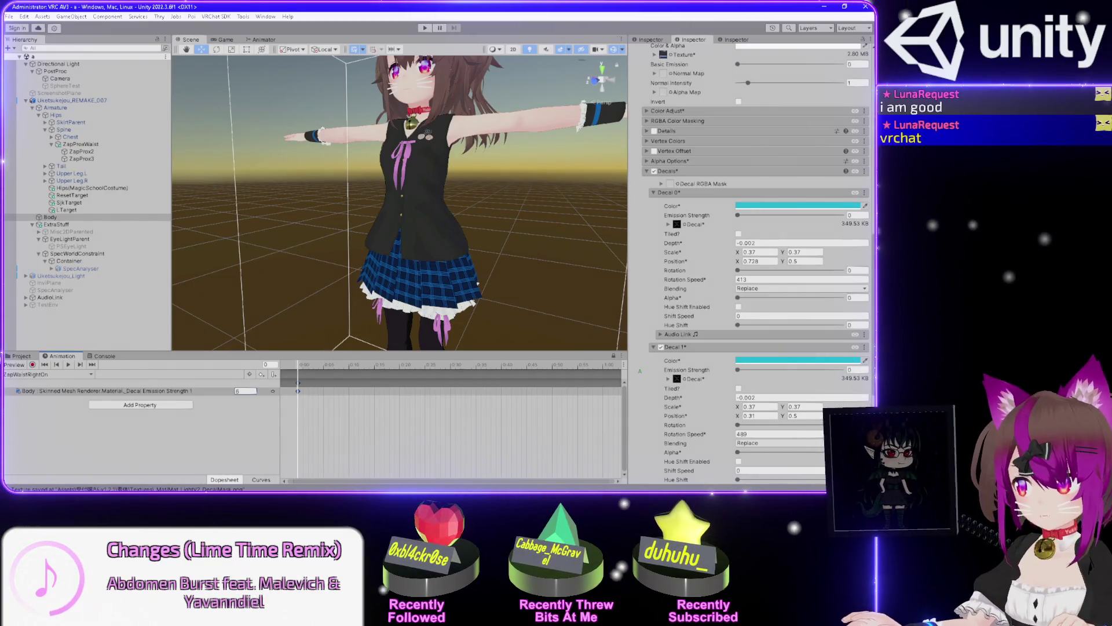
Return from the chat window, select the avatar root, and close the clip list
{"action": "key", "text": "alt+Tab"}
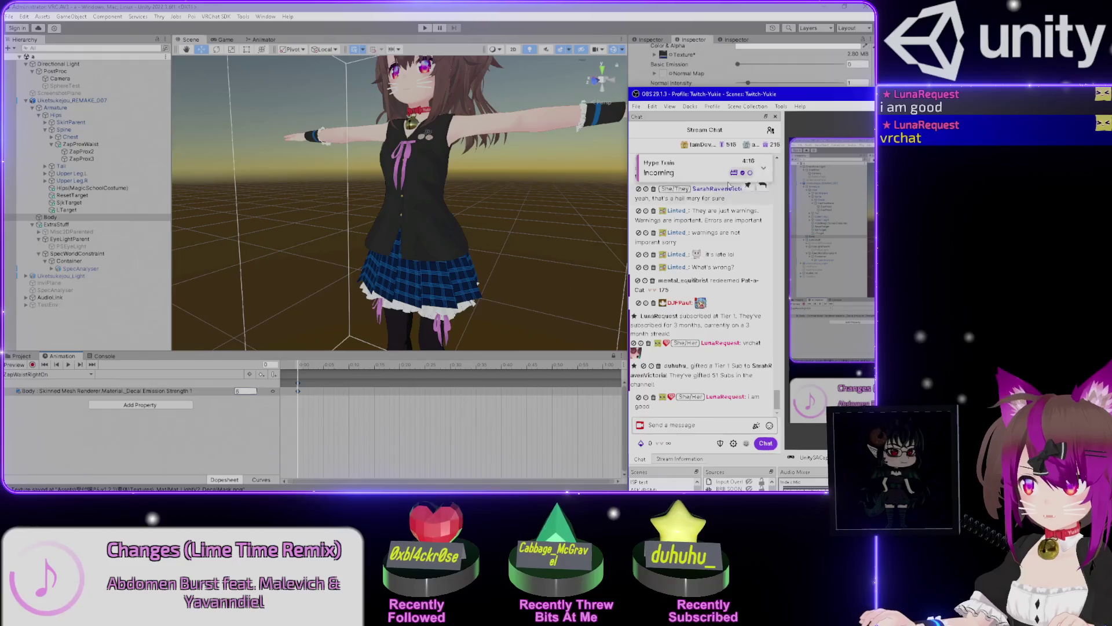
{"action": "left_click", "coordinate": [388, 387]}
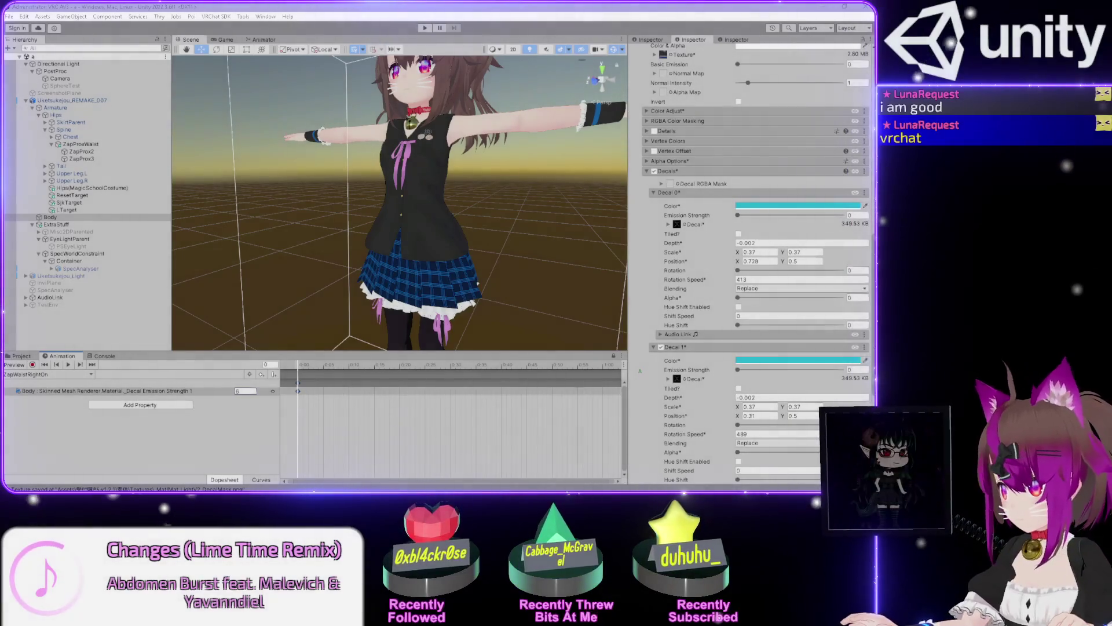
{"action": "left_click", "coordinate": [252, 404]}
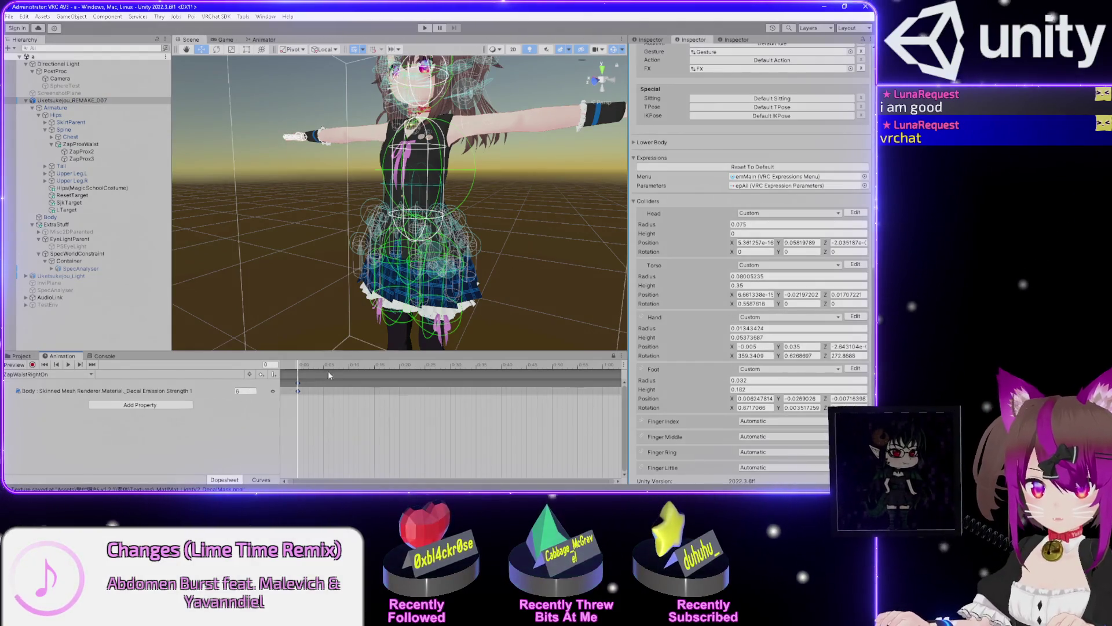
{"action": "mouse_move", "coordinate": [424, 191]}
{"action": "left_mouse_down"}
{"action": "mouse_move", "coordinate": [484, 230]}
{"action": "mouse_move", "coordinate": [529, 179]}
{"action": "mouse_move", "coordinate": [521, 173]}
{"action": "left_mouse_up"}
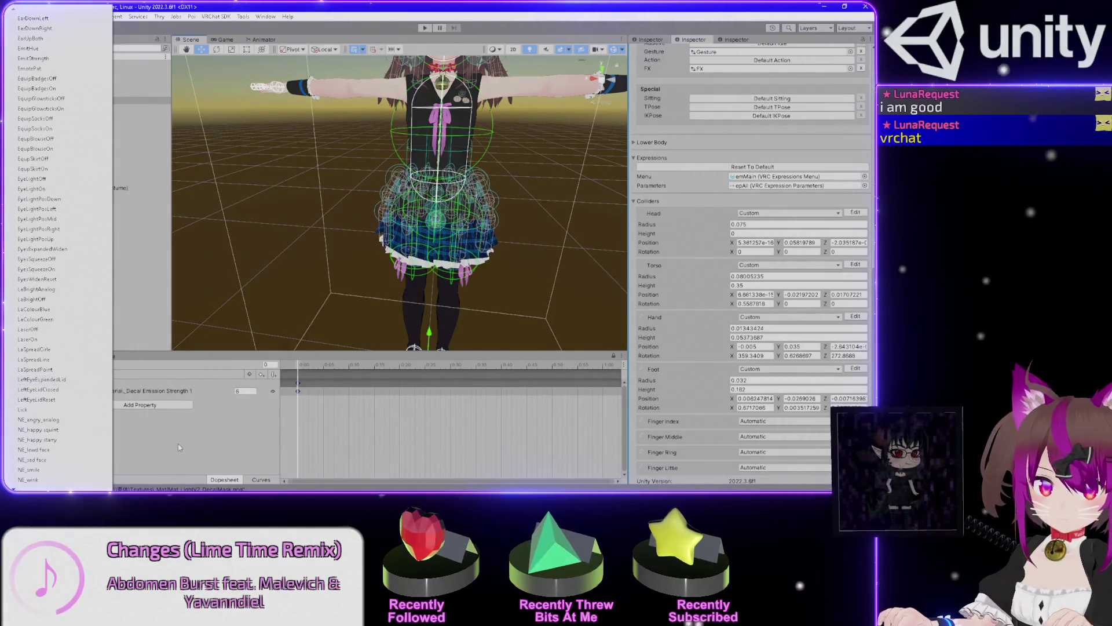
{"action": "left_click", "coordinate": [142, 407]}
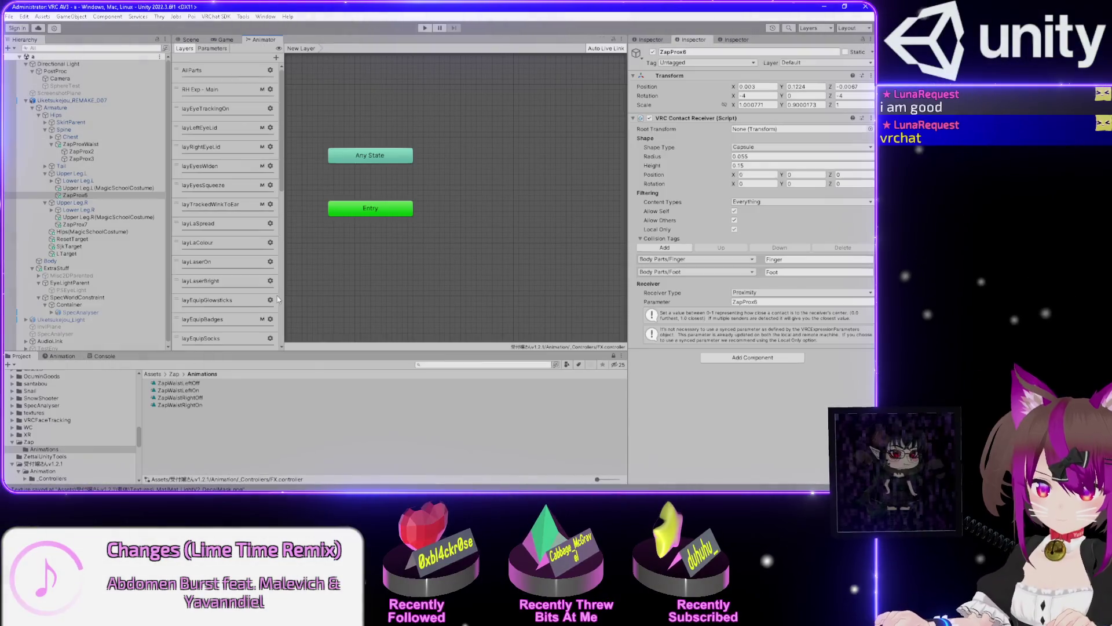
Rename the new layer to layZapVisLegLeft and review its weight settings
{"action": "left_click_drag", "start_coordinate": [283, 299], "coordinate": [272, 348]}
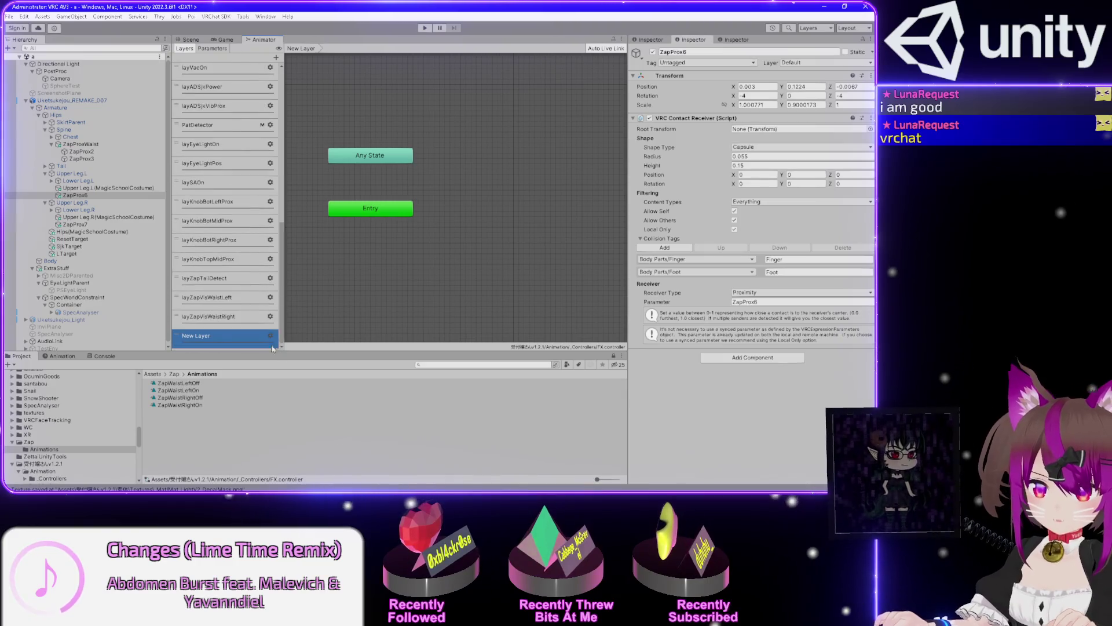
{"action": "left_click", "coordinate": [196, 336]}
{"action": "type", "text": "layZapVisLegLeft"}
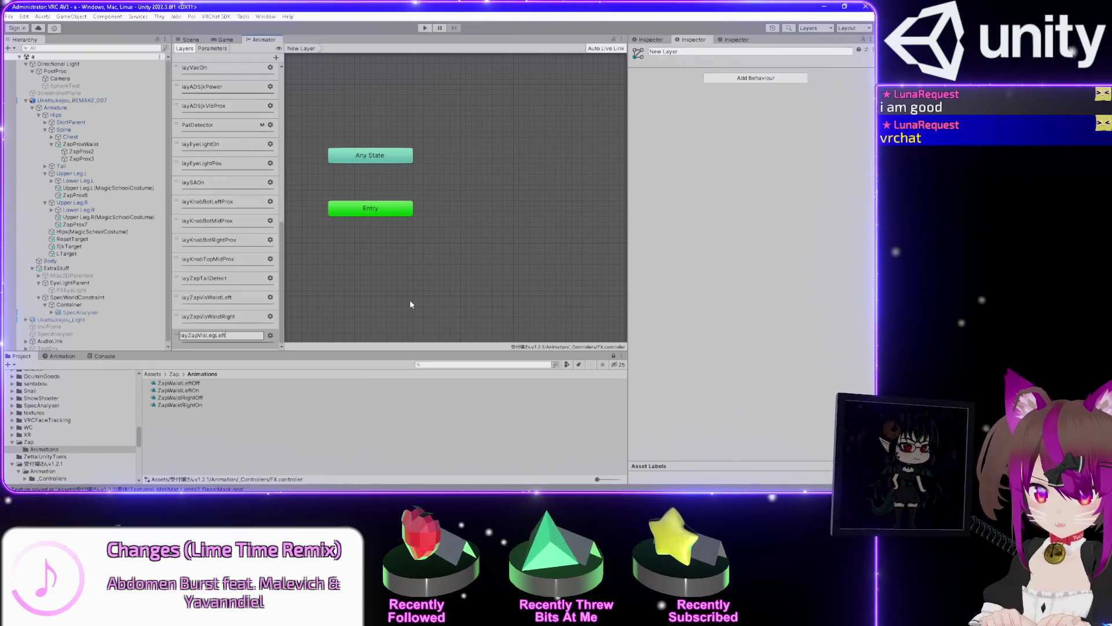
{"action": "key", "text": "Return"}
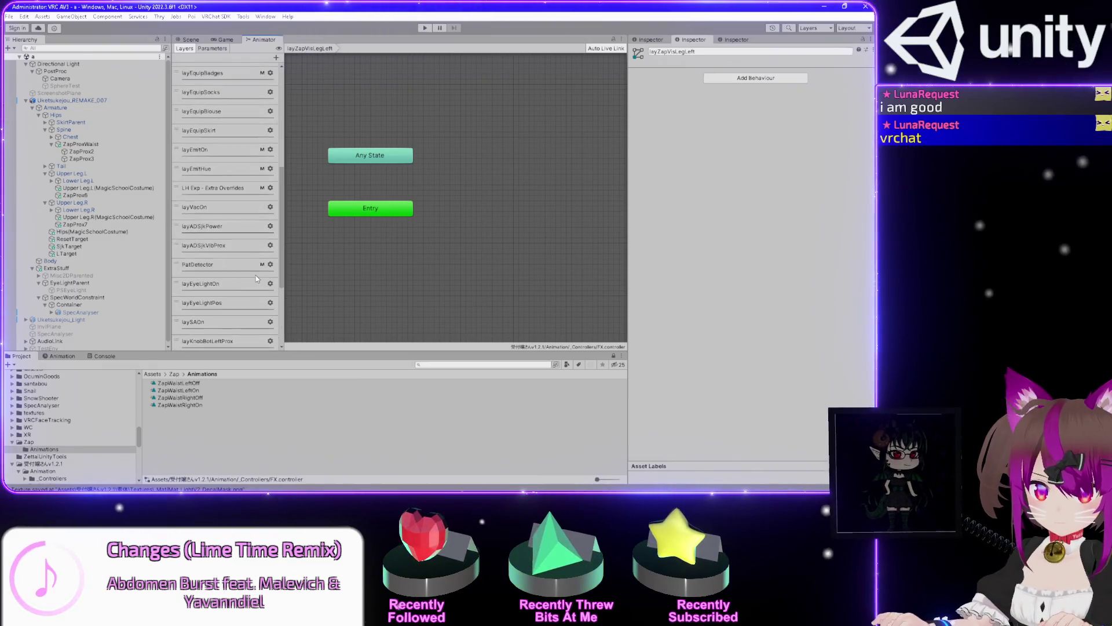
{"action": "left_click", "coordinate": [273, 336]}
{"action": "left_click", "coordinate": [270, 335]}
{"action": "scroll", "coordinate": [278, 316], "scroll_direction": "up", "scroll_amount": 3}
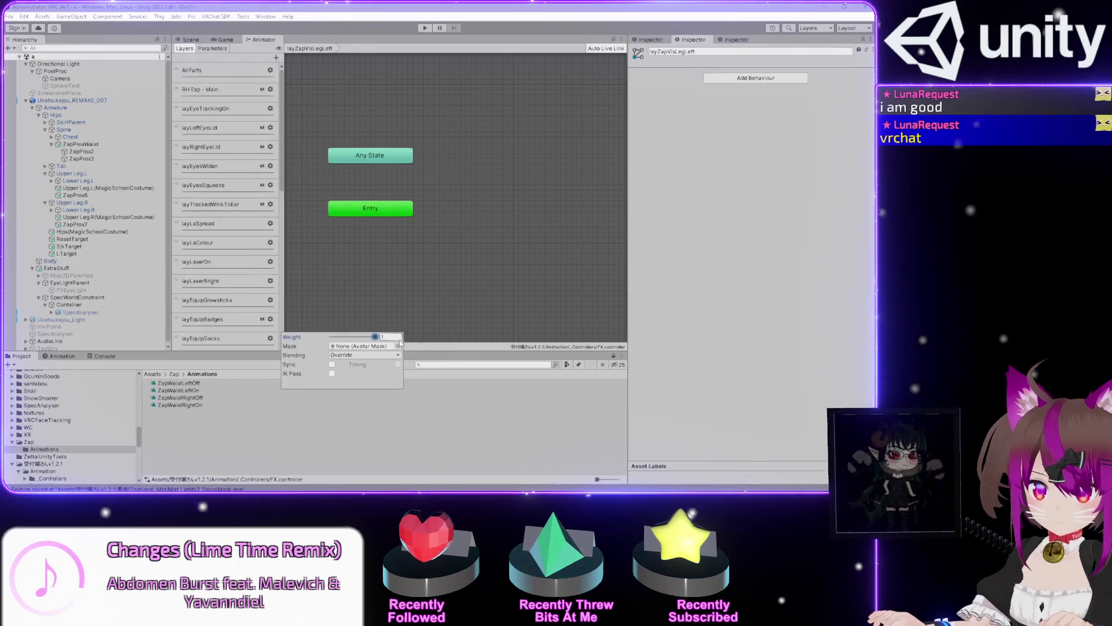
{"action": "left_click", "coordinate": [280, 312]}
{"action": "scroll", "coordinate": [280, 312], "scroll_direction": "down", "scroll_amount": 3}
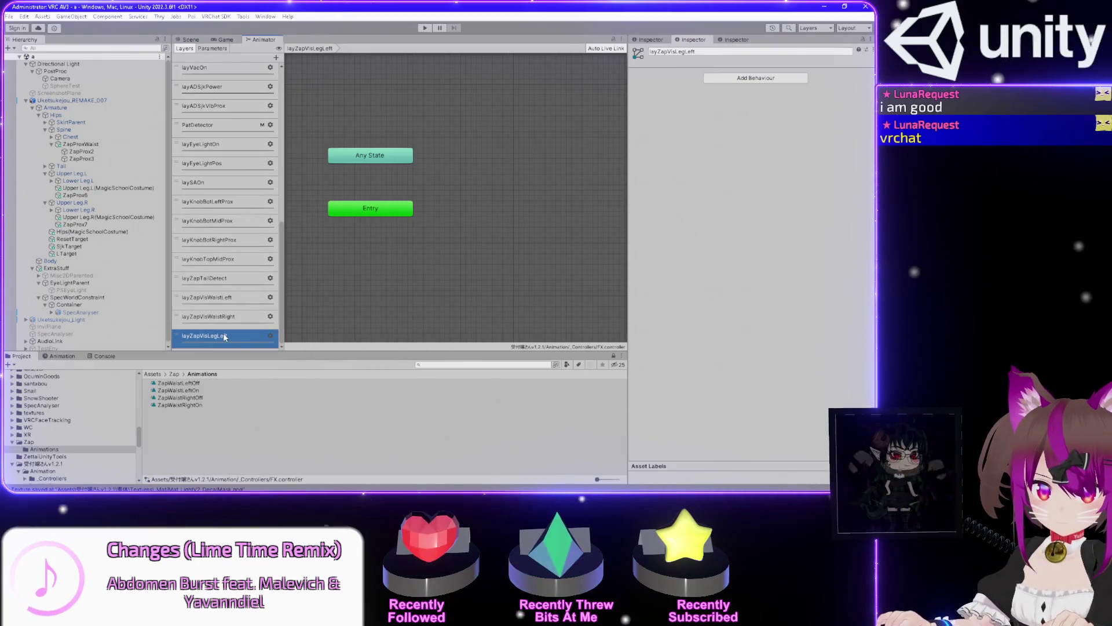
Name the second new layer layZapVisLegRight
{"action": "key", "text": "F2"}
{"action": "scroll", "coordinate": [275, 69], "scroll_direction": "up", "scroll_amount": 10}
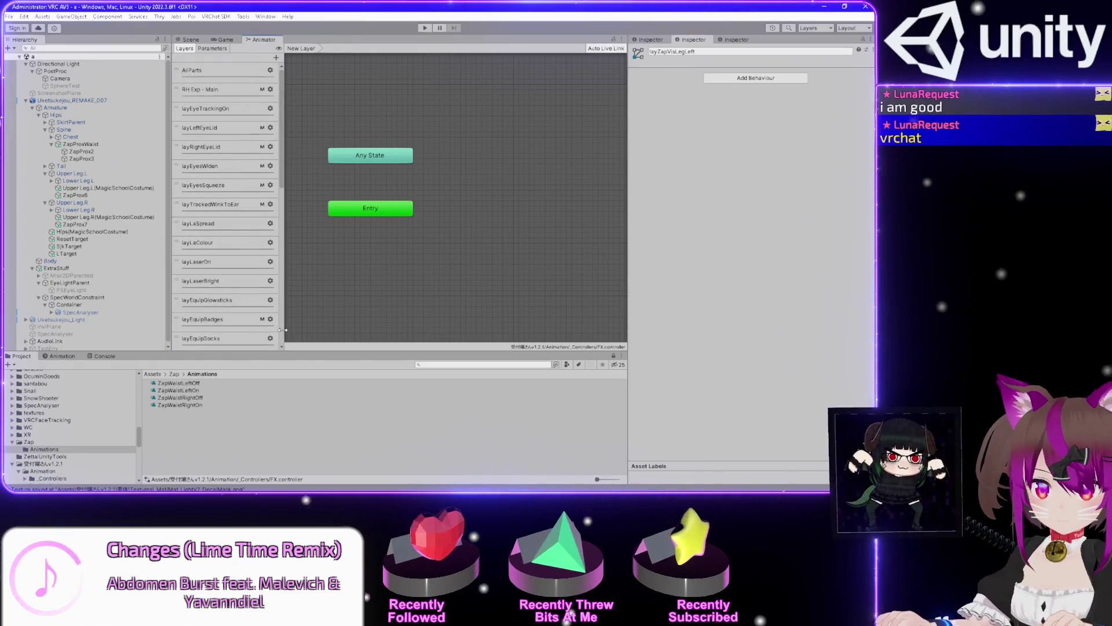
{"action": "scroll", "coordinate": [280, 87], "scroll_direction": "down", "scroll_amount": 10}
{"action": "double_click", "coordinate": [199, 337]}
{"action": "type", "text": "layZapVisLegLeft"}
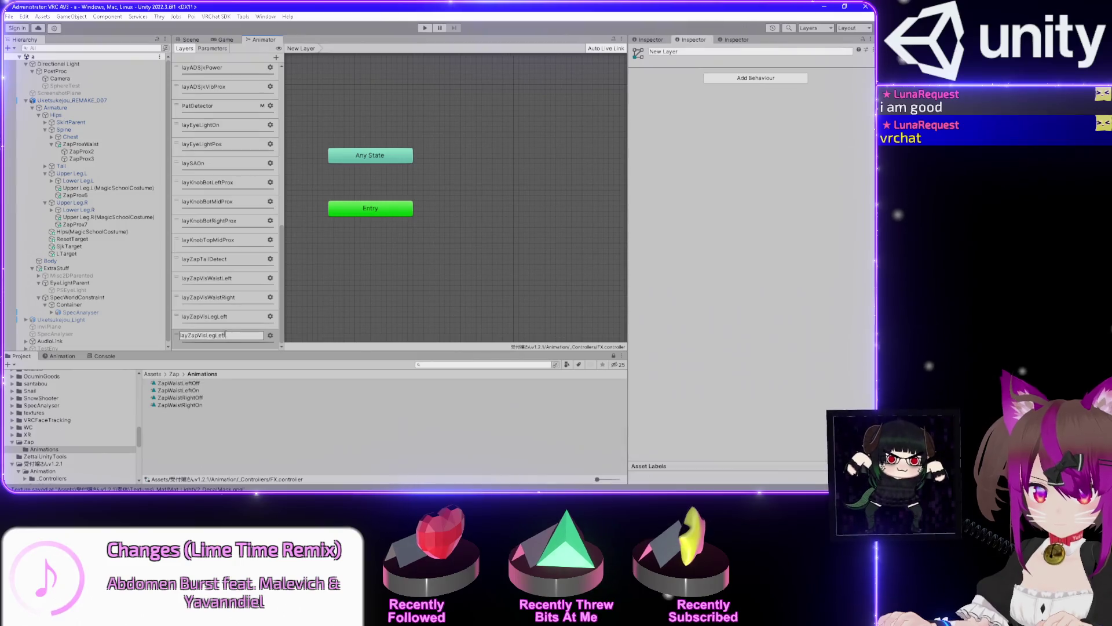
{"action": "key", "text": "Return"}
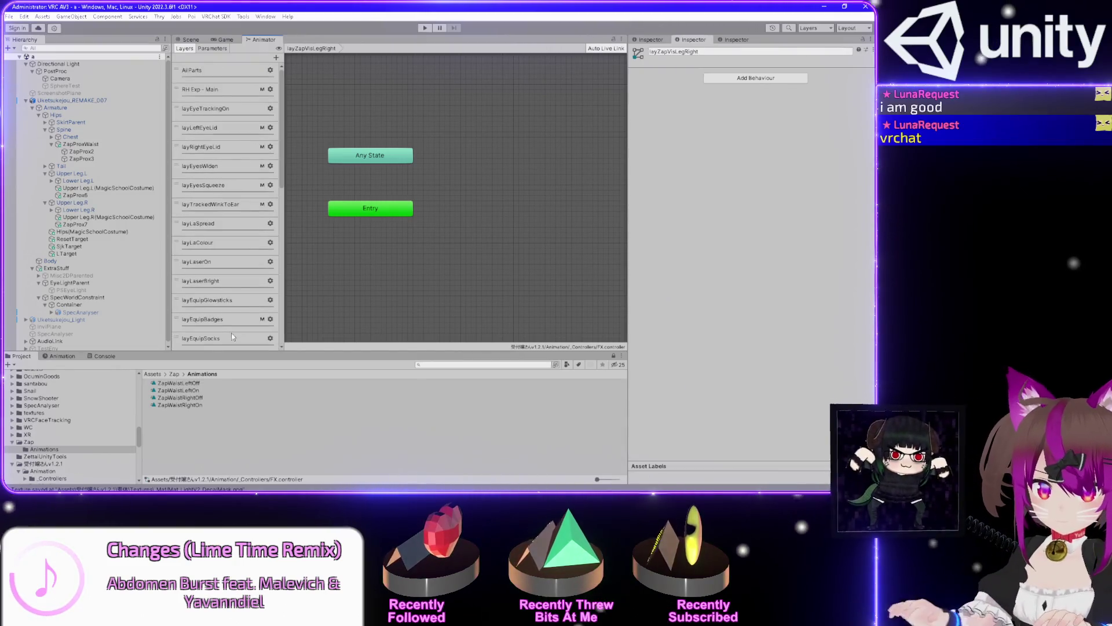
Check layZapVisLegRight's settings and switch back to the layZapVisLegLeft layer
{"action": "left_click_drag", "start_coordinate": [281, 174], "coordinate": [283, 344]}
{"action": "left_click", "coordinate": [270, 336]}
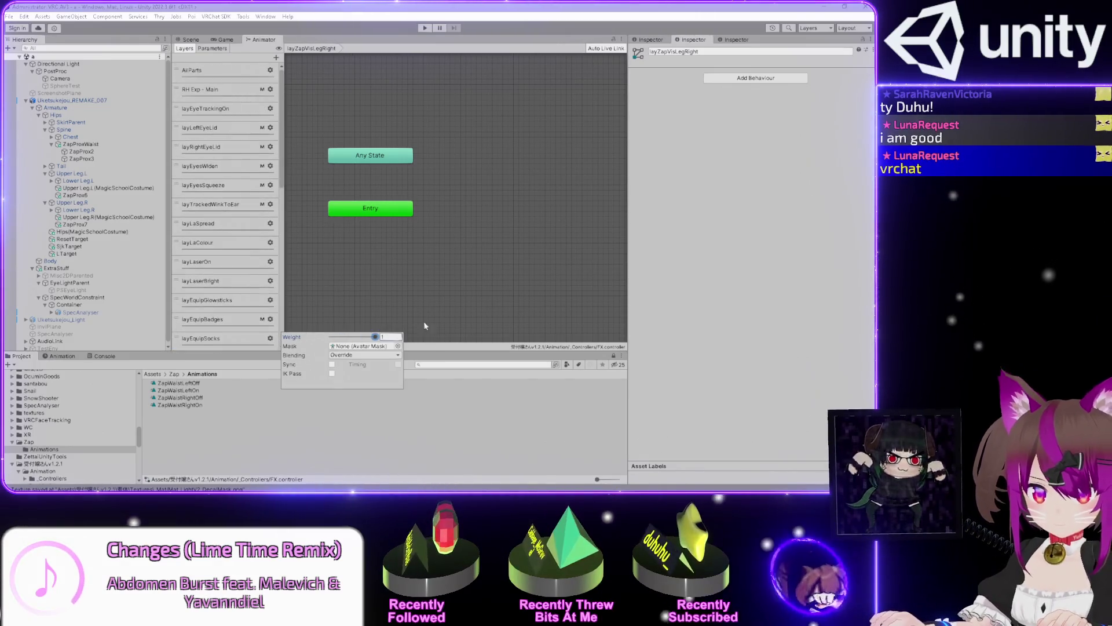
{"action": "left_click", "coordinate": [313, 299]}
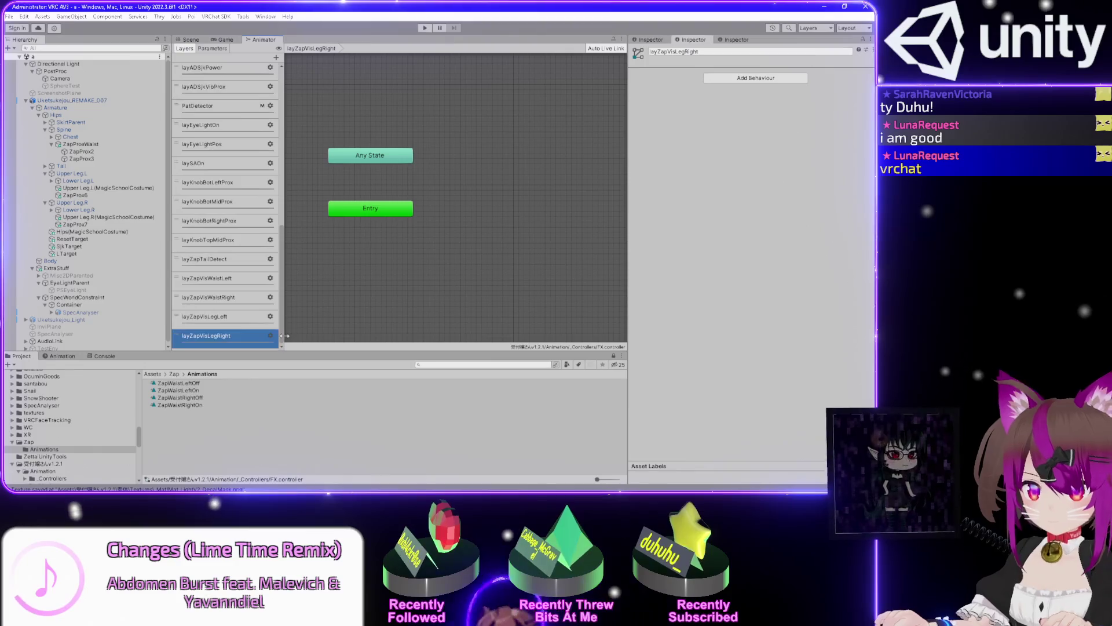
{"action": "left_click", "coordinate": [242, 321]}
{"action": "left_click", "coordinate": [238, 336]}
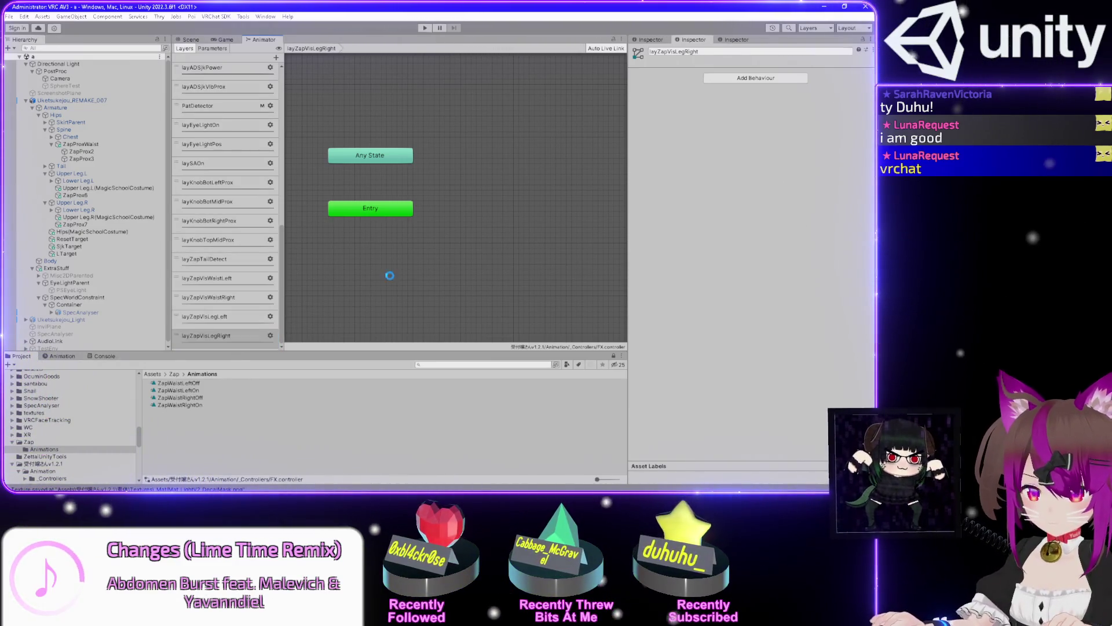
{"action": "left_click", "coordinate": [231, 317]}
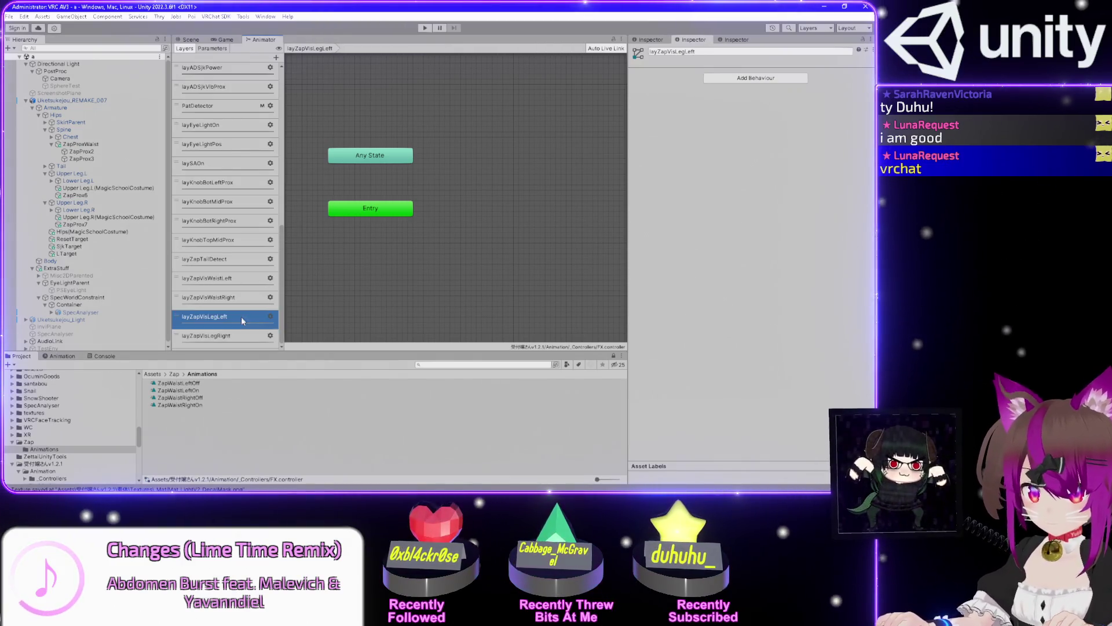
Select the four ZapWaist animation clips in the Project window
{"action": "left_click", "coordinate": [205, 433]}
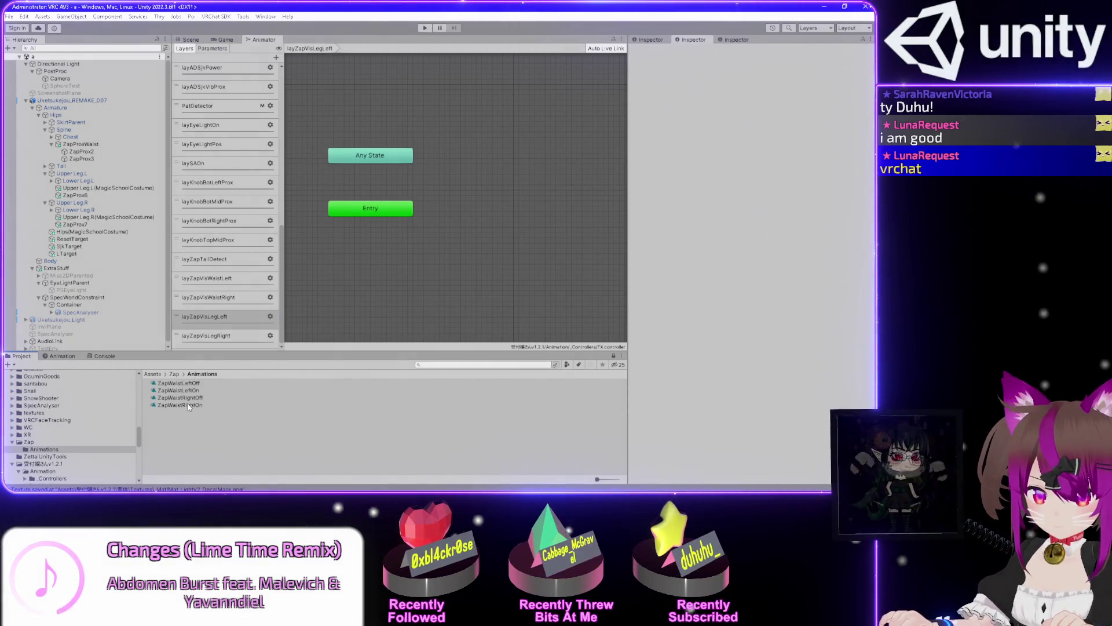
{"action": "left_click", "coordinate": [188, 405]}
{"action": "left_click", "coordinate": [194, 383], "text": "shift"}
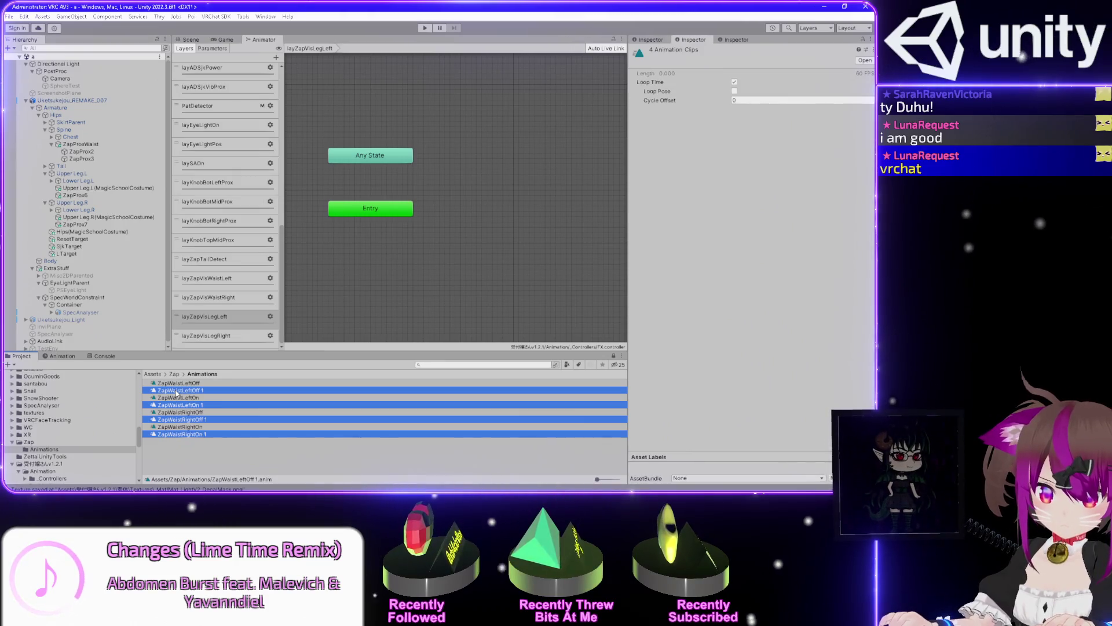
Rename the left waist clip copies to ZapLegLeftOff and ZapLegLeftOn
{"action": "left_click", "coordinate": [176, 391]}
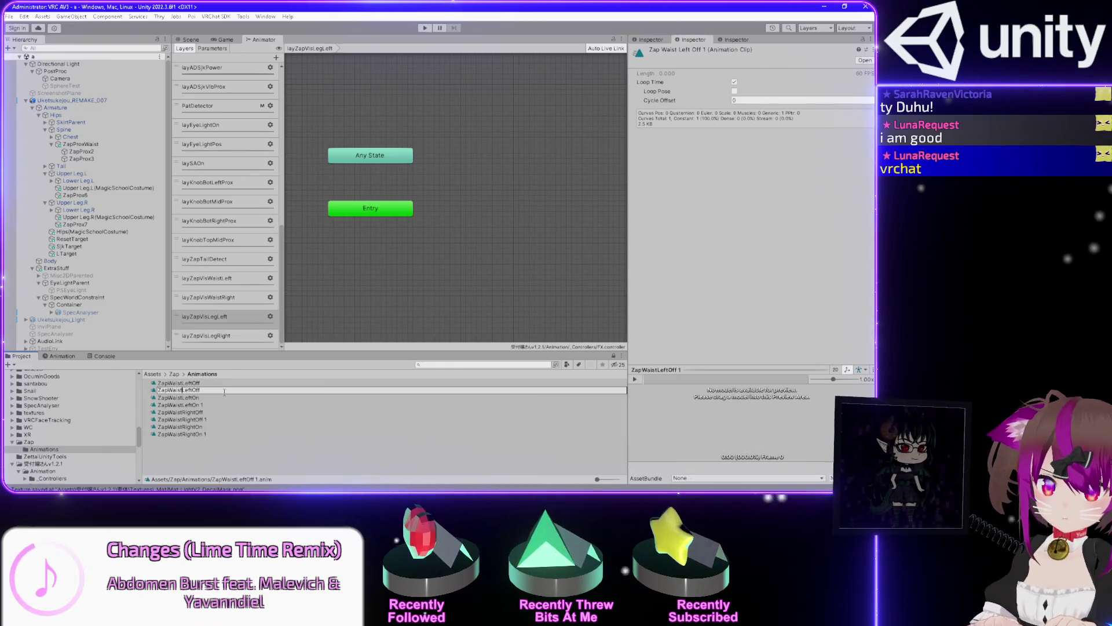
{"action": "type", "text": "pLeg"}
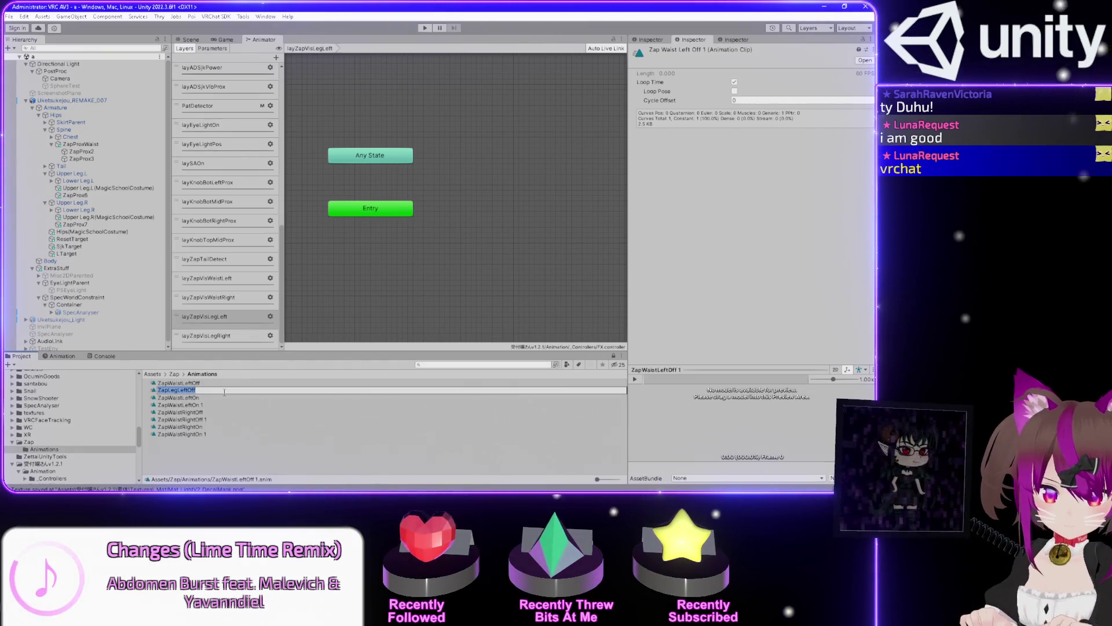
{"action": "key", "text": "Return"}
{"action": "key", "text": "Down"}
{"action": "key", "text": "Down"}
{"action": "key", "text": "Down"}
{"action": "type", "text": "ZapLegLeftOn"}
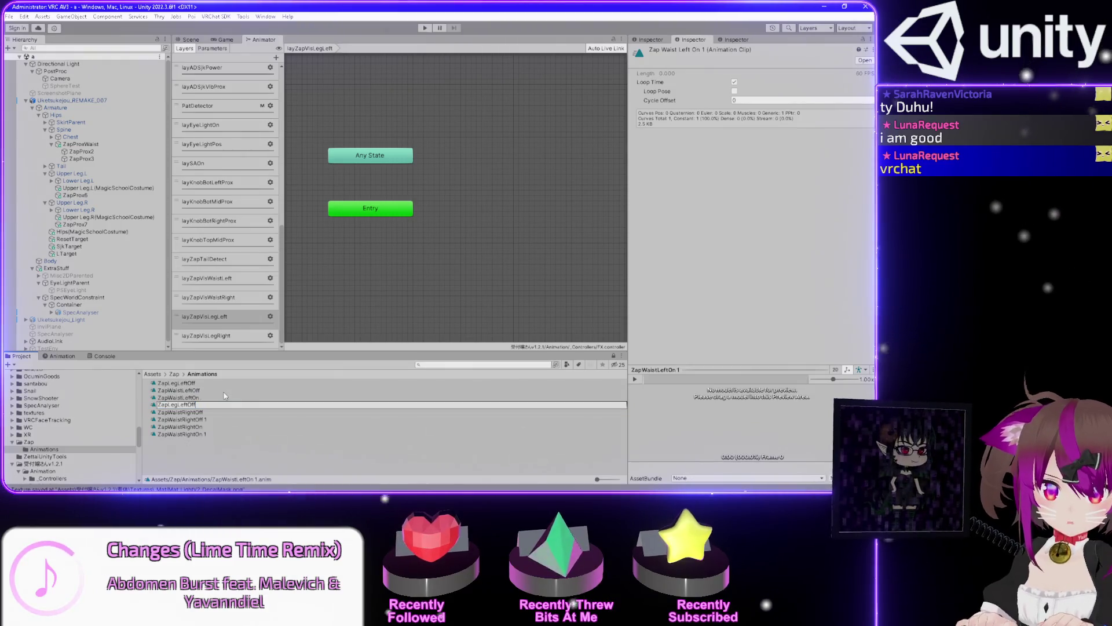
{"action": "key", "text": "Return"}
{"action": "left_click", "coordinate": [225, 397]}
Rename the right waist clip copies to ZapLegRightOff and ZapLegRightOn
{"action": "key", "text": "Down"}
{"action": "key", "text": "Down"}
{"action": "key", "text": "Down"}
{"action": "key", "text": "F2"}
{"action": "type", "text": "ZapLegLeftOff"}
{"action": "key", "text": "BackSpace"}
{"action": "key", "text": "BackSpace"}
{"action": "key", "text": "BackSpace"}
{"action": "type", "text": "RightOff"}
{"action": "key", "text": "Return"}
{"action": "key", "text": "Down"}
{"action": "key", "text": "Down"}
{"action": "key", "text": "Down"}
{"action": "key", "text": "F2"}
{"action": "type", "text": "ZapLegRightOff"}
{"action": "key", "text": "BackSpace"}
{"action": "key", "text": "BackSpace"}
{"action": "key", "text": "BackSpace"}
{"action": "type", "text": "On"}
{"action": "key", "text": "Return"}
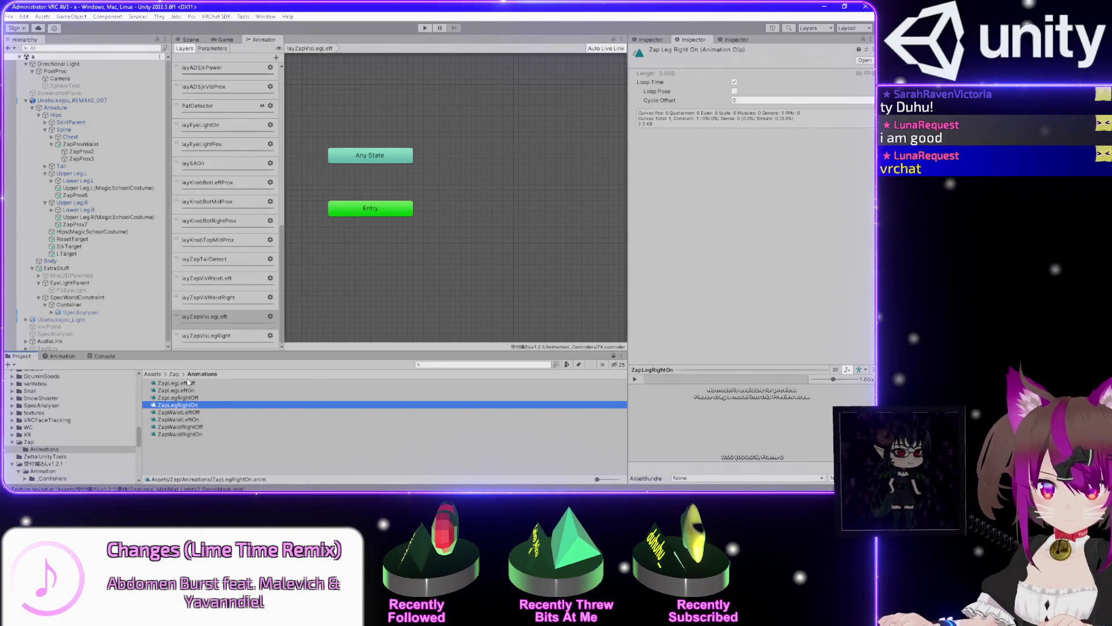
Drag ZapLegLeftOff and ZapLegLeftOn into the layZapVisLegLeft graph as states
{"action": "left_click", "coordinate": [177, 383]}
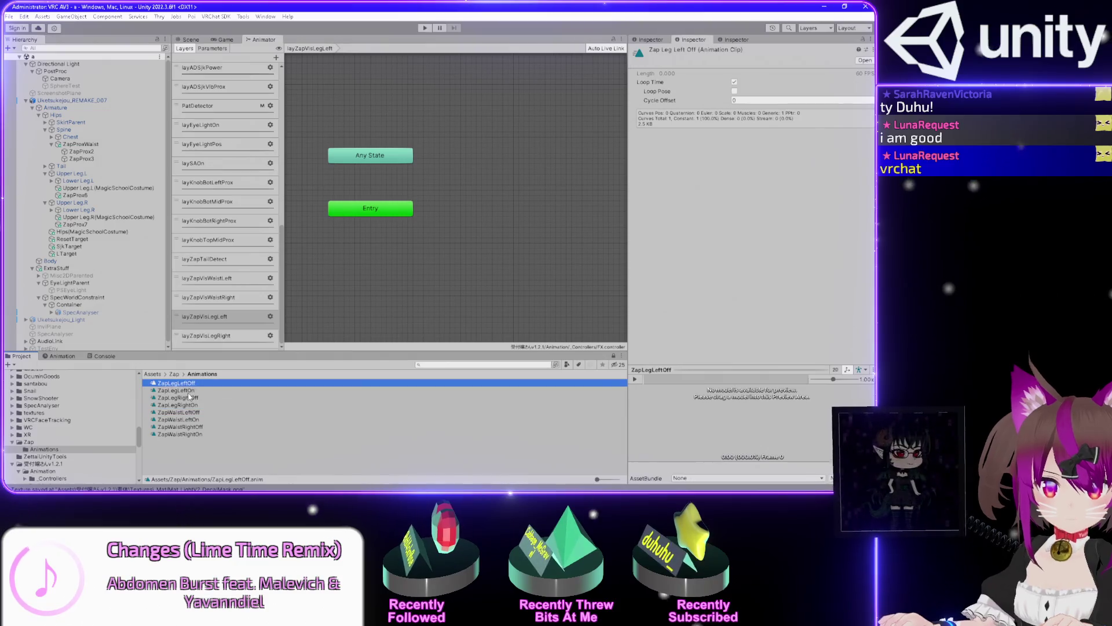
{"action": "left_click", "coordinate": [177, 390], "text": "shift"}
{"action": "mouse_move", "coordinate": [177, 390]}
{"action": "left_mouse_down"}
{"action": "mouse_move", "coordinate": [454, 219]}
{"action": "mouse_move", "coordinate": [489, 227]}
{"action": "mouse_move", "coordinate": [489, 268]}
{"action": "left_mouse_up"}
Connect ZapLegLeftOff to ZapLegLeftOn with a transition
{"action": "right_click", "coordinate": [490, 212]}
{"action": "left_click", "coordinate": [507, 216]}
{"action": "left_click", "coordinate": [502, 266]}
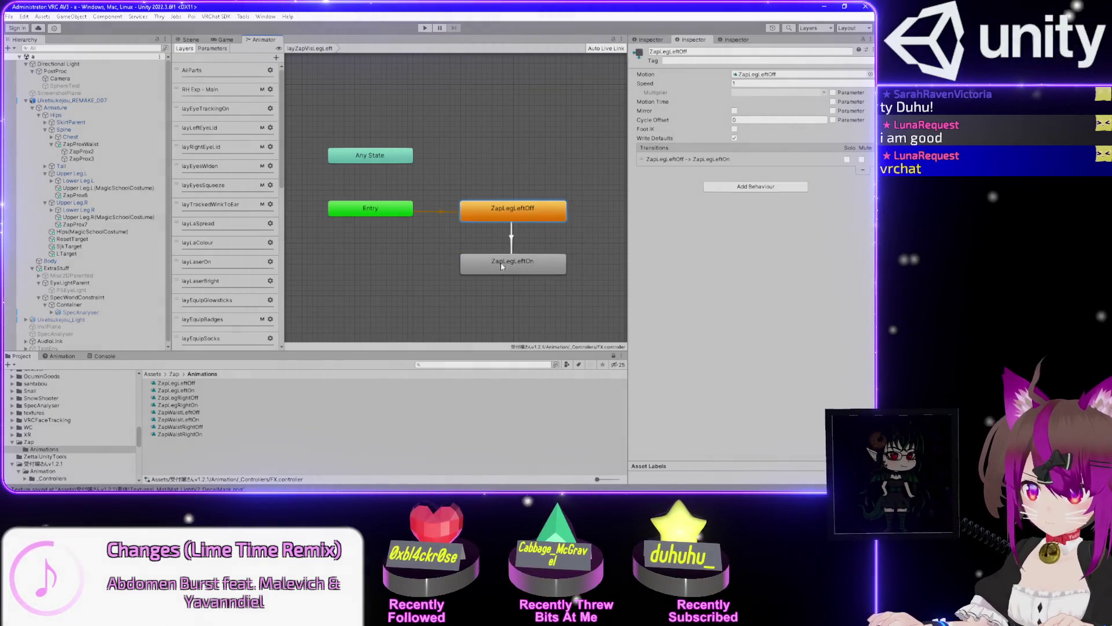
{"action": "scroll", "coordinate": [226, 203], "scroll_direction": "down", "scroll_amount": 10}
{"action": "left_click", "coordinate": [226, 297]}
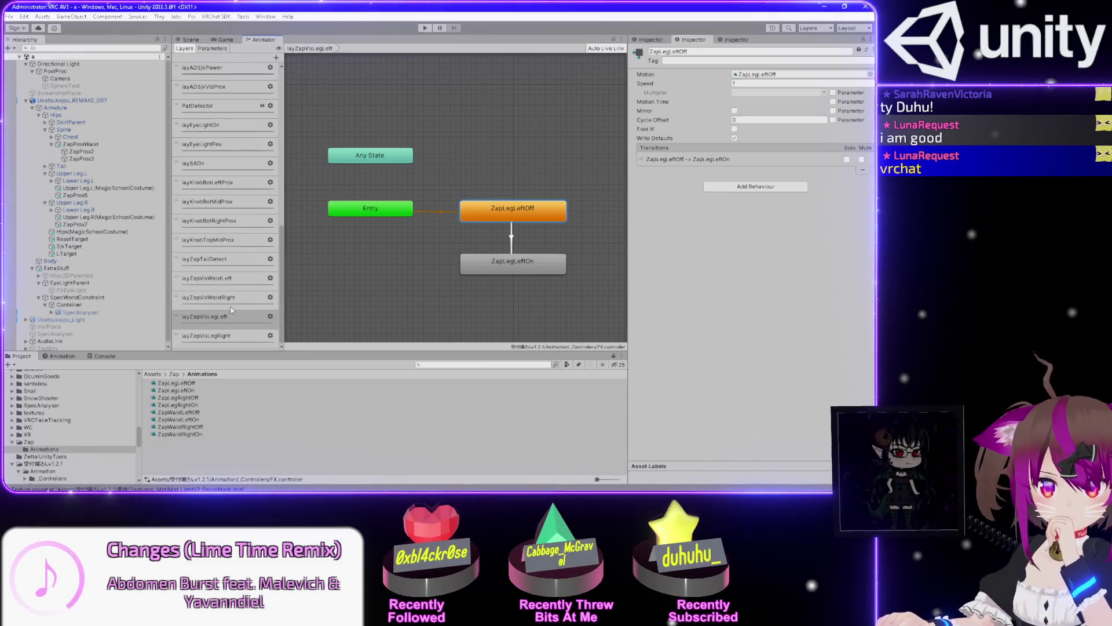
{"action": "left_click", "coordinate": [229, 280]}
{"action": "left_click", "coordinate": [228, 300]}
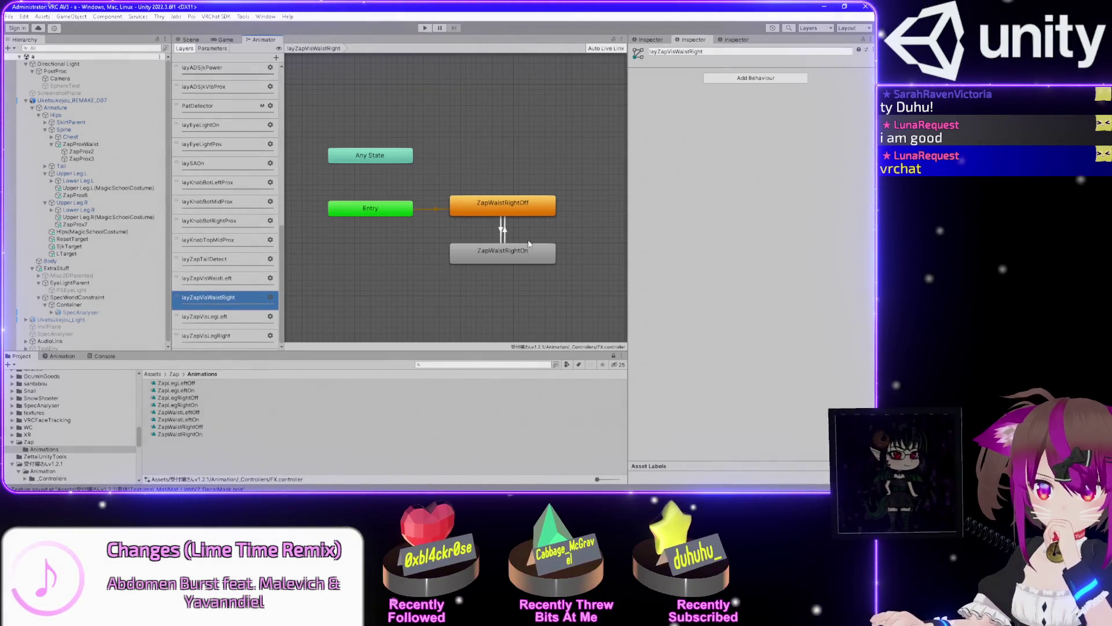
Make ZapWaistRightOff-to-On instant: no exit time, 0 duration, ZapProx3 Less condition
{"action": "left_click", "coordinate": [503, 230]}
{"action": "left_click", "coordinate": [727, 138]}
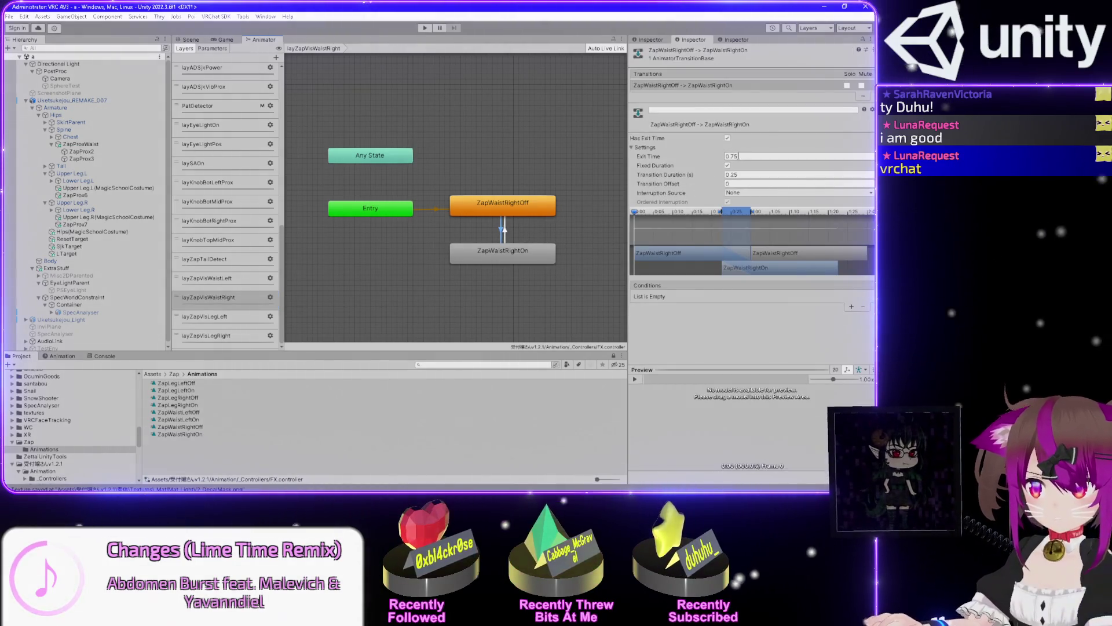
{"action": "left_click", "coordinate": [799, 175]}
{"action": "type", "text": "0"}
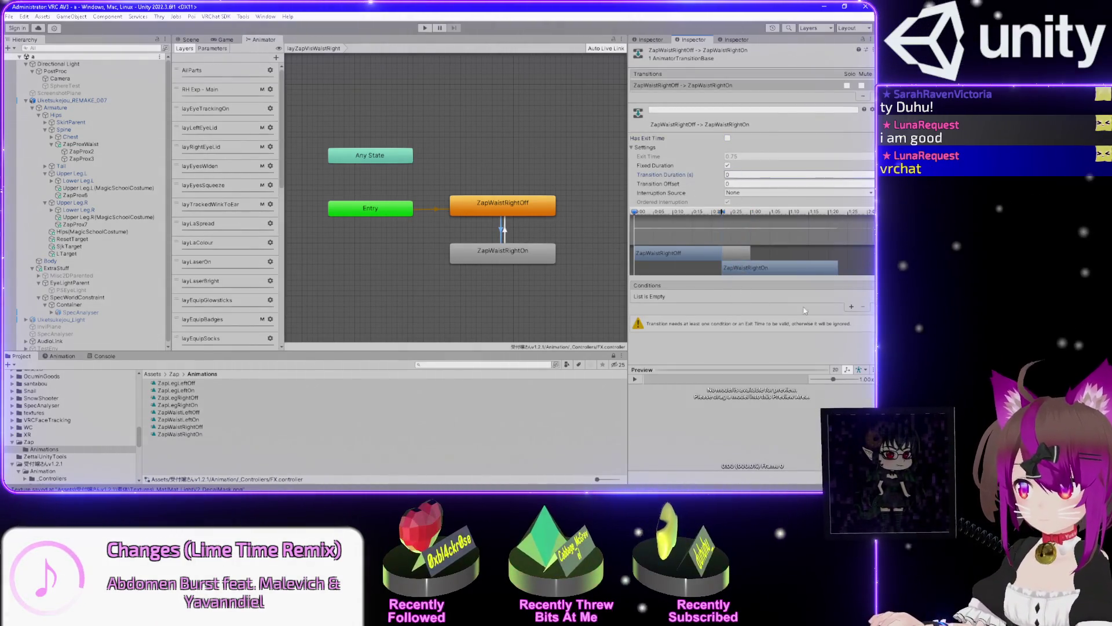
{"action": "left_click", "coordinate": [852, 306]}
{"action": "left_click", "coordinate": [724, 296]}
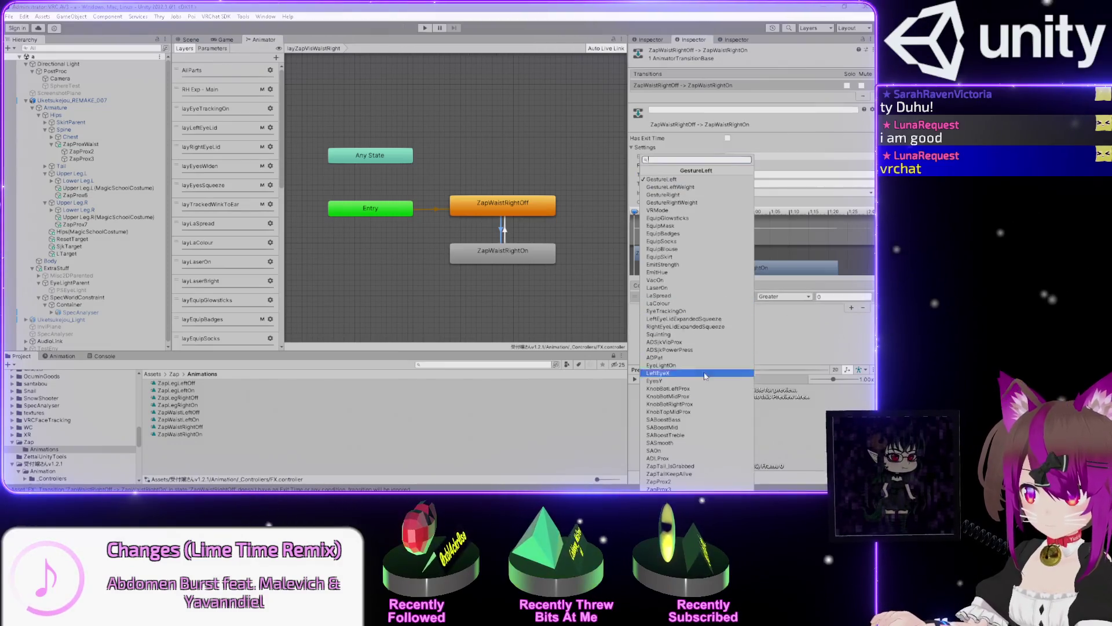
{"action": "left_click", "coordinate": [691, 474]}
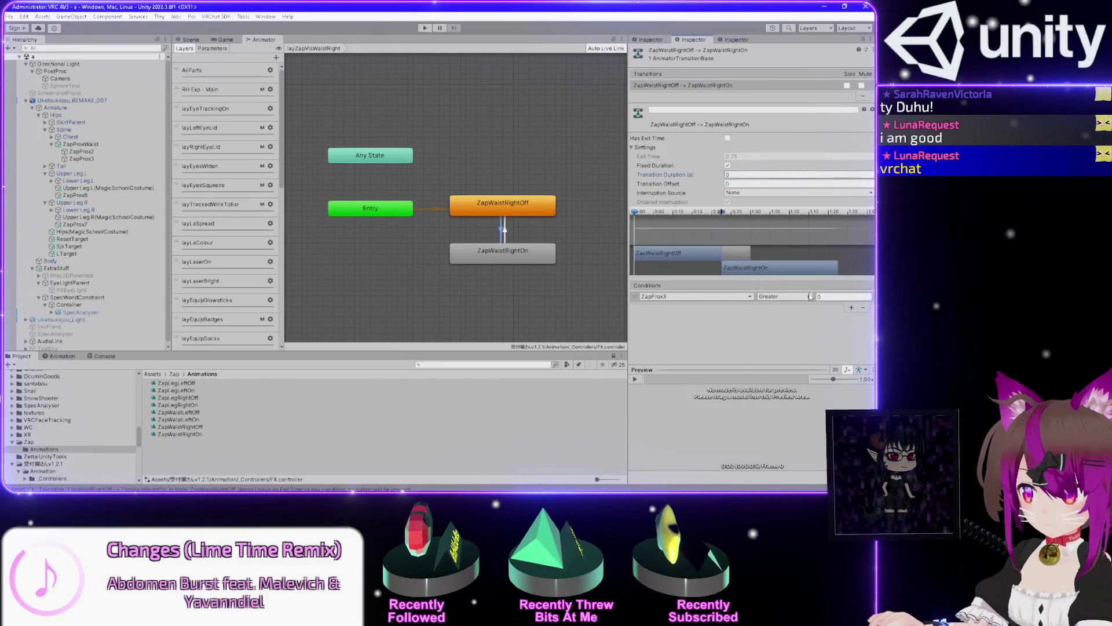
{"action": "left_click", "coordinate": [788, 297]}
{"action": "left_click", "coordinate": [777, 316]}
{"action": "left_click", "coordinate": [834, 296]}
{"action": "type", "text": "1"}
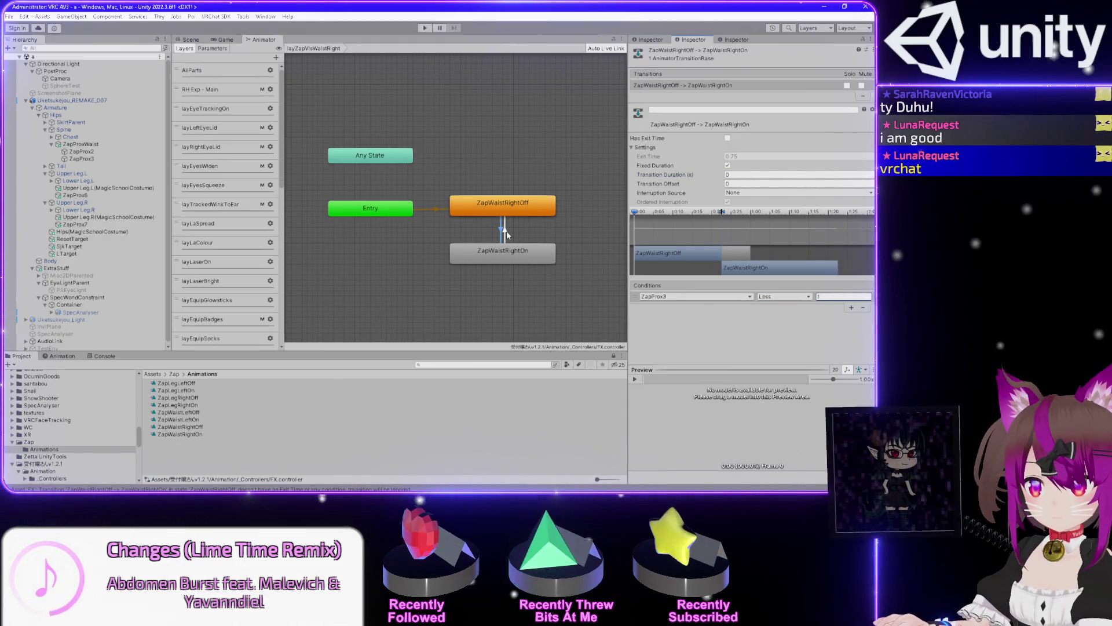
Give ZapWaistRightOn-to-Off no exit time, 0 duration and a ZapProx3 condition
{"action": "left_click", "coordinate": [504, 232]}
{"action": "left_click", "coordinate": [728, 138]}
{"action": "left_click", "coordinate": [799, 174]}
{"action": "type", "text": "0"}
{"action": "left_click", "coordinate": [852, 307]}
{"action": "left_click", "coordinate": [695, 296]}
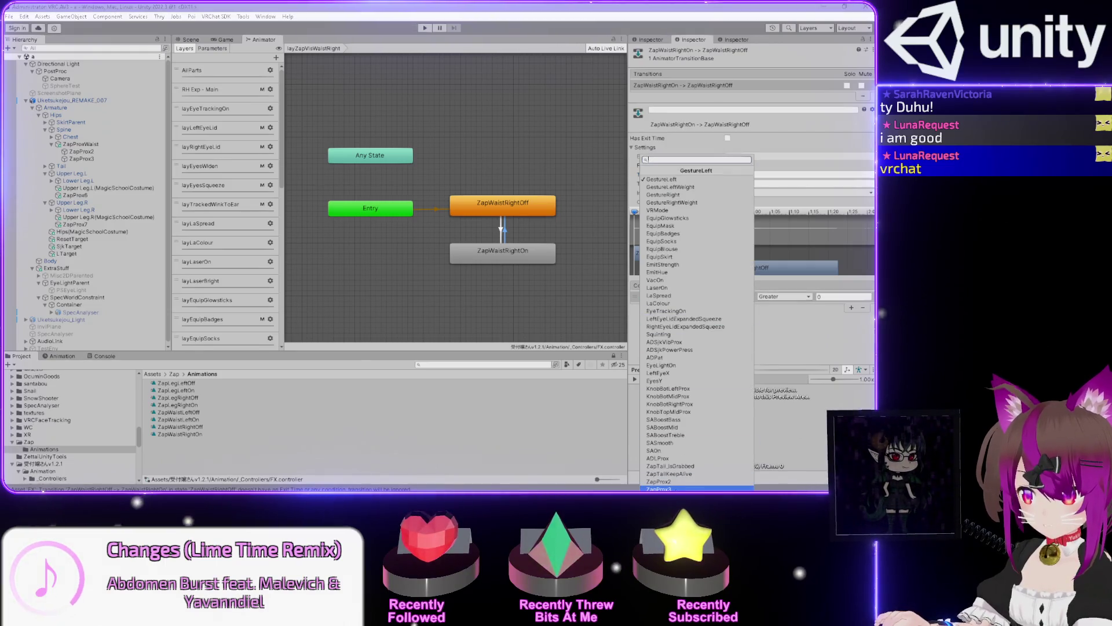
{"action": "left_click", "coordinate": [660, 488]}
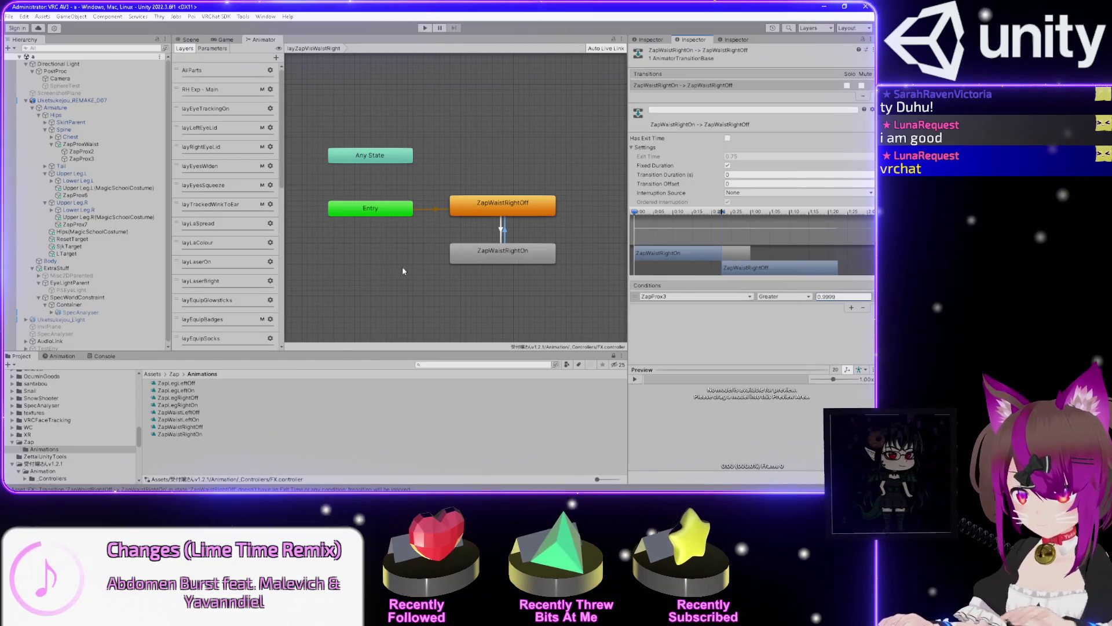
Change the layZapVisWaistLeft On-to-Off threshold from 0.99999 to 0.9999
{"action": "scroll", "coordinate": [246, 317], "scroll_direction": "down", "scroll_amount": 10}
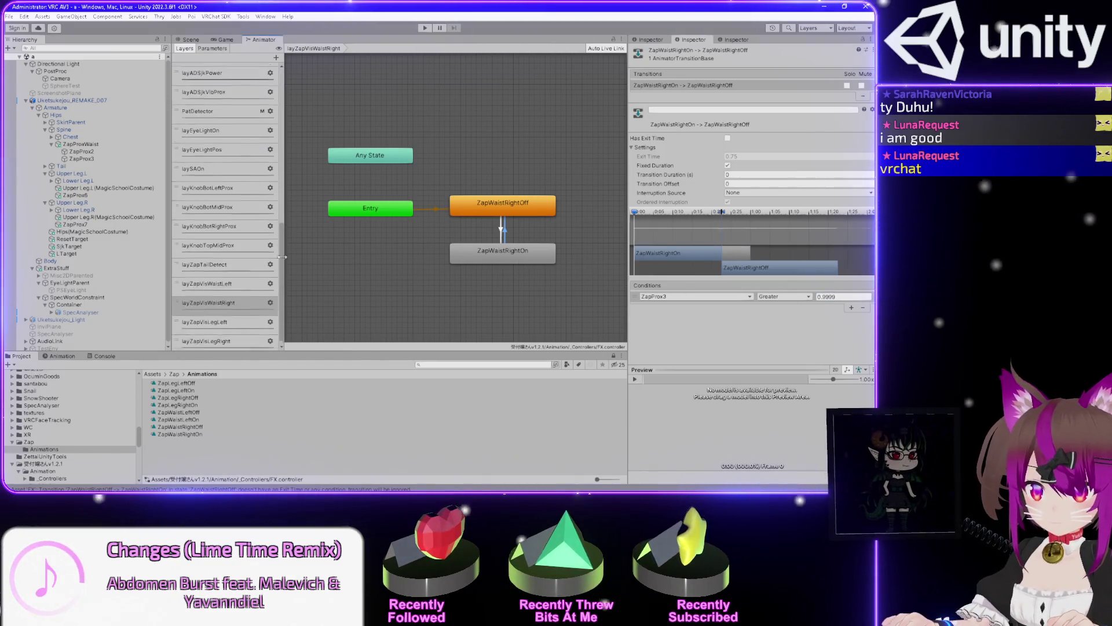
{"action": "left_click", "coordinate": [246, 317]}
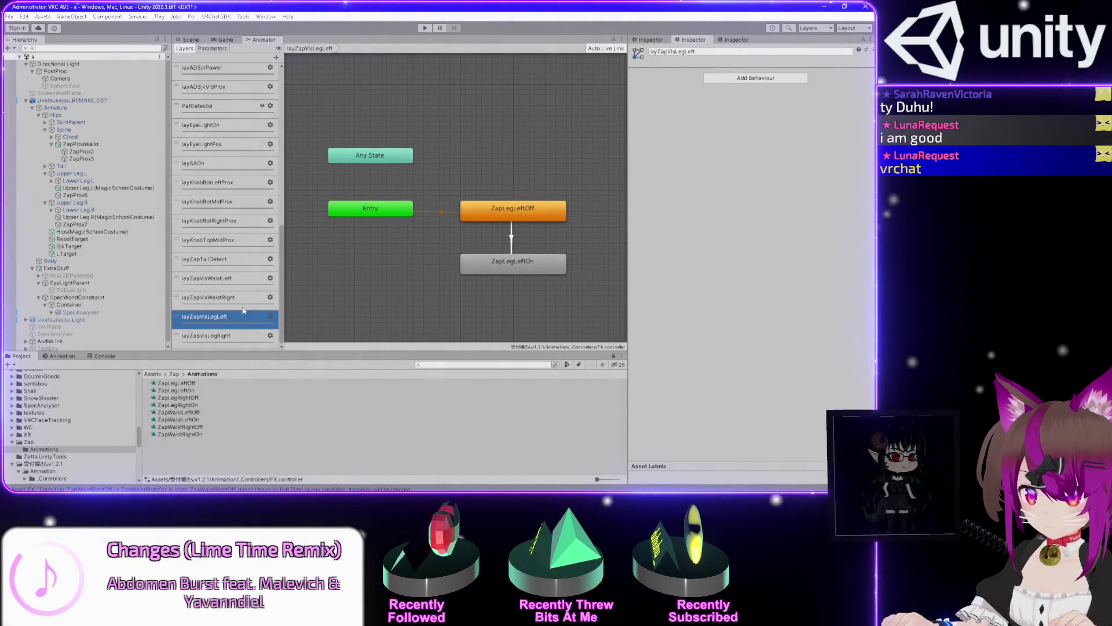
{"action": "left_click", "coordinate": [251, 279]}
{"action": "left_click", "coordinate": [512, 240]}
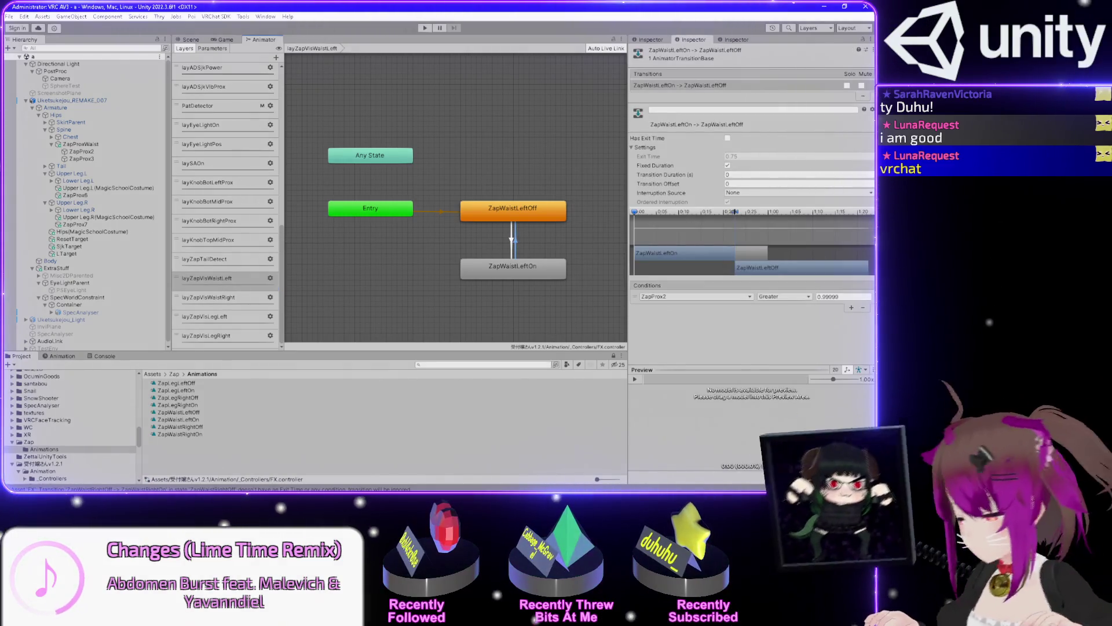
{"action": "left_click", "coordinate": [846, 297]}
{"action": "key", "text": "BackSpace"}
{"action": "type", "text": "0.9999"}
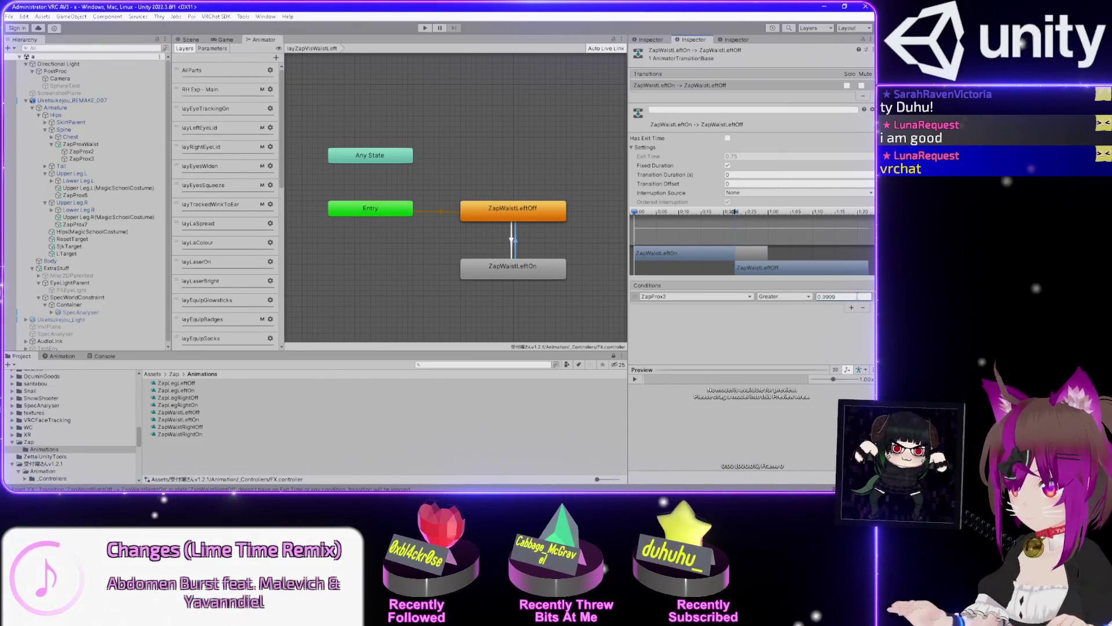
{"action": "left_click", "coordinate": [377, 253]}
{"action": "scroll", "coordinate": [229, 335], "scroll_direction": "down", "scroll_amount": 10}
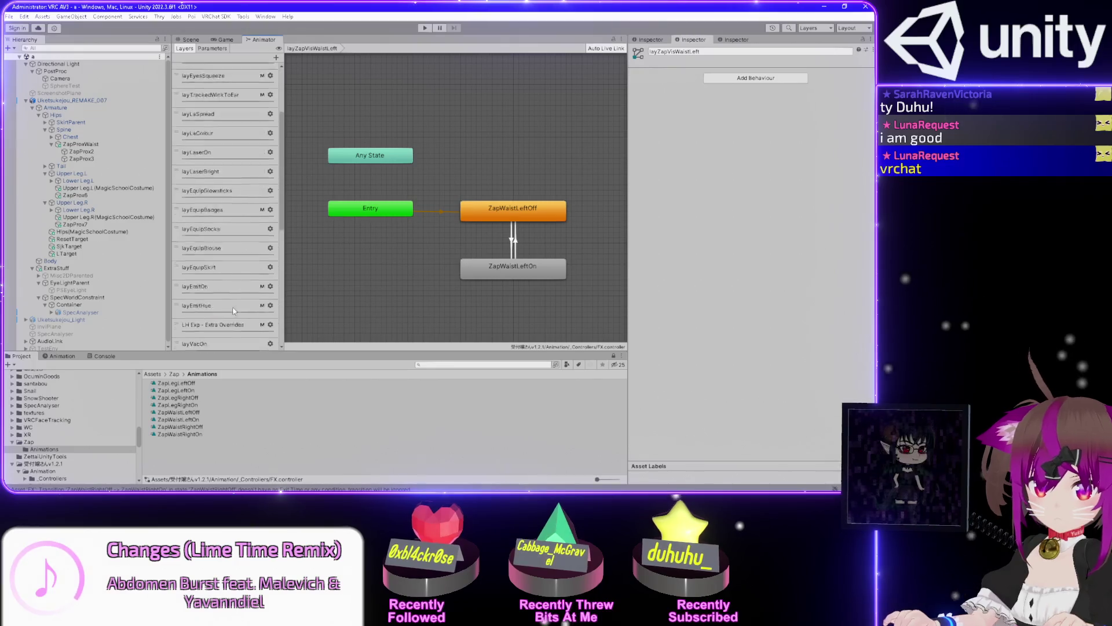
{"action": "left_click", "coordinate": [219, 320]}
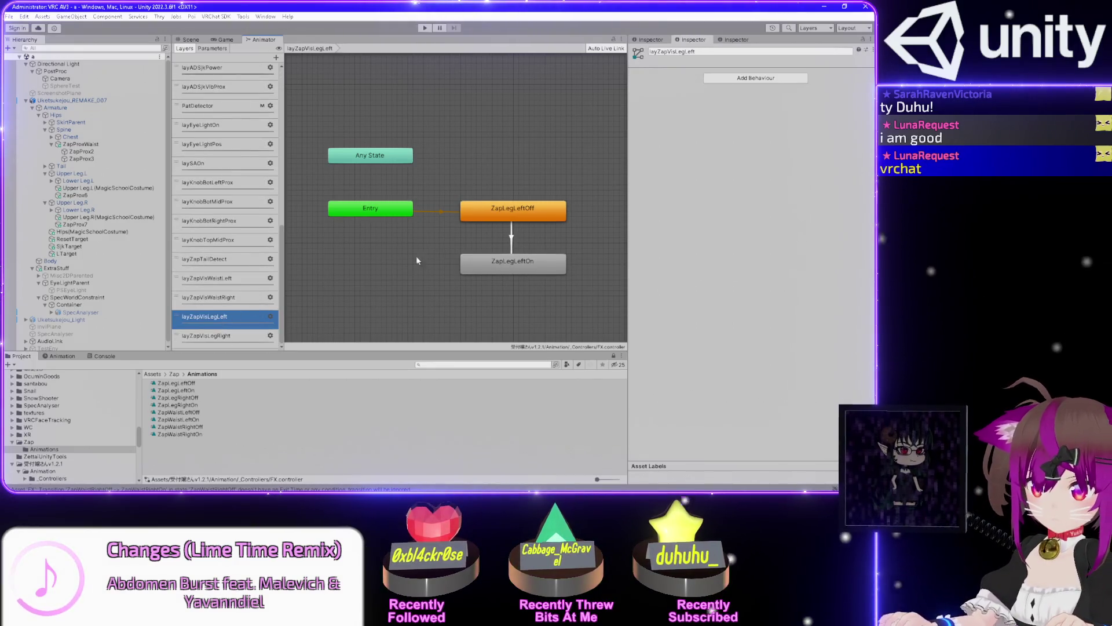
Give the ZapLegLeftOff-to-On transition no exit time, 0 duration and a condition
{"action": "left_click", "coordinate": [511, 238]}
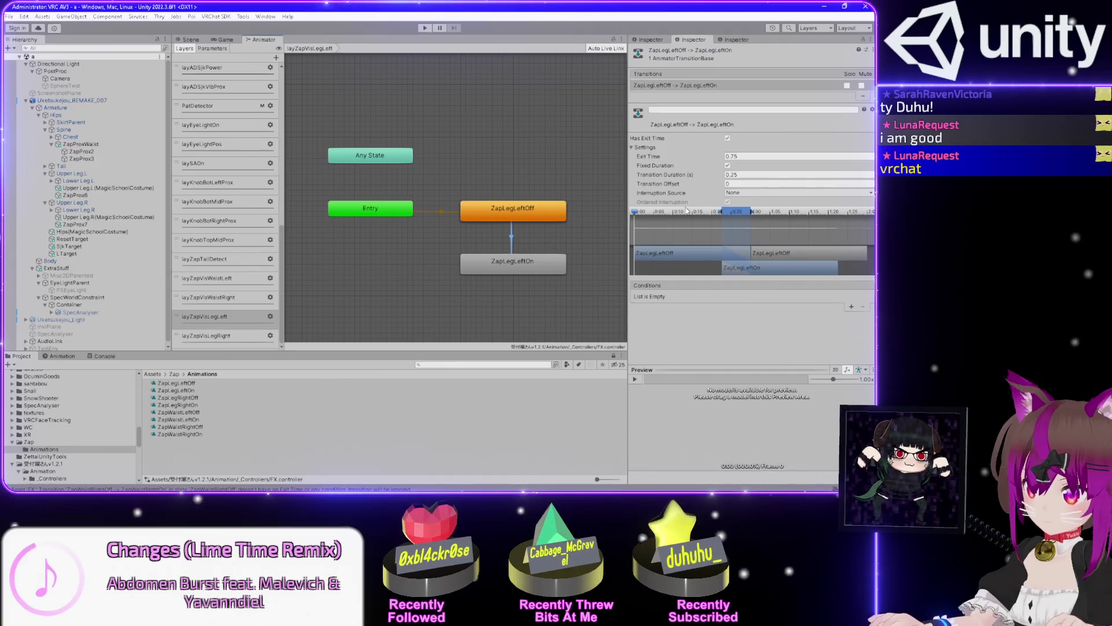
{"action": "left_click", "coordinate": [728, 139]}
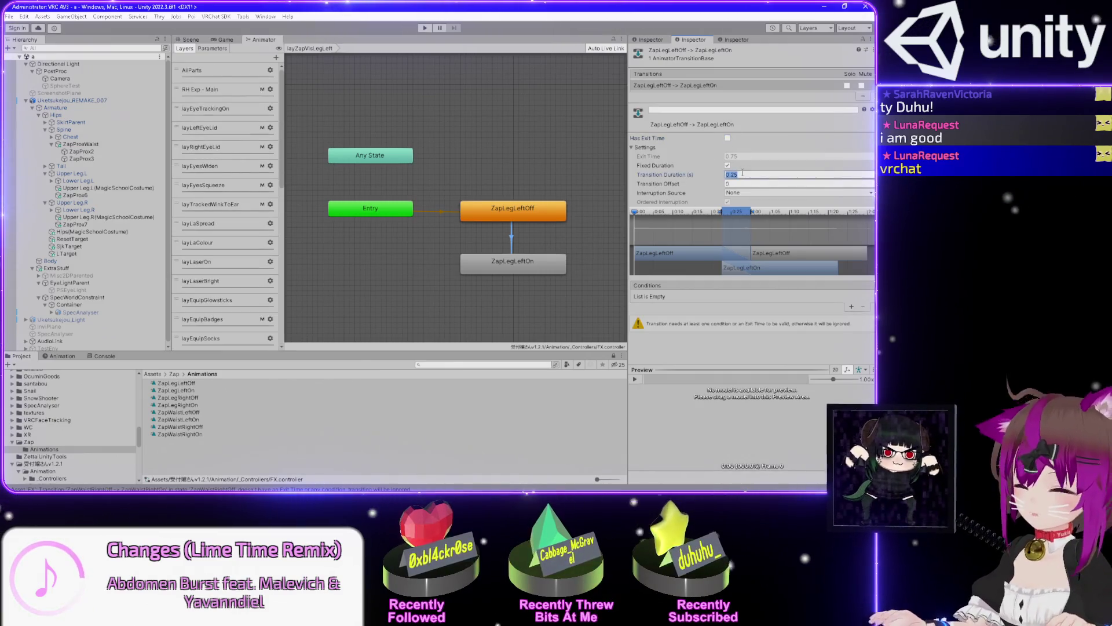
{"action": "type", "text": "0"}
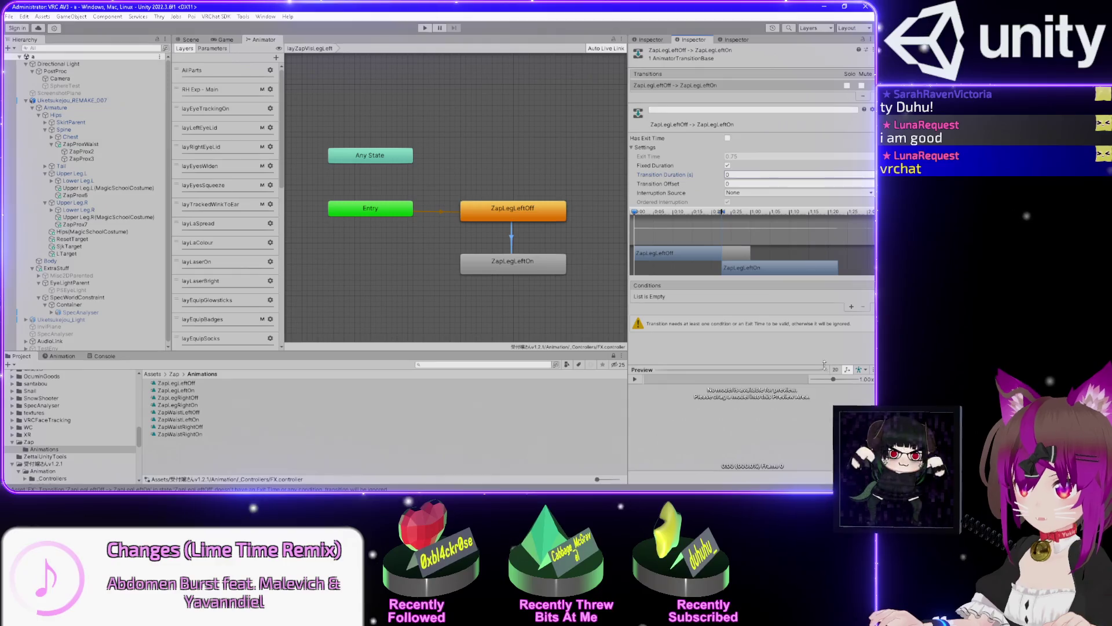
{"action": "left_click", "coordinate": [852, 308]}
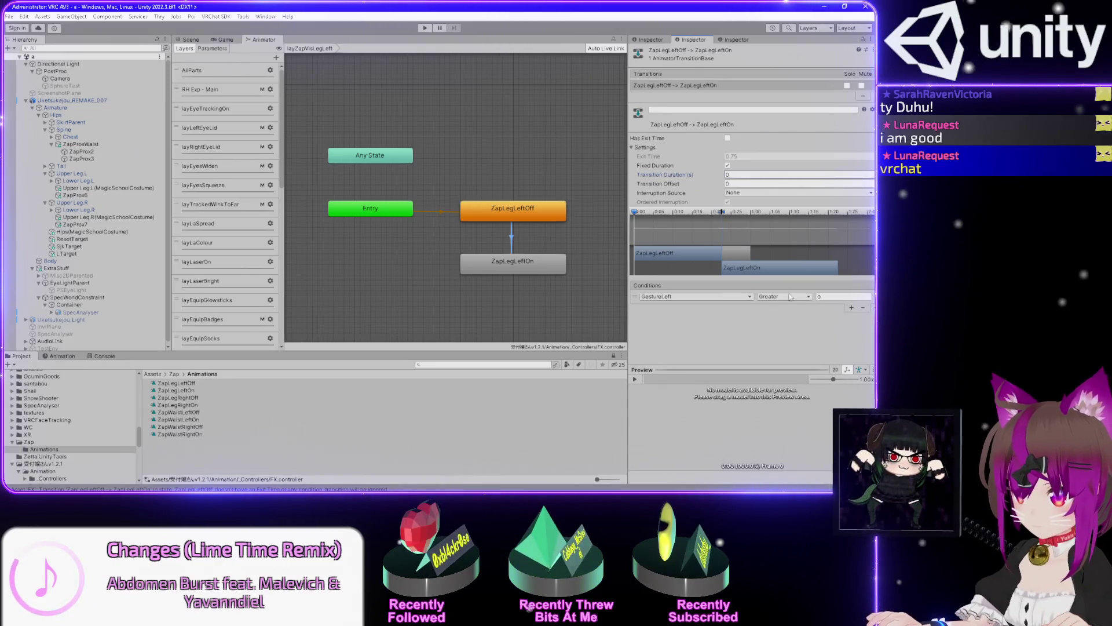
{"action": "left_click", "coordinate": [666, 296]}
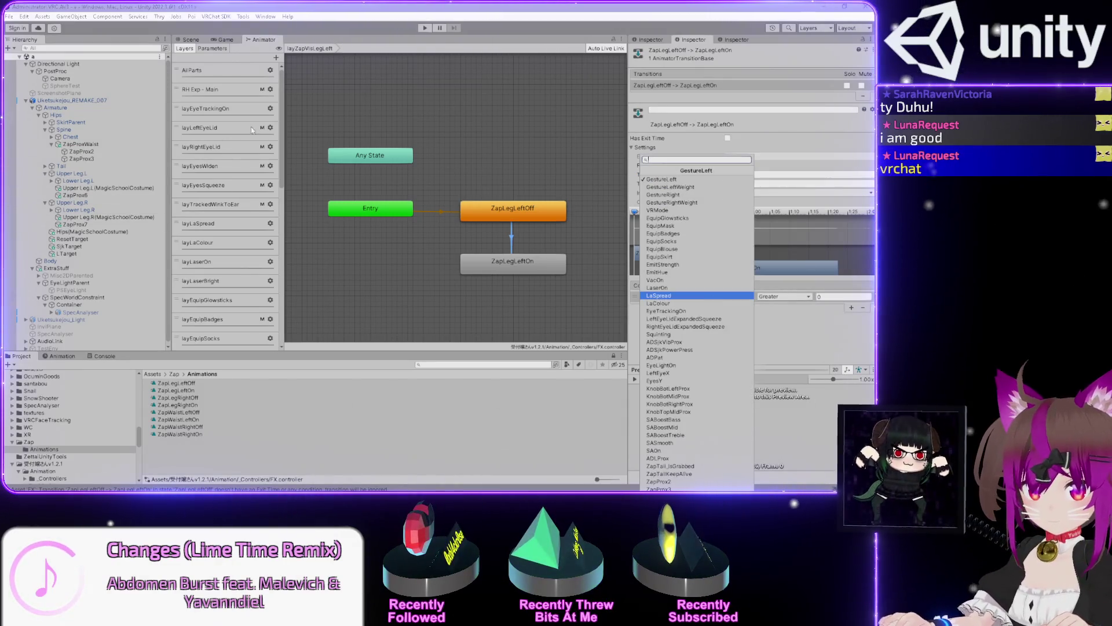
Select the ZapProx6 contact receiver on the left leg in the Scene view
{"action": "left_click", "coordinate": [358, 22]}
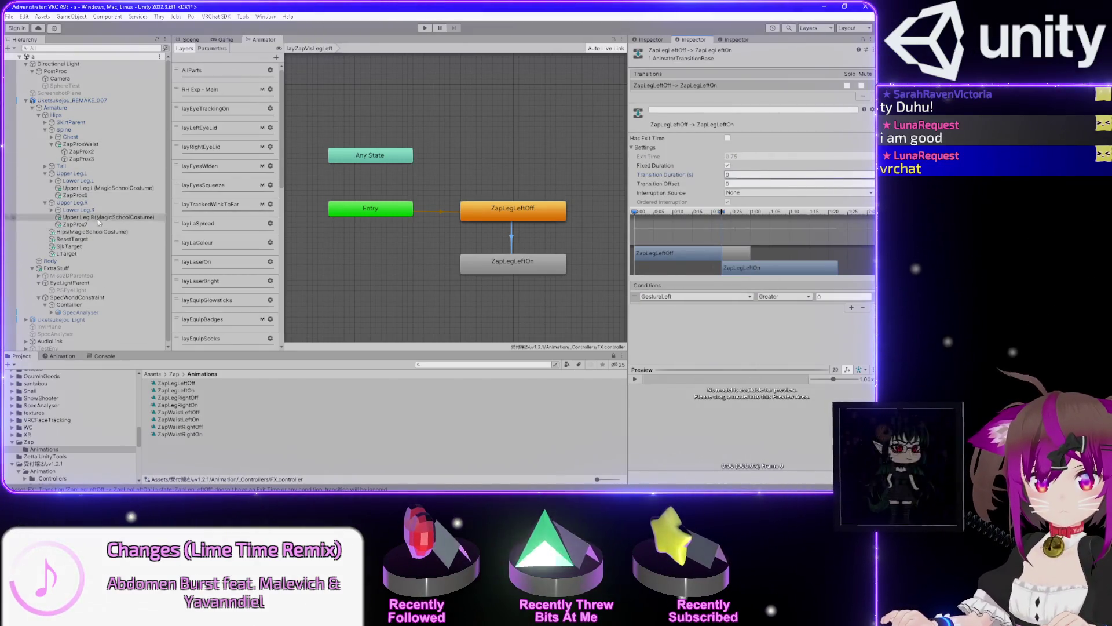
{"action": "left_click", "coordinate": [75, 196]}
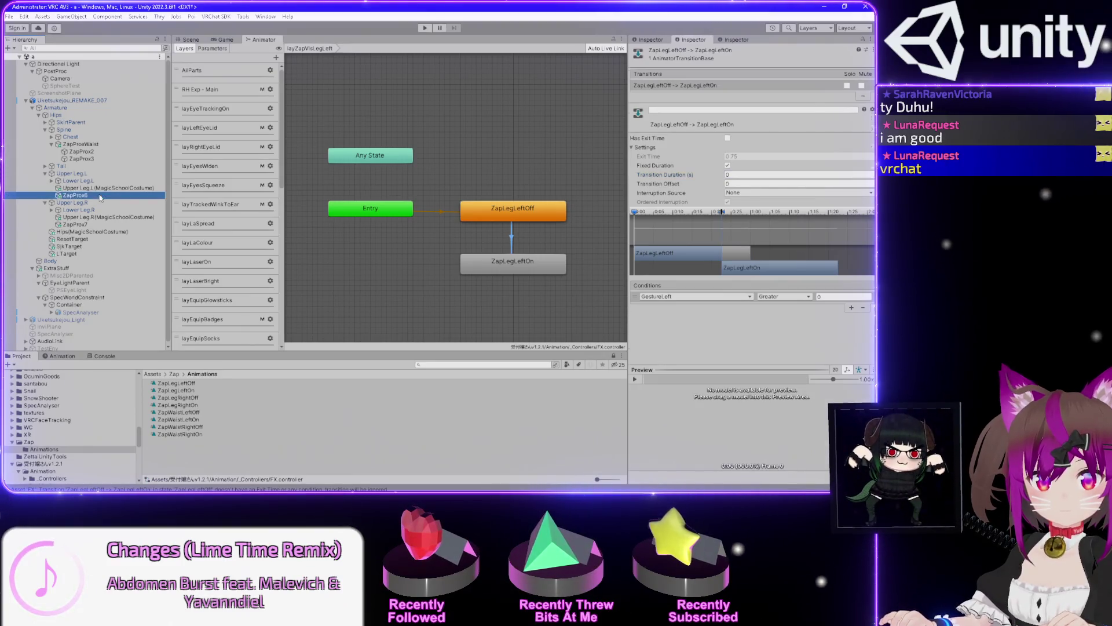
{"action": "left_click", "coordinate": [189, 39]}
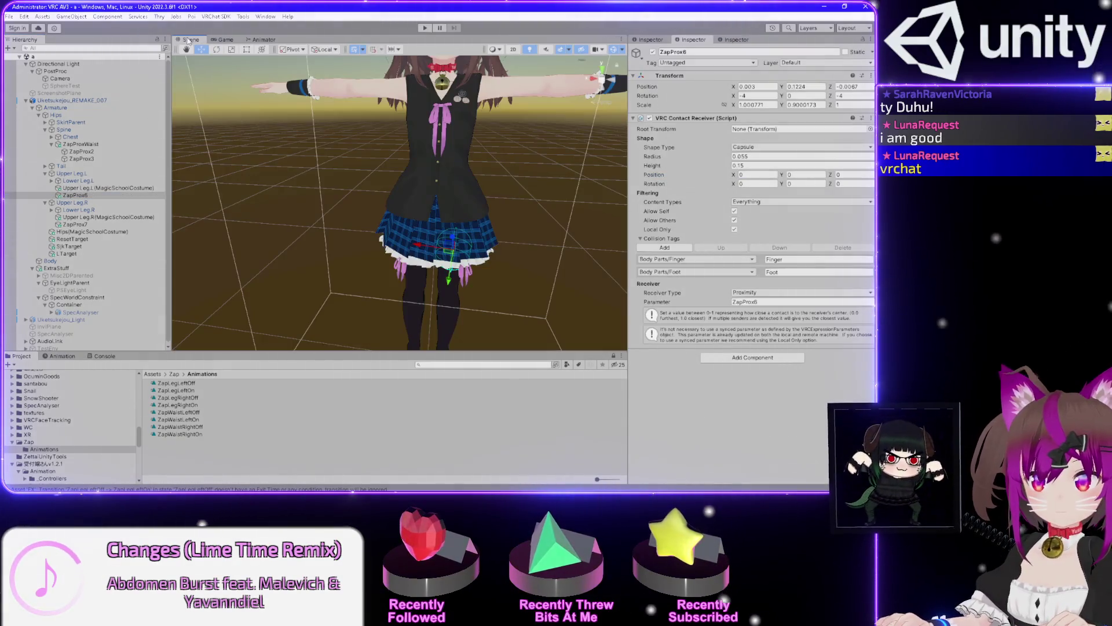
Compare ZapProx7 with ZapProx6, select ZapProx6's parameter name, and show the FX parameters
{"action": "left_click", "coordinate": [76, 224]}
{"action": "left_click", "coordinate": [95, 194]}
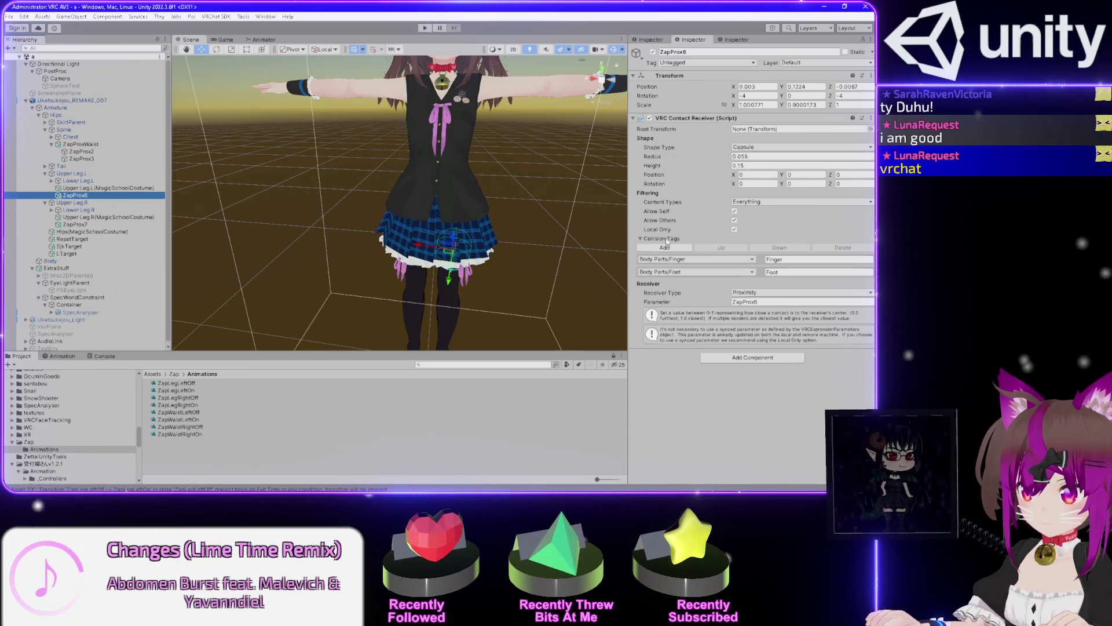
{"action": "left_click", "coordinate": [766, 301]}
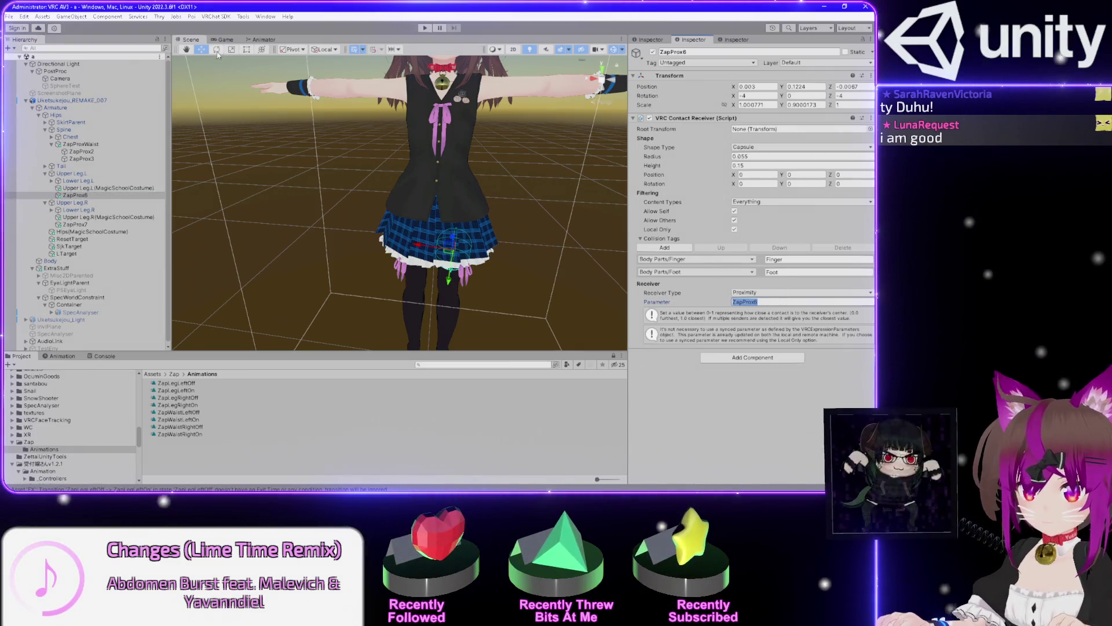
{"action": "left_click", "coordinate": [264, 40]}
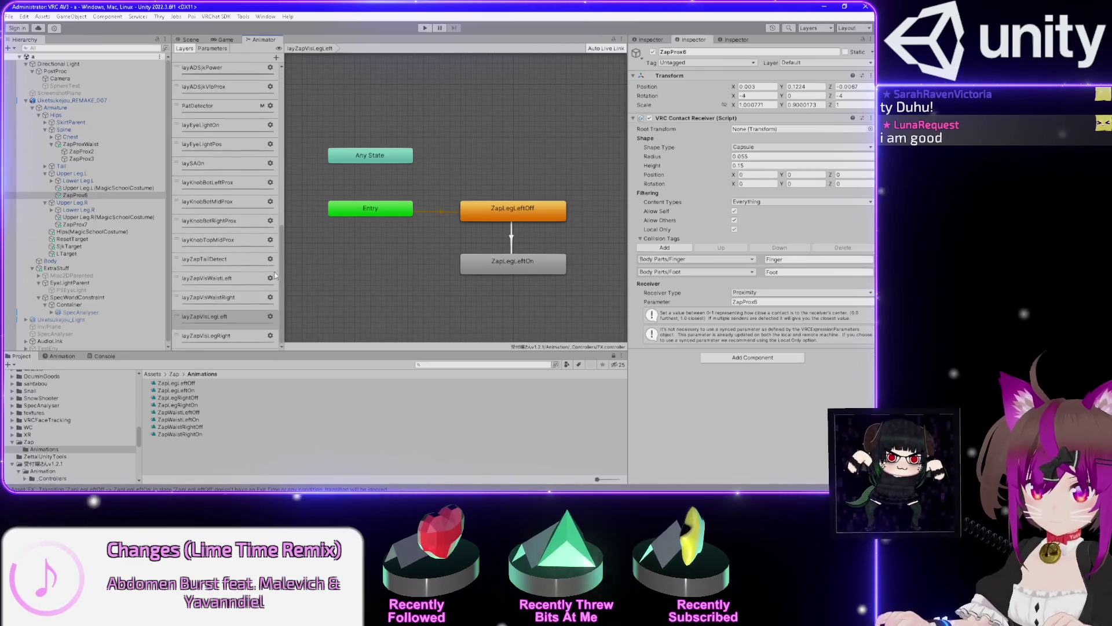
{"action": "left_click", "coordinate": [212, 49]}
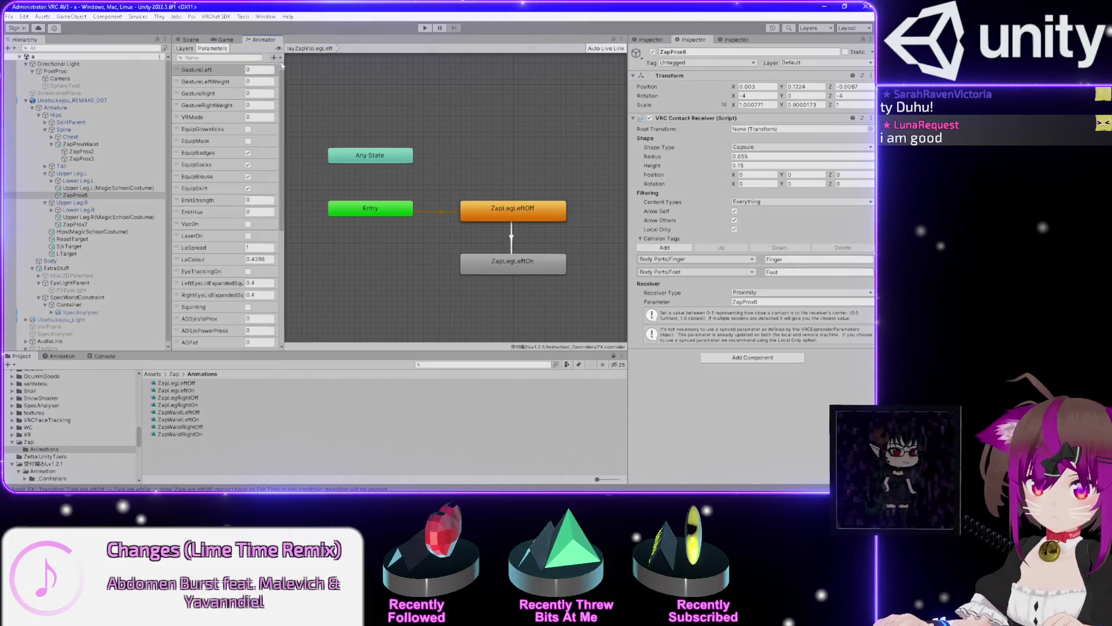
Add a float parameter ZapProx6 with default value 1
{"action": "scroll", "coordinate": [282, 120], "scroll_direction": "down", "scroll_amount": 3}
{"action": "scroll", "coordinate": [282, 120], "scroll_direction": "down", "scroll_amount": 4}
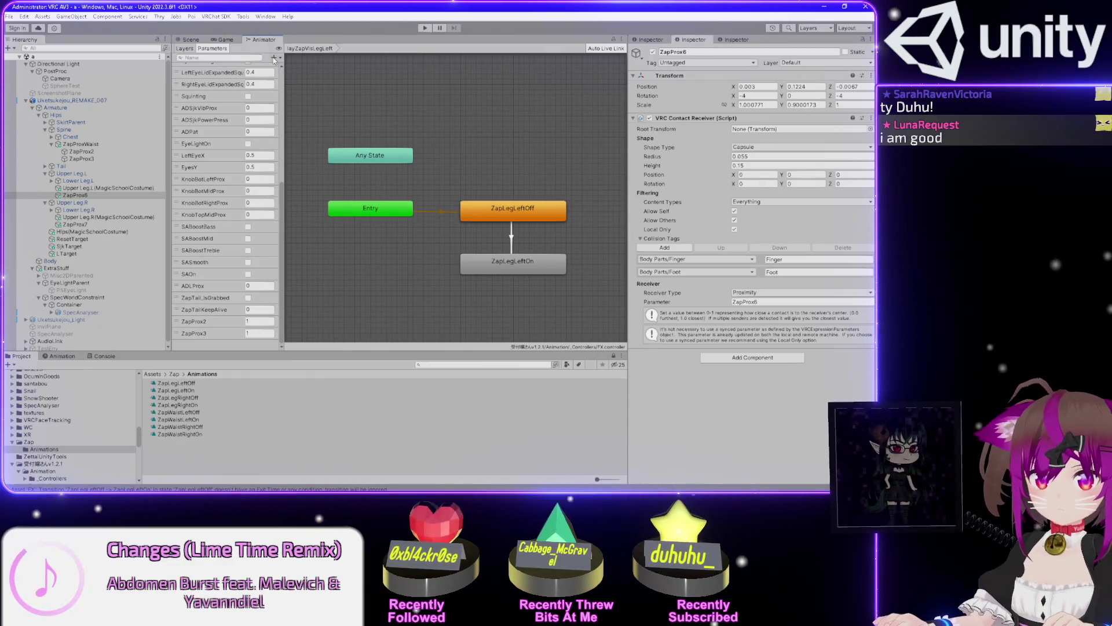
{"action": "left_click", "coordinate": [274, 58]}
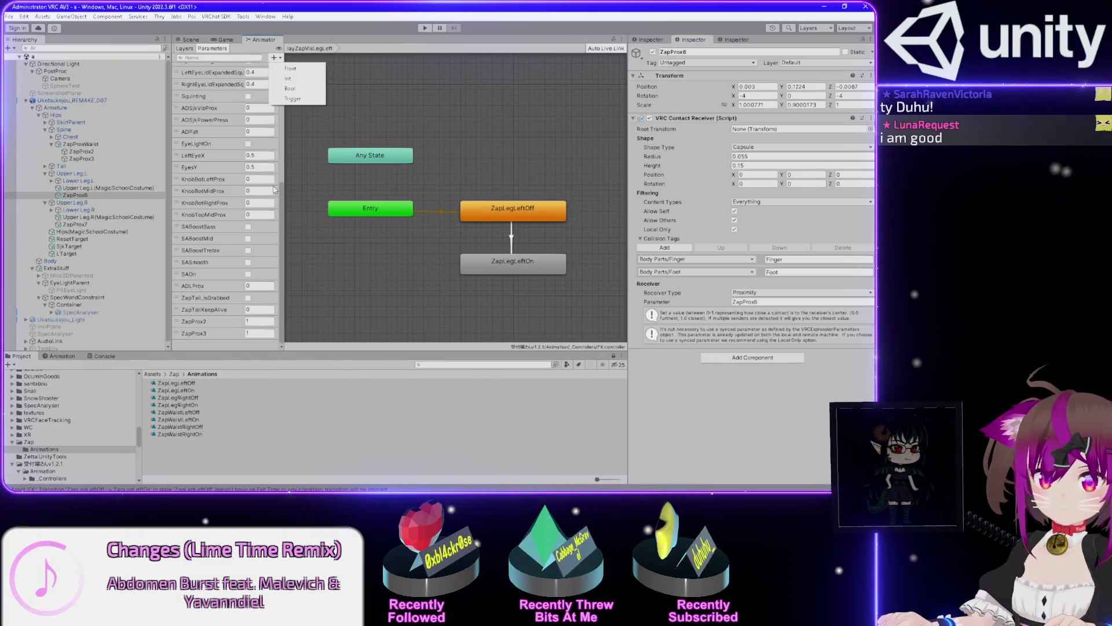
{"action": "left_click", "coordinate": [287, 69]}
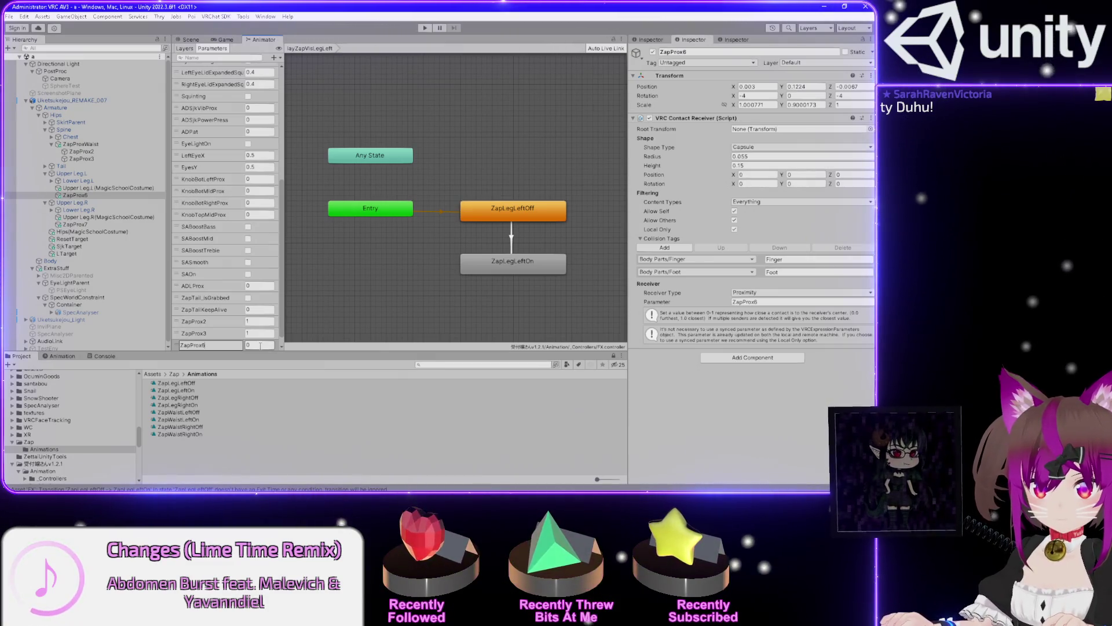
{"action": "left_click", "coordinate": [261, 345]}
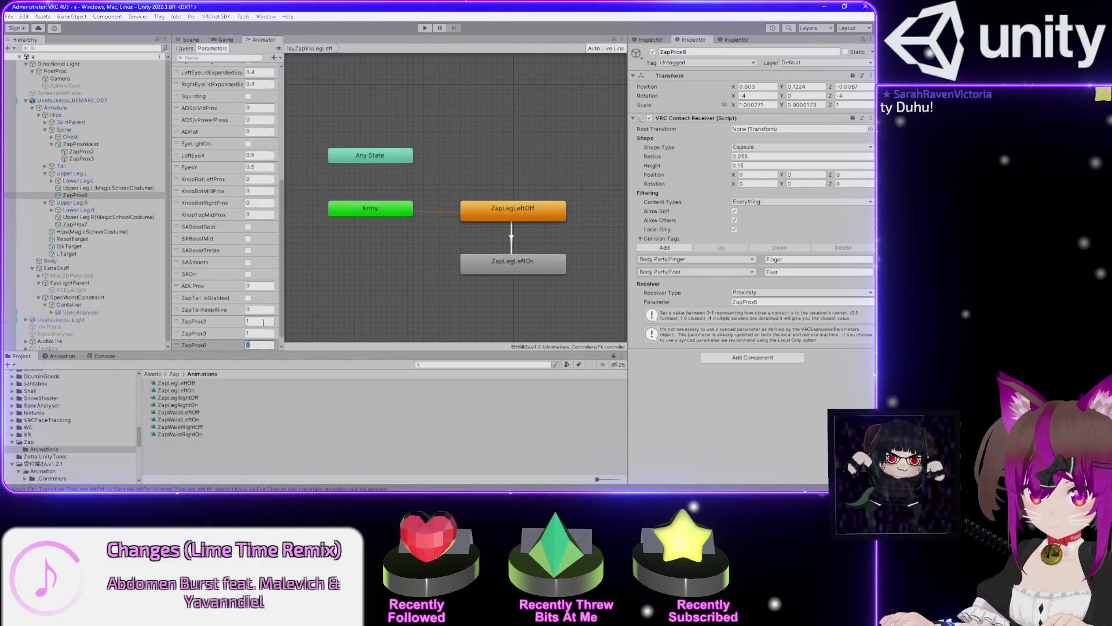
{"action": "type", "text": "1"}
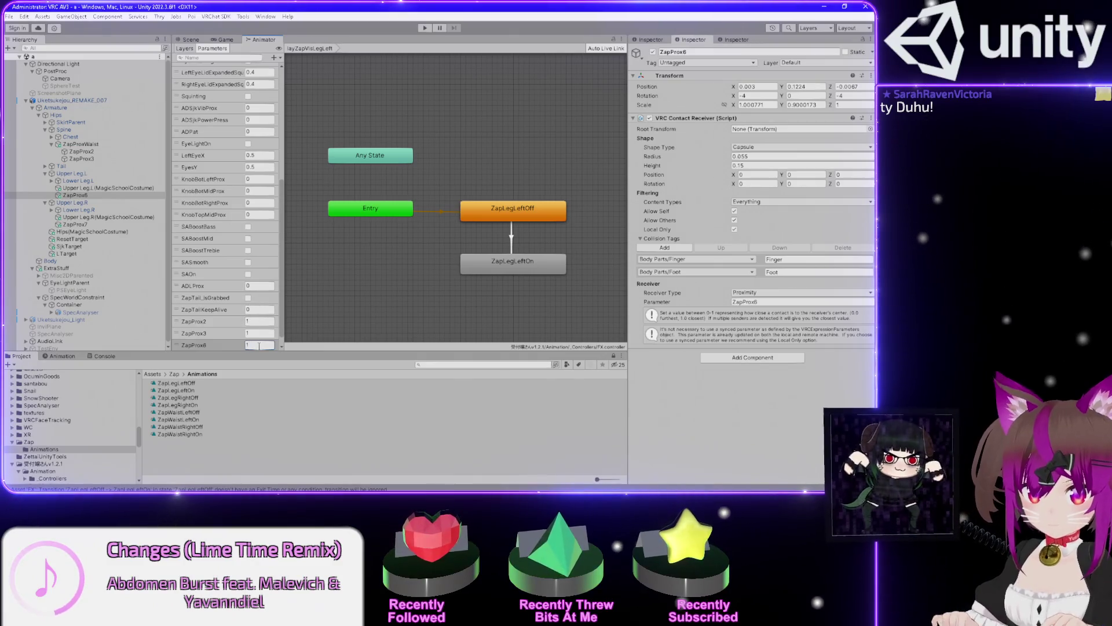
{"action": "left_click", "coordinate": [274, 57]}
Add a second float parameter, ZapProx7, then return to the layer list
{"action": "left_click", "coordinate": [219, 318]}
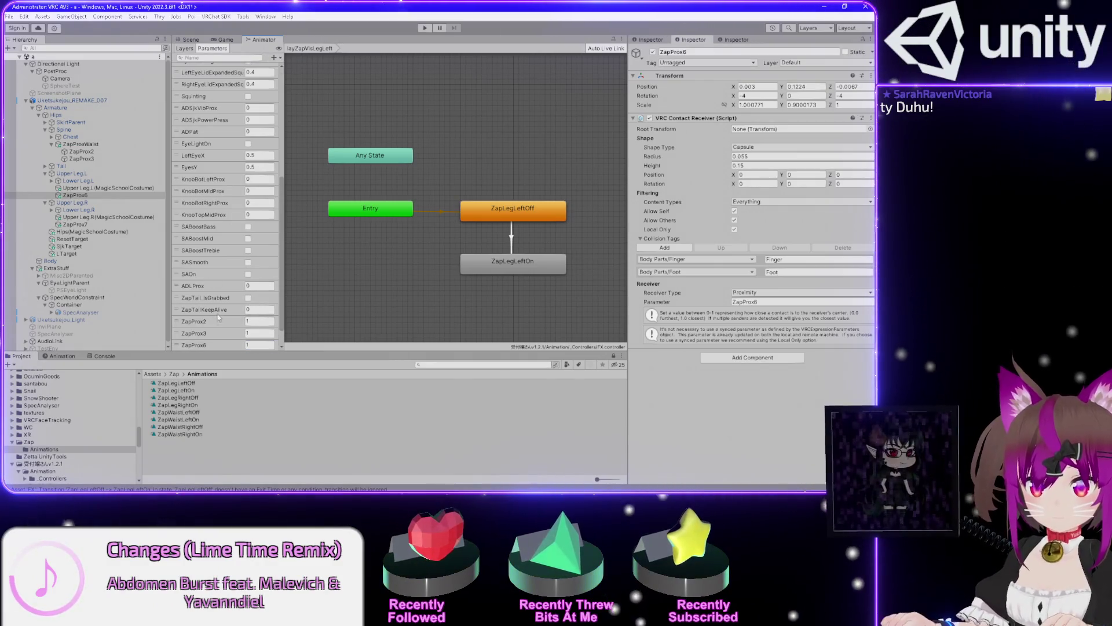
{"action": "left_click", "coordinate": [274, 58]}
{"action": "left_click", "coordinate": [290, 68]}
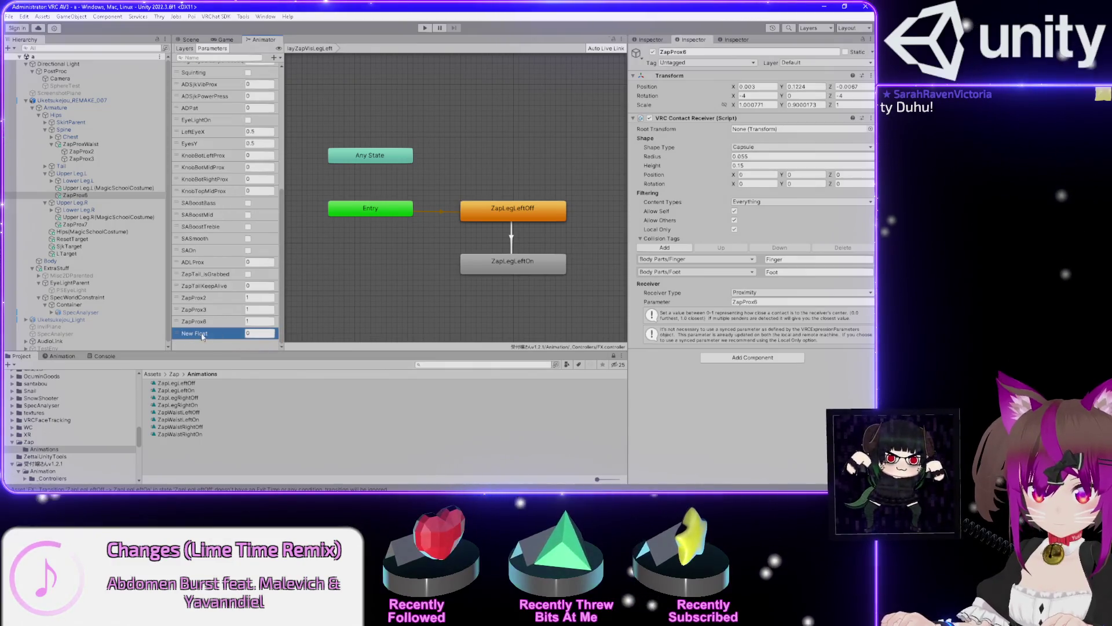
{"action": "type", "text": "ZapProx6"}
{"action": "key", "text": "Tab"}
{"action": "type", "text": "1"}
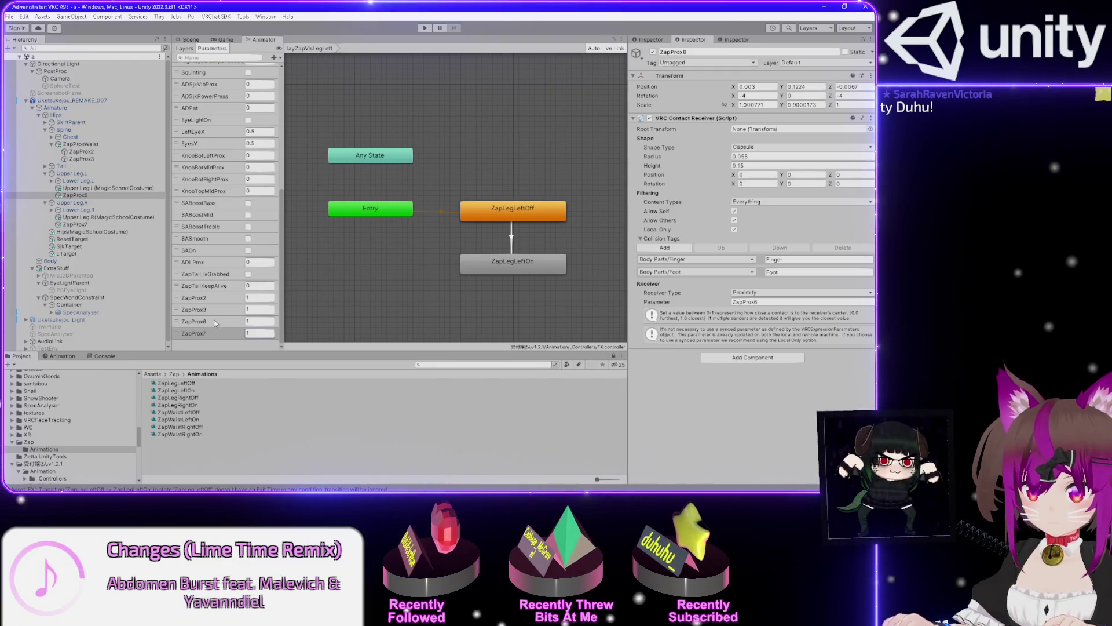
{"action": "left_click", "coordinate": [186, 49]}
{"action": "scroll", "coordinate": [226, 202], "scroll_direction": "down", "scroll_amount": 5}
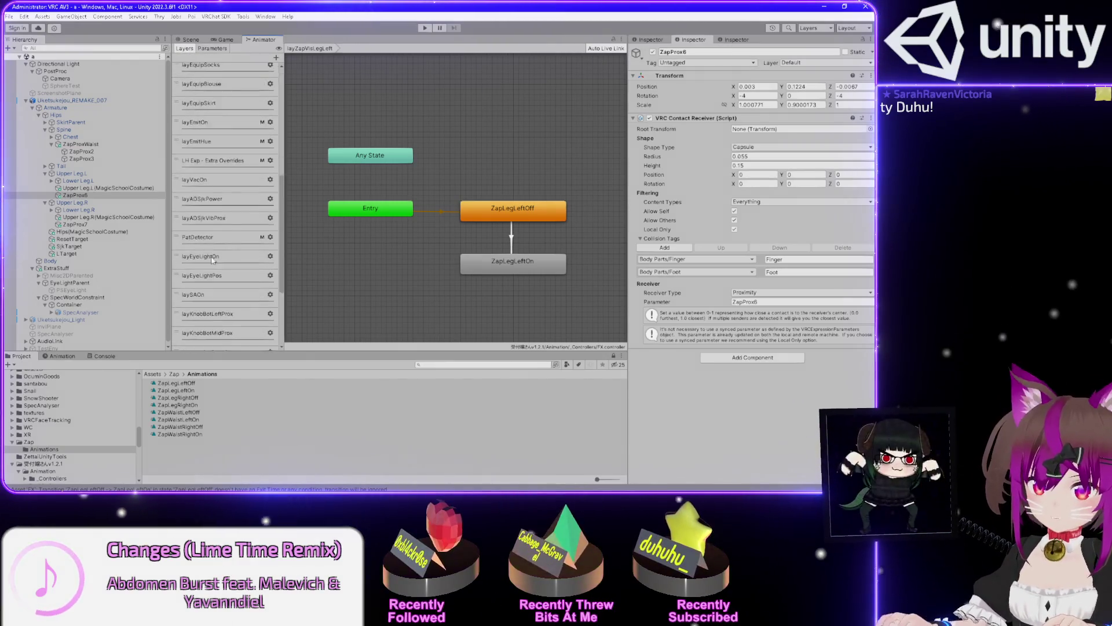
{"action": "left_click", "coordinate": [231, 304]}
In layZapVisLegLeft, set the ZapLegLeftOff→On transition condition to ZapProx6 Less
{"action": "left_click", "coordinate": [234, 317]}
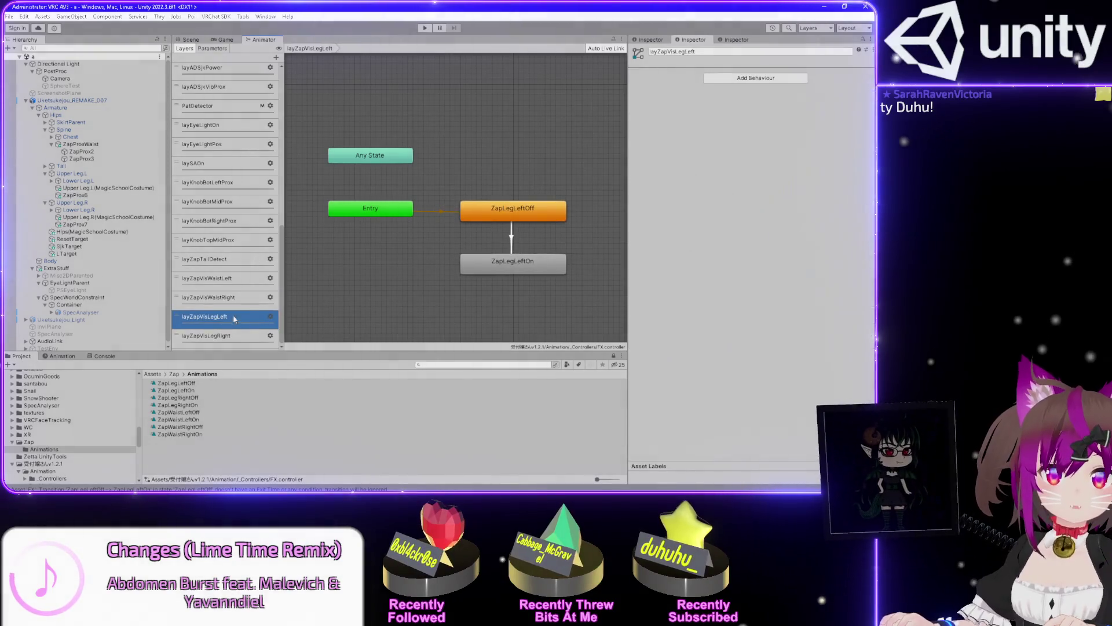
{"action": "left_click", "coordinate": [511, 235]}
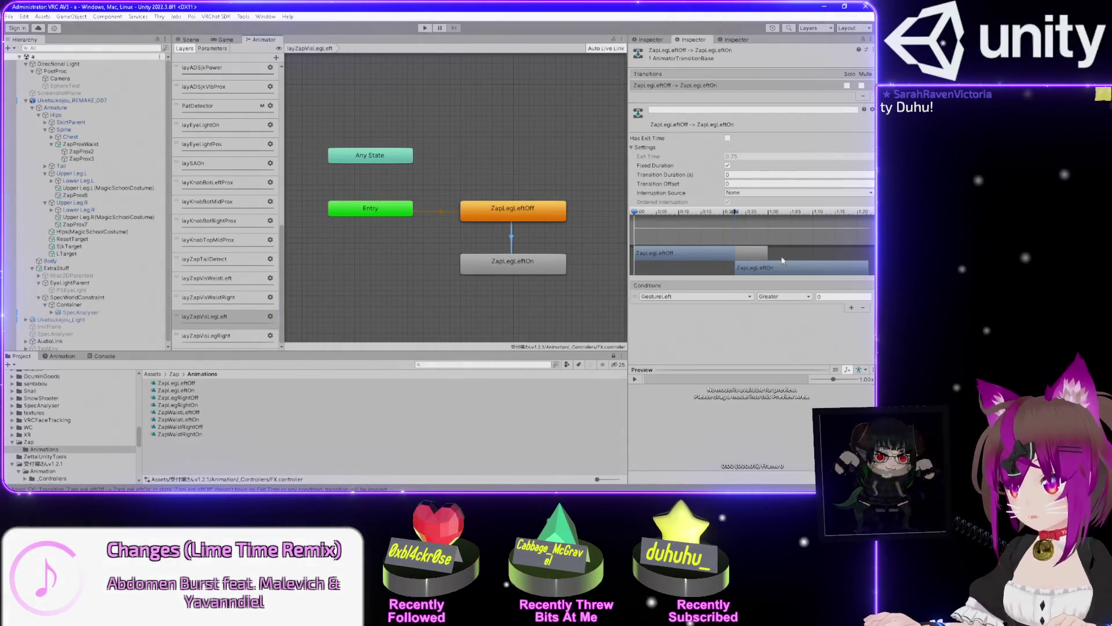
{"action": "left_click", "coordinate": [697, 297]}
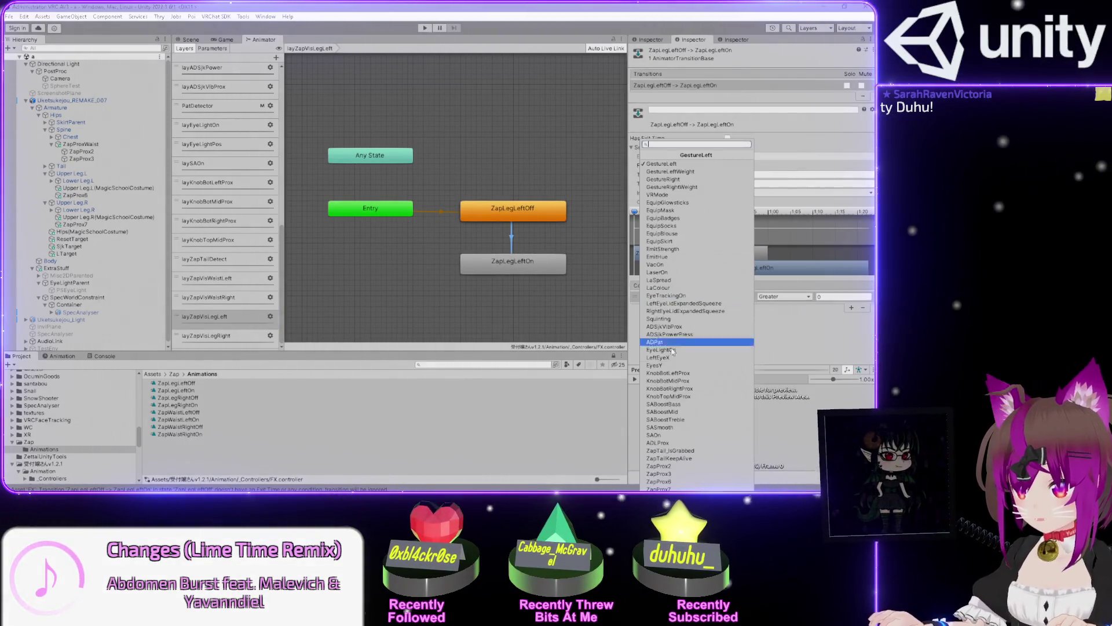
{"action": "left_click", "coordinate": [675, 482]}
{"action": "left_click", "coordinate": [794, 297]}
{"action": "left_click", "coordinate": [773, 318]}
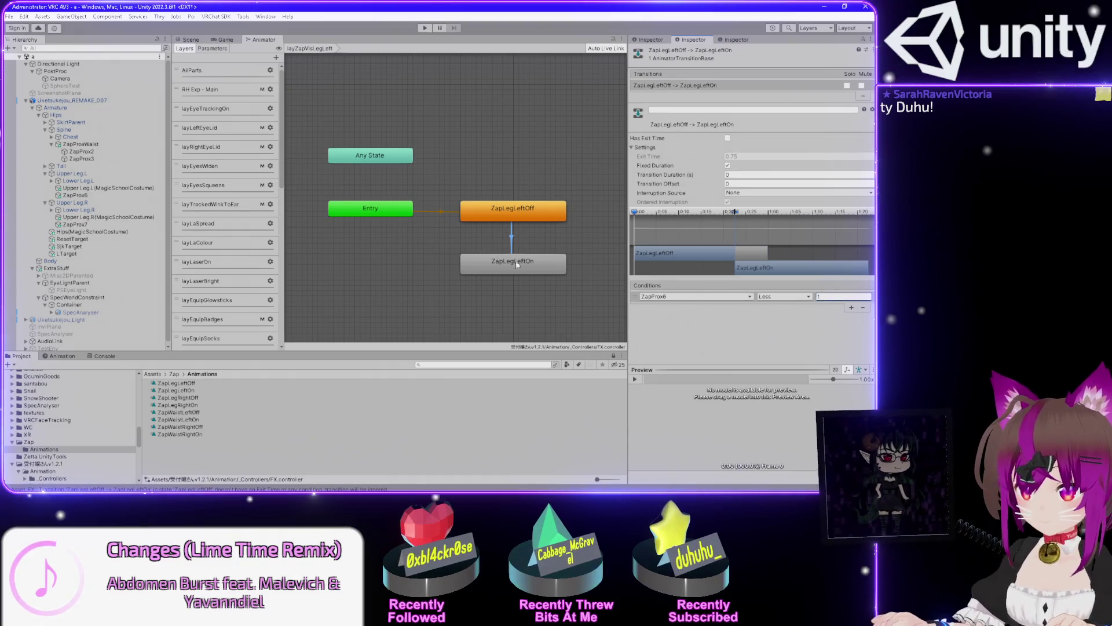
Add a ZapLegLeftOn→Off transition with Has Exit Time off and duration 0
{"action": "right_click", "coordinate": [517, 264]}
{"action": "left_click", "coordinate": [551, 271]}
{"action": "left_click", "coordinate": [532, 211]}
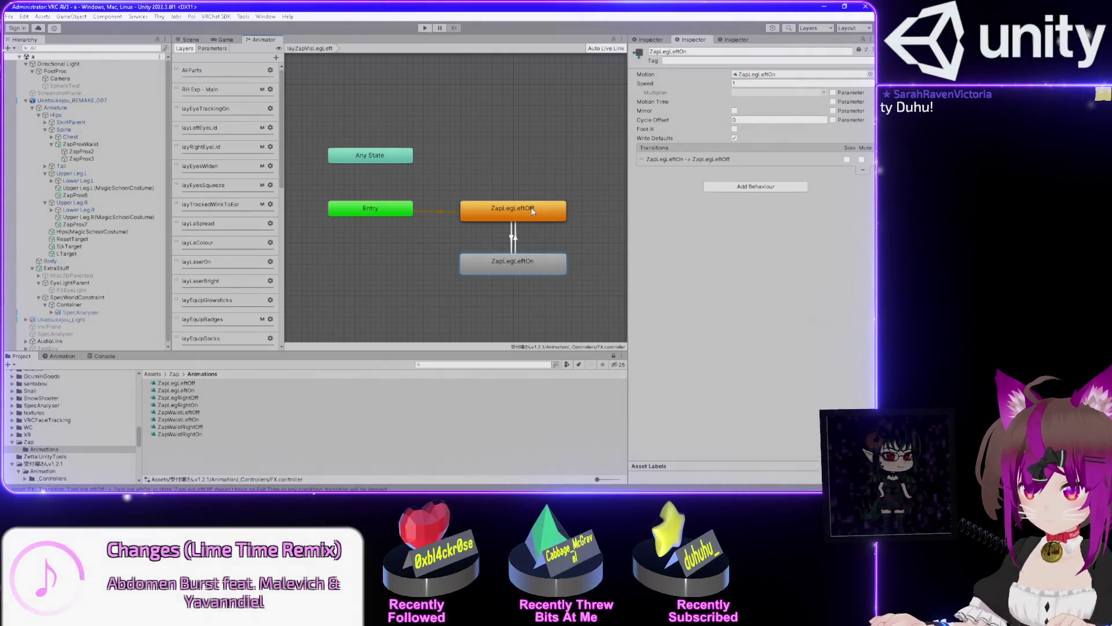
{"action": "left_click", "coordinate": [517, 247]}
{"action": "left_click", "coordinate": [729, 139]}
{"action": "left_click", "coordinate": [742, 173]}
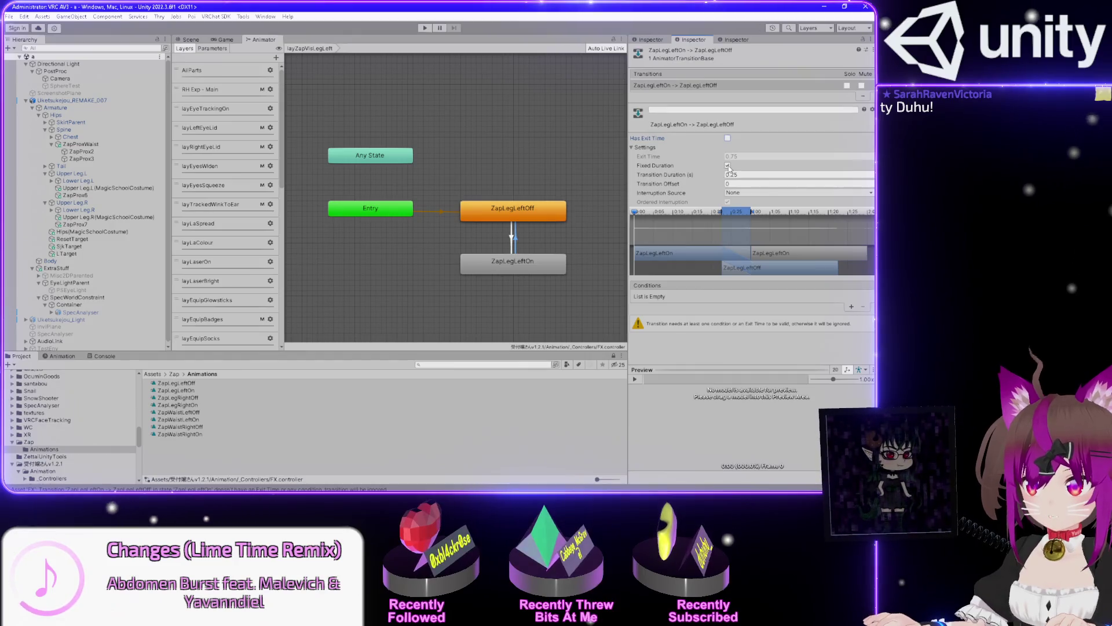
{"action": "type", "text": "0"}
{"action": "scroll", "coordinate": [242, 286], "scroll_direction": "down", "scroll_amount": 10}
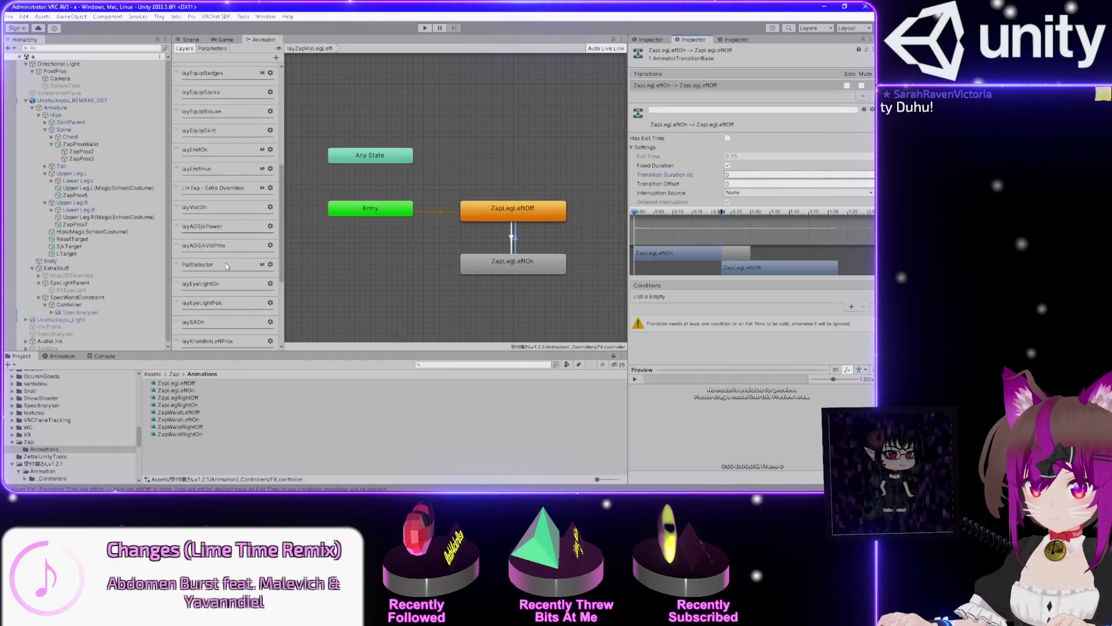
Give the ZapLegLeftOn→Off transition the condition ZapProx6 Greater 0.9999
{"action": "left_click", "coordinate": [851, 307]}
{"action": "left_click", "coordinate": [672, 297]}
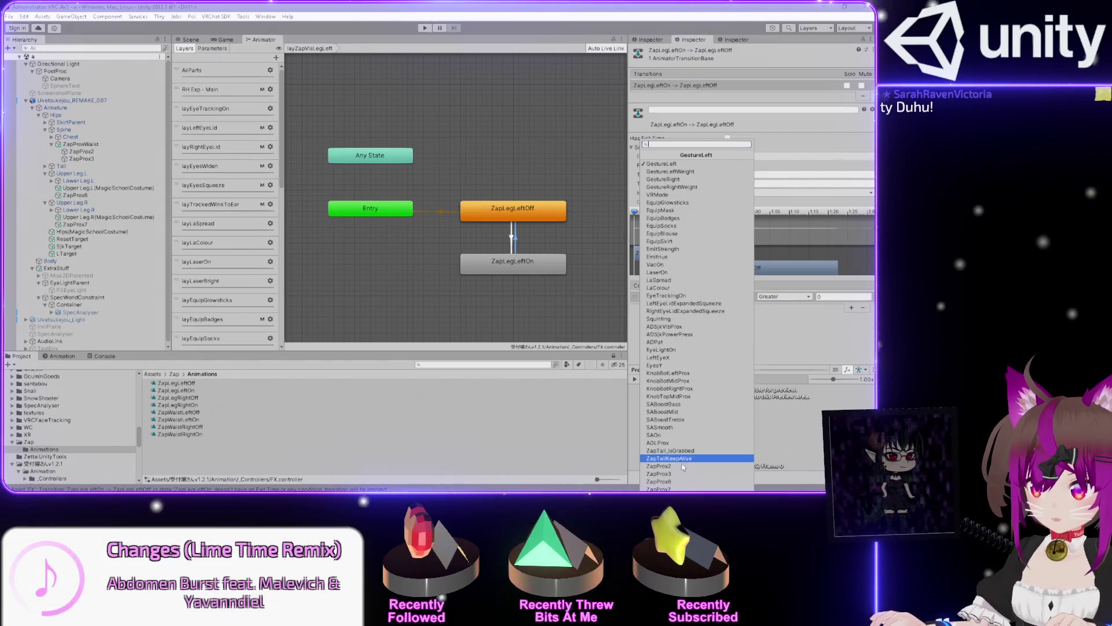
{"action": "left_click", "coordinate": [681, 483]}
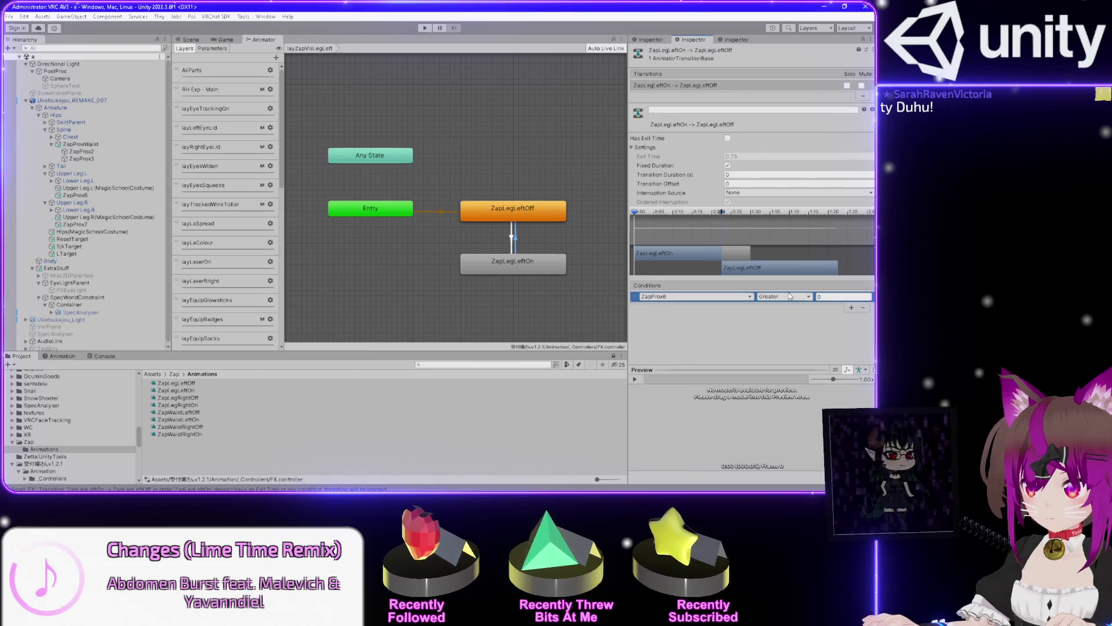
{"action": "left_click", "coordinate": [824, 296]}
{"action": "type", "text": "0.9999"}
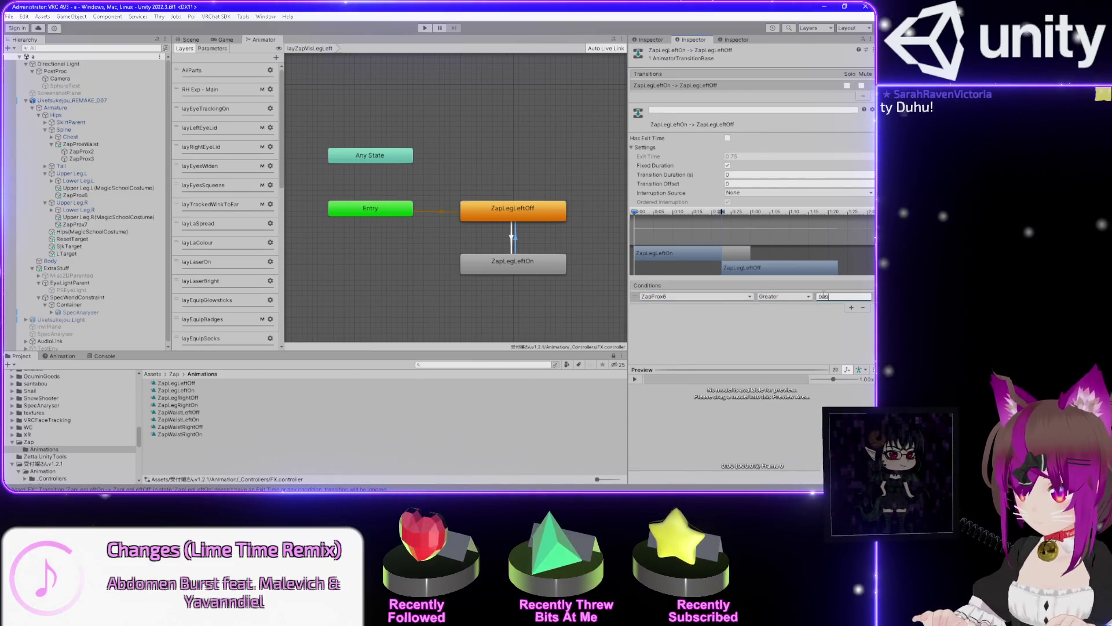
{"action": "scroll", "coordinate": [223, 261], "scroll_direction": "down", "scroll_amount": 10}
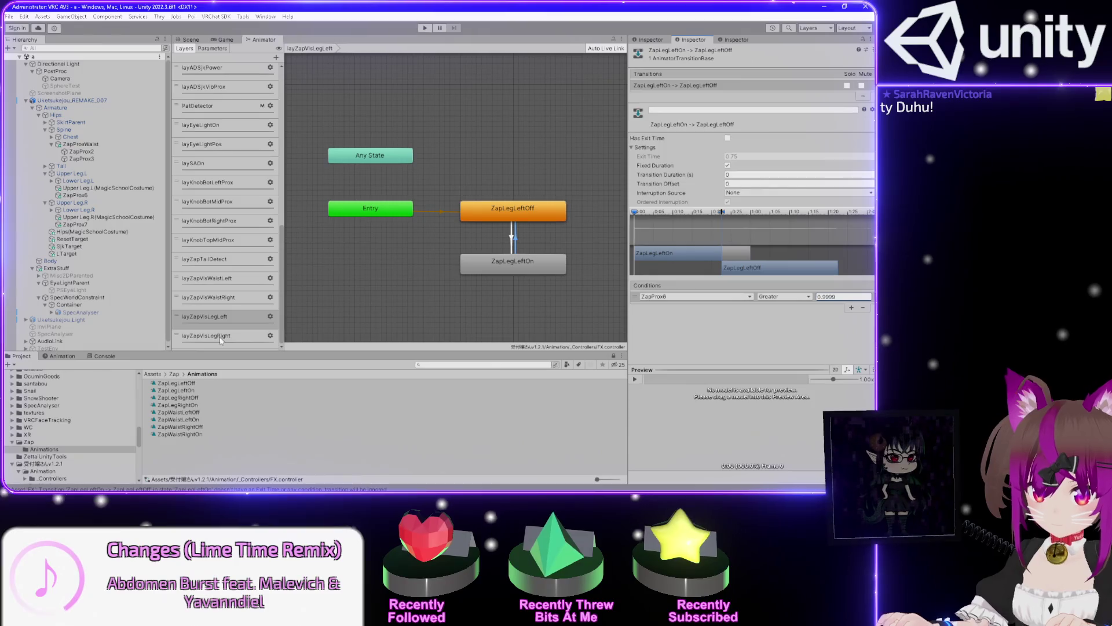
{"action": "left_click", "coordinate": [221, 337]}
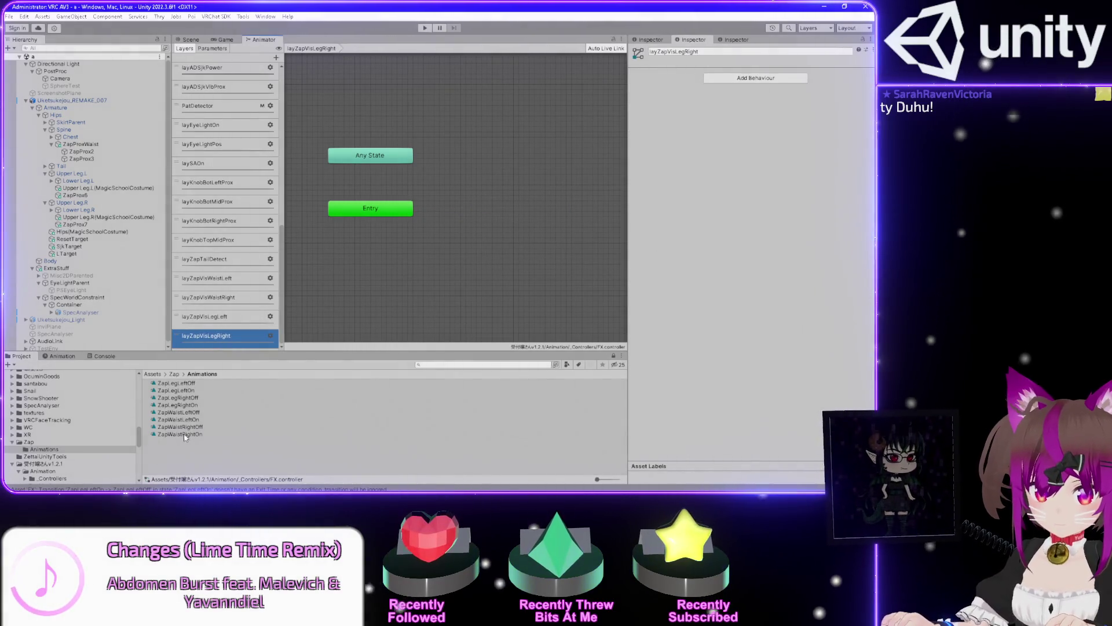
Place the ZapLegRightOff and ZapLegRightOn clips as states in the layZapVisLegRight graph, stacked beside Entry
{"action": "left_click", "coordinate": [185, 434]}
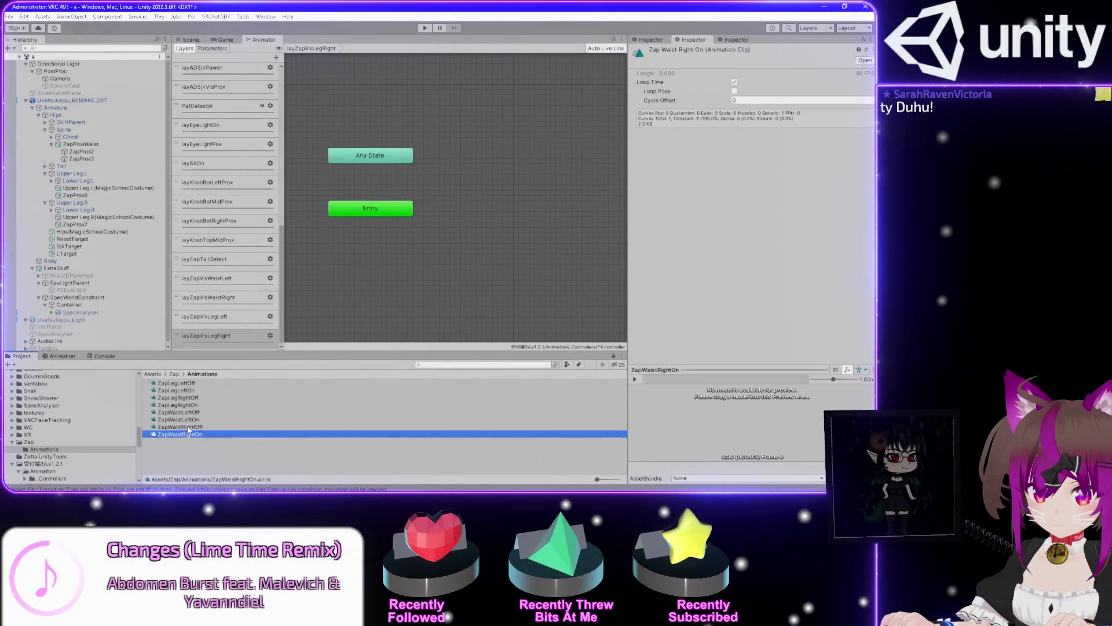
{"action": "left_click", "coordinate": [178, 398]}
{"action": "left_click", "coordinate": [177, 405], "text": "shift"}
{"action": "mouse_move", "coordinate": [177, 405]}
{"action": "left_mouse_down"}
{"action": "mouse_move", "coordinate": [421, 287]}
{"action": "mouse_move", "coordinate": [498, 219]}
{"action": "mouse_move", "coordinate": [492, 301]}
{"action": "left_mouse_up"}
{"action": "left_click_drag", "start_coordinate": [478, 224], "coordinate": [481, 214]}
{"action": "mouse_move", "coordinate": [472, 291]}
{"action": "left_mouse_down"}
{"action": "mouse_move", "coordinate": [483, 249]}
{"action": "mouse_move", "coordinate": [484, 265]}
{"action": "left_mouse_up"}
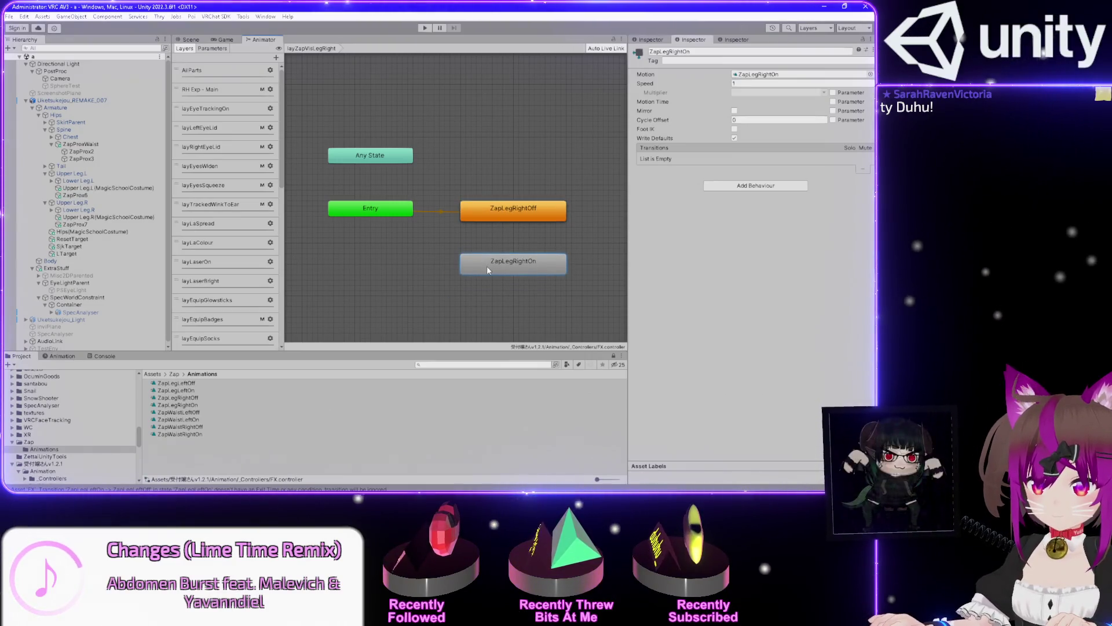
Link ZapLegRightOff and ZapLegRightOn with transitions in both directions
{"action": "right_click", "coordinate": [499, 216]}
{"action": "left_click", "coordinate": [521, 222]}
{"action": "left_click", "coordinate": [513, 263]}
{"action": "right_click", "coordinate": [540, 259]}
{"action": "left_click", "coordinate": [559, 265]}
{"action": "left_click", "coordinate": [531, 218]}
Inspect the right-leg states and transition, then view ZapLegLeftOn in layZapVisLegLeft
{"action": "left_click", "coordinate": [512, 235]}
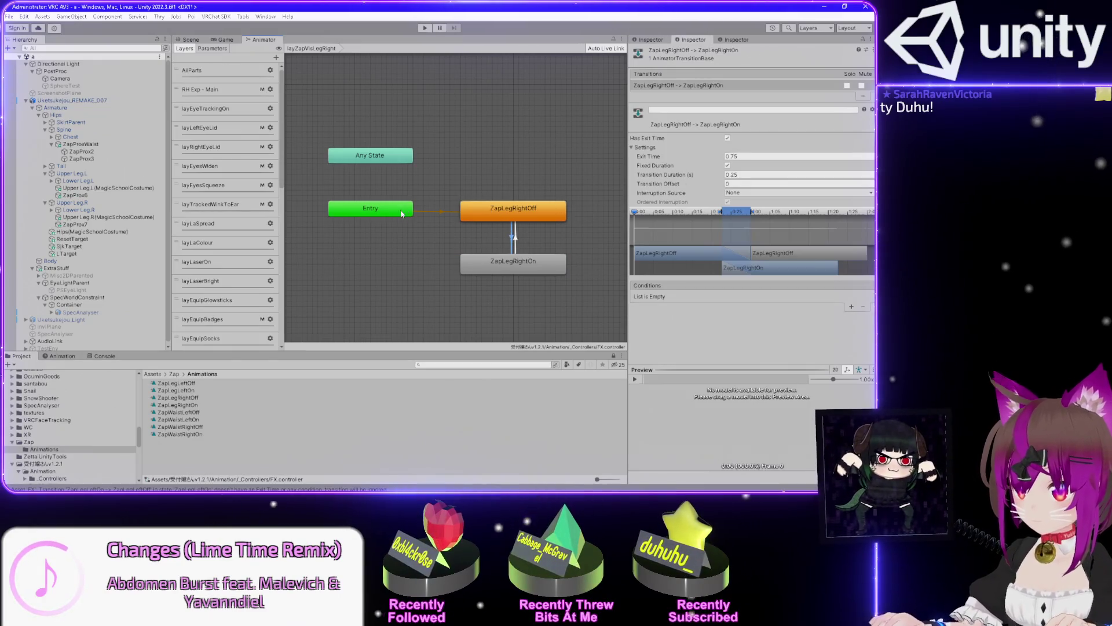
{"action": "left_click", "coordinate": [524, 215]}
{"action": "left_click", "coordinate": [514, 264]}
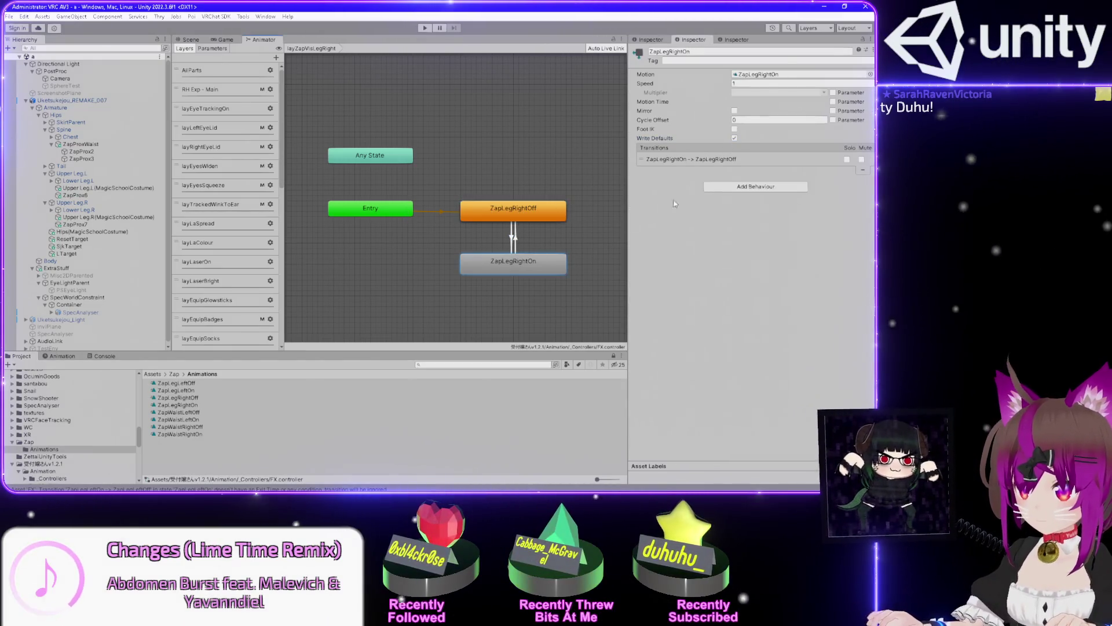
{"action": "scroll", "coordinate": [226, 231], "scroll_direction": "down", "scroll_amount": 10}
{"action": "left_click", "coordinate": [220, 316]}
{"action": "left_click", "coordinate": [544, 265]}
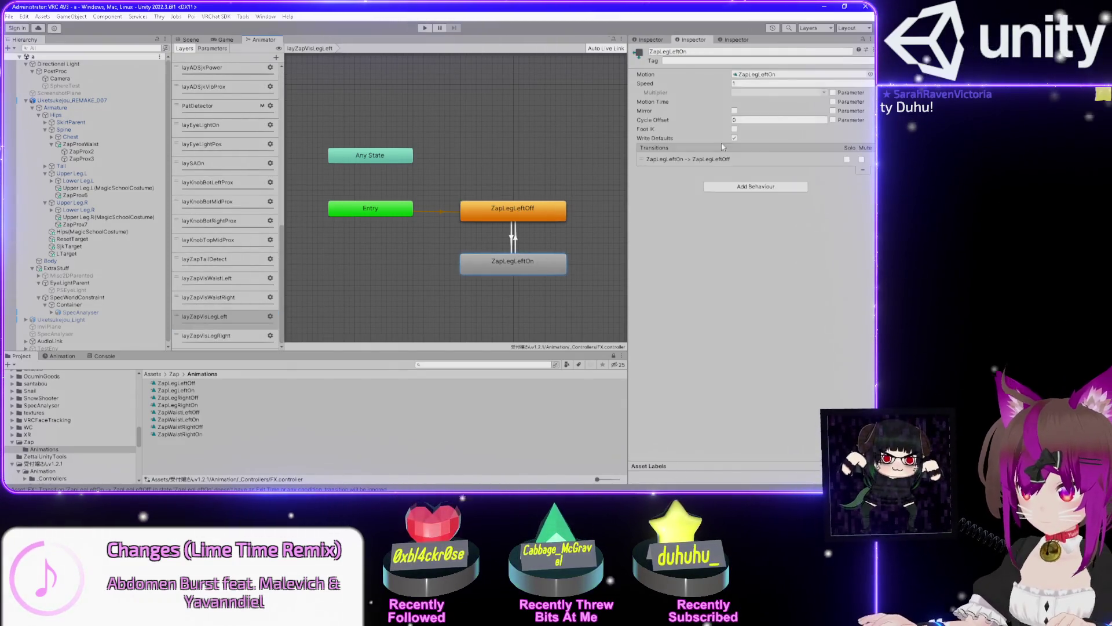
Inspect the ZapLegLeftOff, ZapWaistRightOff, ZapWaistLeftOff and ZapWaistLeftOn states
{"action": "left_click", "coordinate": [551, 212]}
{"action": "scroll", "coordinate": [227, 279], "scroll_direction": "up", "scroll_amount": 5}
{"action": "scroll", "coordinate": [227, 279], "scroll_direction": "down", "scroll_amount": 5}
{"action": "left_click", "coordinate": [221, 298]}
{"action": "left_click", "coordinate": [553, 199]}
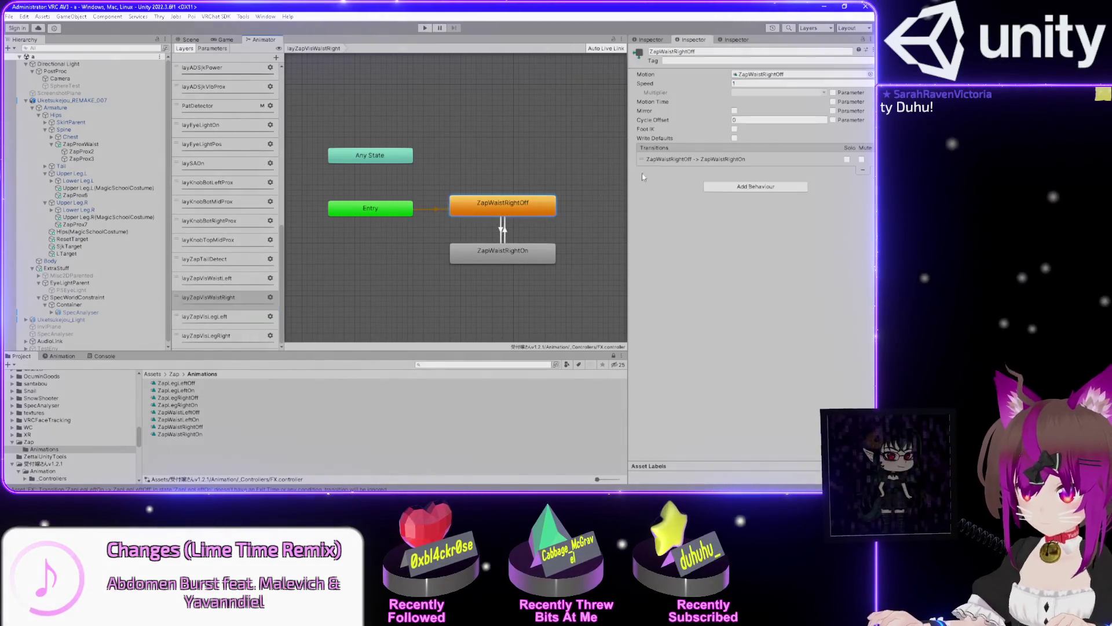
{"action": "left_click", "coordinate": [231, 280]}
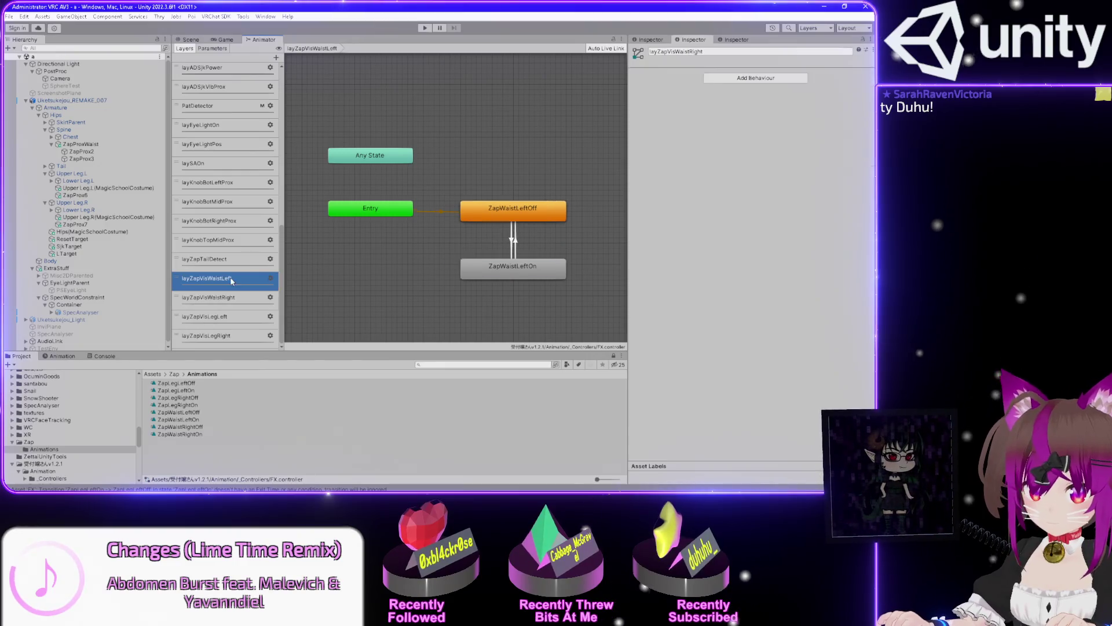
{"action": "left_click", "coordinate": [560, 219]}
{"action": "left_click", "coordinate": [522, 271]}
Check both ZapLegLeft transitions in layZapVisLegLeft, ending on the layZapVisLegRight layer
{"action": "left_click", "coordinate": [244, 317]}
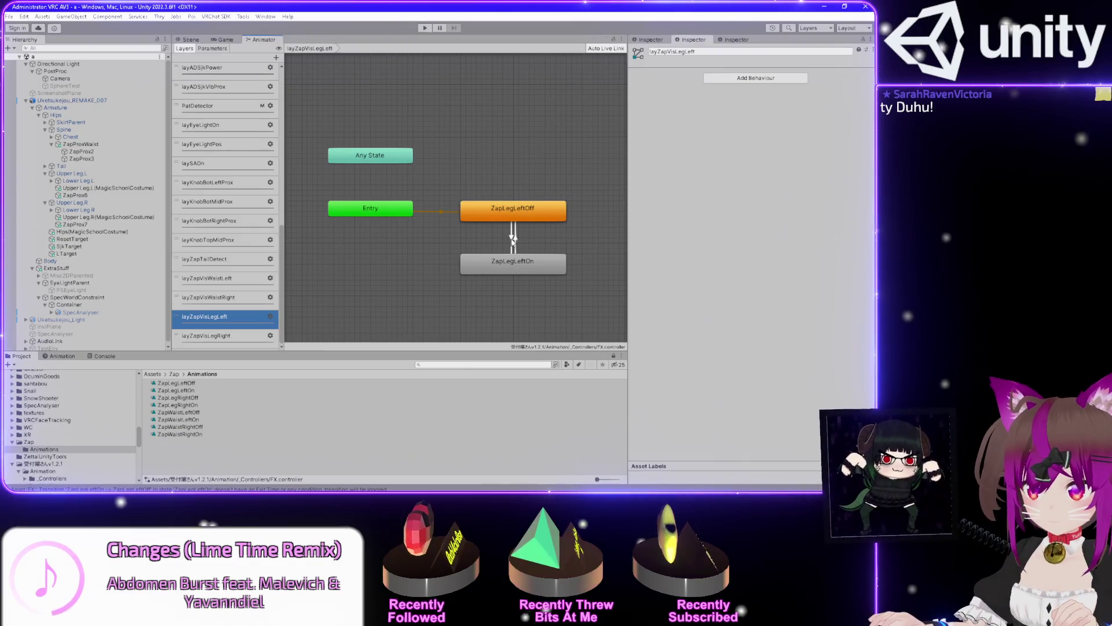
{"action": "left_click", "coordinate": [513, 238]}
{"action": "left_click", "coordinate": [510, 236]}
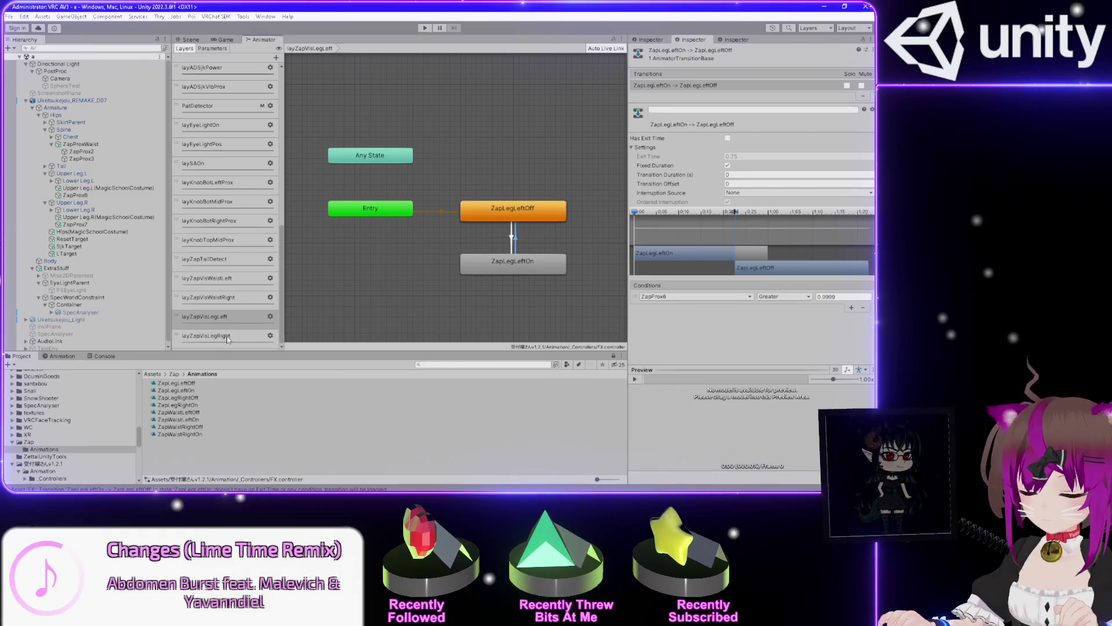
{"action": "left_click", "coordinate": [228, 337]}
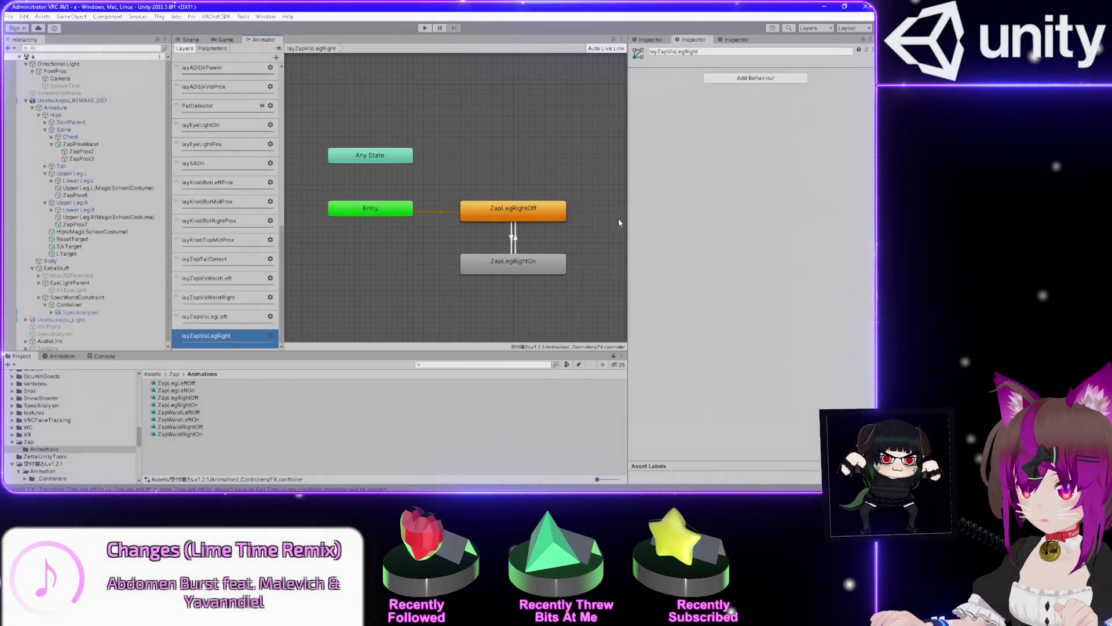
Make ZapLegRightOff→On instant (no exit time, duration 0) with condition ZapProx7 Less
{"action": "left_click", "coordinate": [512, 236]}
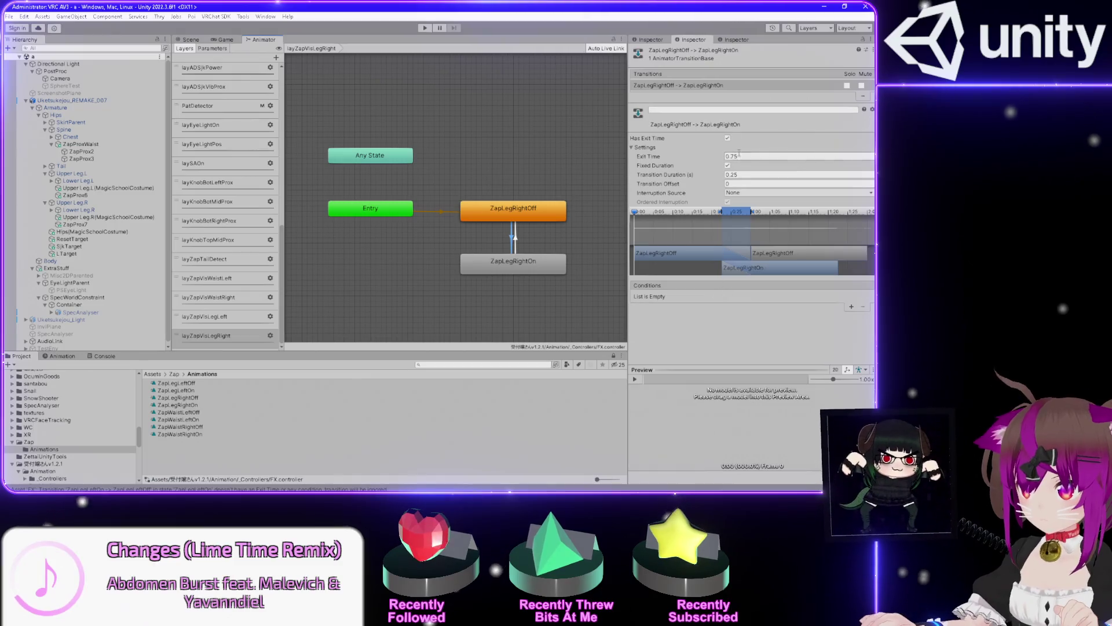
{"action": "left_click", "coordinate": [728, 139]}
{"action": "double_click", "coordinate": [743, 174]}
{"action": "type", "text": "0"}
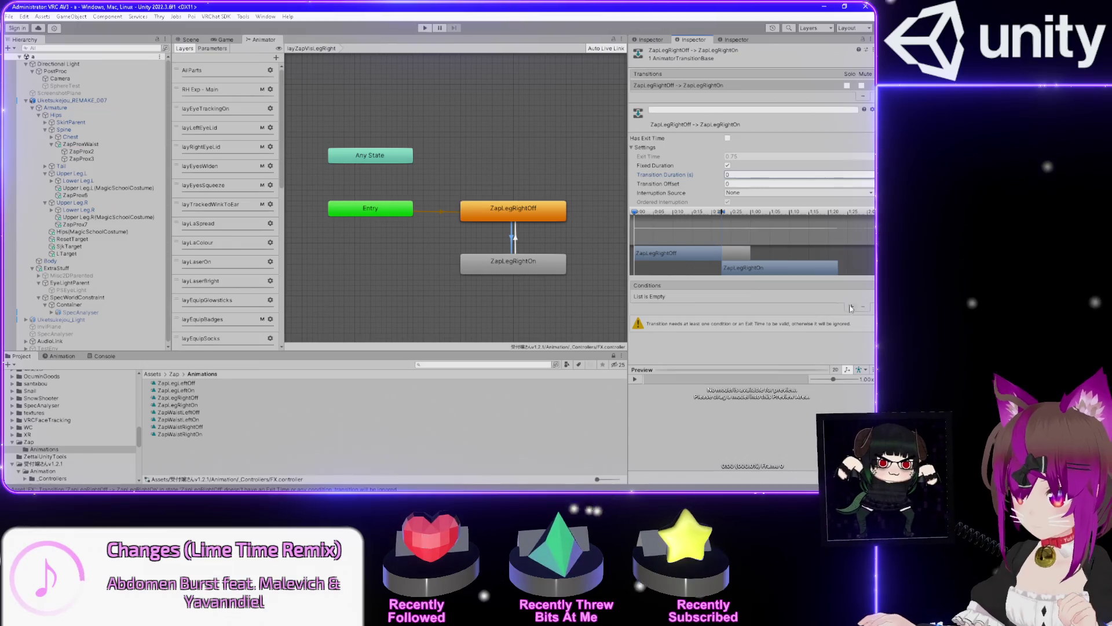
{"action": "left_click", "coordinate": [851, 307]}
{"action": "left_click", "coordinate": [851, 308]}
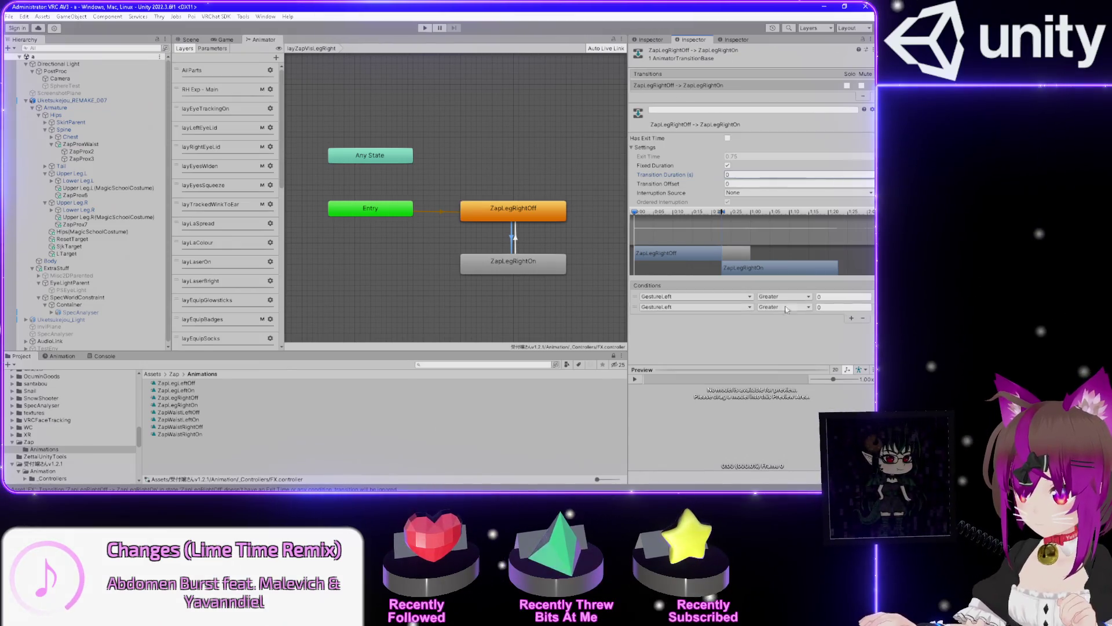
{"action": "left_click", "coordinate": [864, 319]}
{"action": "left_click", "coordinate": [728, 297]}
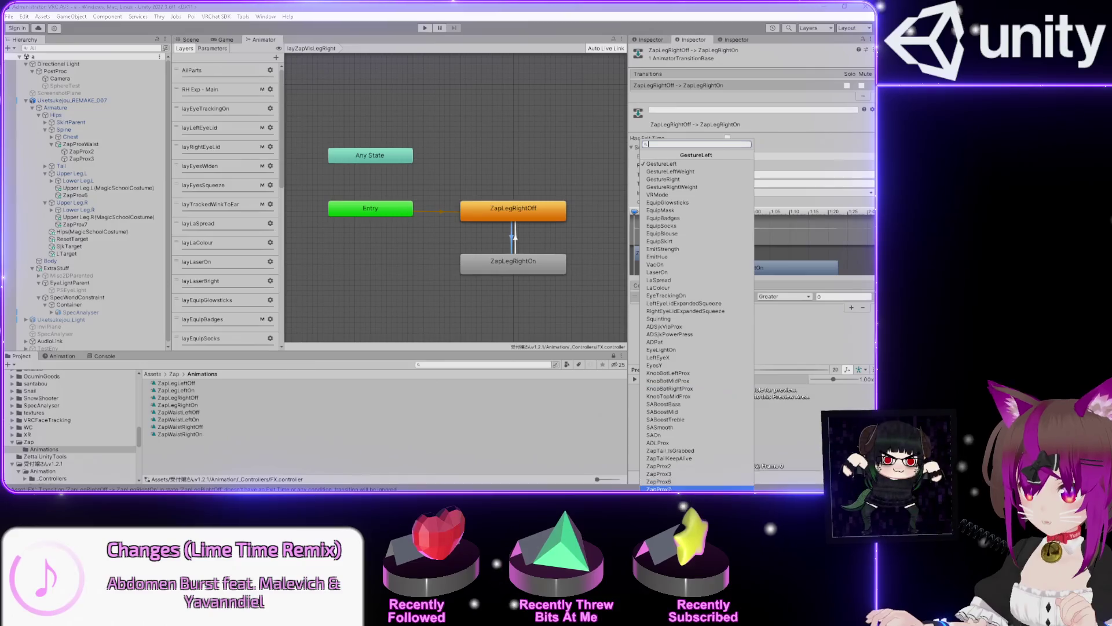
{"action": "left_click", "coordinate": [725, 466]}
{"action": "left_click", "coordinate": [796, 296]}
{"action": "left_click", "coordinate": [802, 313]}
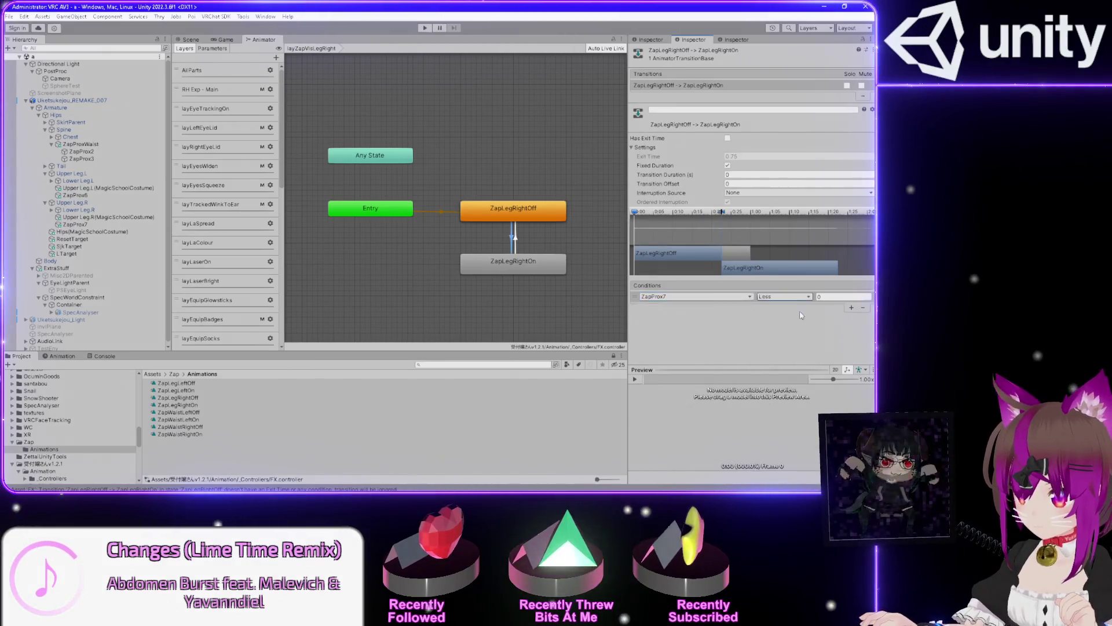
Turn off exit time and set duration 0 on the ZapLegRightOn→Off transition
{"action": "left_click", "coordinate": [516, 240]}
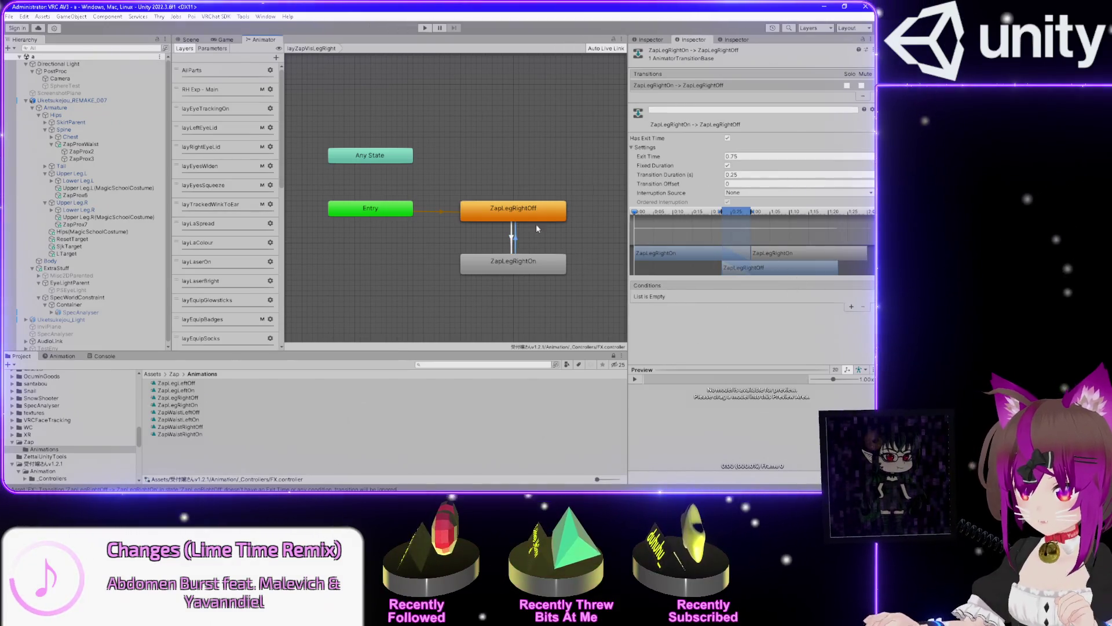
{"action": "left_click", "coordinate": [511, 240]}
{"action": "left_click", "coordinate": [526, 267]}
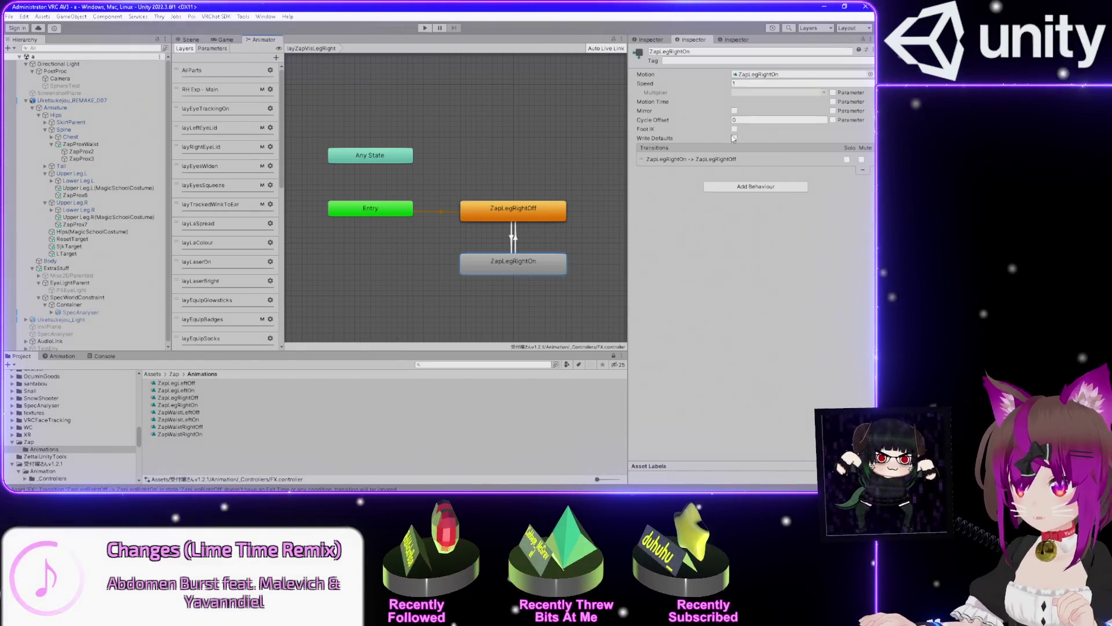
{"action": "left_click", "coordinate": [515, 241]}
{"action": "left_click", "coordinate": [728, 138]}
{"action": "type", "text": "0"}
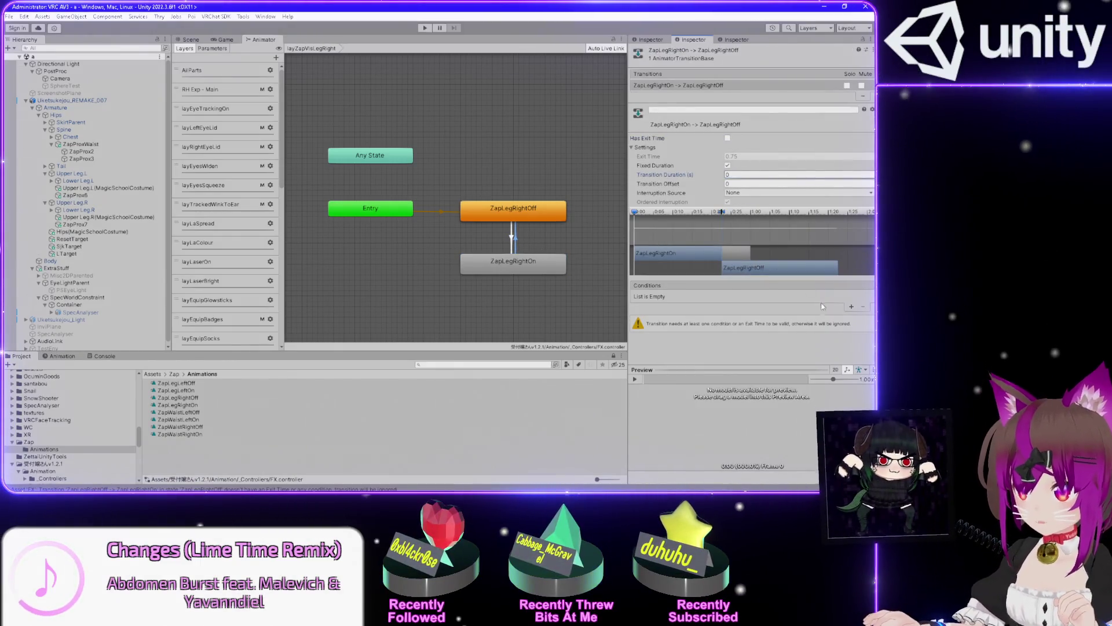
Add condition ZapProx7 Greater 0.9999 to ZapLegRightOn→Off and recheck the Off→On condition
{"action": "left_click", "coordinate": [851, 307]}
{"action": "left_click", "coordinate": [695, 296]}
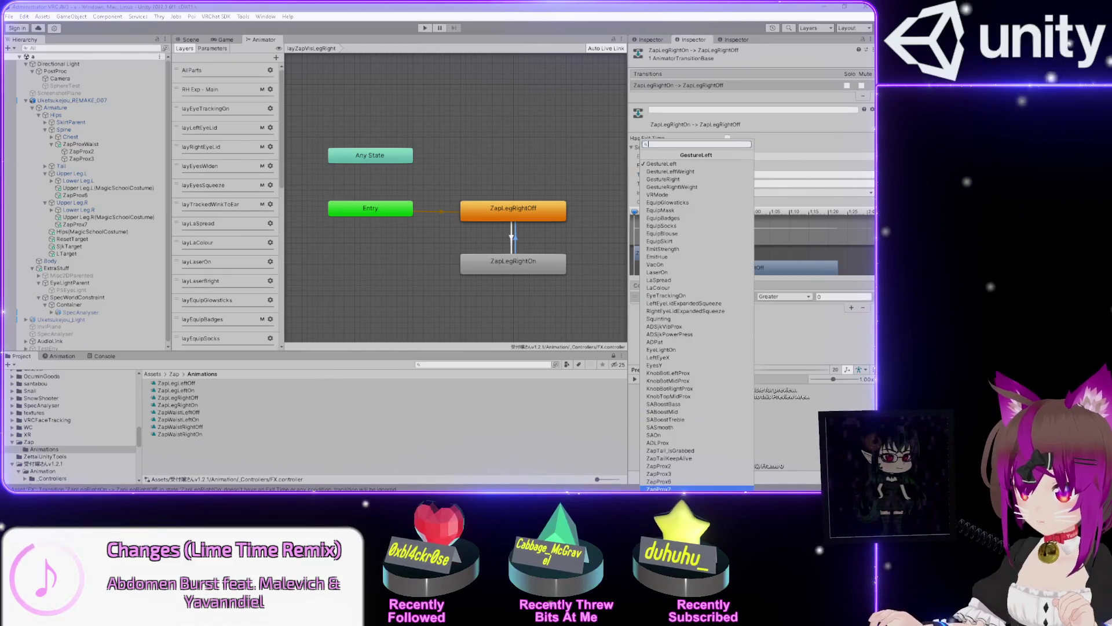
{"action": "left_click", "coordinate": [749, 397]}
{"action": "left_click", "coordinate": [819, 295]}
{"action": "left_click", "coordinate": [832, 297]}
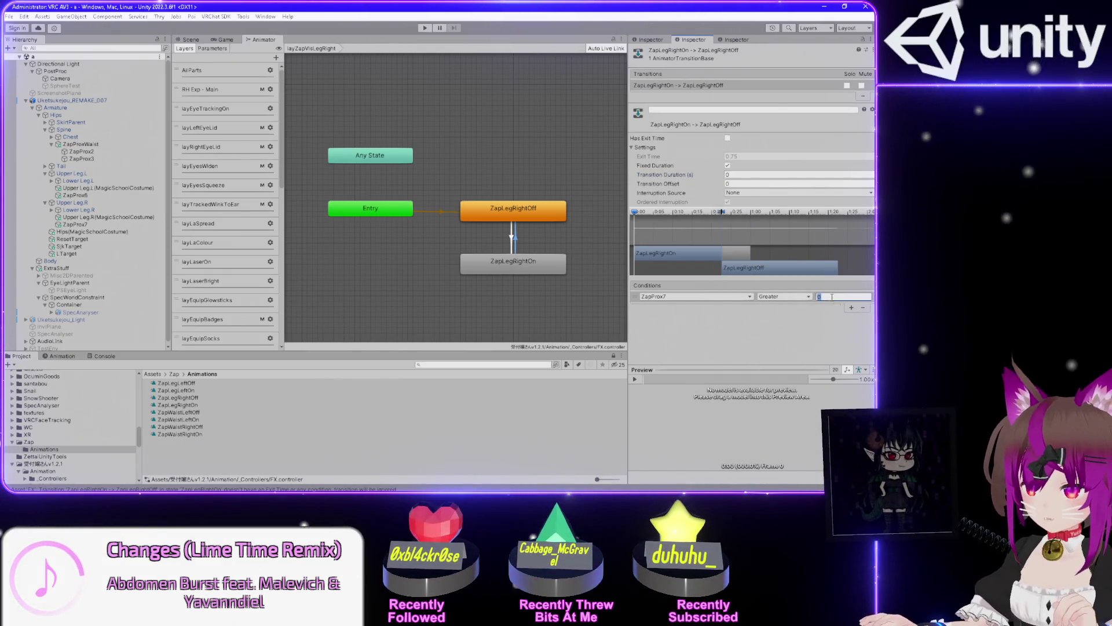
{"action": "type", "text": "99"}
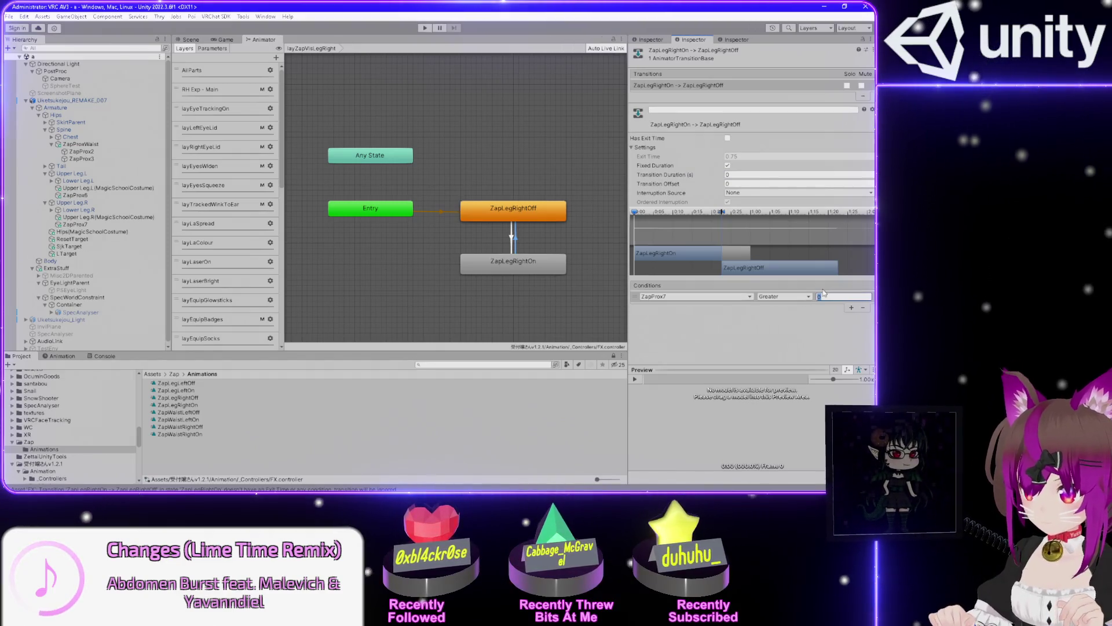
{"action": "type", "text": "99"}
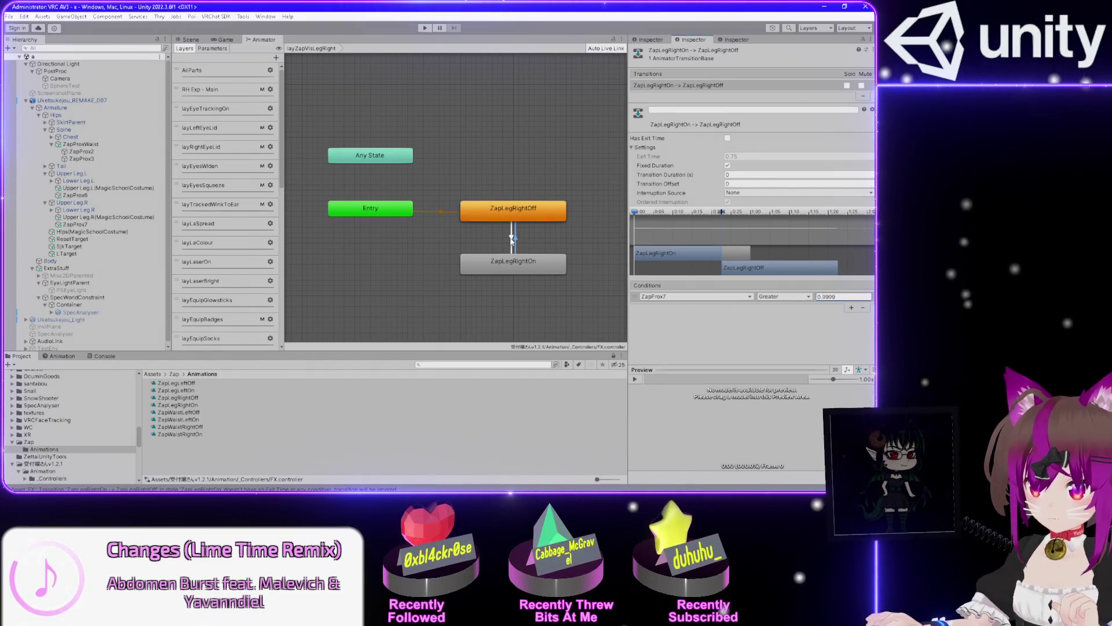
{"action": "left_click", "coordinate": [515, 240]}
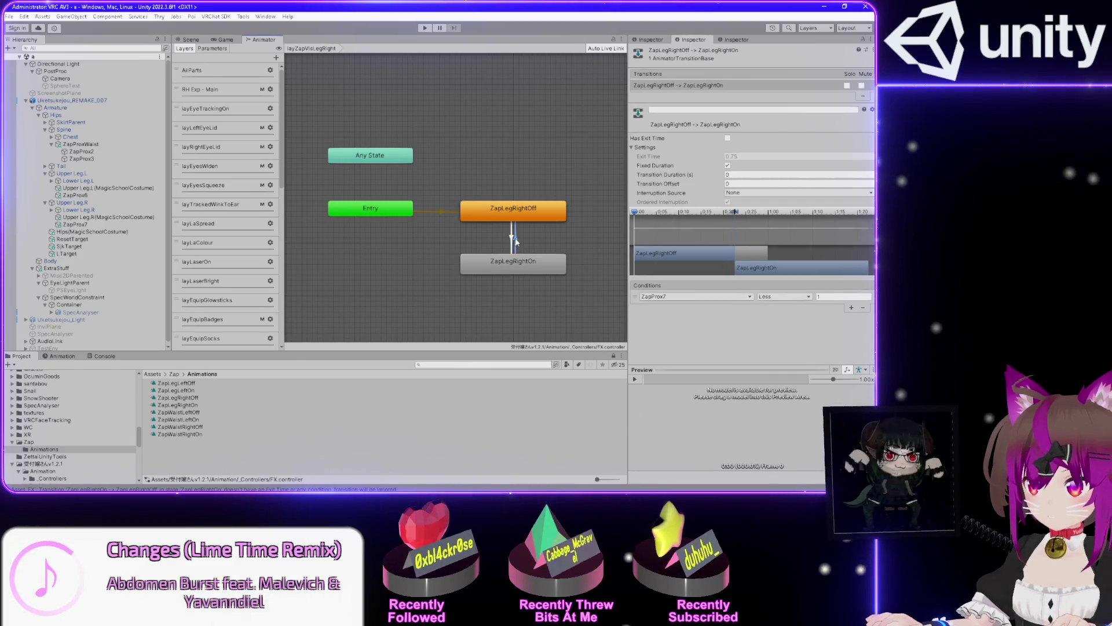
{"action": "left_click", "coordinate": [325, 294]}
{"action": "scroll", "coordinate": [246, 298], "scroll_direction": "down", "scroll_amount": 10}
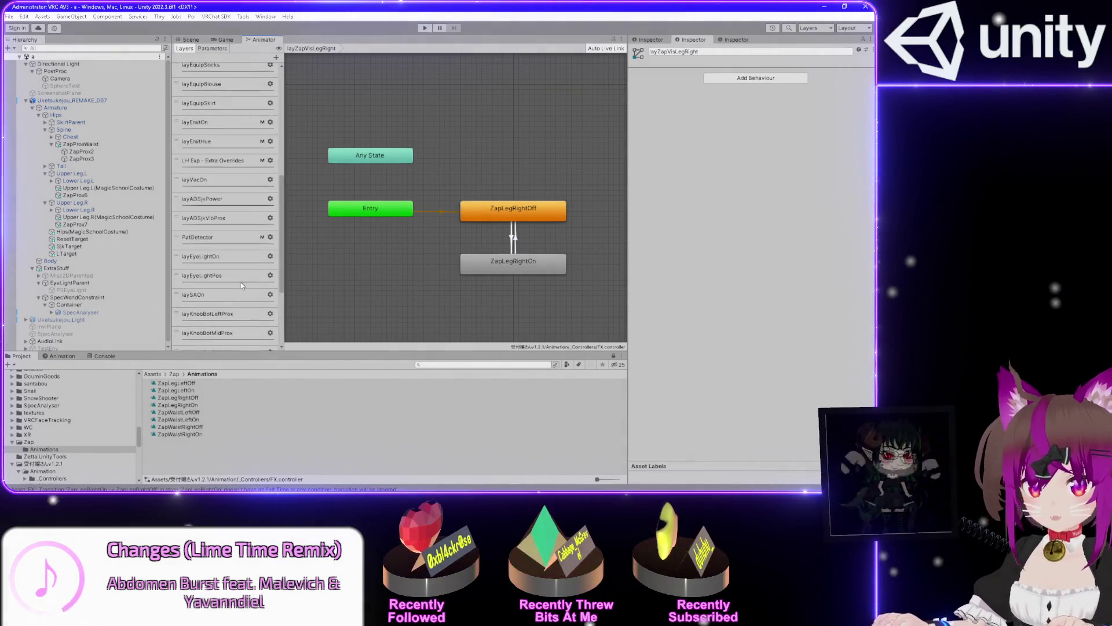
Open the ZapLegLeftOff clip in the Animation window and select the Body mesh in the Hierarchy
{"action": "left_click", "coordinate": [270, 317]}
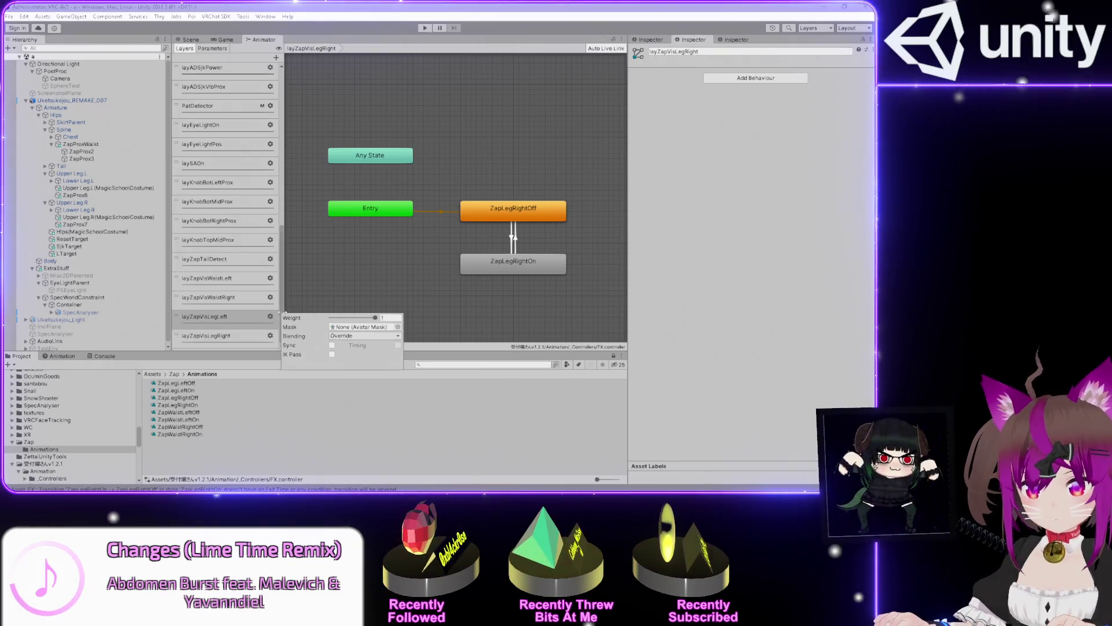
{"action": "left_click", "coordinate": [270, 336]}
{"action": "left_click", "coordinate": [293, 291]}
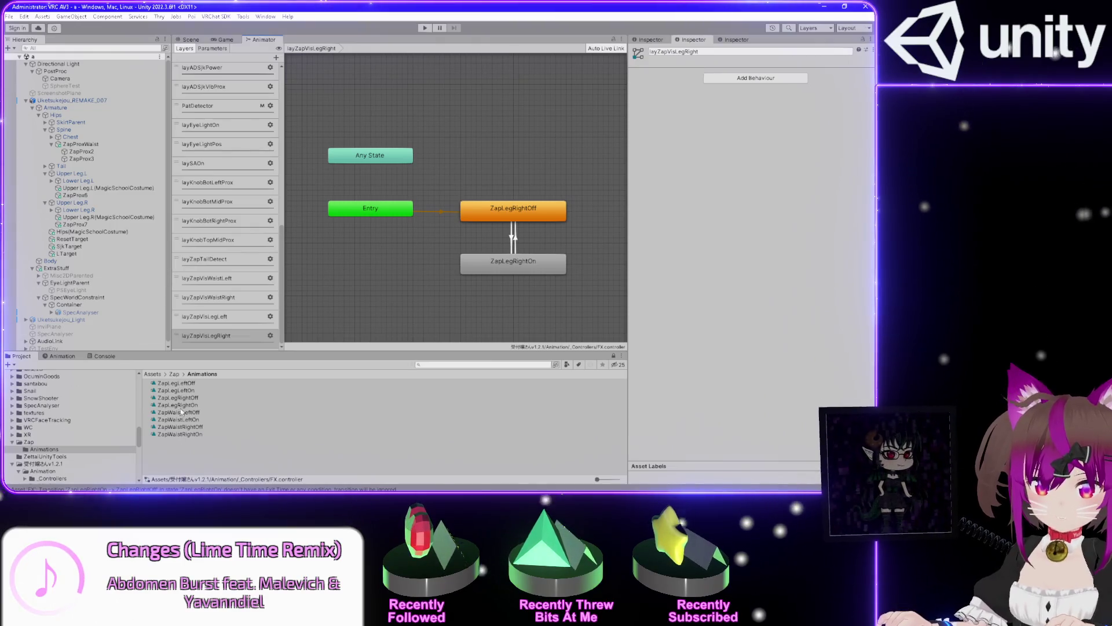
{"action": "left_click", "coordinate": [176, 383]}
{"action": "left_click", "coordinate": [62, 356]}
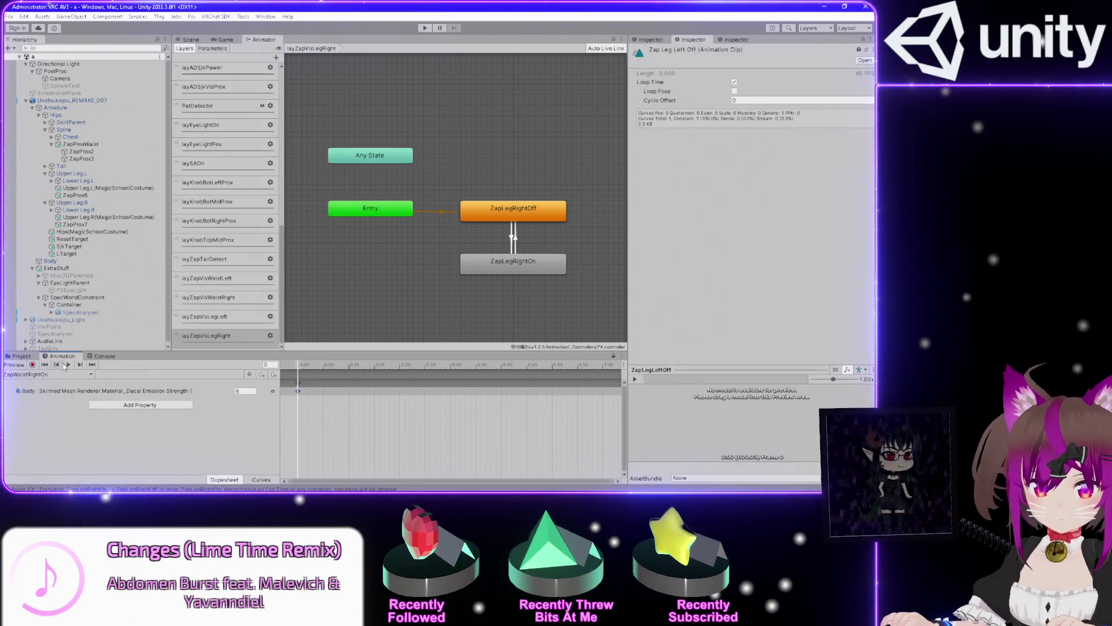
{"action": "left_click", "coordinate": [58, 375]}
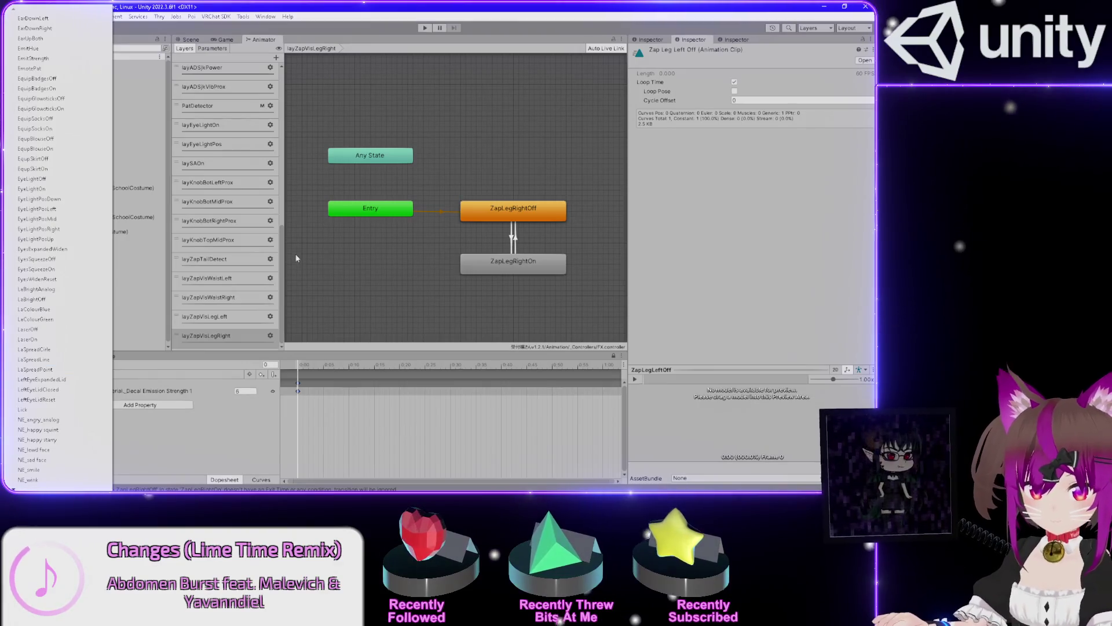
{"action": "scroll", "coordinate": [58, 429], "scroll_direction": "down", "scroll_amount": 10}
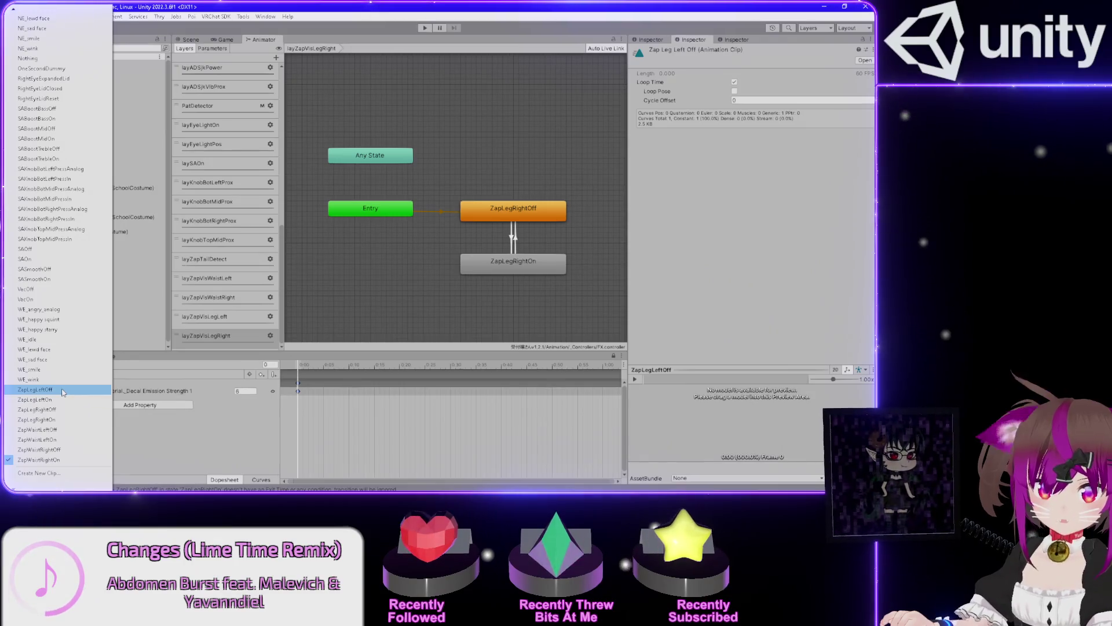
{"action": "left_click", "coordinate": [63, 392]}
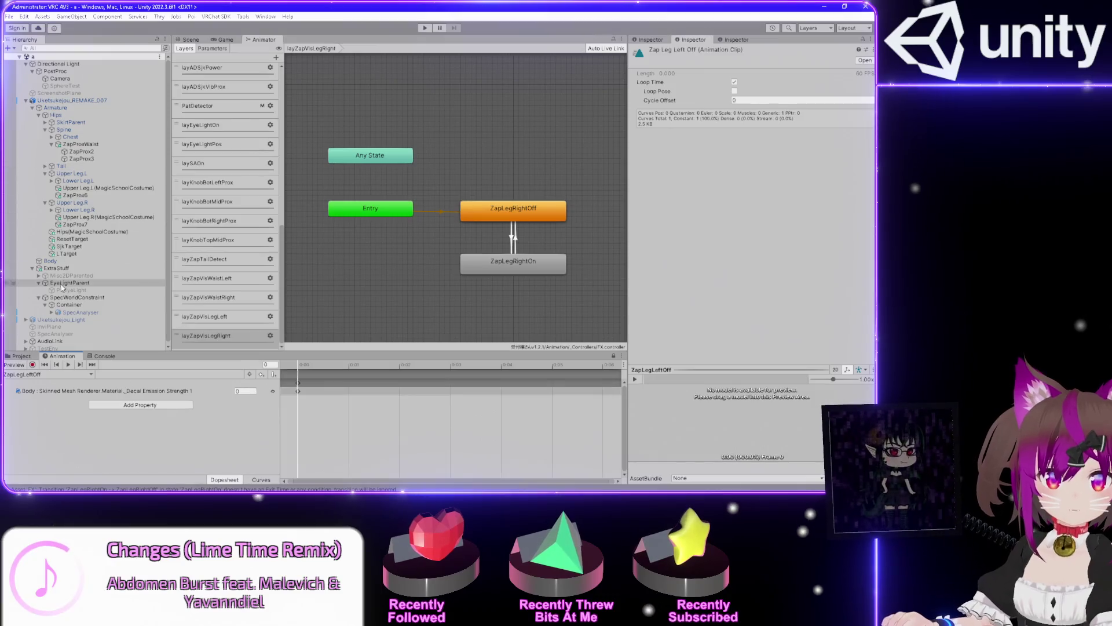
{"action": "left_click", "coordinate": [51, 260]}
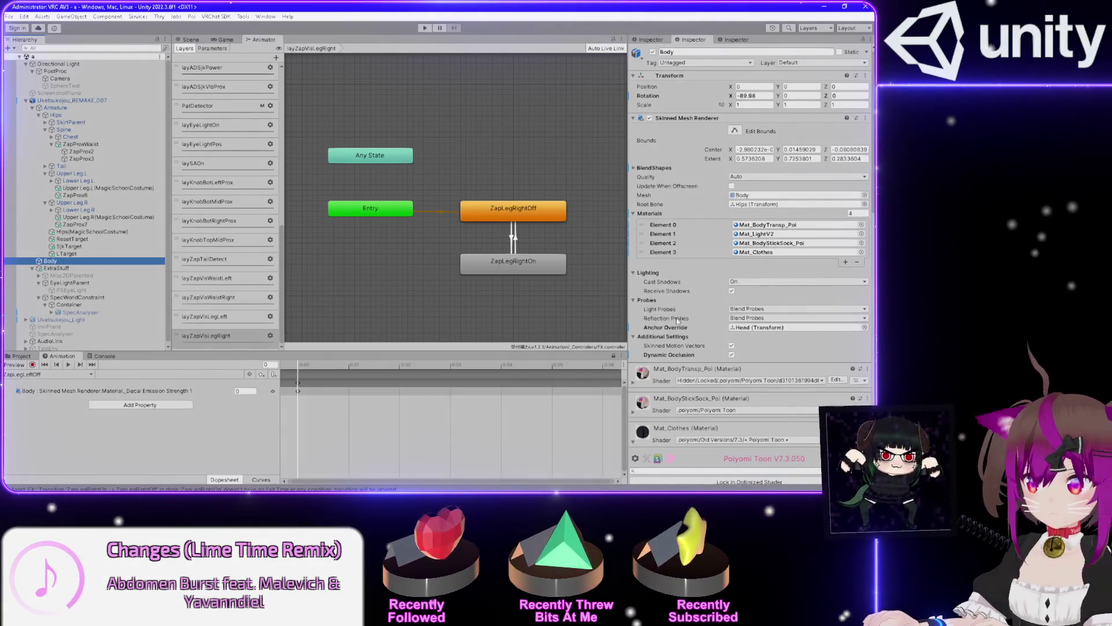
Collapse the Mat_Clothes material and expand Mat_BodyStickSock_Poi in the Inspector
{"action": "scroll", "coordinate": [678, 321], "scroll_direction": "down", "scroll_amount": 5}
{"action": "scroll", "coordinate": [665, 299], "scroll_direction": "down", "scroll_amount": 5}
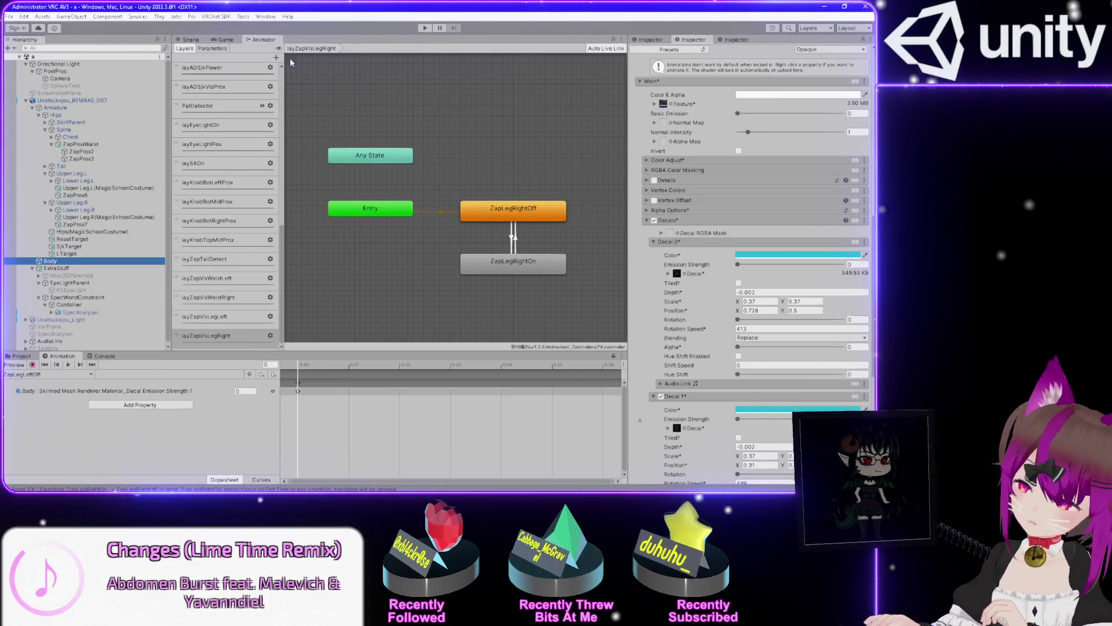
{"action": "scroll", "coordinate": [634, 291], "scroll_direction": "down", "scroll_amount": 4}
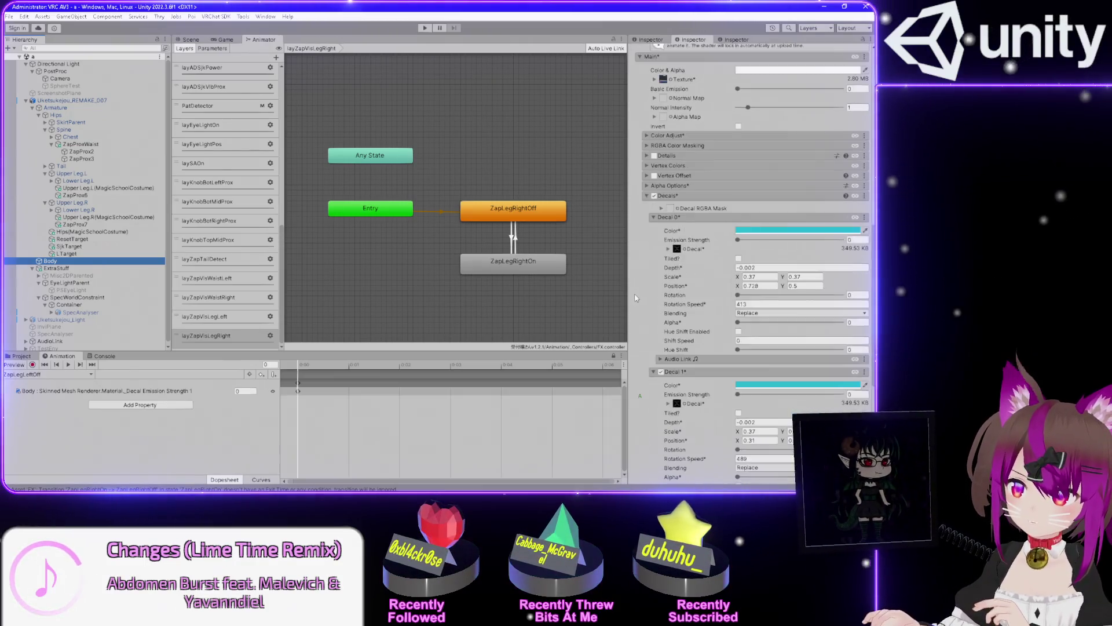
{"action": "scroll", "coordinate": [633, 291], "scroll_direction": "up", "scroll_amount": 10}
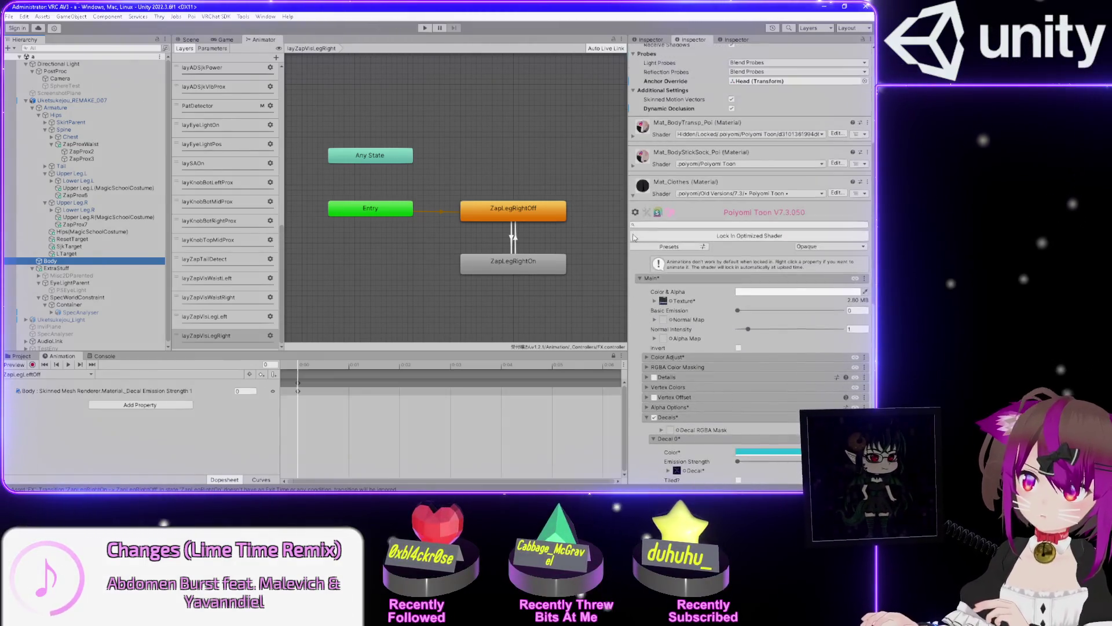
{"action": "left_click", "coordinate": [633, 198]}
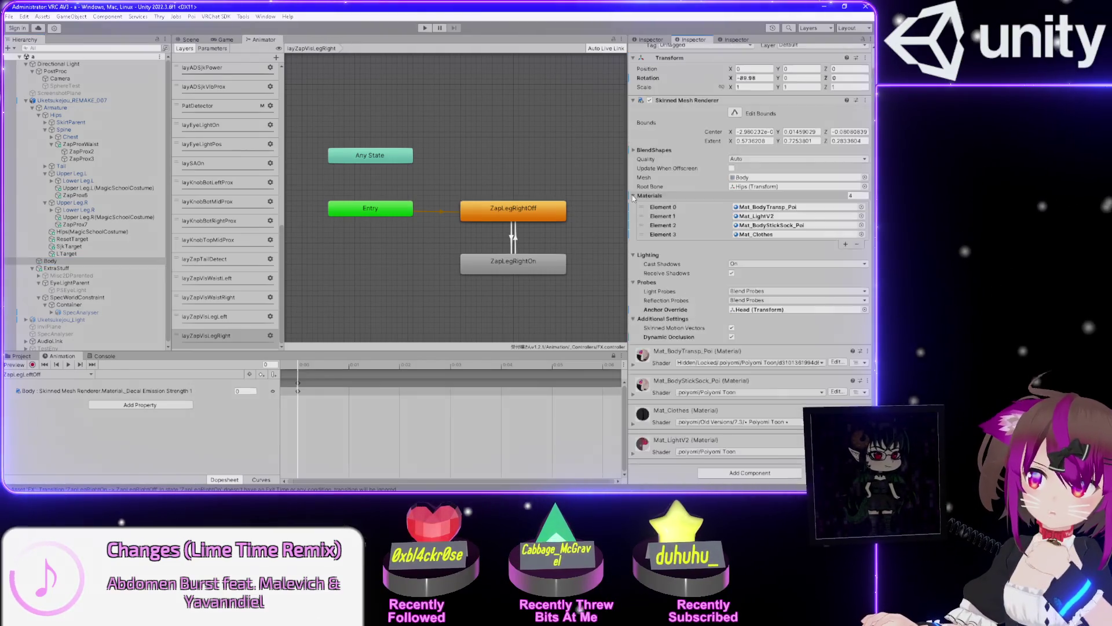
{"action": "left_click", "coordinate": [634, 394]}
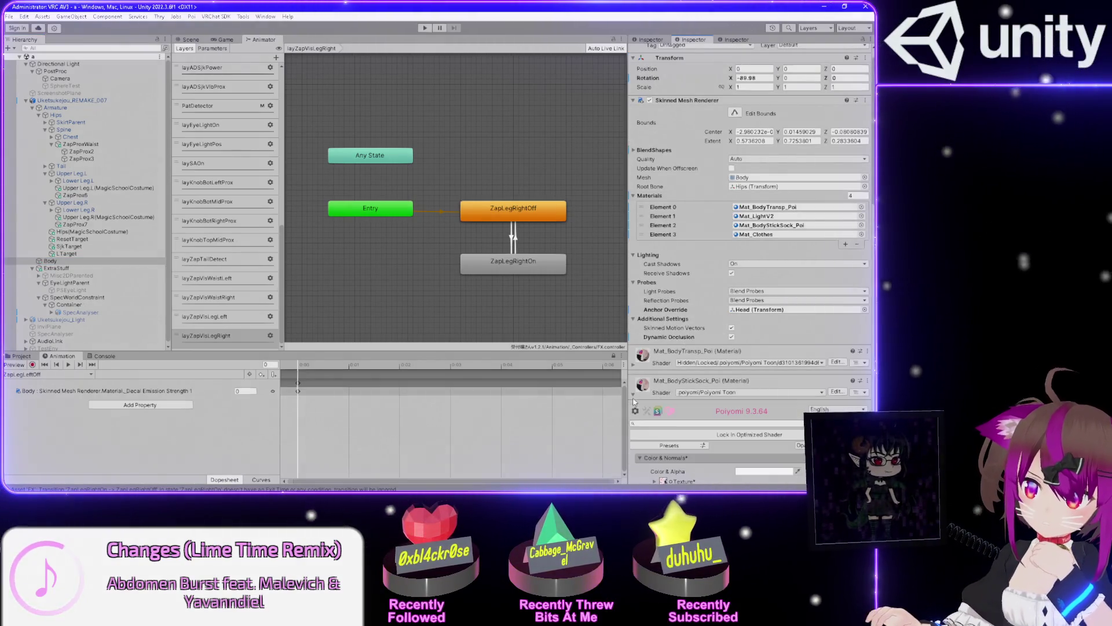
{"action": "scroll", "coordinate": [646, 350], "scroll_direction": "down", "scroll_amount": 10}
{"action": "scroll", "coordinate": [646, 351], "scroll_direction": "down", "scroll_amount": 5}
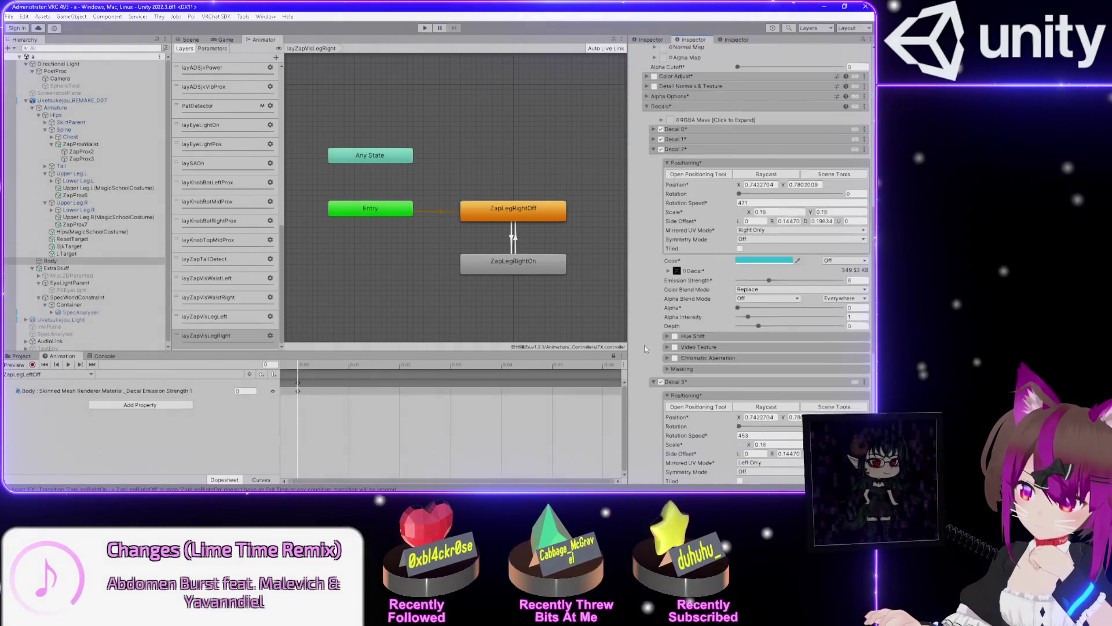
{"action": "scroll", "coordinate": [646, 348], "scroll_direction": "down", "scroll_amount": 5}
{"action": "scroll", "coordinate": [646, 348], "scroll_direction": "up", "scroll_amount": 7}
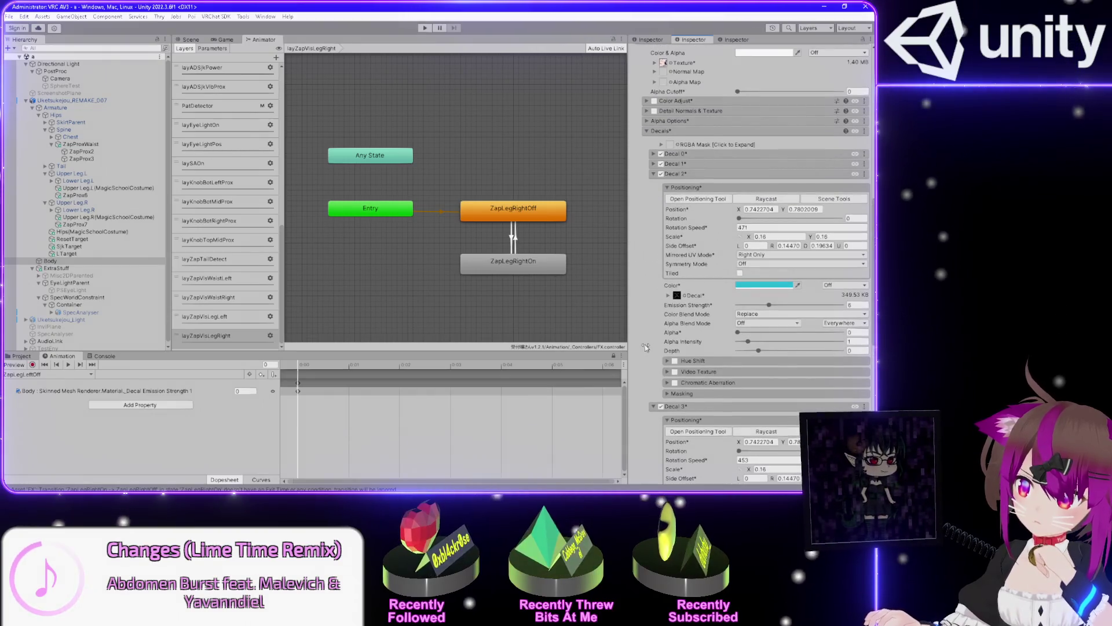
Expand the Decals RGBA Mask options and Confirm Merge into a saved mask texture
{"action": "left_click", "coordinate": [661, 145]}
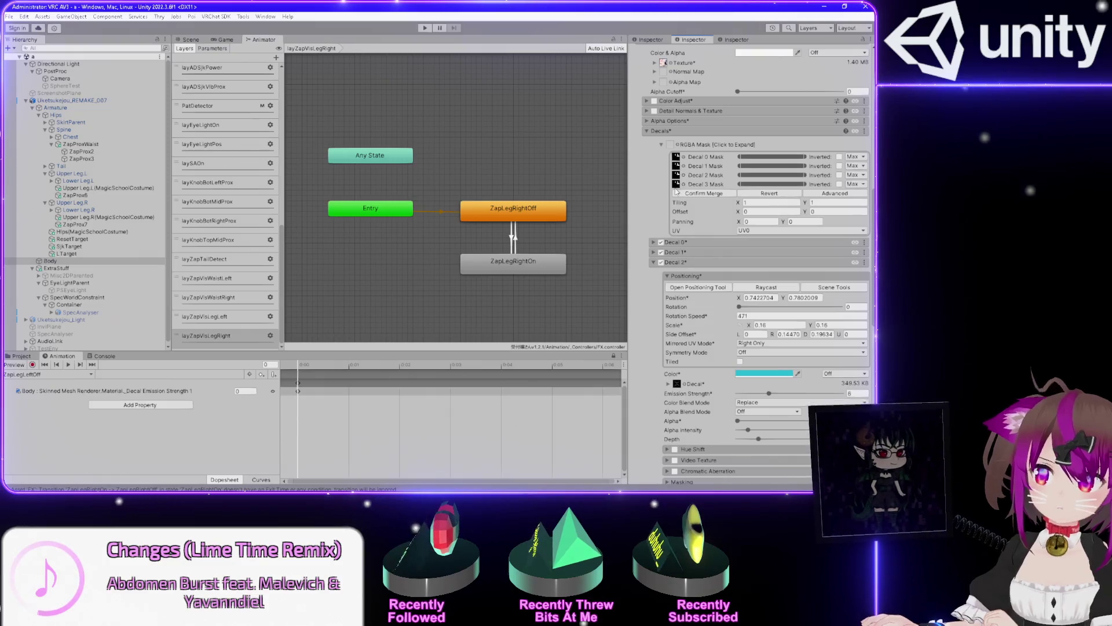
{"action": "left_click", "coordinate": [701, 194]}
{"action": "scroll", "coordinate": [645, 235], "scroll_direction": "down", "scroll_amount": 5}
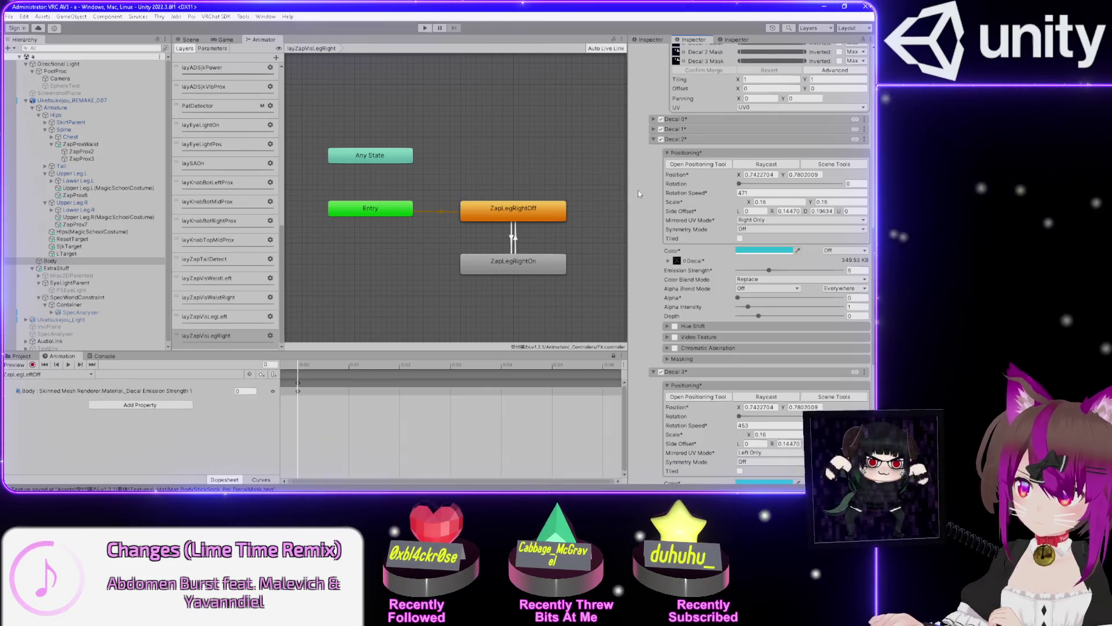
{"action": "scroll", "coordinate": [641, 191], "scroll_direction": "up", "scroll_amount": 4}
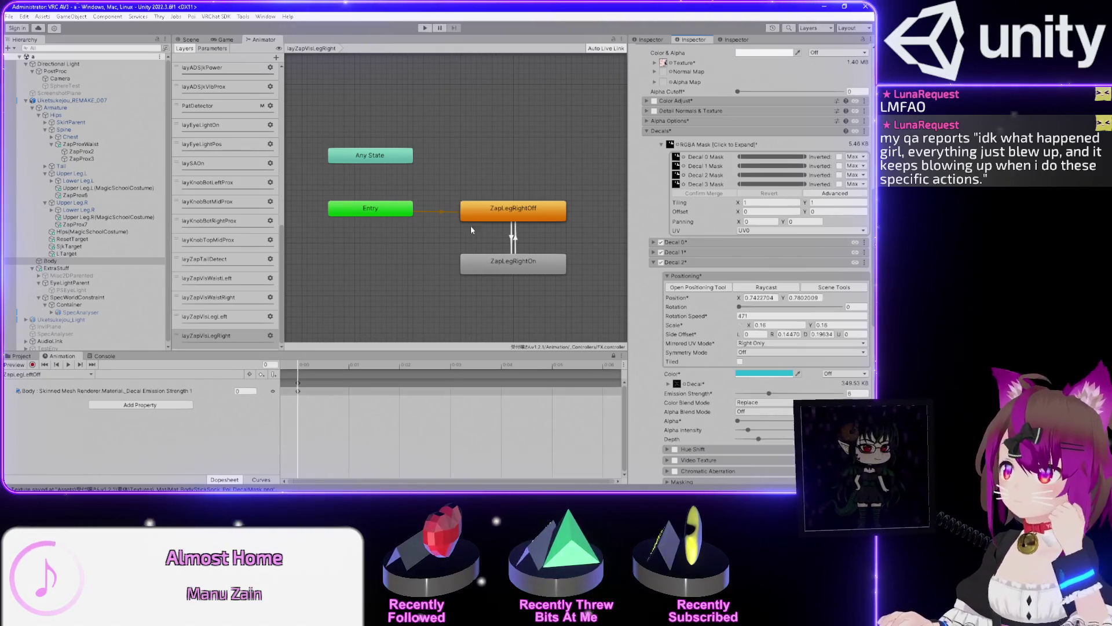
{"action": "left_click", "coordinate": [513, 236]}
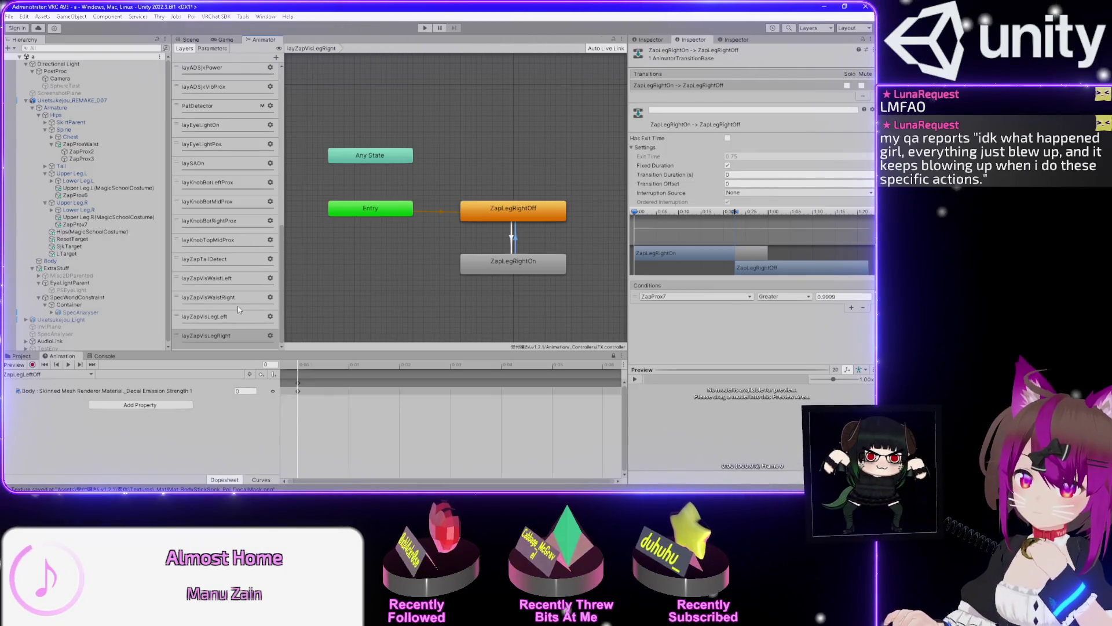
Click through the layZapVis waist and leg layers to compare their on/off graphs
{"action": "left_click", "coordinate": [241, 282]}
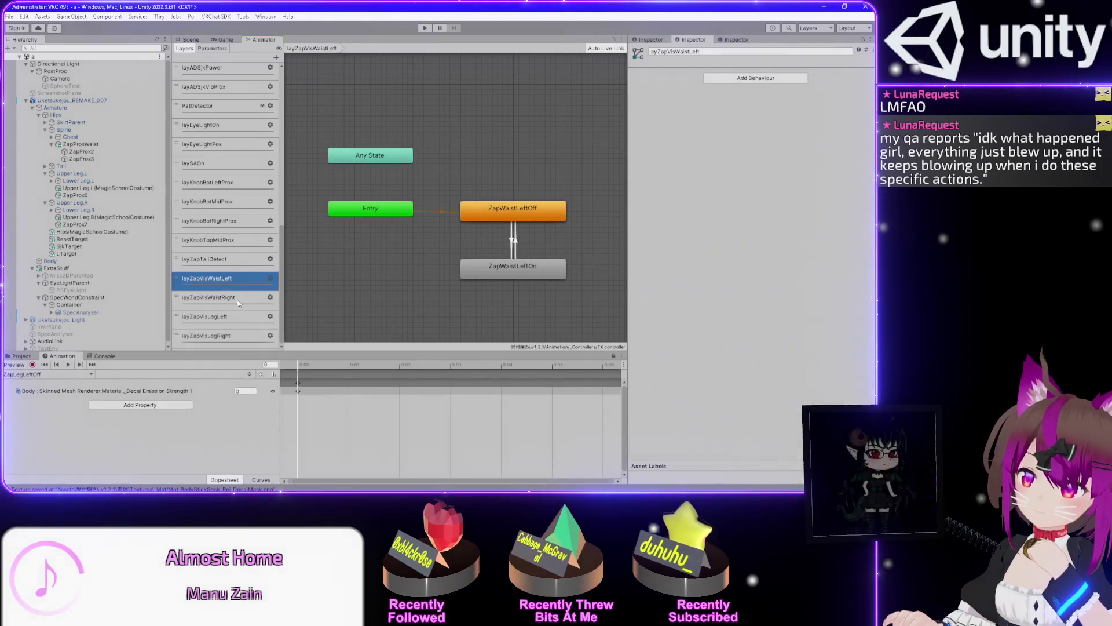
{"action": "left_click", "coordinate": [236, 297]}
{"action": "left_click", "coordinate": [231, 320]}
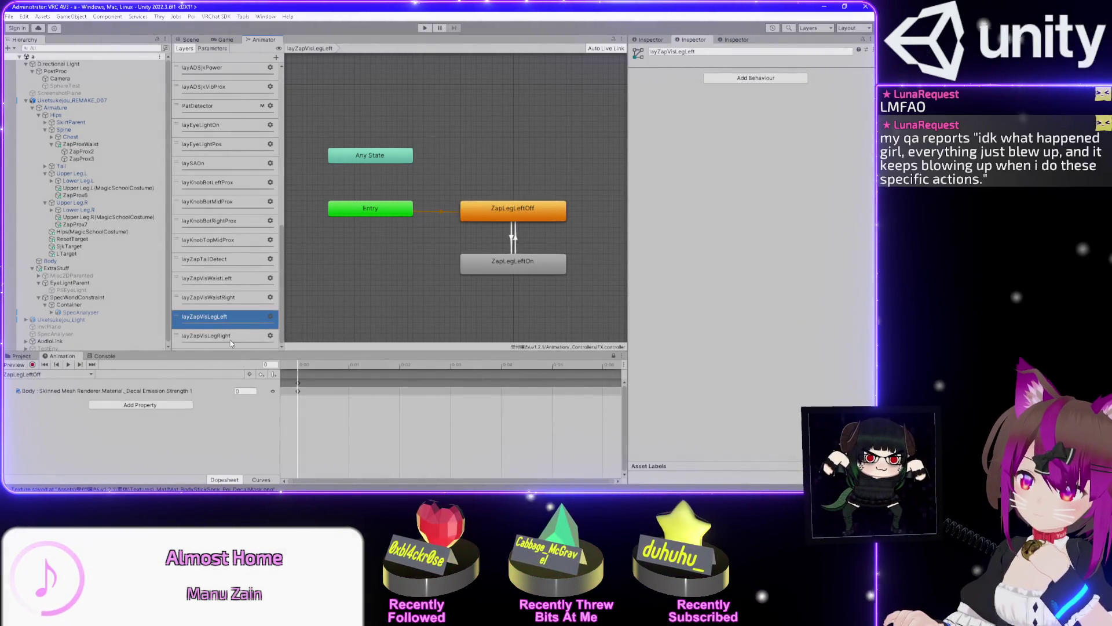
{"action": "left_click", "coordinate": [231, 335]}
{"action": "left_click", "coordinate": [240, 316]}
{"action": "left_click", "coordinate": [243, 298]}
{"action": "left_click", "coordinate": [240, 278]}
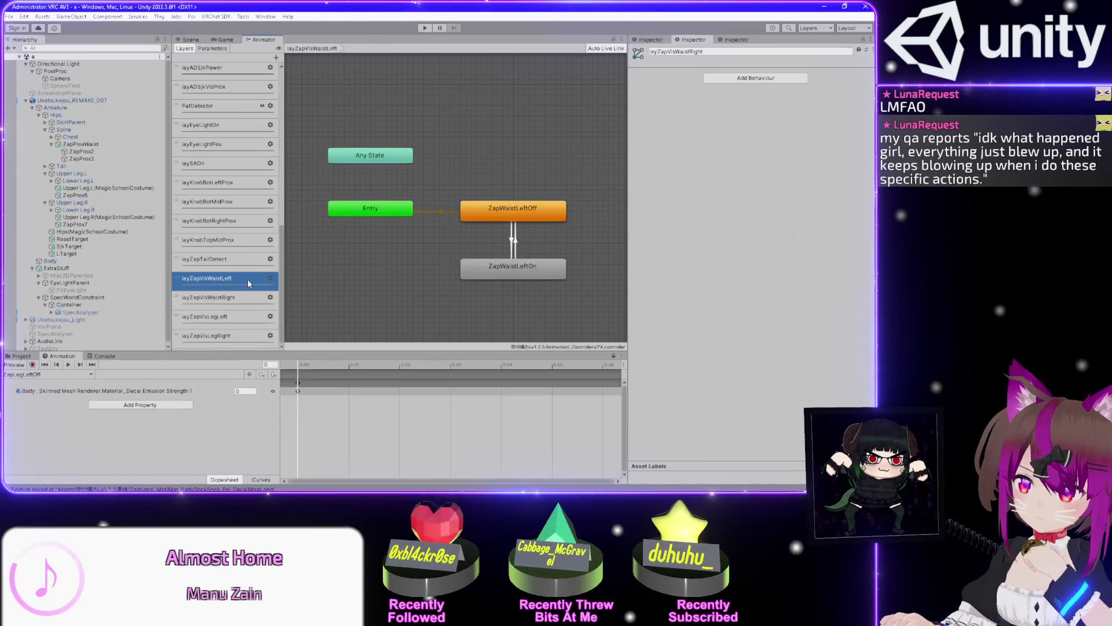
{"action": "left_click", "coordinate": [237, 312]}
{"action": "left_click", "coordinate": [237, 298]}
{"action": "left_click", "coordinate": [238, 278]}
{"action": "left_click", "coordinate": [238, 297]}
{"action": "left_click", "coordinate": [239, 316]}
{"action": "left_click", "coordinate": [238, 336]}
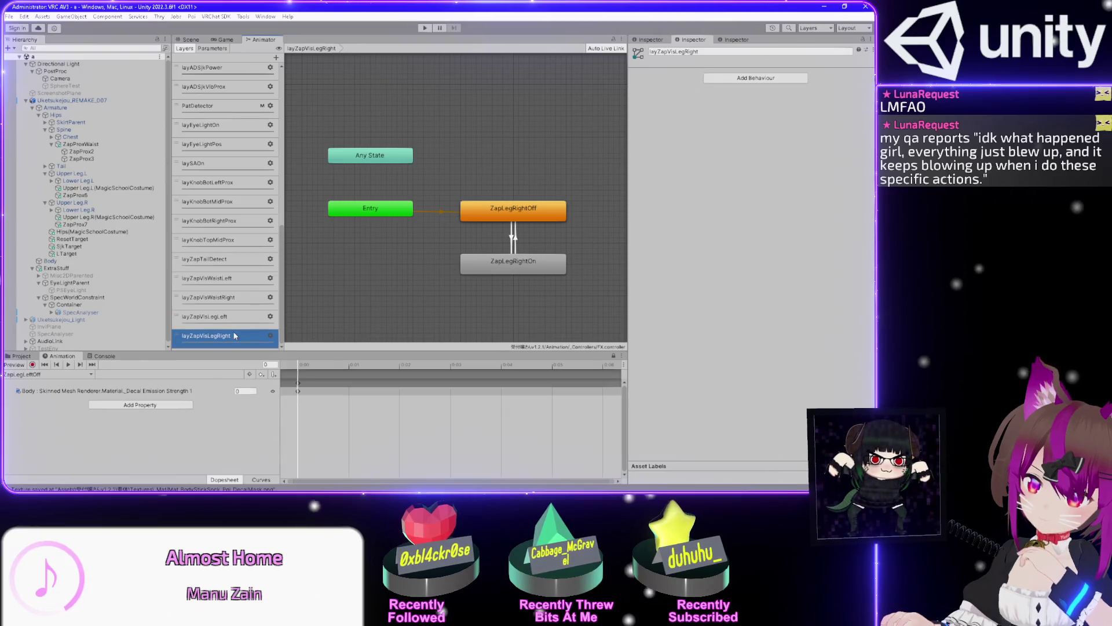
{"action": "left_click", "coordinate": [238, 297]}
Select both ZapWaistRight states, return to layZapVisWaistLeft, and show the Body mesh's materials
{"action": "left_click_drag", "start_coordinate": [583, 266], "coordinate": [498, 206]}
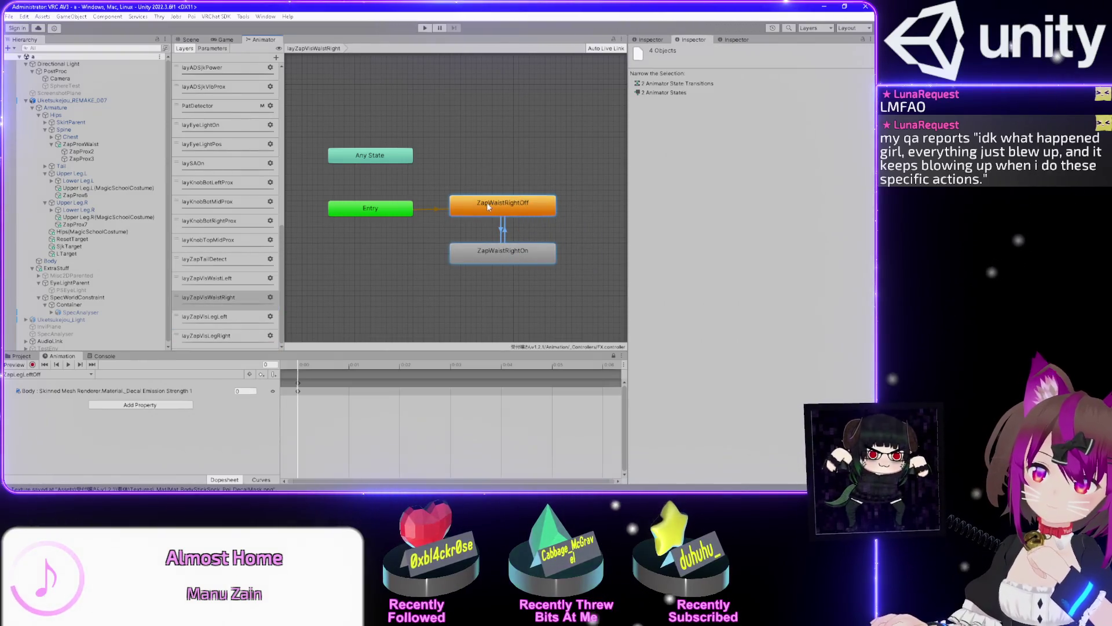
{"action": "scroll", "coordinate": [197, 307], "scroll_direction": "up", "scroll_amount": 10}
{"action": "scroll", "coordinate": [197, 307], "scroll_direction": "down", "scroll_amount": 10}
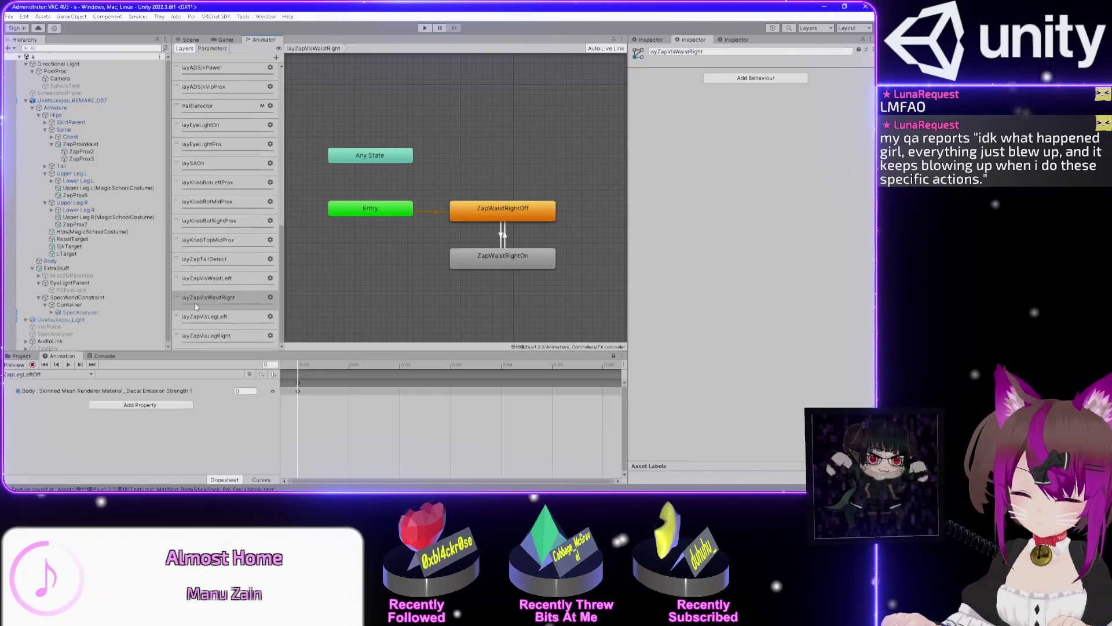
{"action": "left_click", "coordinate": [223, 280]}
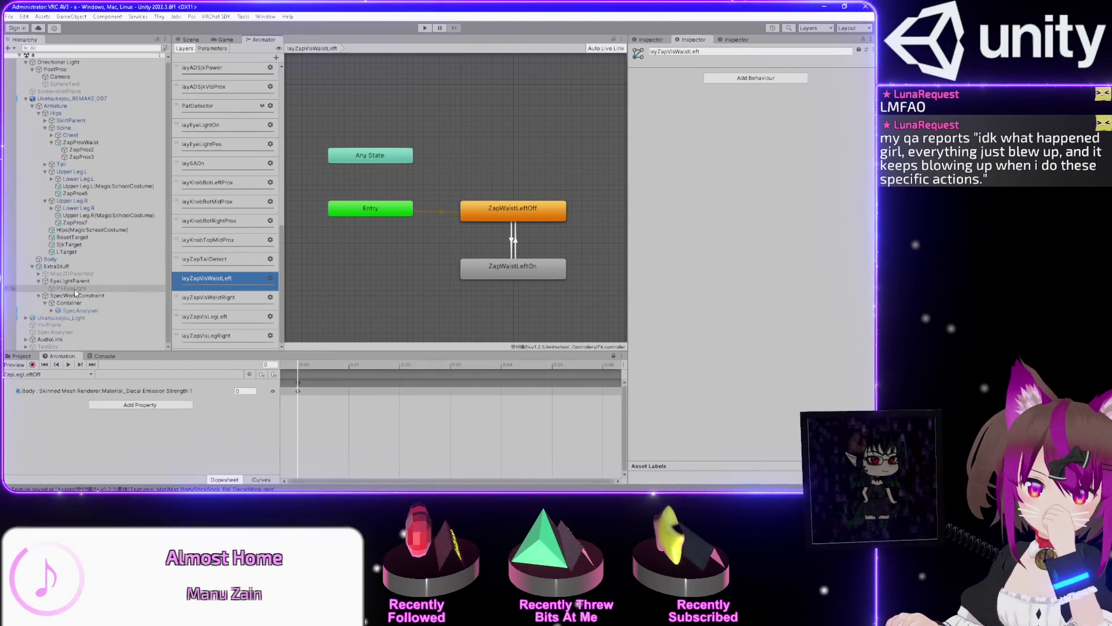
{"action": "left_click", "coordinate": [51, 261]}
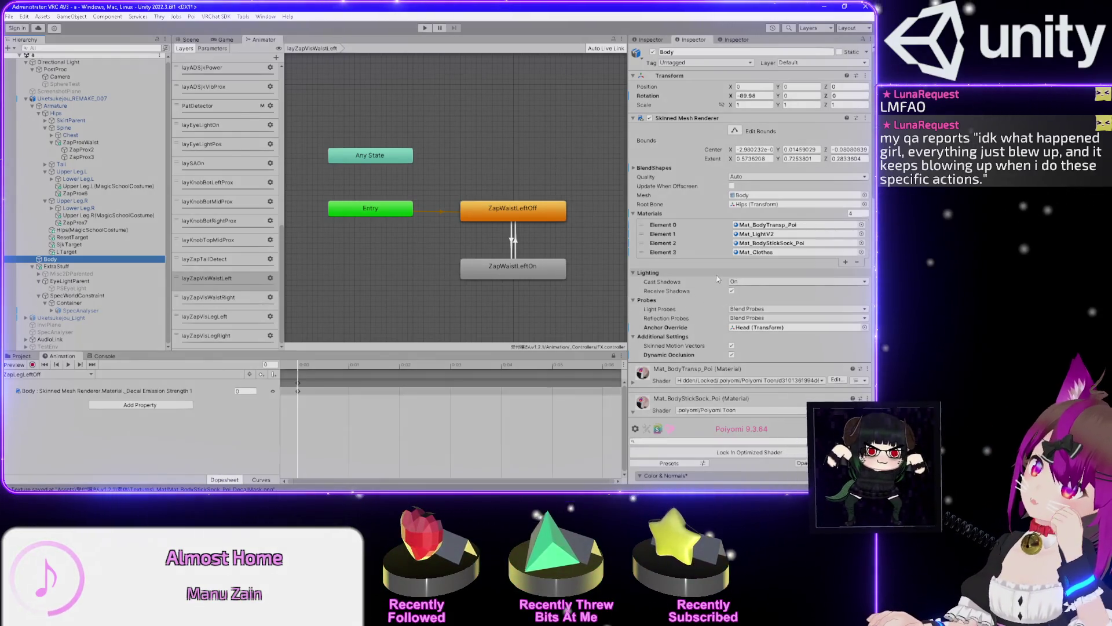
Expand the sock material's Decal 0 settings and select the clip's Decal Emission Strength property
{"action": "scroll", "coordinate": [682, 271], "scroll_direction": "down", "scroll_amount": 5}
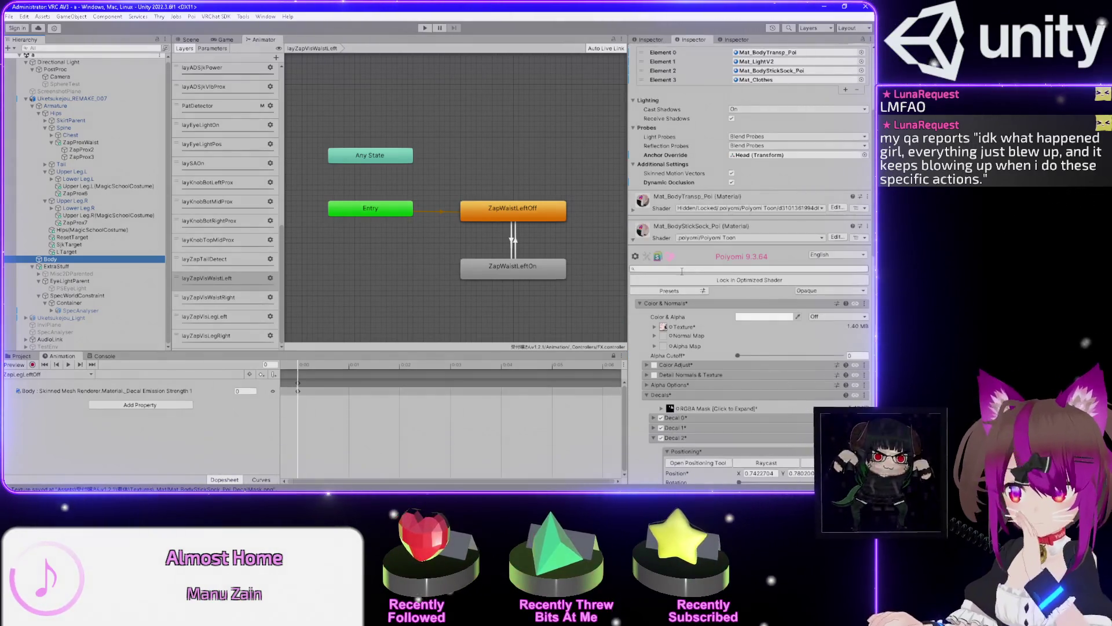
{"action": "scroll", "coordinate": [682, 271], "scroll_direction": "down", "scroll_amount": 5}
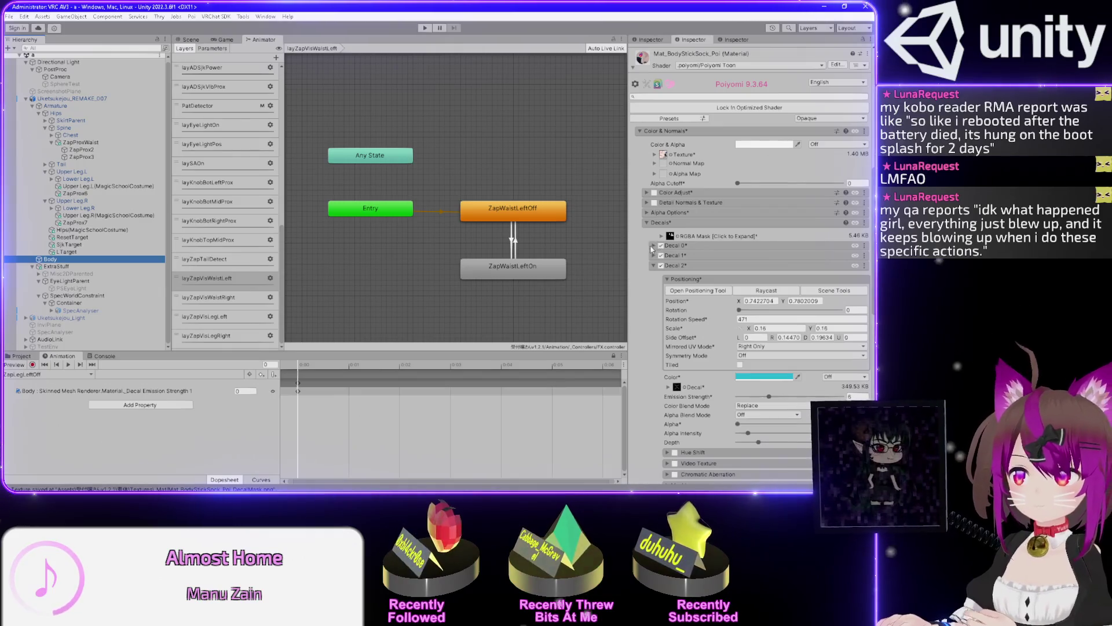
{"action": "left_click", "coordinate": [653, 245]}
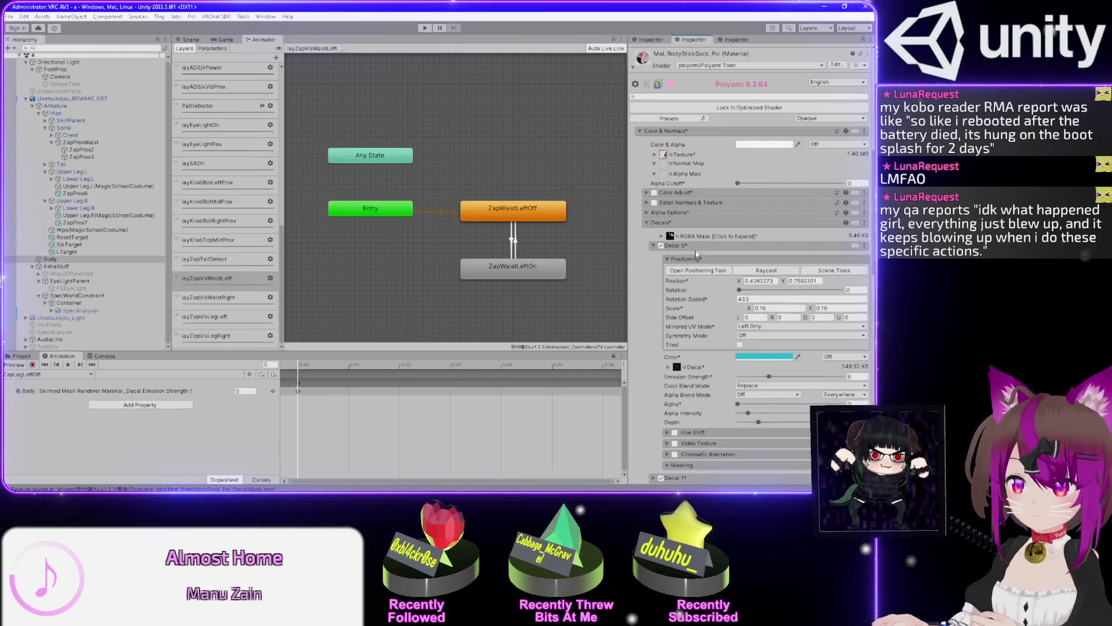
{"action": "left_click", "coordinate": [193, 392]}
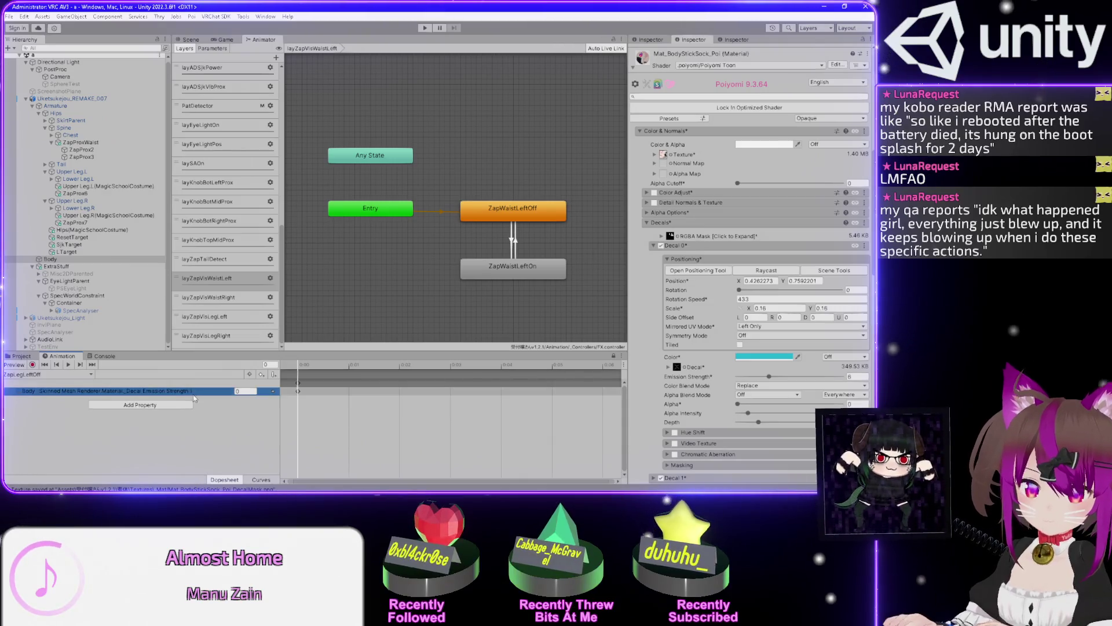
Replace the old emission track with Decal 0 and Decal 2 emission strength keys at 0
{"action": "key", "text": "Delete"}
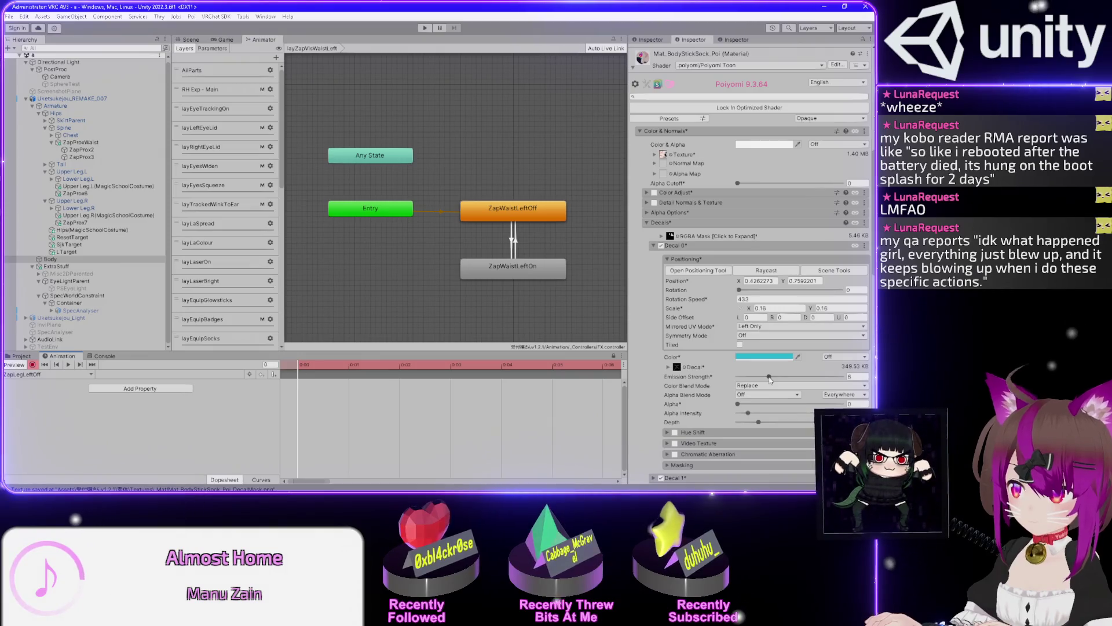
{"action": "left_click", "coordinate": [769, 377]}
{"action": "scroll", "coordinate": [633, 394], "scroll_direction": "down", "scroll_amount": 6}
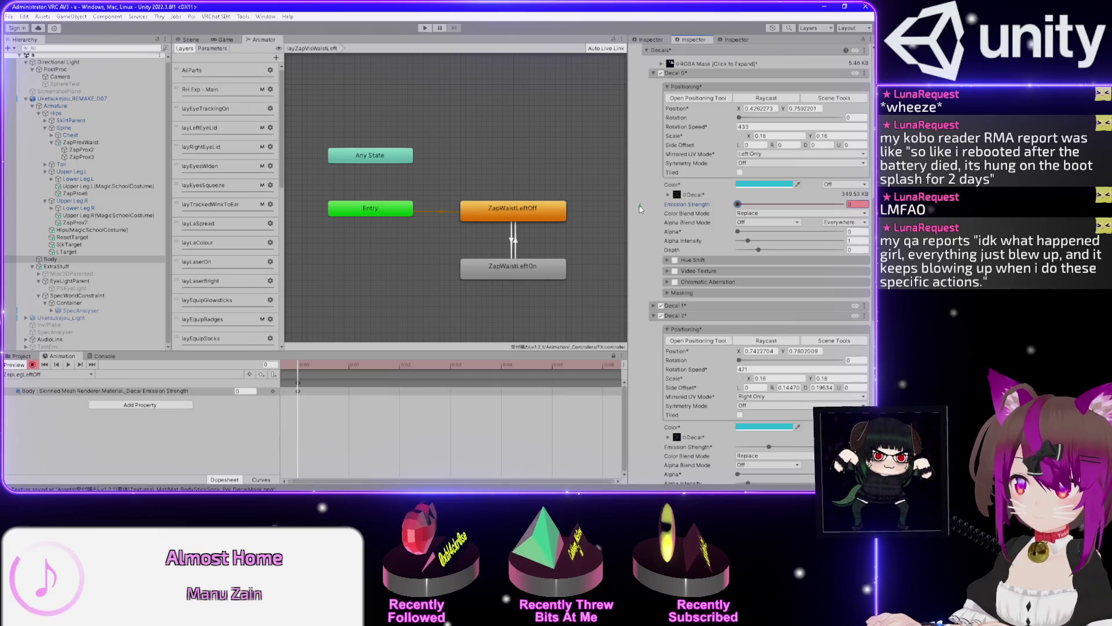
{"action": "scroll", "coordinate": [650, 359], "scroll_direction": "down", "scroll_amount": 4}
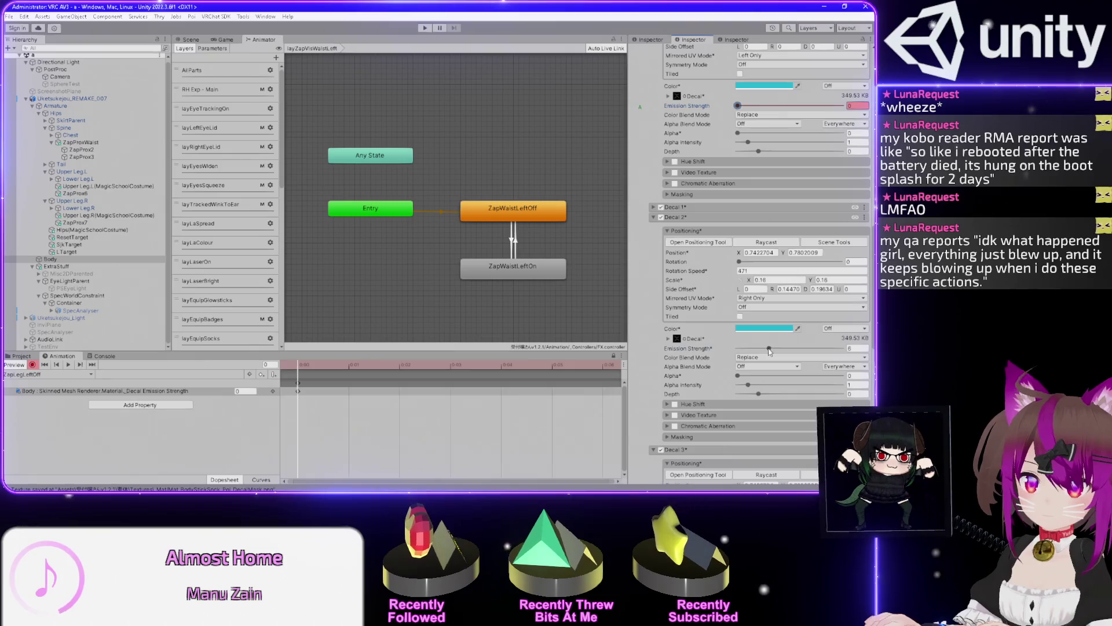
{"action": "left_click_drag", "start_coordinate": [769, 351], "coordinate": [681, 353]}
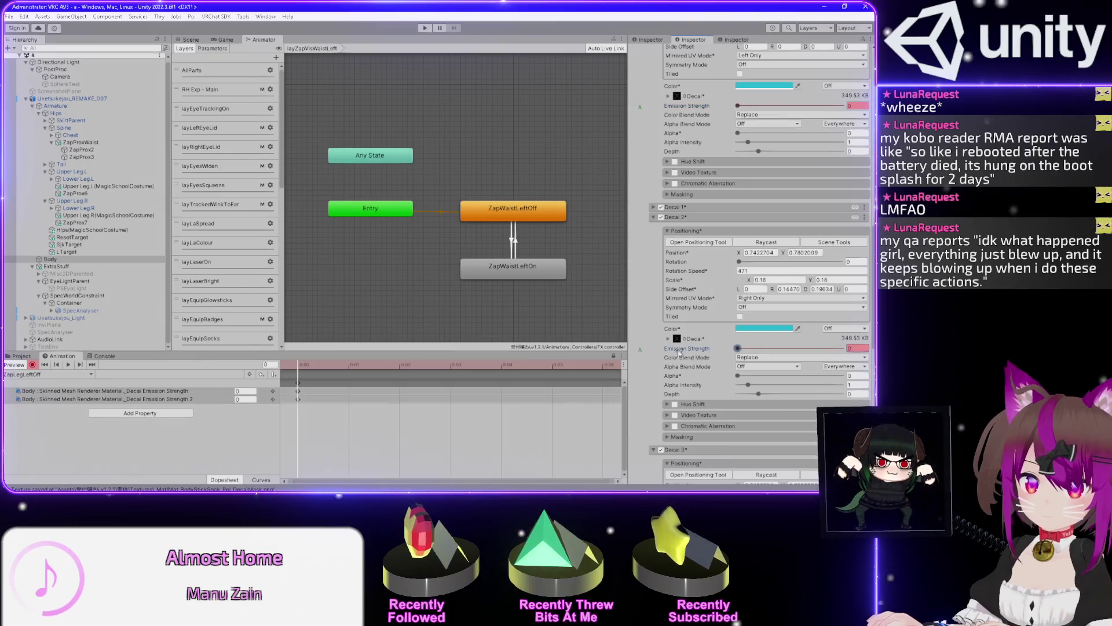
{"action": "left_click", "coordinate": [36, 378]}
Record into the ZapLegLeftOn clip, keying Decal 0 emission strength at 6
{"action": "left_click", "coordinate": [36, 375]}
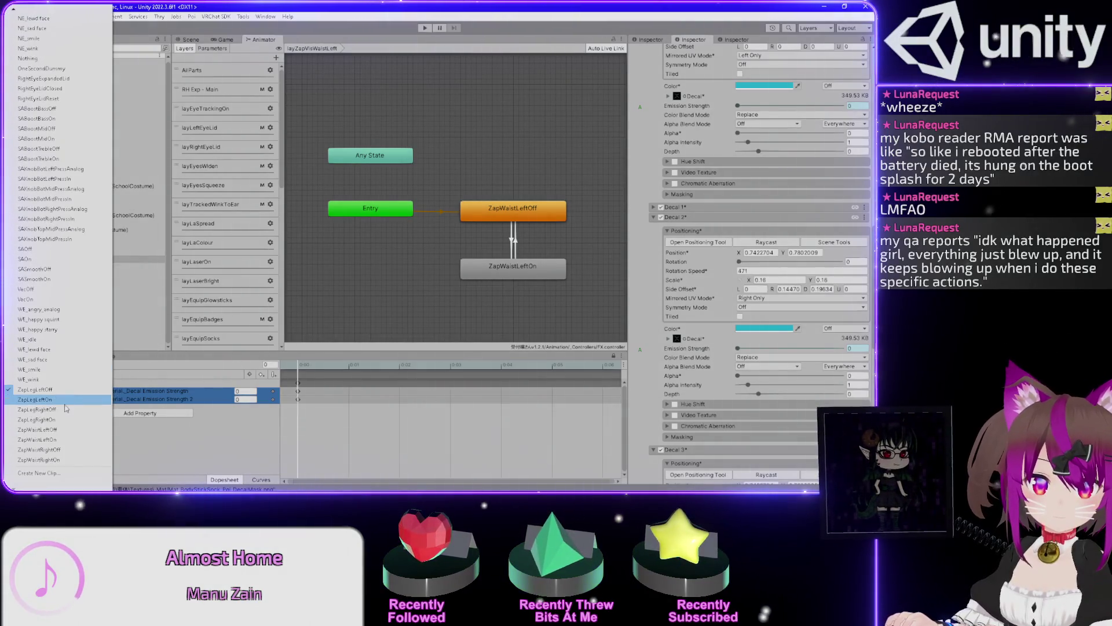
{"action": "left_click", "coordinate": [65, 406]}
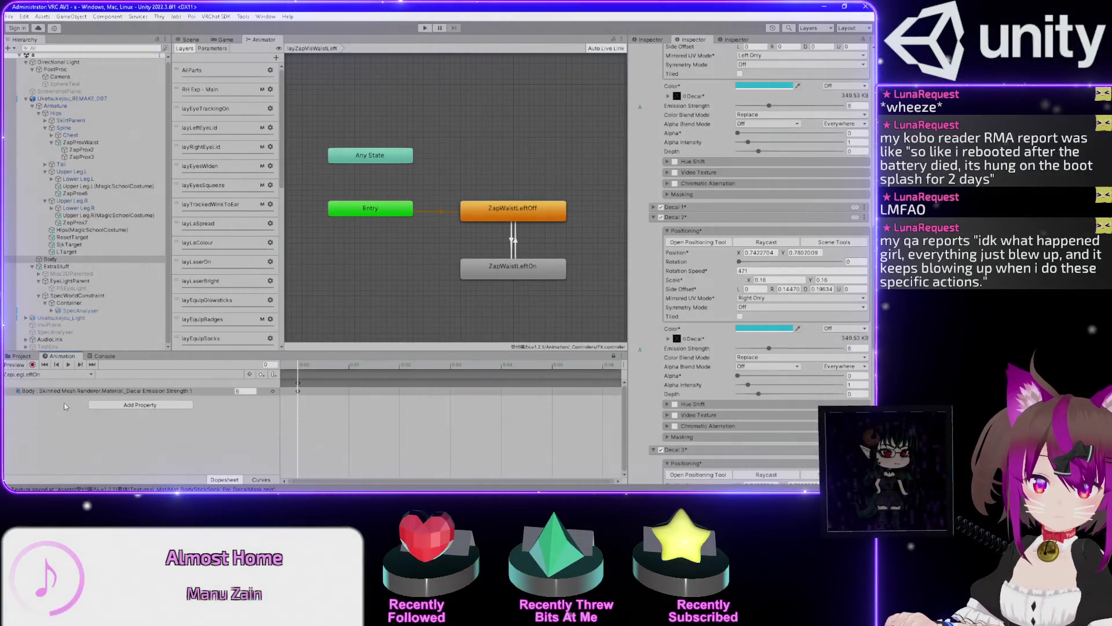
{"action": "left_click", "coordinate": [32, 365]}
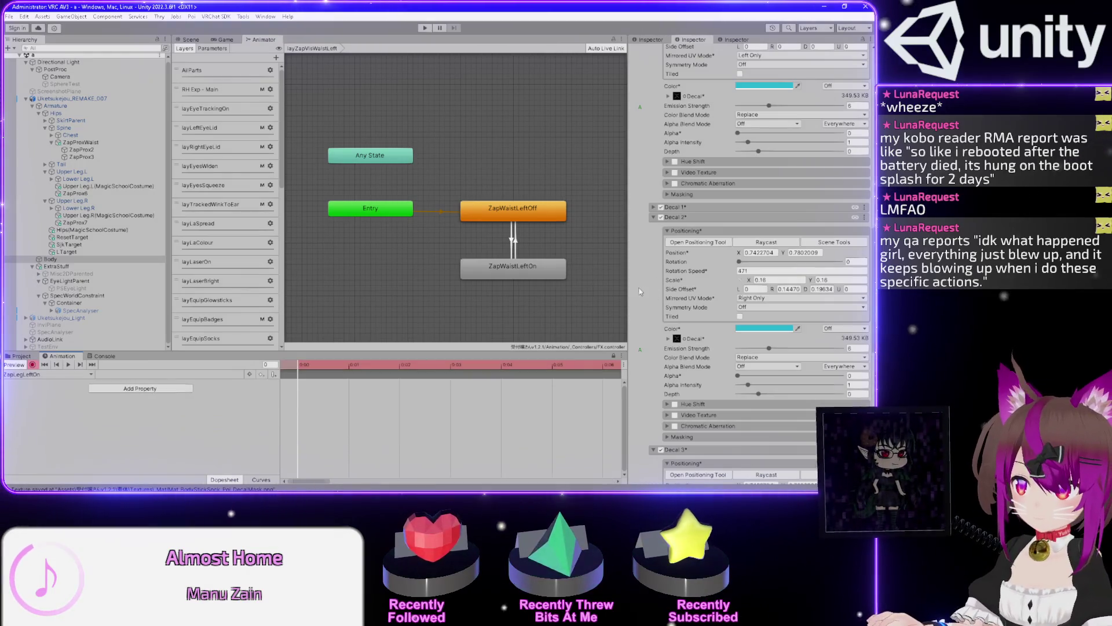
{"action": "scroll", "coordinate": [640, 291], "scroll_direction": "up", "scroll_amount": 5}
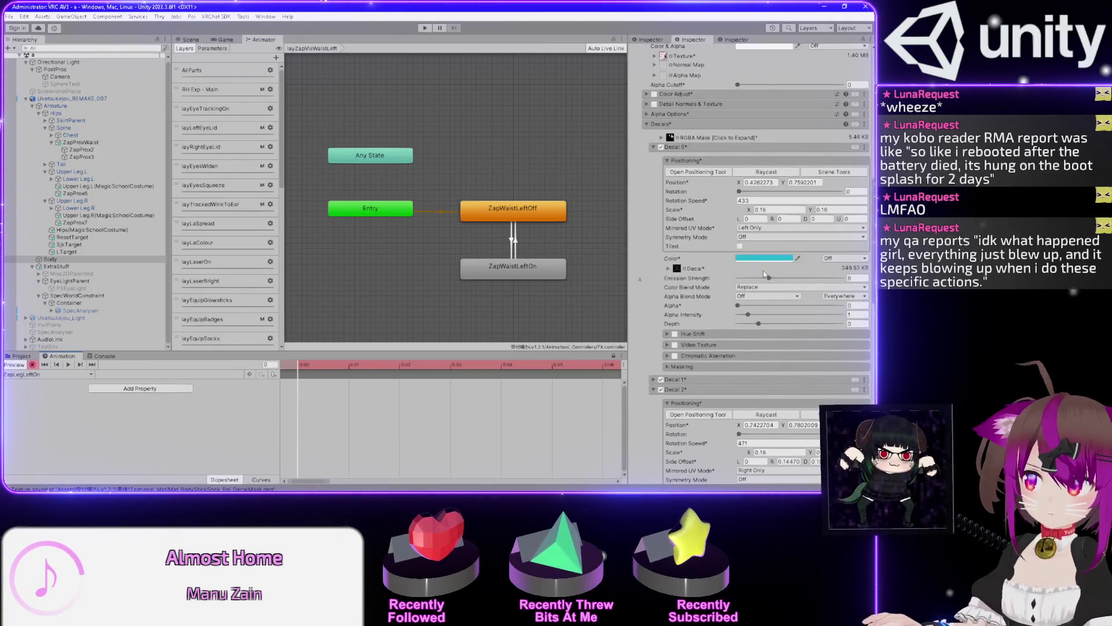
{"action": "left_click", "coordinate": [765, 277]}
{"action": "double_click", "coordinate": [855, 278]}
{"action": "type", "text": "6"}
{"action": "key", "text": "Return"}
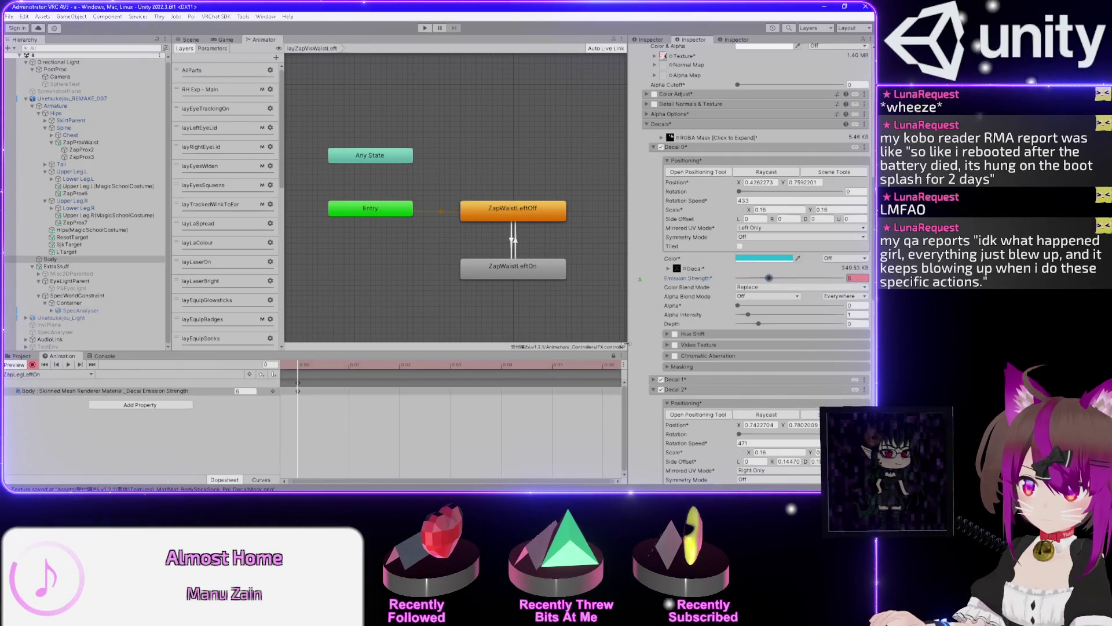
Key Decal 2 emission strength at 6 alongside it and stop recording
{"action": "scroll", "coordinate": [638, 339], "scroll_direction": "down", "scroll_amount": 4}
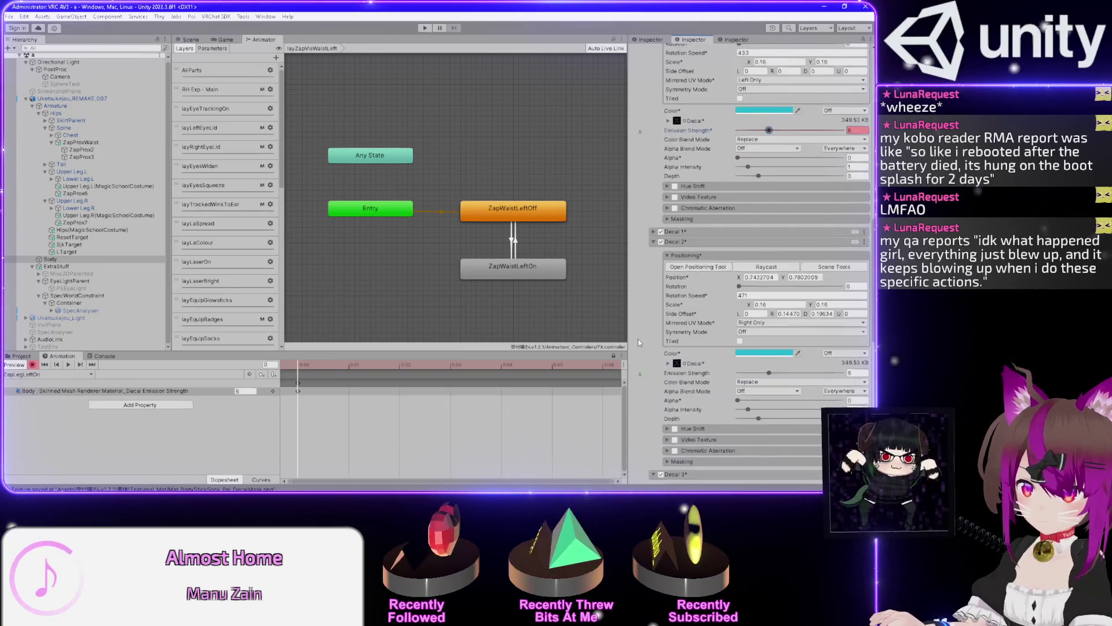
{"action": "scroll", "coordinate": [639, 343], "scroll_direction": "down", "scroll_amount": 1}
{"action": "left_click", "coordinate": [764, 348]}
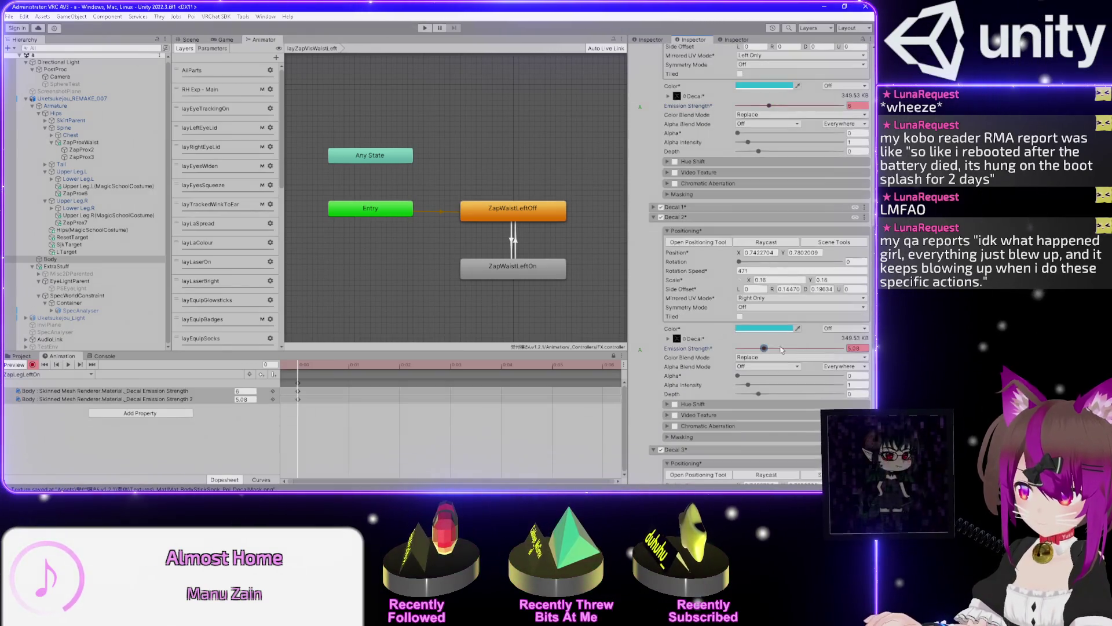
{"action": "key", "text": "ctrl+z"}
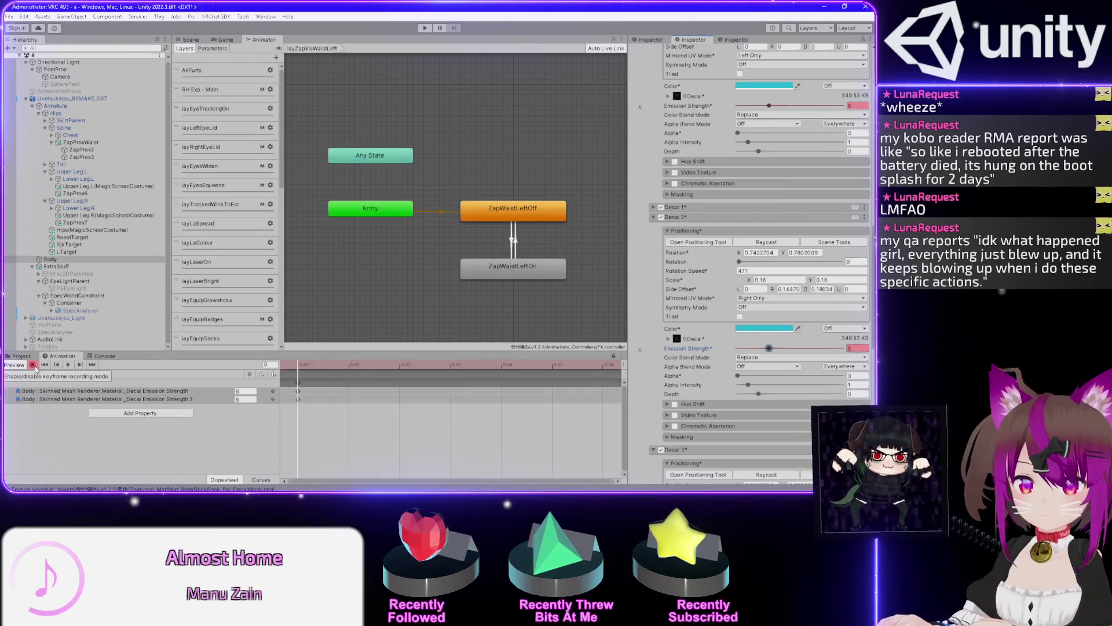
{"action": "left_click", "coordinate": [34, 366]}
In the ZapLegRightOff clip, delete the existing Decal Emission Strength track
{"action": "left_click", "coordinate": [71, 376]}
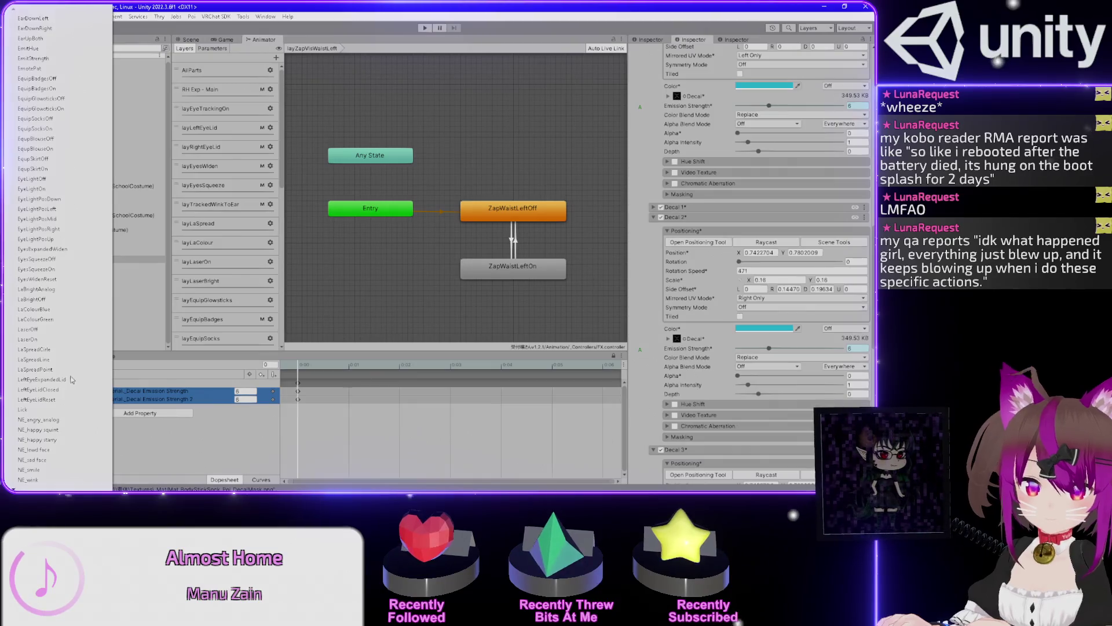
{"action": "key", "text": "Up"}
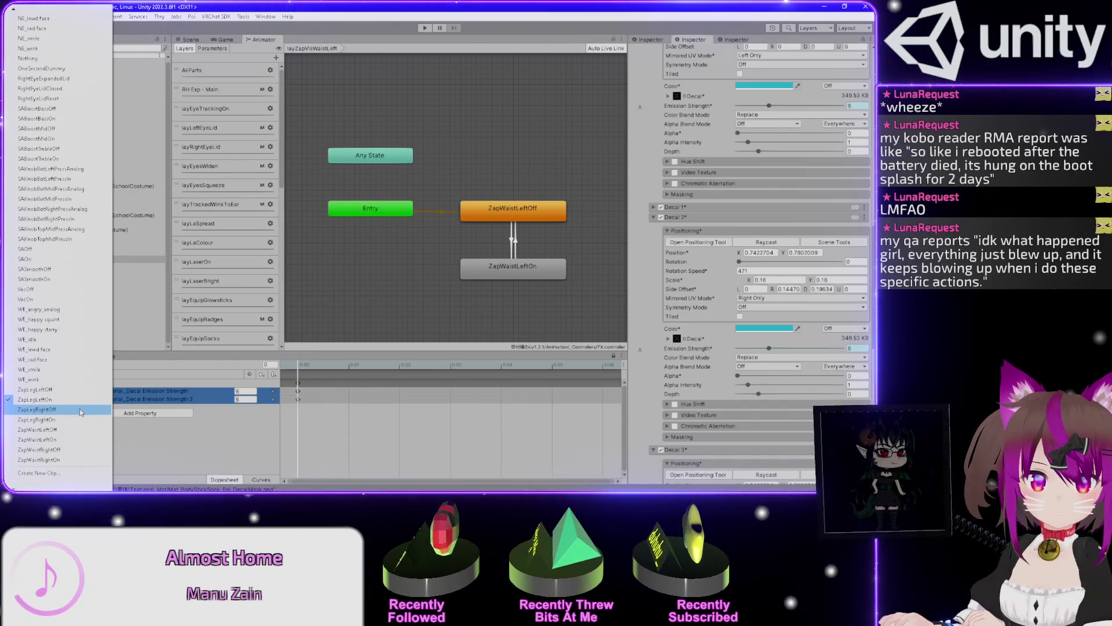
{"action": "left_click", "coordinate": [81, 410]}
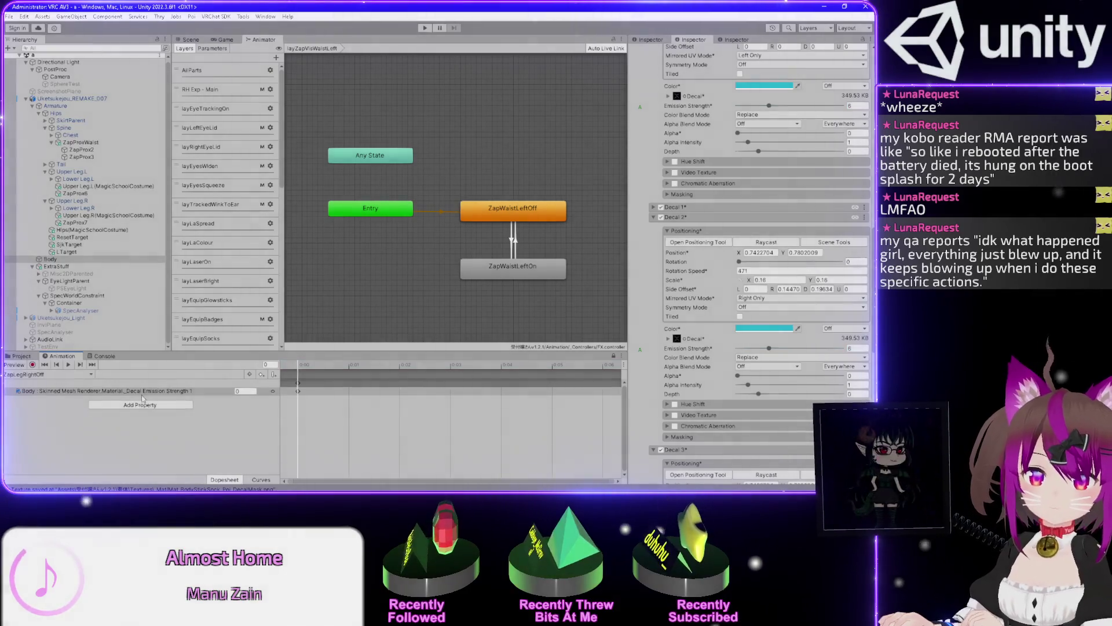
{"action": "left_click", "coordinate": [193, 393]}
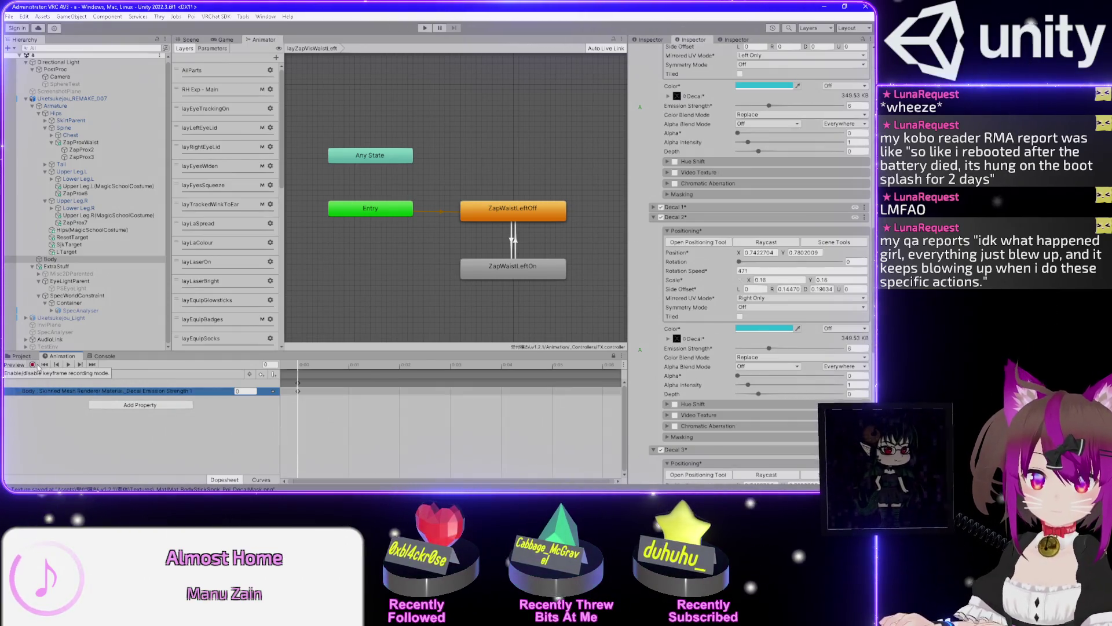
{"action": "key", "text": "Delete"}
Record Decal 1 and Decal 3 emission strength keys at 0
{"action": "left_click", "coordinate": [32, 364]}
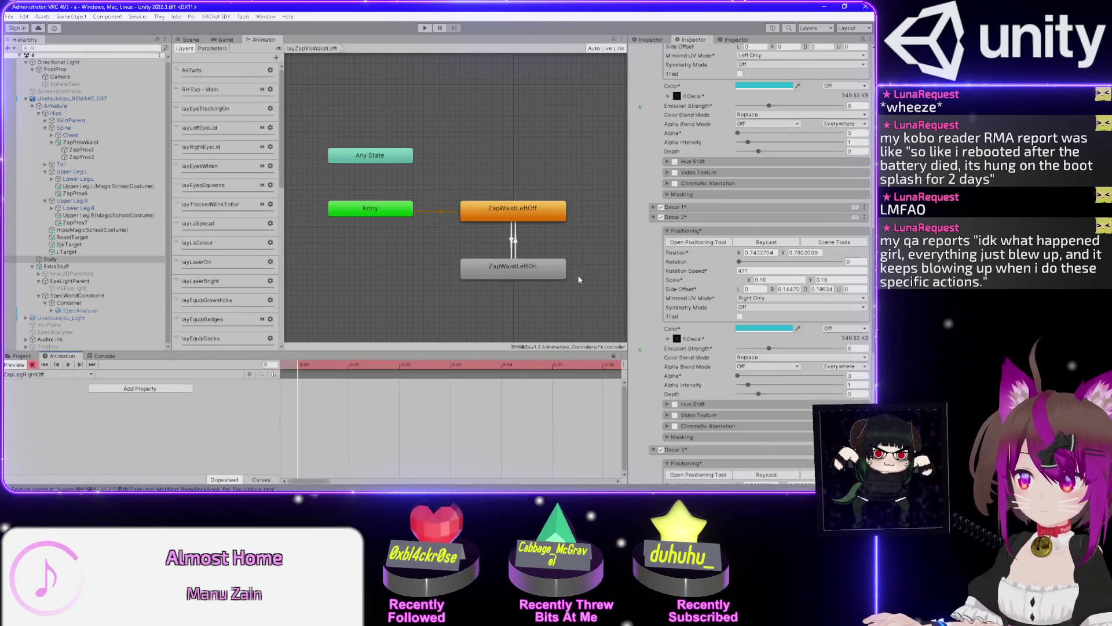
{"action": "left_click", "coordinate": [653, 207]}
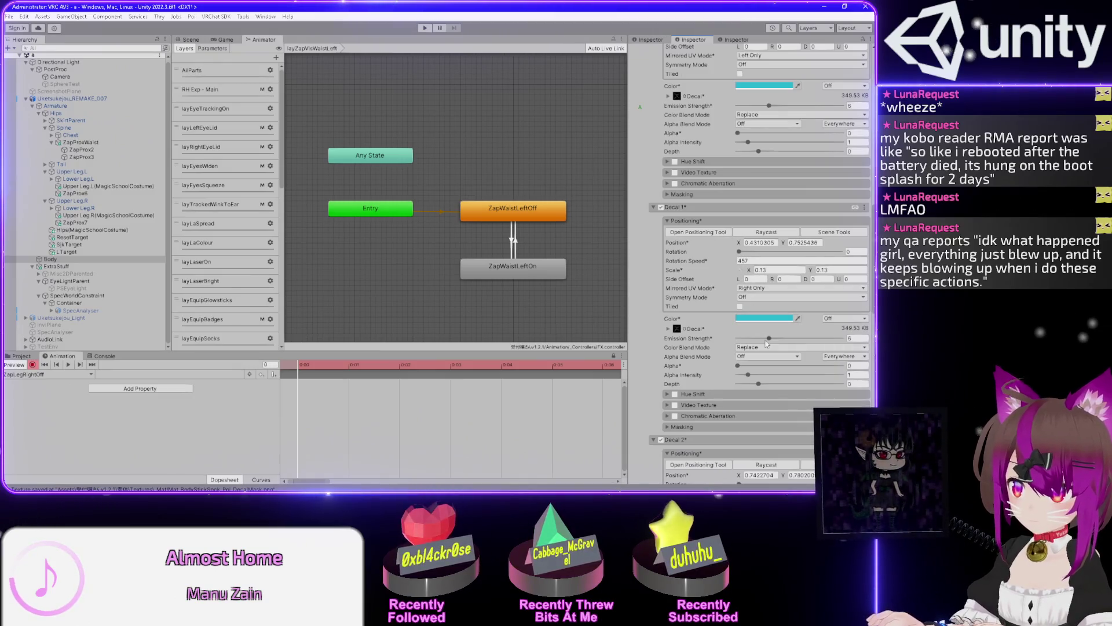
{"action": "left_click_drag", "start_coordinate": [766, 340], "coordinate": [706, 342]}
{"action": "scroll", "coordinate": [632, 374], "scroll_direction": "down", "scroll_amount": 5}
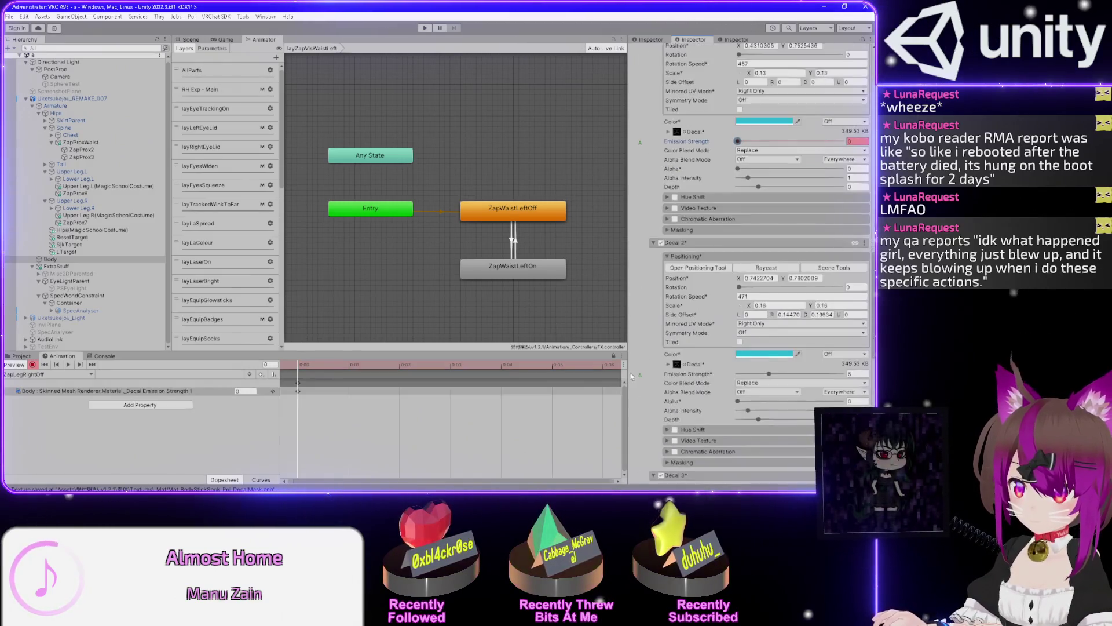
{"action": "scroll", "coordinate": [689, 424], "scroll_direction": "down", "scroll_amount": 3}
{"action": "scroll", "coordinate": [734, 417], "scroll_direction": "down", "scroll_amount": 2}
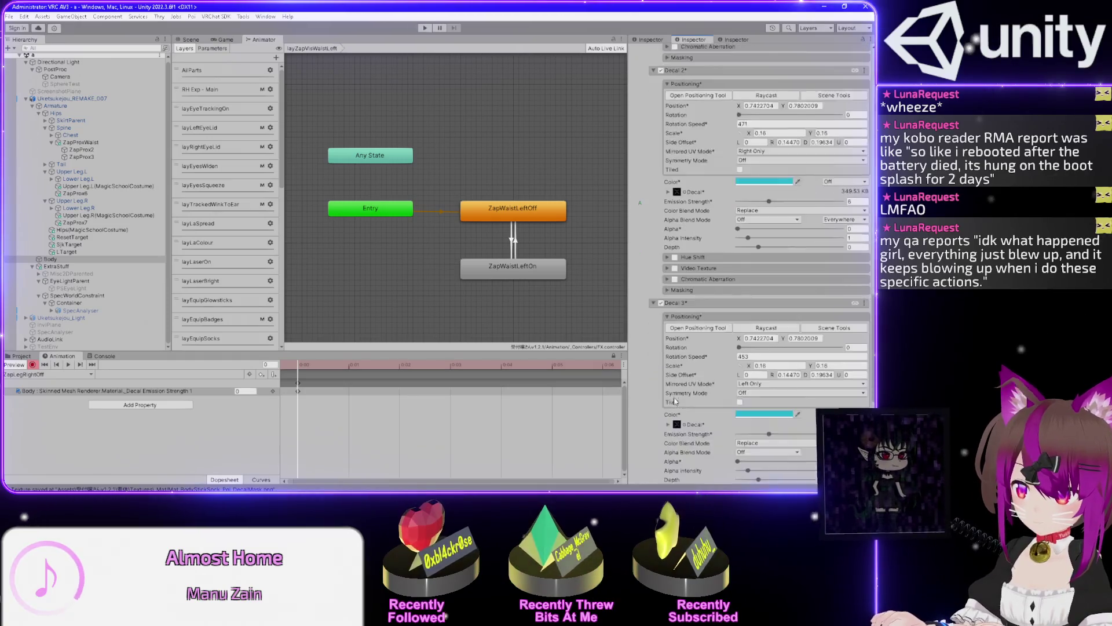
{"action": "left_click", "coordinate": [738, 409]}
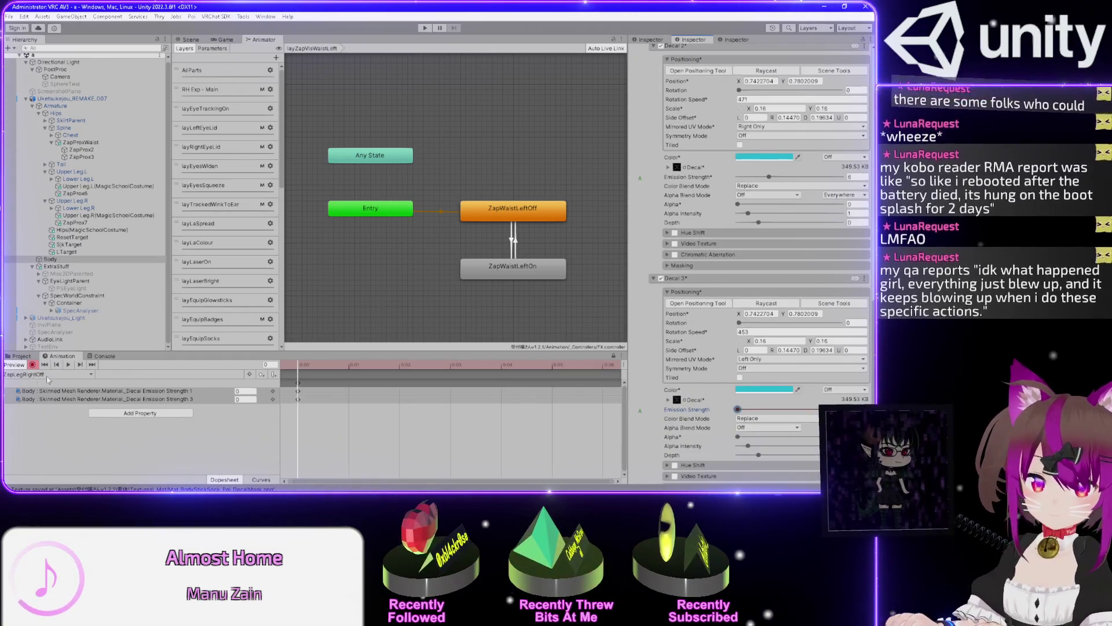
{"action": "left_click", "coordinate": [57, 391]}
{"action": "left_click", "coordinate": [58, 399], "text": "shift"}
In ZapLegRightOn, replace the old track with Decal 3 and Decal 1 emission keys at 5
{"action": "left_click", "coordinate": [46, 375]}
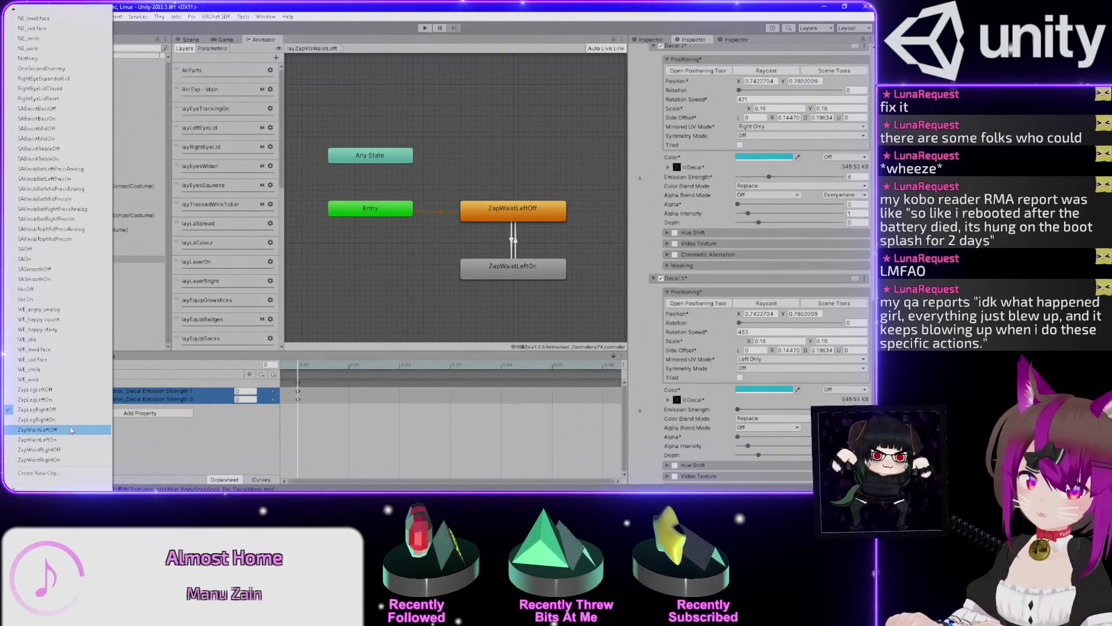
{"action": "left_click", "coordinate": [90, 377]}
{"action": "left_click", "coordinate": [205, 388]}
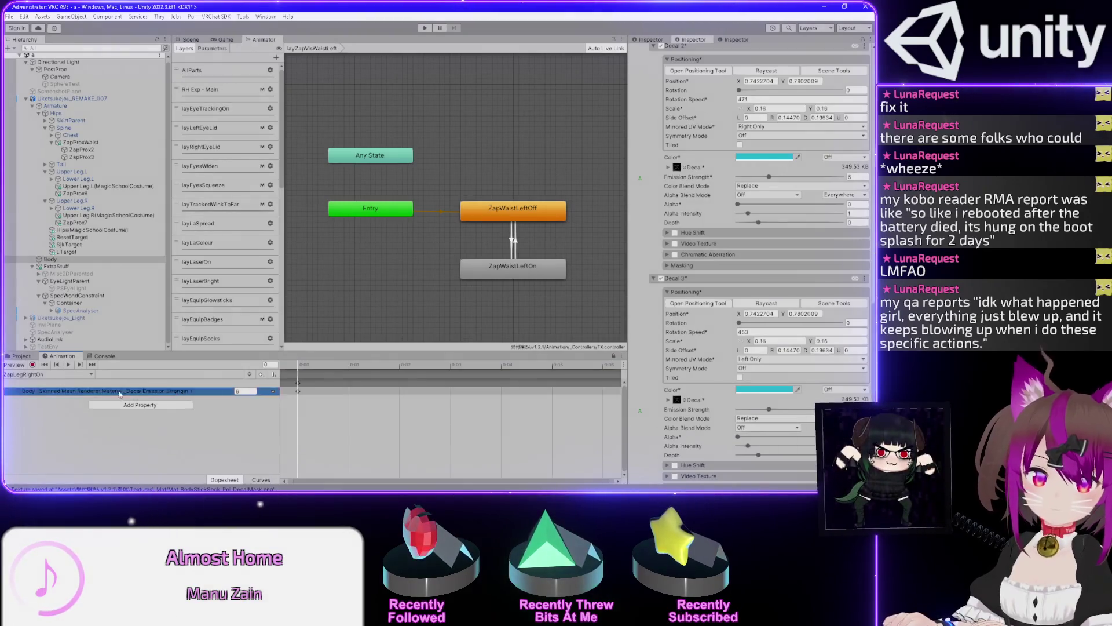
{"action": "key", "text": "Delete"}
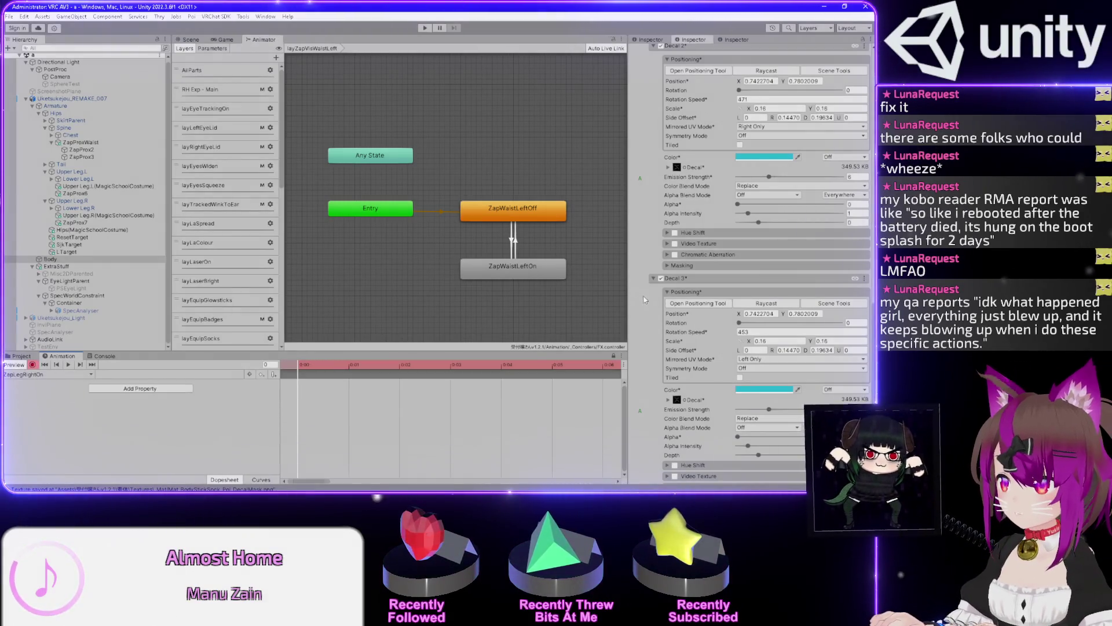
{"action": "left_click", "coordinate": [769, 409]}
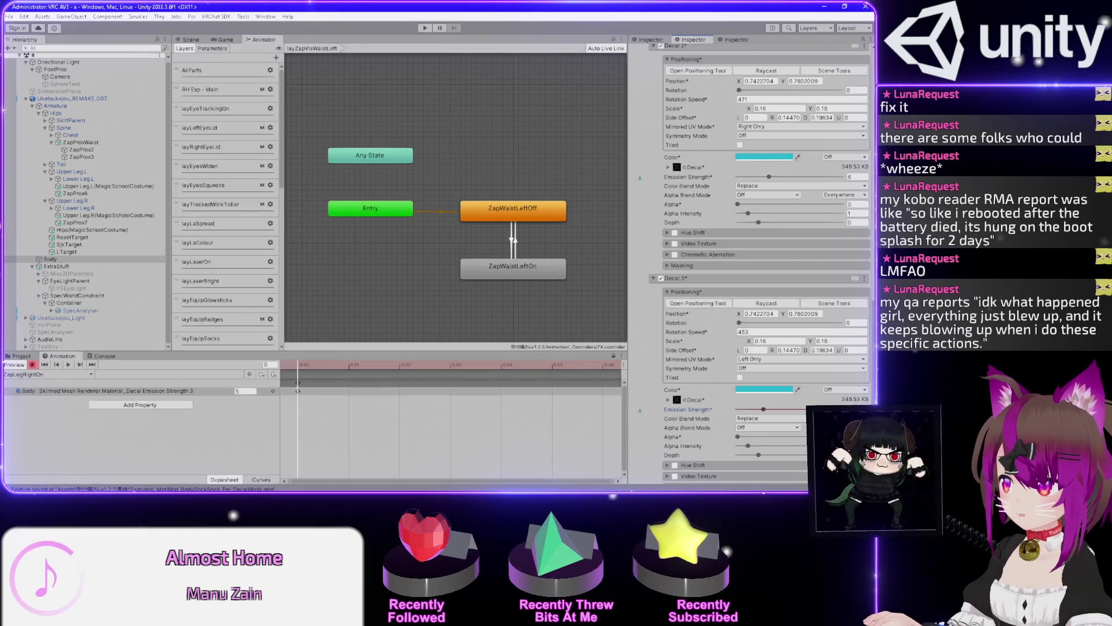
{"action": "scroll", "coordinate": [656, 308], "scroll_direction": "up", "scroll_amount": 10}
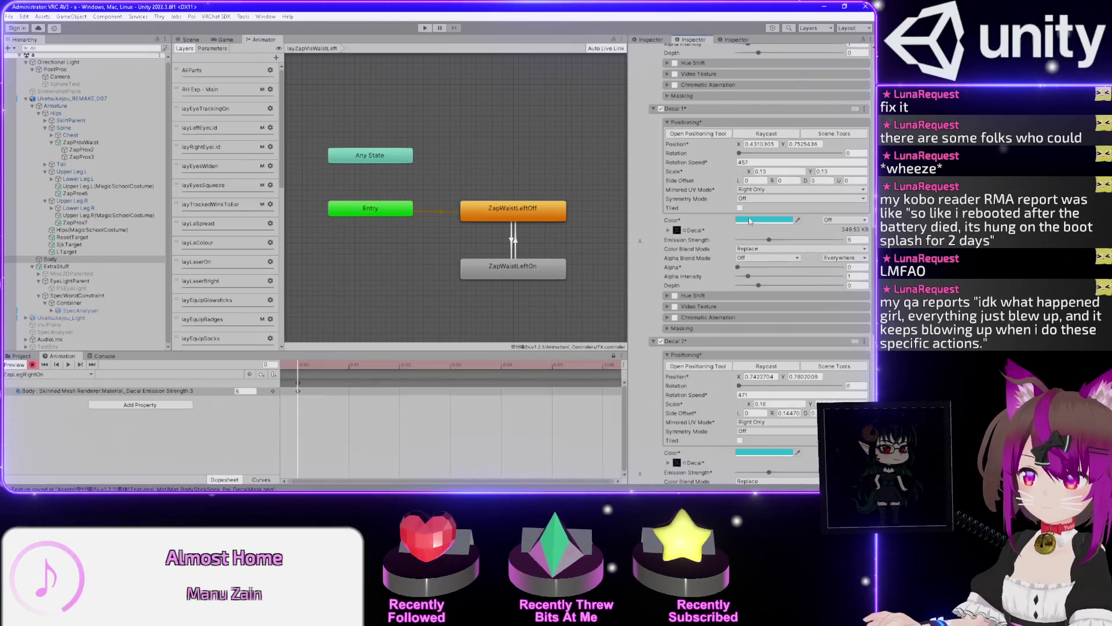
{"action": "left_click", "coordinate": [854, 239]}
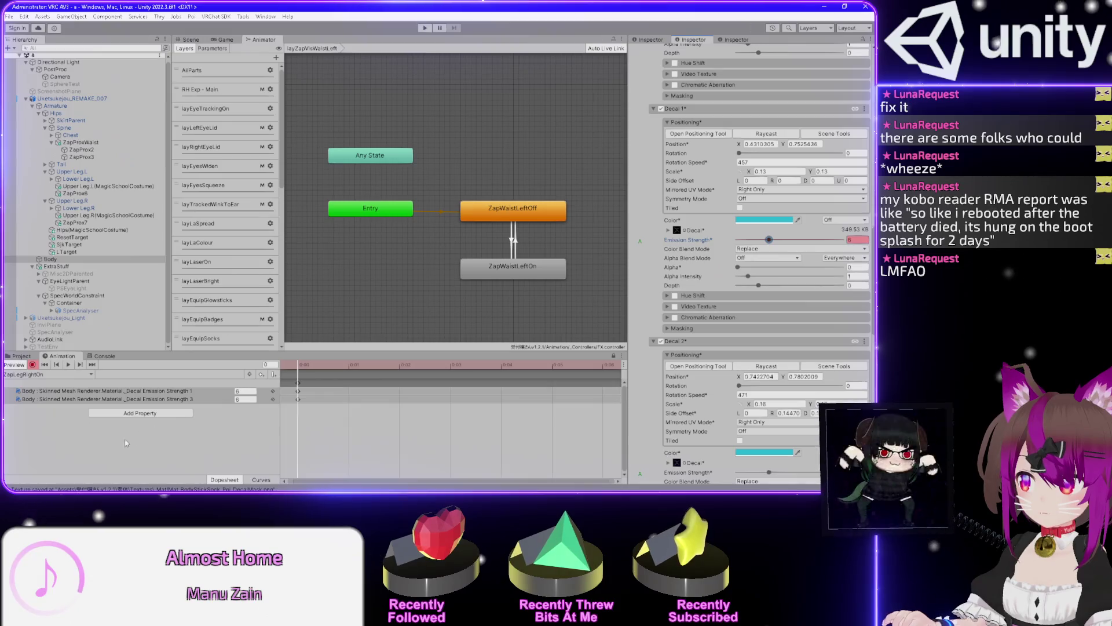
{"action": "left_click", "coordinate": [81, 429]}
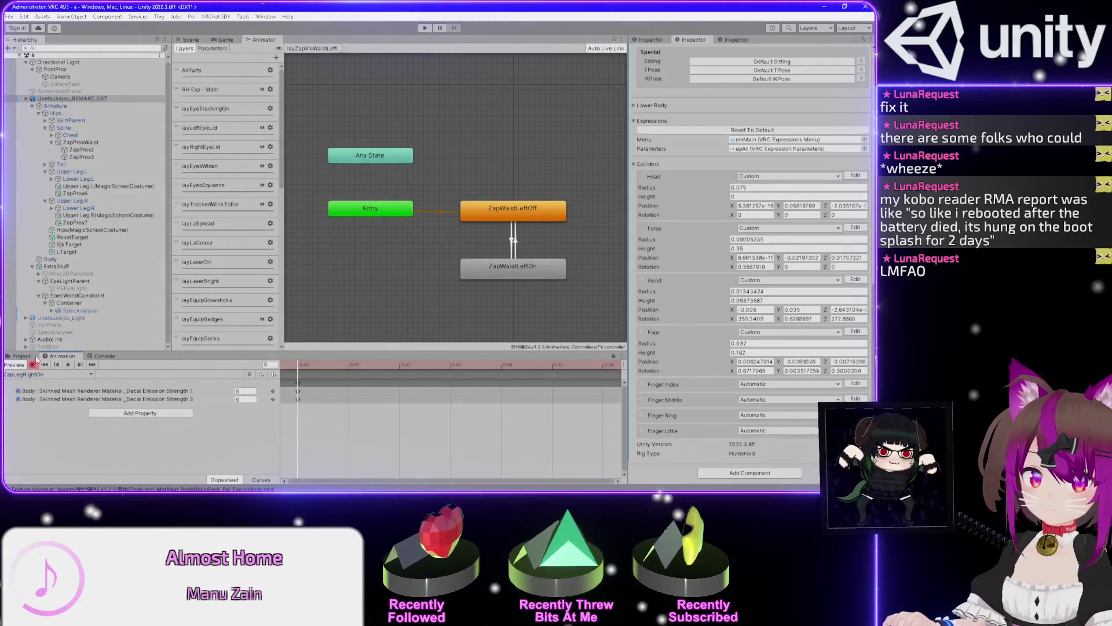
{"action": "left_click", "coordinate": [32, 365]}
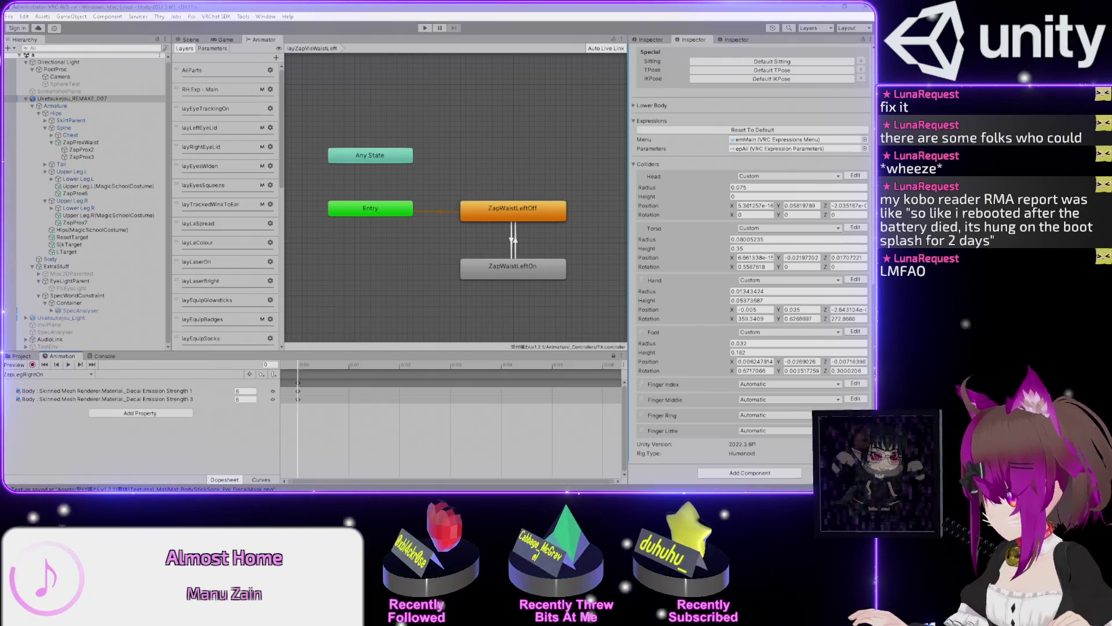
{"action": "key", "text": "alt+Tab"}
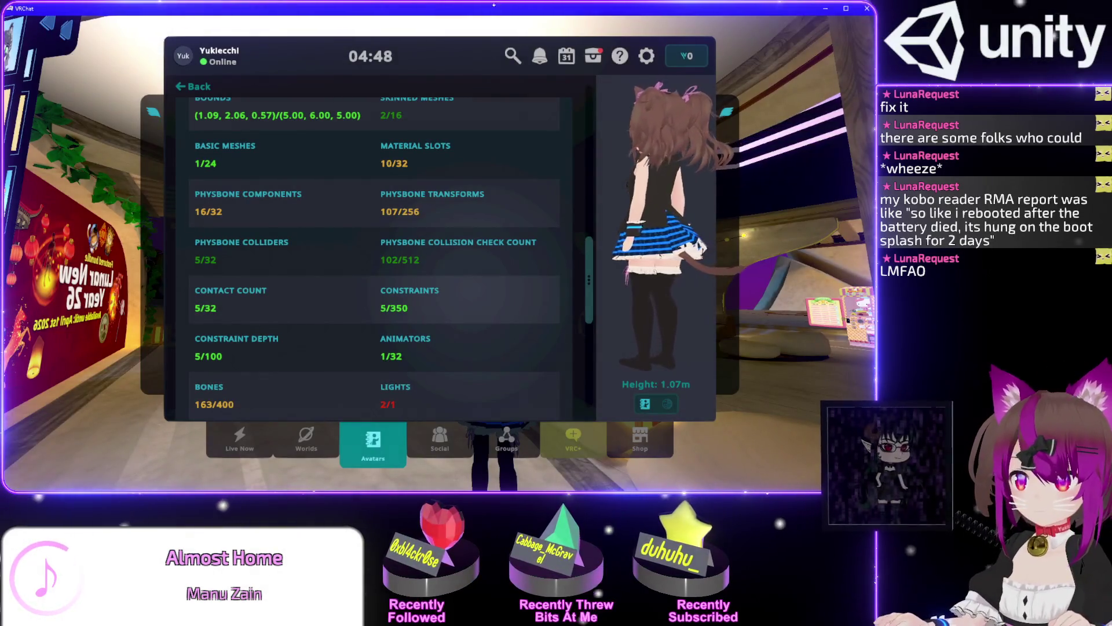
Close the stats page, accept the pending join request under Notifications, and return to Unity
{"action": "key", "text": "Escape"}
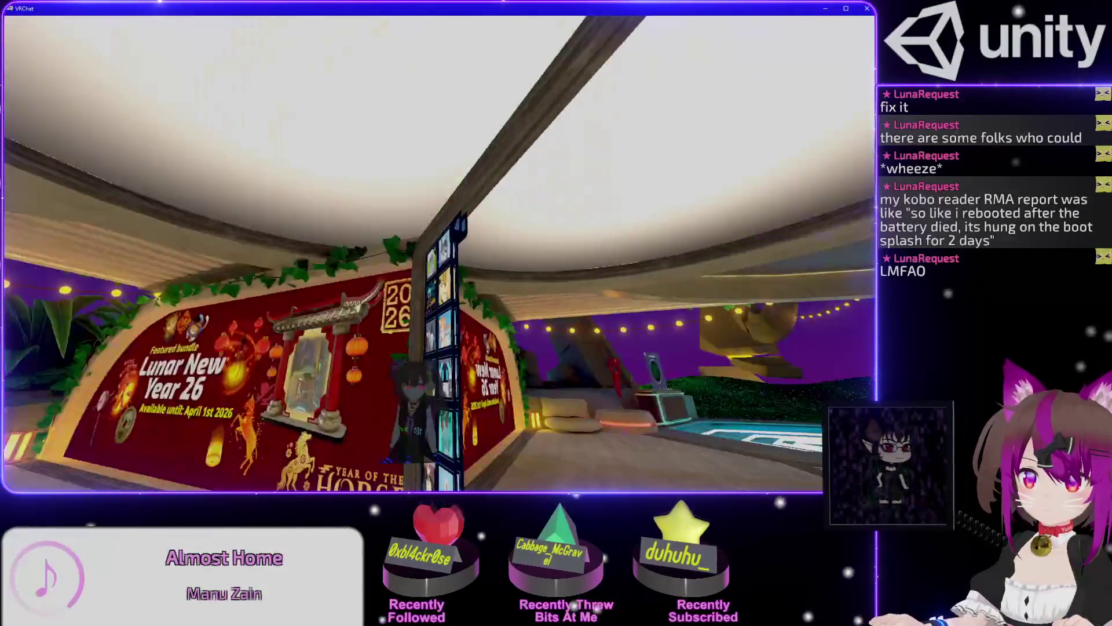
{"action": "key", "text": "alt+Tab"}
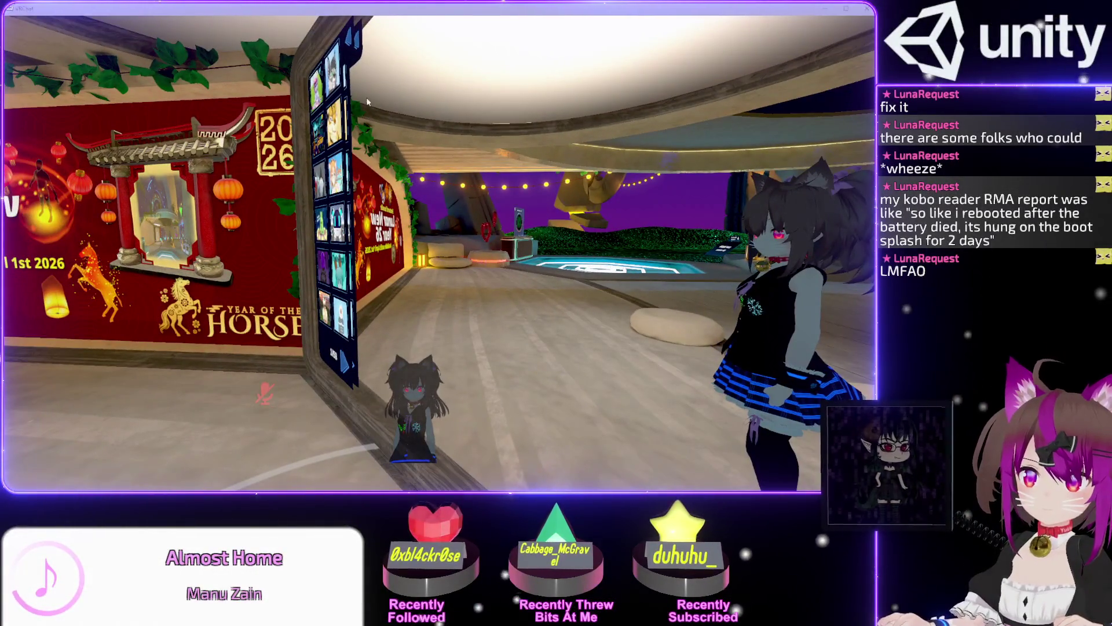
{"action": "left_click", "coordinate": [367, 102]}
{"action": "key", "text": "Escape"}
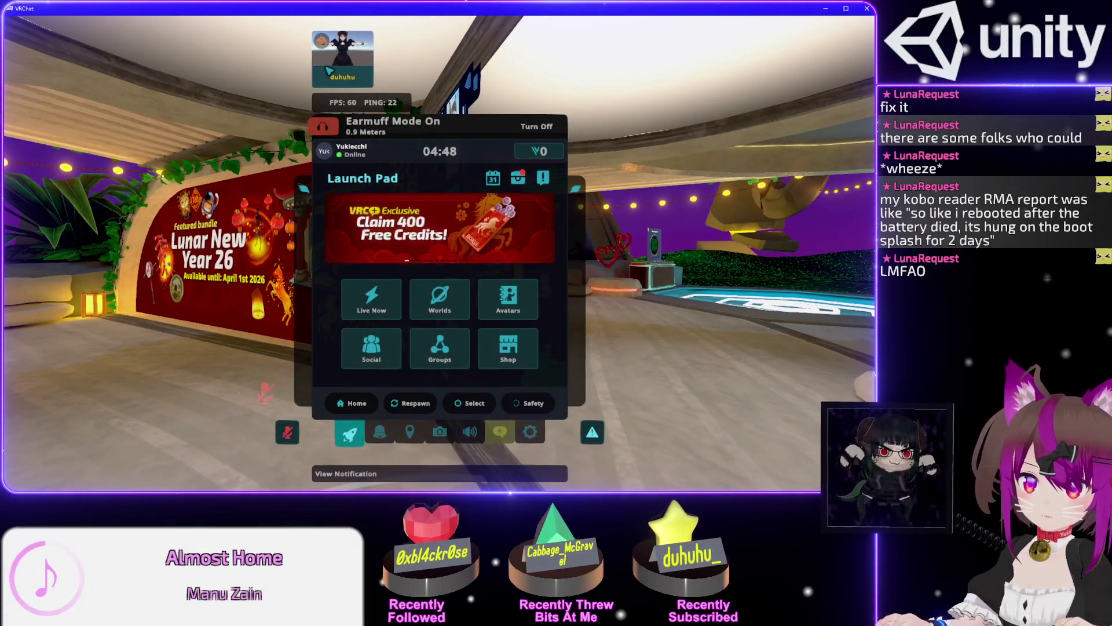
{"action": "left_click", "coordinate": [329, 70]}
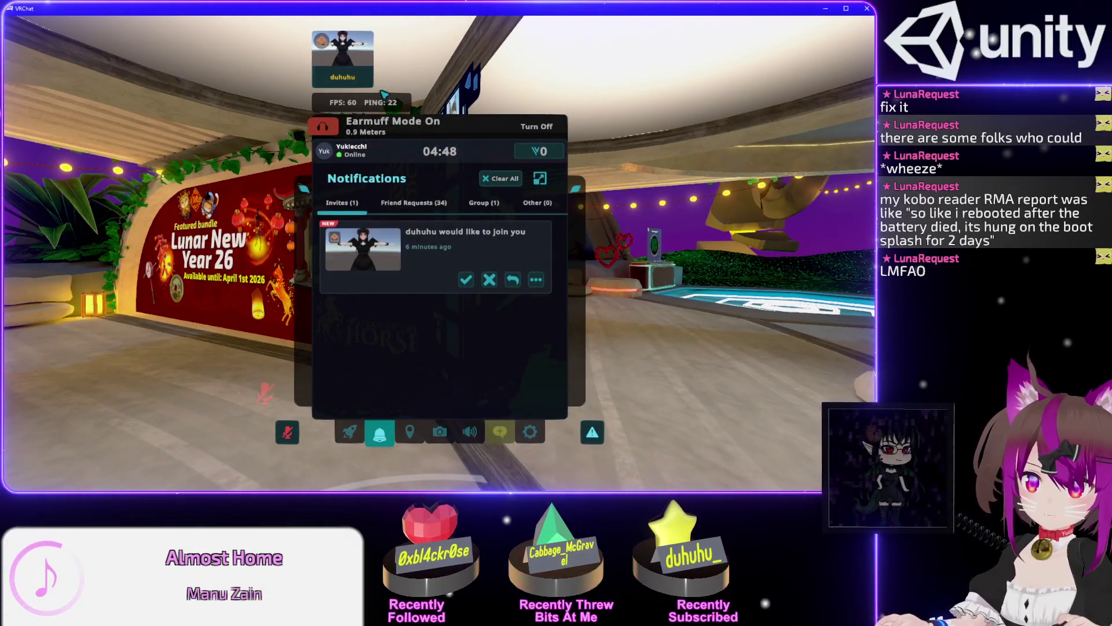
{"action": "left_click", "coordinate": [467, 282]}
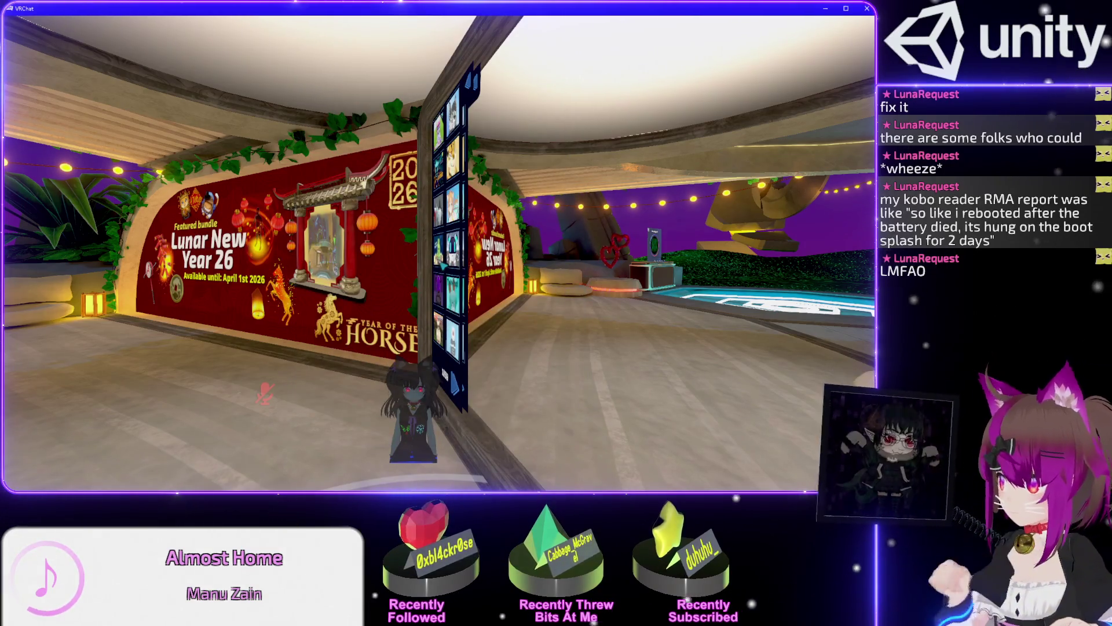
{"action": "key", "text": "alt+Tab"}
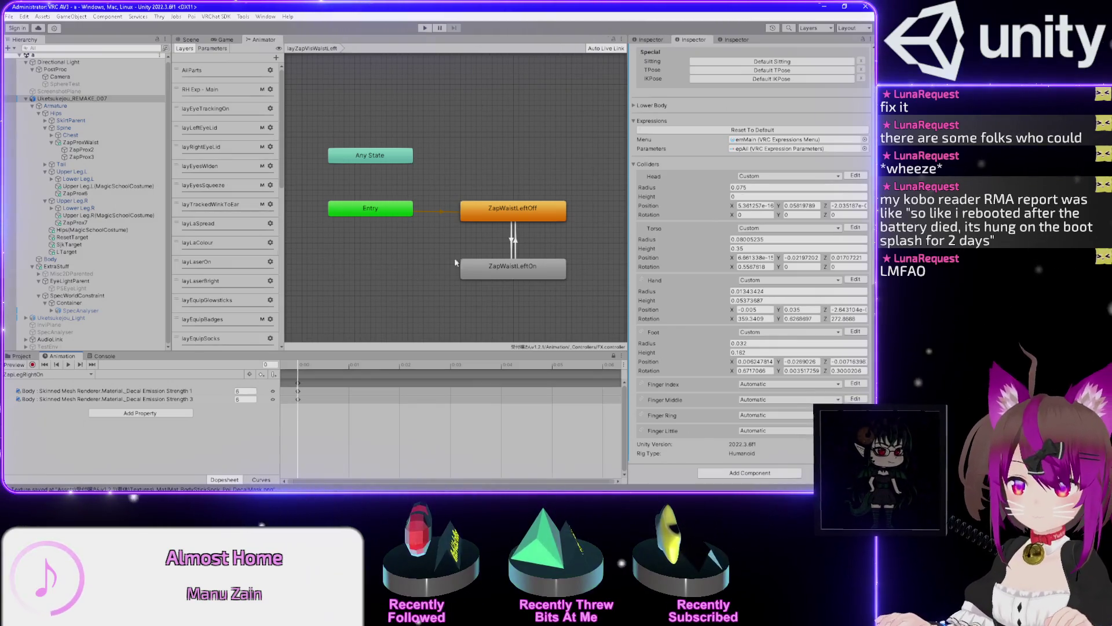
{"action": "scroll", "coordinate": [232, 290], "scroll_direction": "down", "scroll_amount": 5}
Inspect the Off/On transitions in the layZapVisLegLeft and layZapVisLegRight layers
{"action": "left_click", "coordinate": [228, 316]}
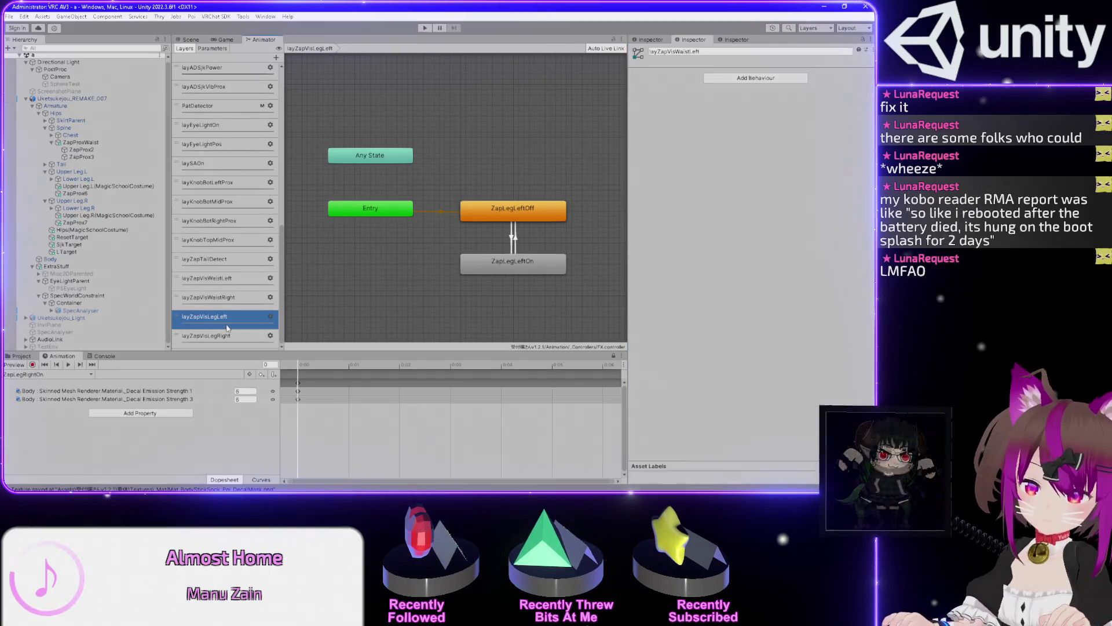
{"action": "left_click", "coordinate": [513, 238]}
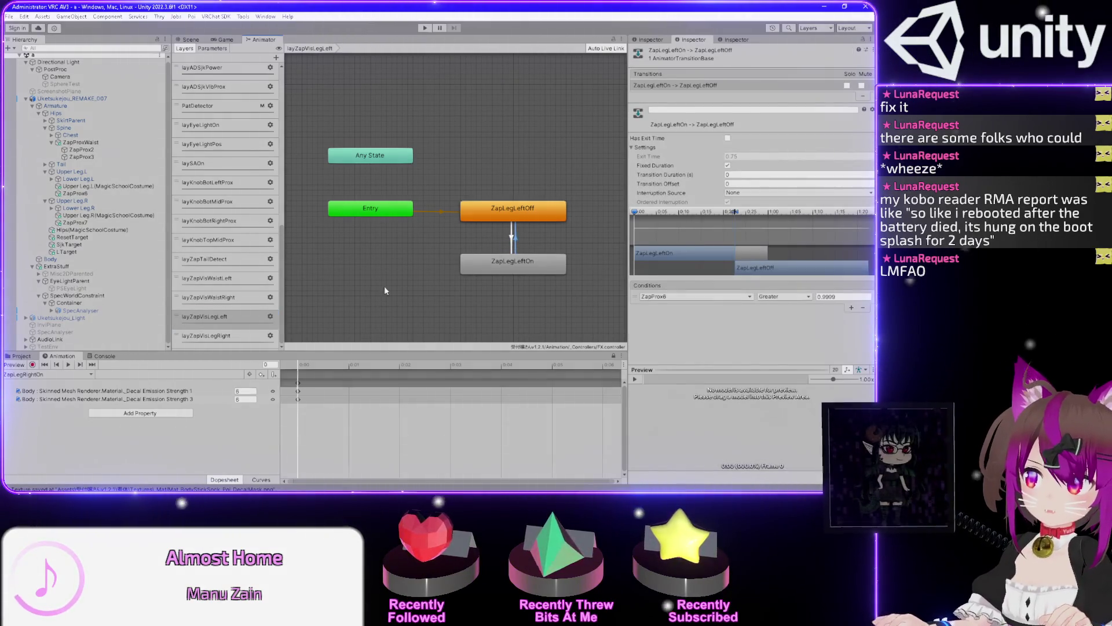
{"action": "left_click", "coordinate": [225, 337]}
{"action": "left_click", "coordinate": [515, 242]}
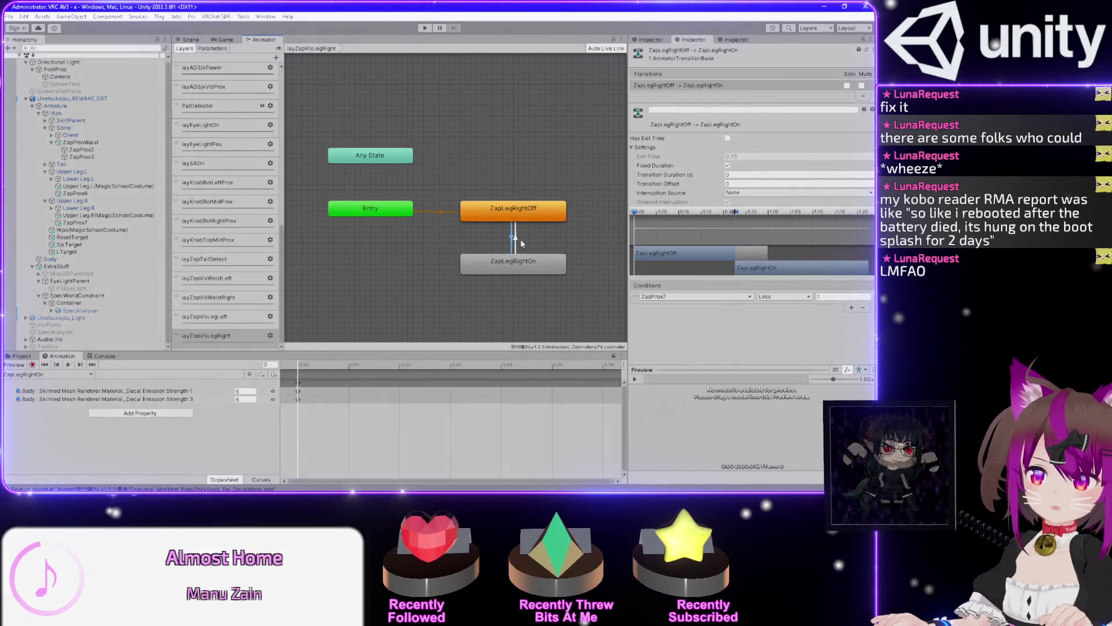
{"action": "left_click", "coordinate": [369, 278]}
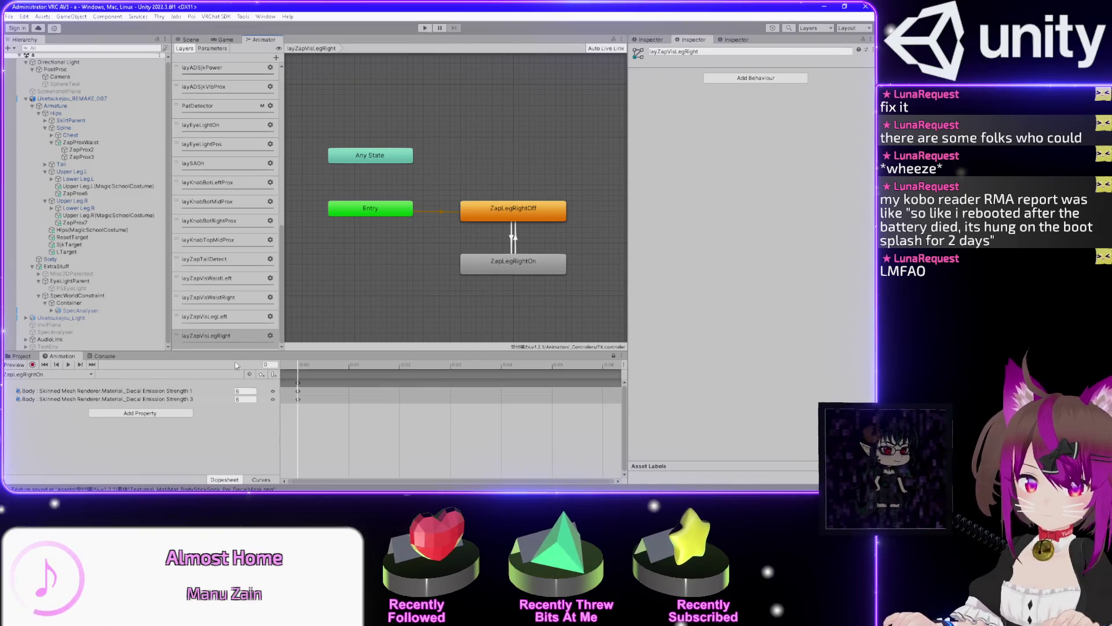
Show the controller's Parameters list and scroll down to the ZapProx entries
{"action": "key", "text": "alt+Tab"}
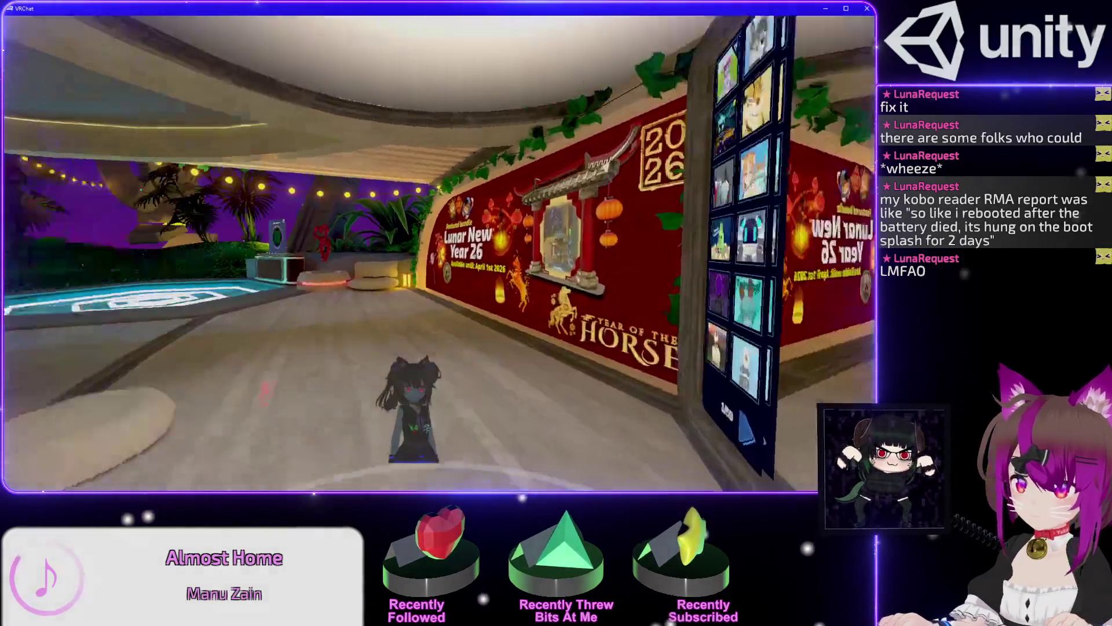
{"action": "key", "text": "alt+Tab"}
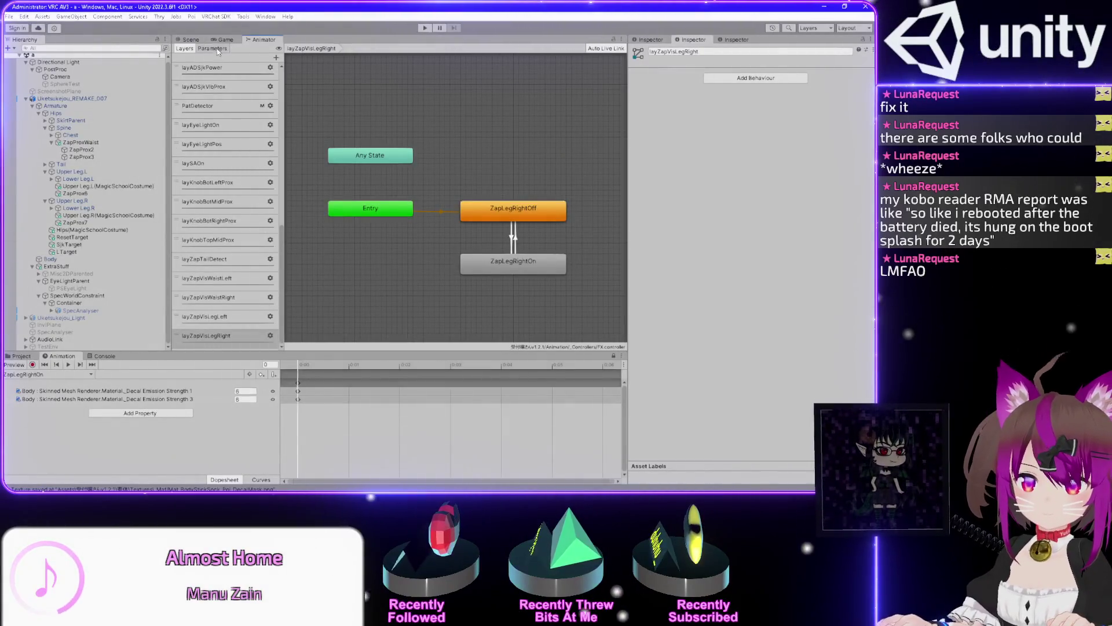
{"action": "left_click", "coordinate": [213, 49]}
{"action": "scroll", "coordinate": [212, 232], "scroll_direction": "down", "scroll_amount": 5}
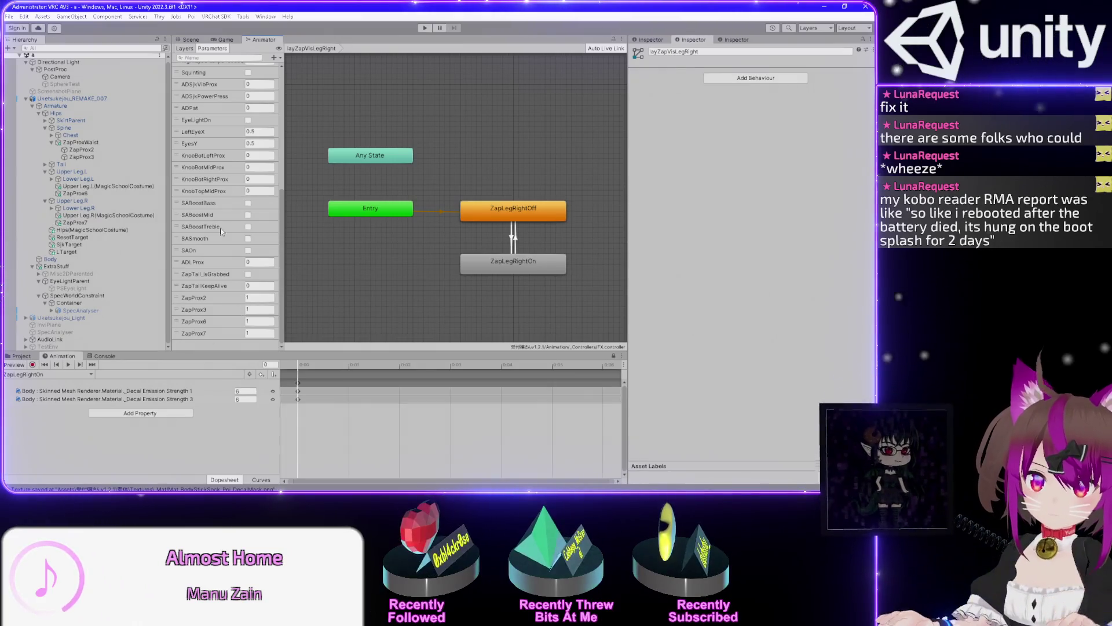
Add float parameter ZapProx4, move it under ZapProx3, and set its default to 1
{"action": "left_click", "coordinate": [276, 59]}
{"action": "left_click", "coordinate": [284, 66]}
{"action": "type", "text": "ZapProx"}
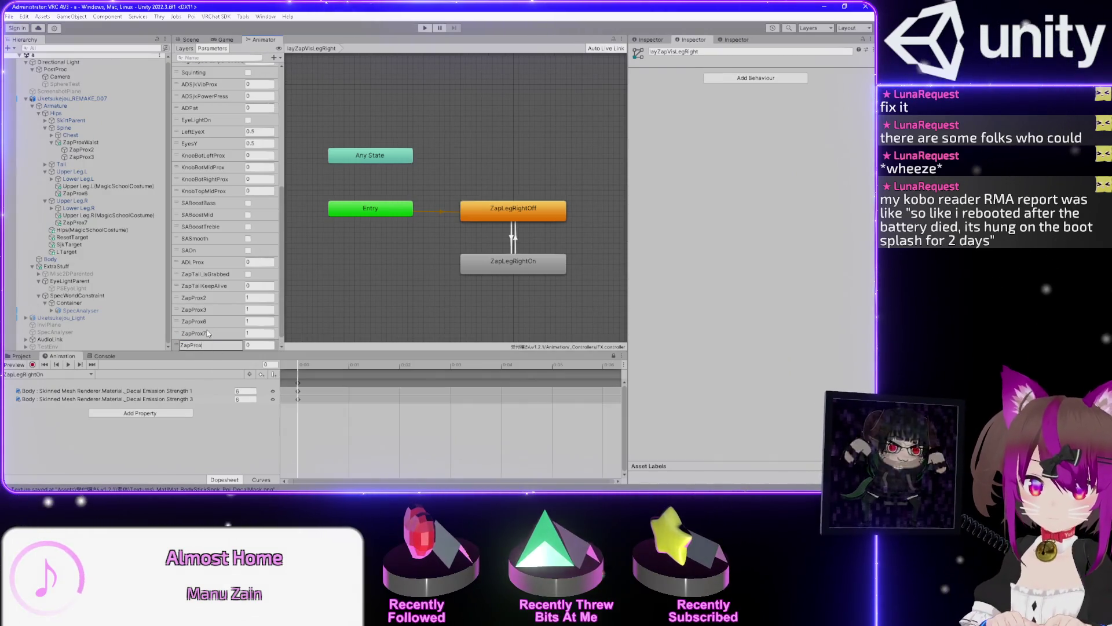
{"action": "type", "text": "4"}
{"action": "key", "text": "Return"}
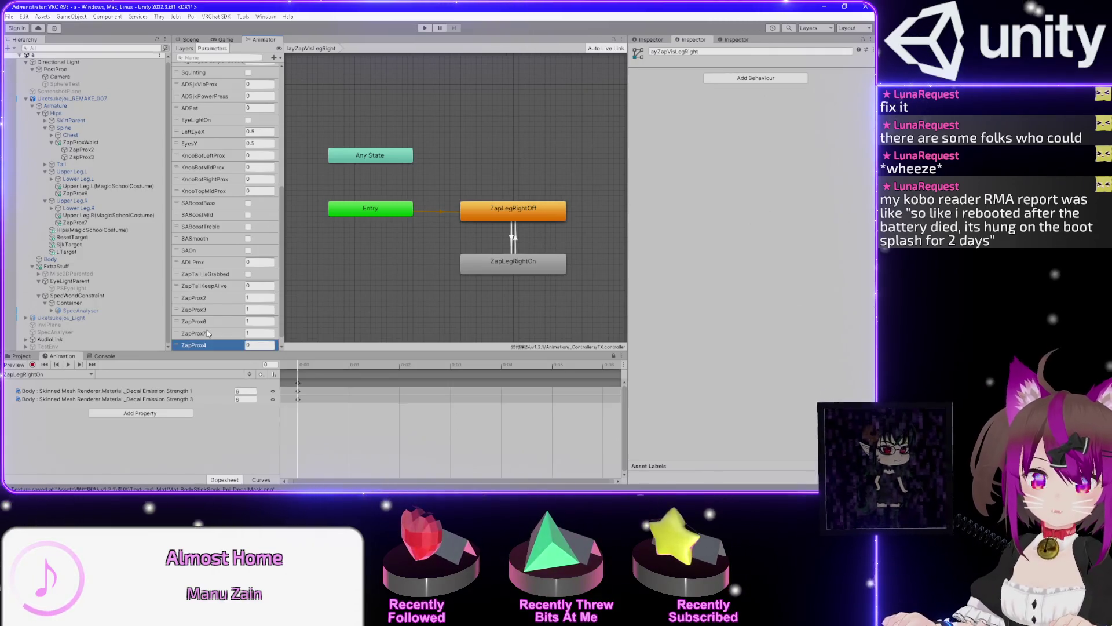
{"action": "key", "text": "alt+Tab"}
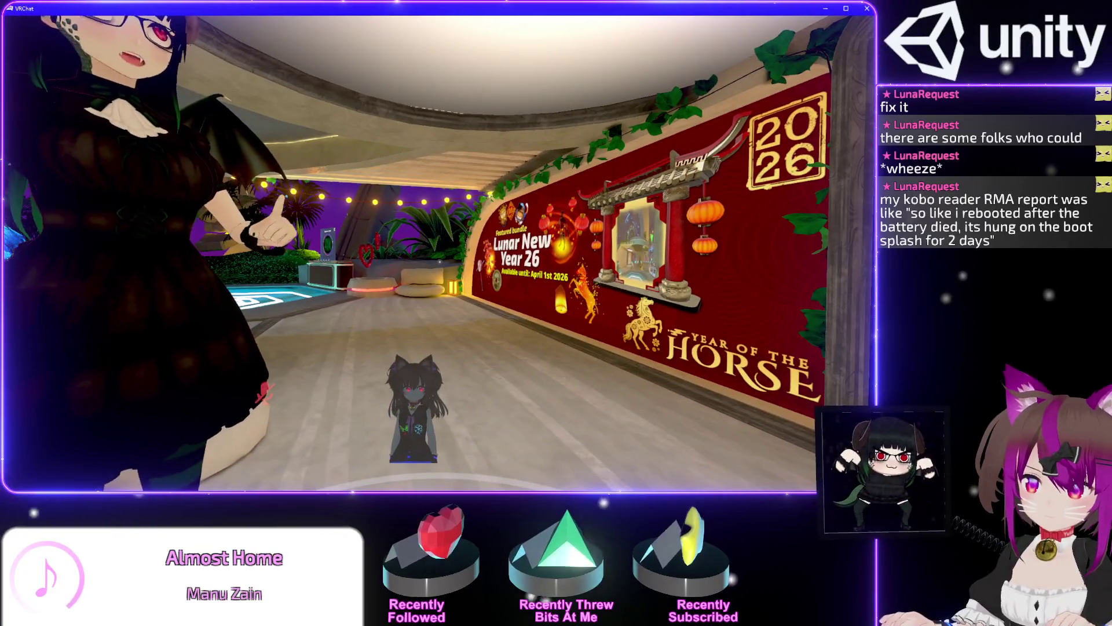
{"action": "key", "text": "alt+Tab"}
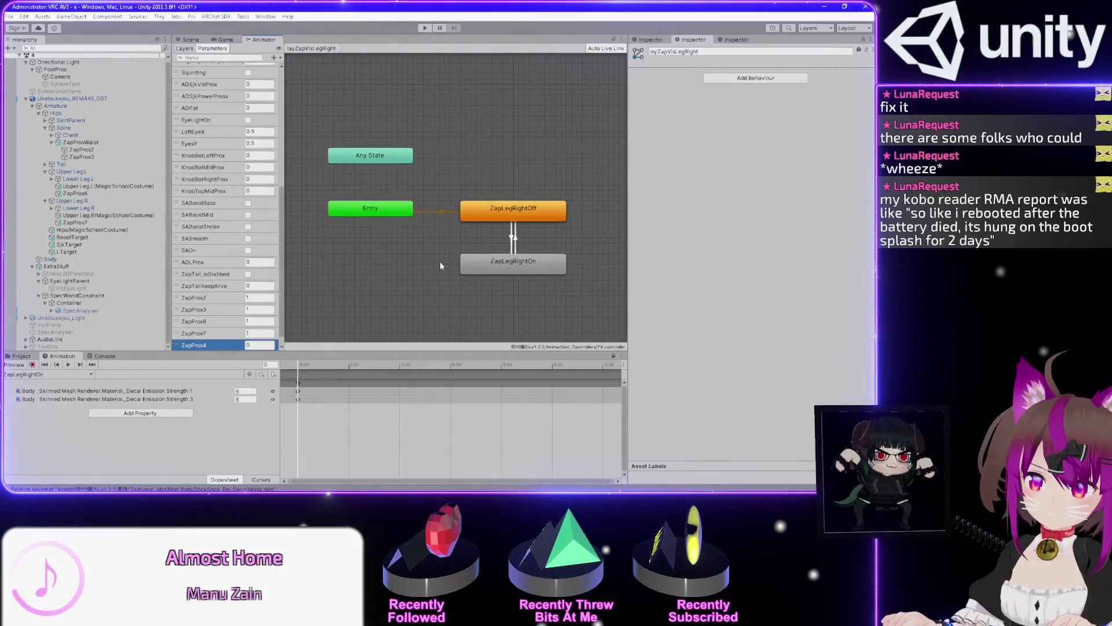
{"action": "left_click_drag", "start_coordinate": [207, 347], "coordinate": [269, 322]}
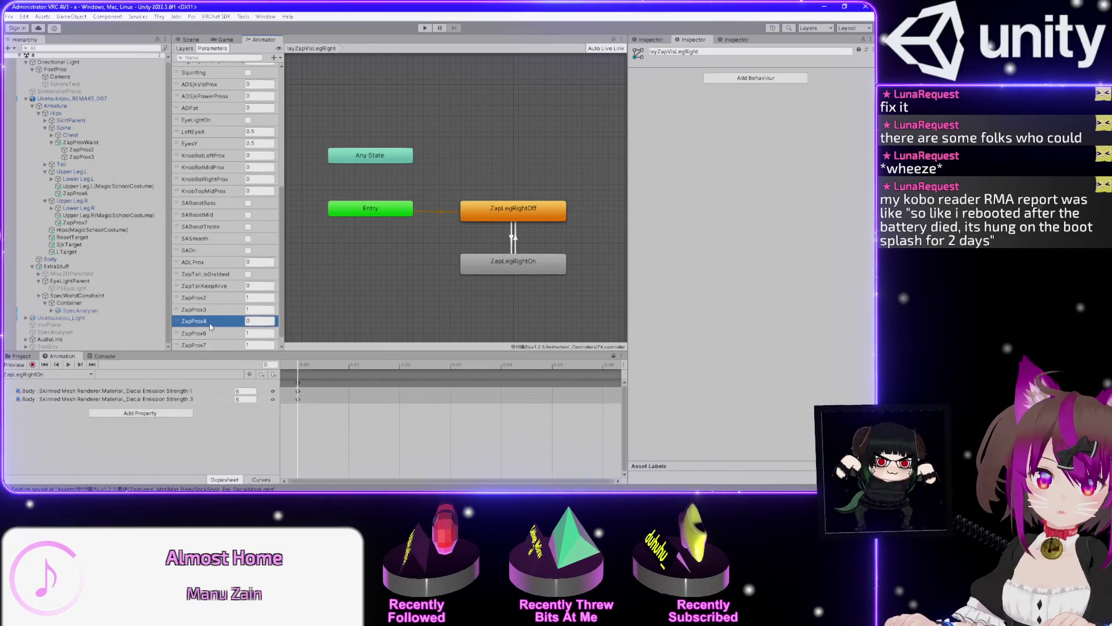
{"action": "left_click", "coordinate": [268, 321]}
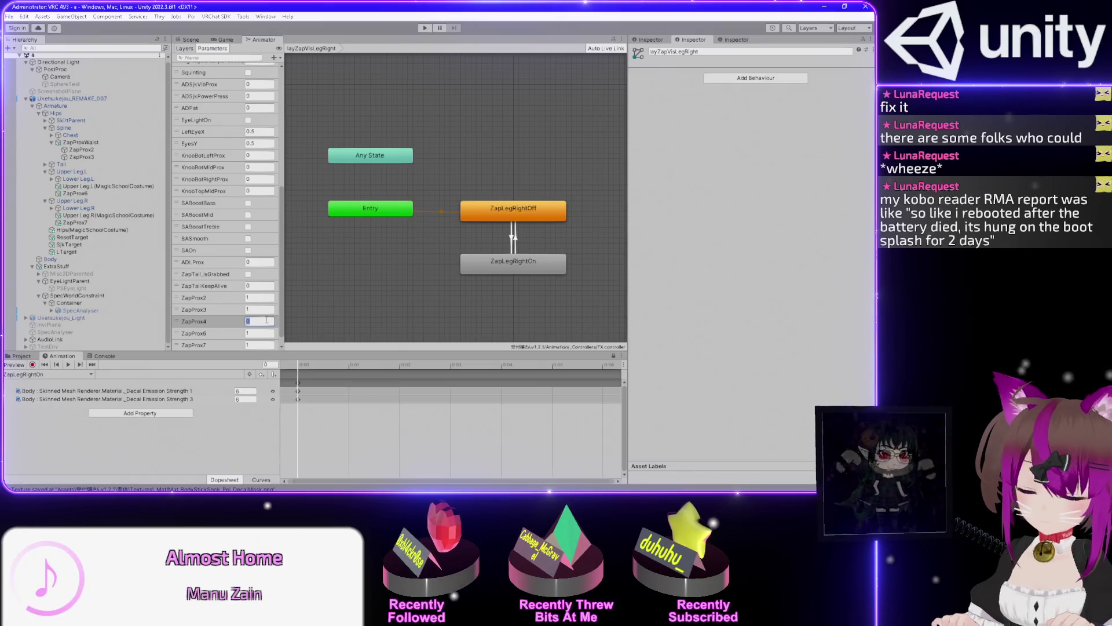
Toggle VRChat's quick menu, then select the ZapProx4 parameter back in Unity
{"action": "key", "text": "alt+Tab"}
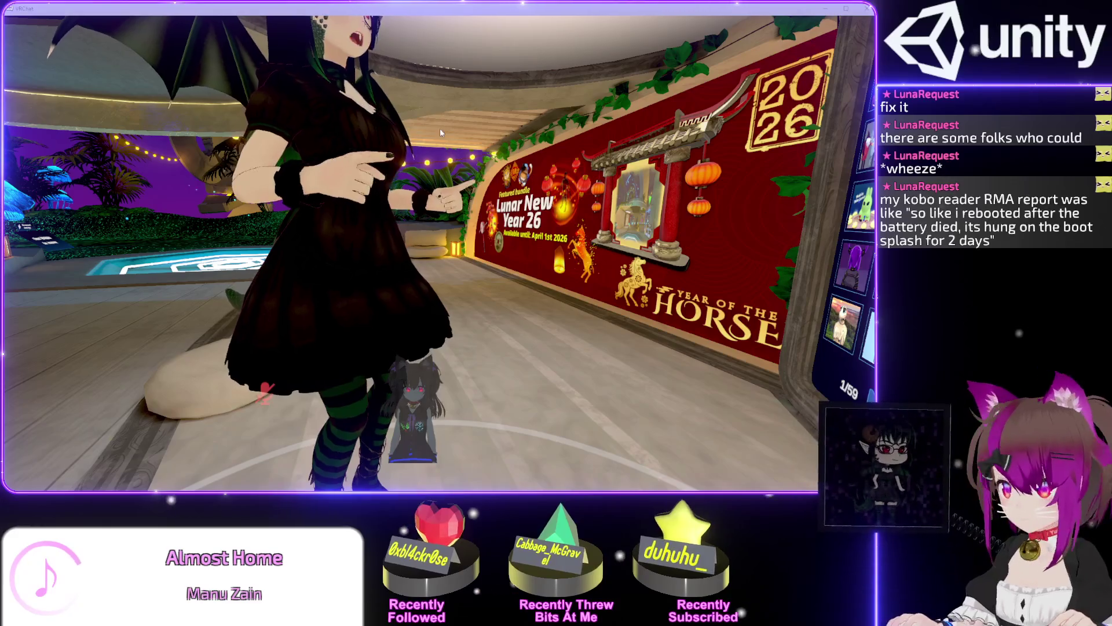
{"action": "left_click", "coordinate": [440, 133]}
{"action": "key", "text": "Escape"}
{"action": "key", "text": "Escape"}
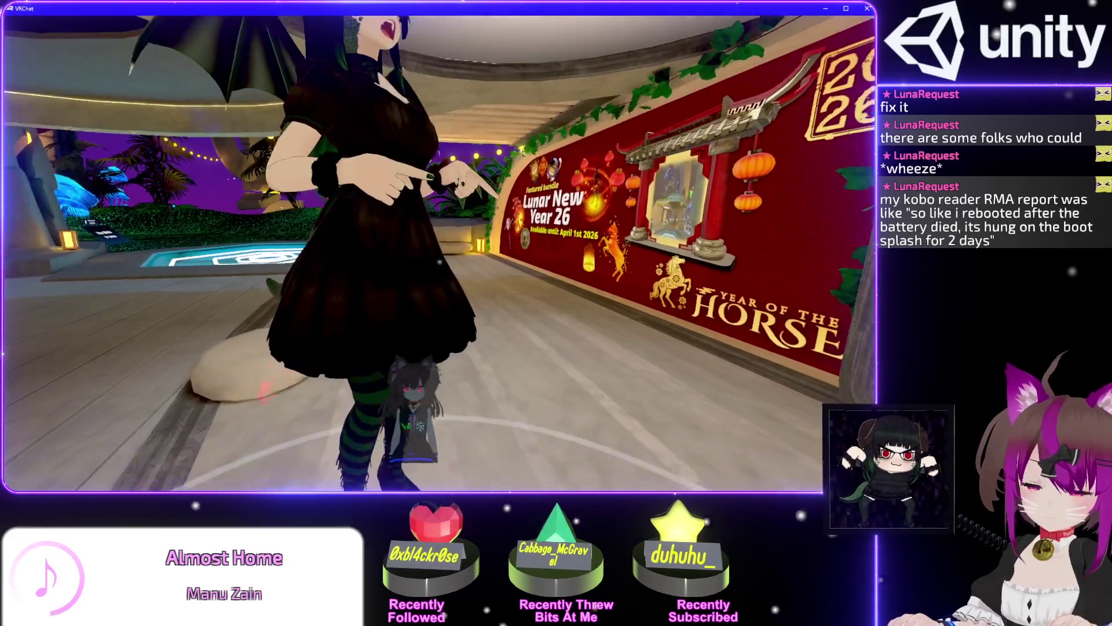
{"action": "key", "text": "alt+Tab"}
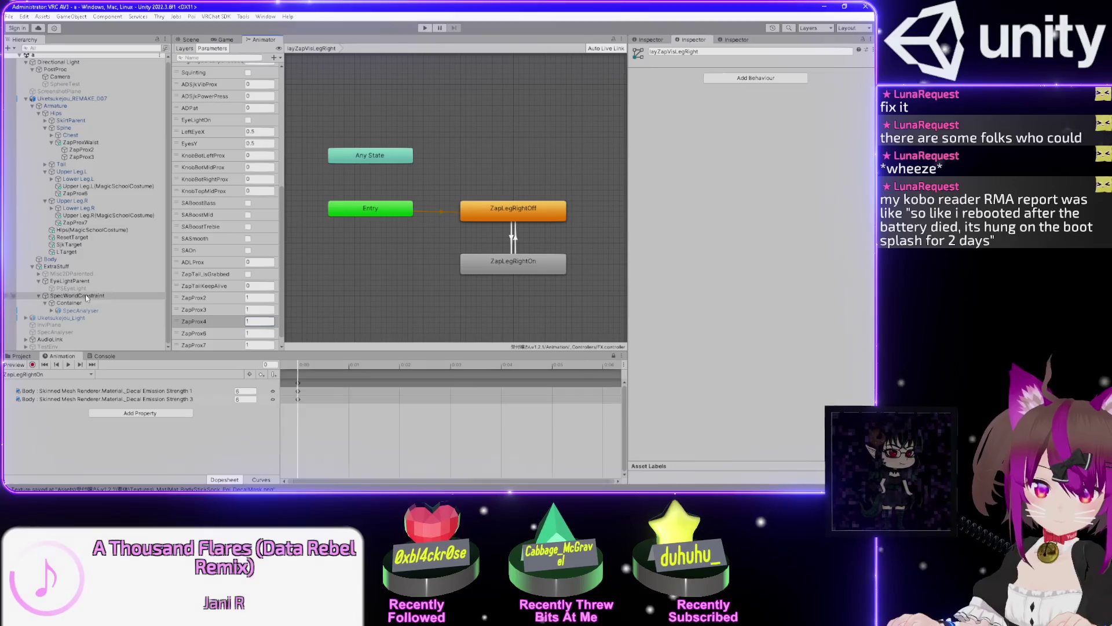
{"action": "left_click", "coordinate": [205, 324]}
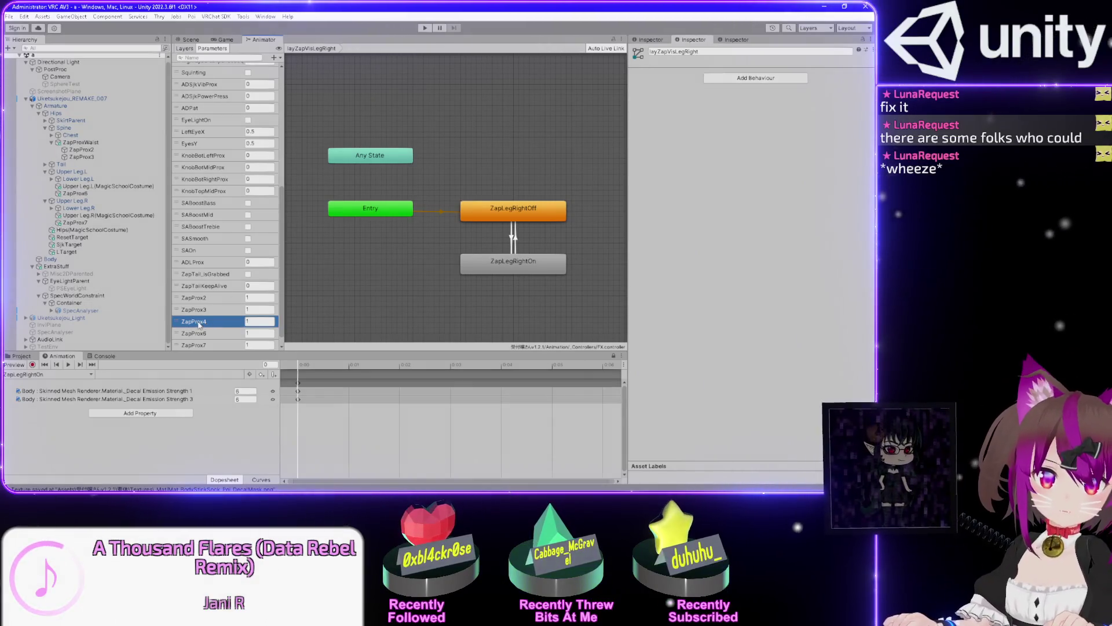
{"action": "left_click", "coordinate": [206, 327]}
Add float parameter ZapProx5 between ZapProx4 and ZapProx6 with default value 1
{"action": "left_click", "coordinate": [280, 57]}
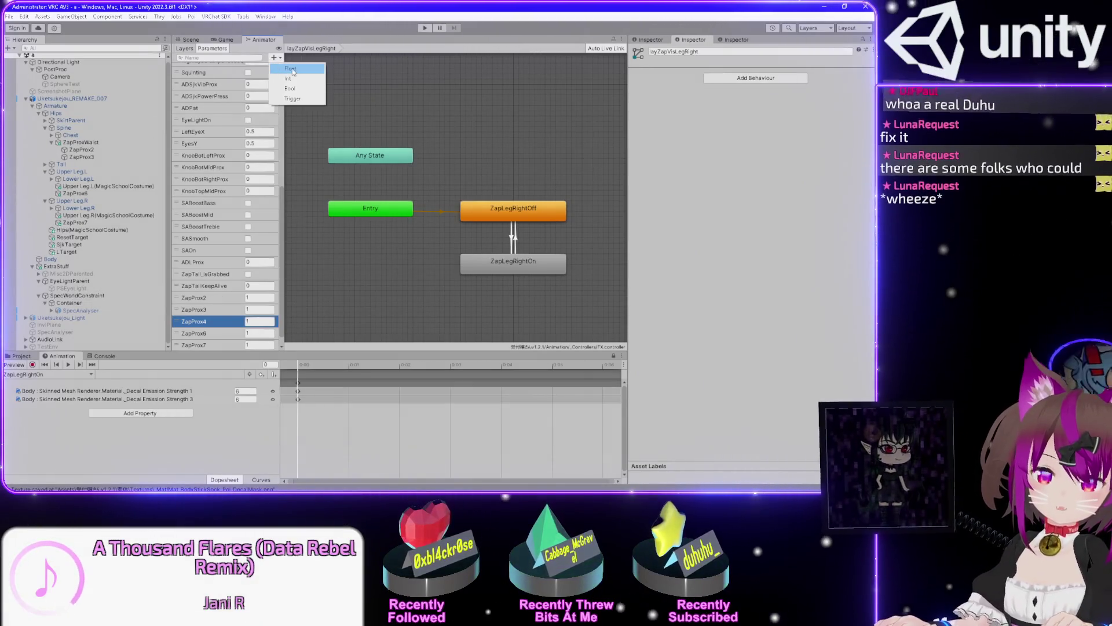
{"action": "left_click", "coordinate": [271, 143]}
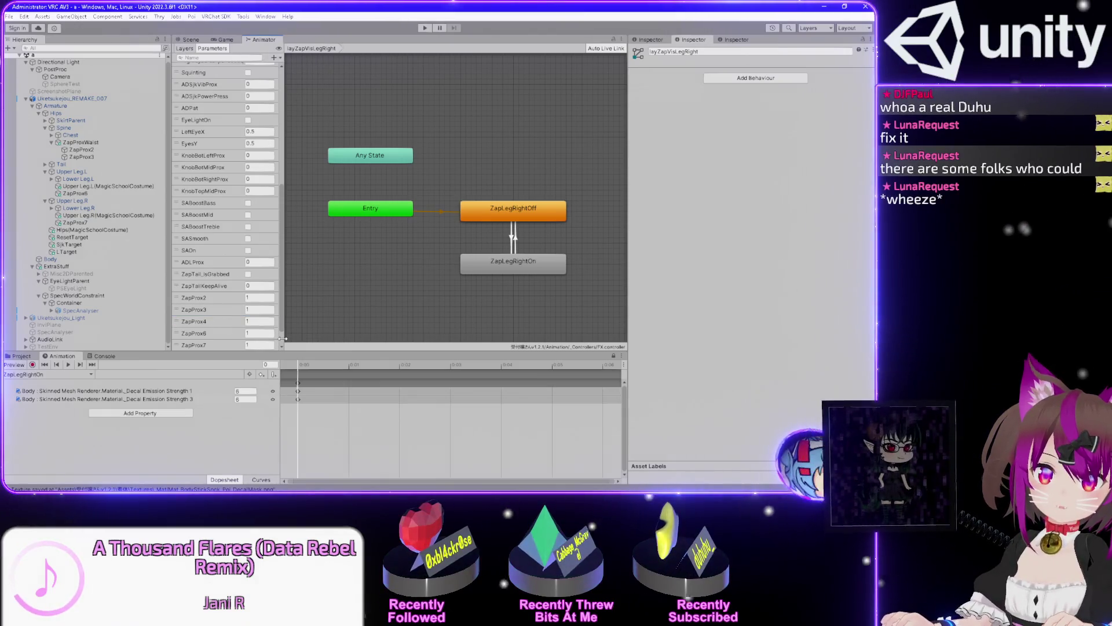
{"action": "type", "text": "ZapProx4"}
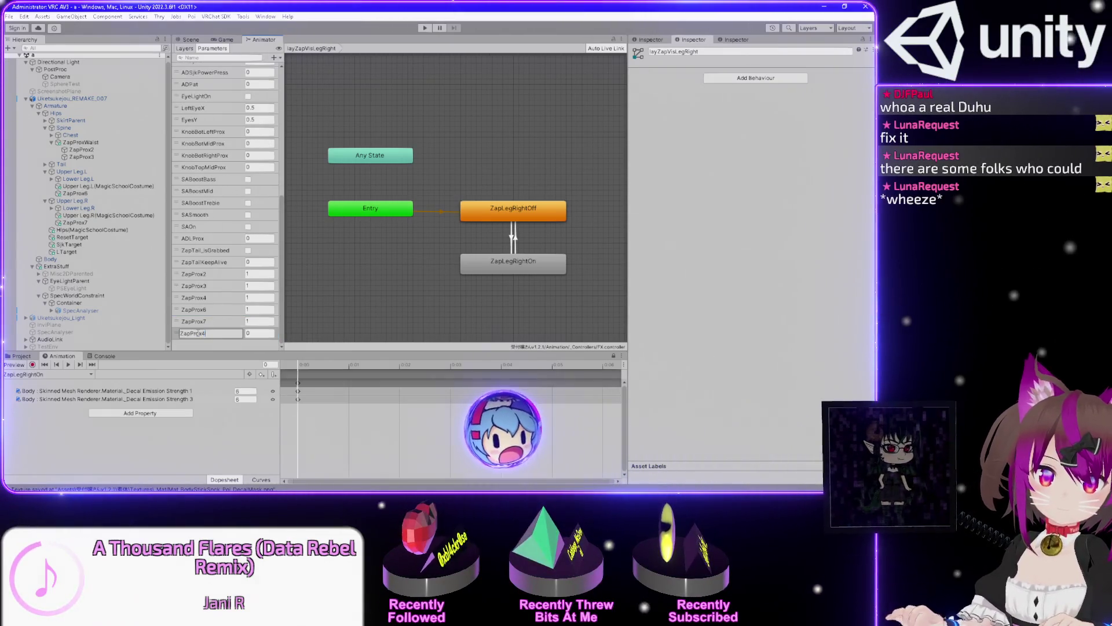
{"action": "key", "text": "Return"}
{"action": "left_click", "coordinate": [199, 334]}
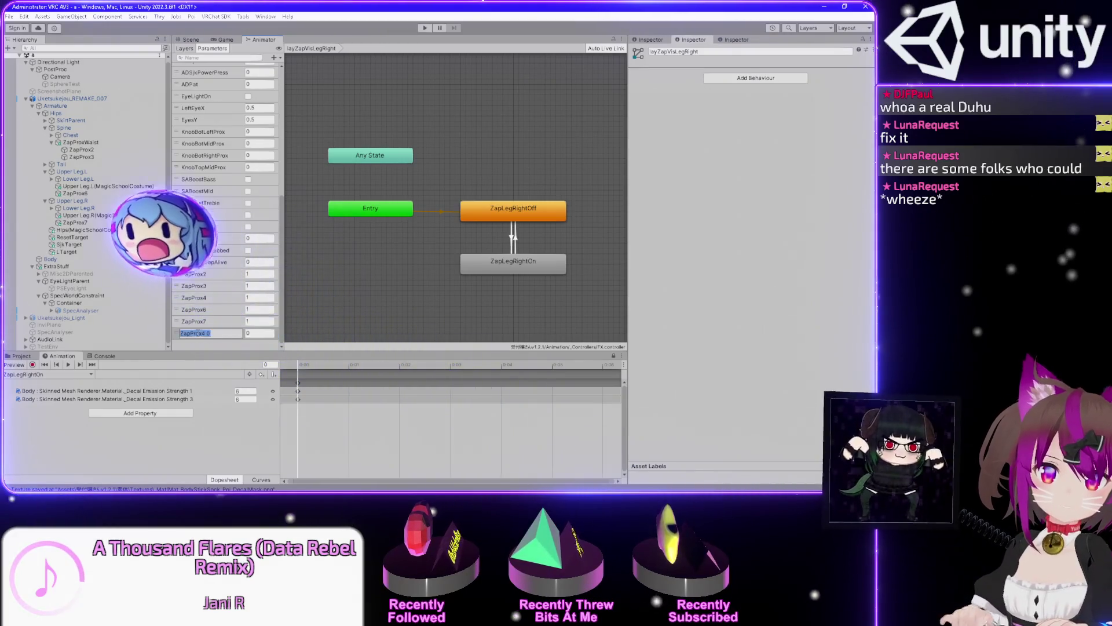
{"action": "type", "text": "ZapProx5"}
{"action": "key", "text": "Return"}
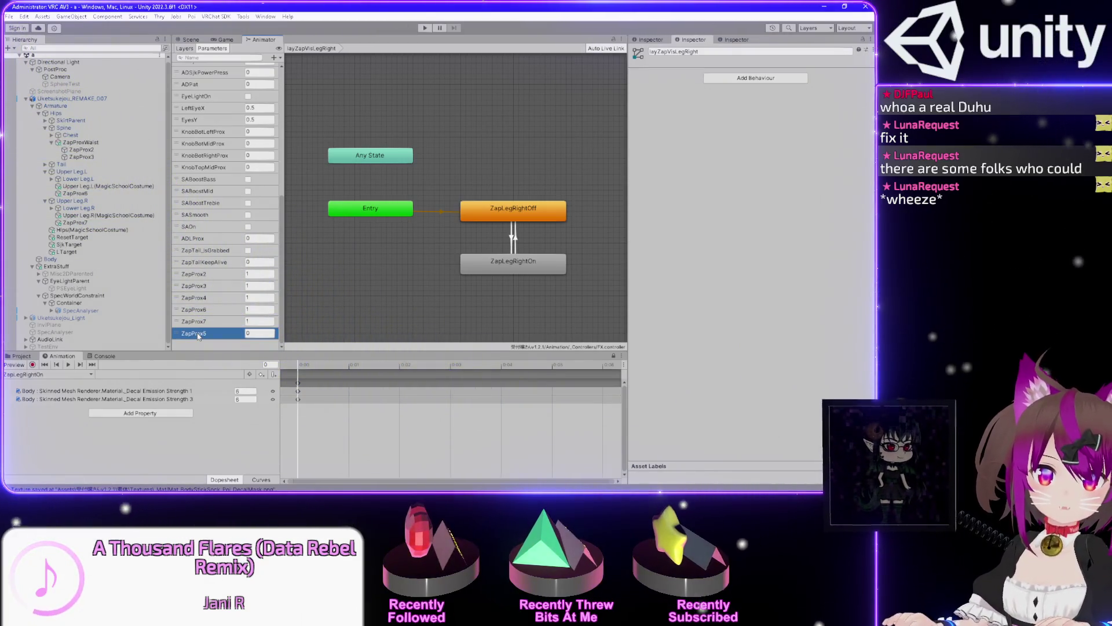
{"action": "left_click_drag", "start_coordinate": [198, 336], "coordinate": [196, 312]}
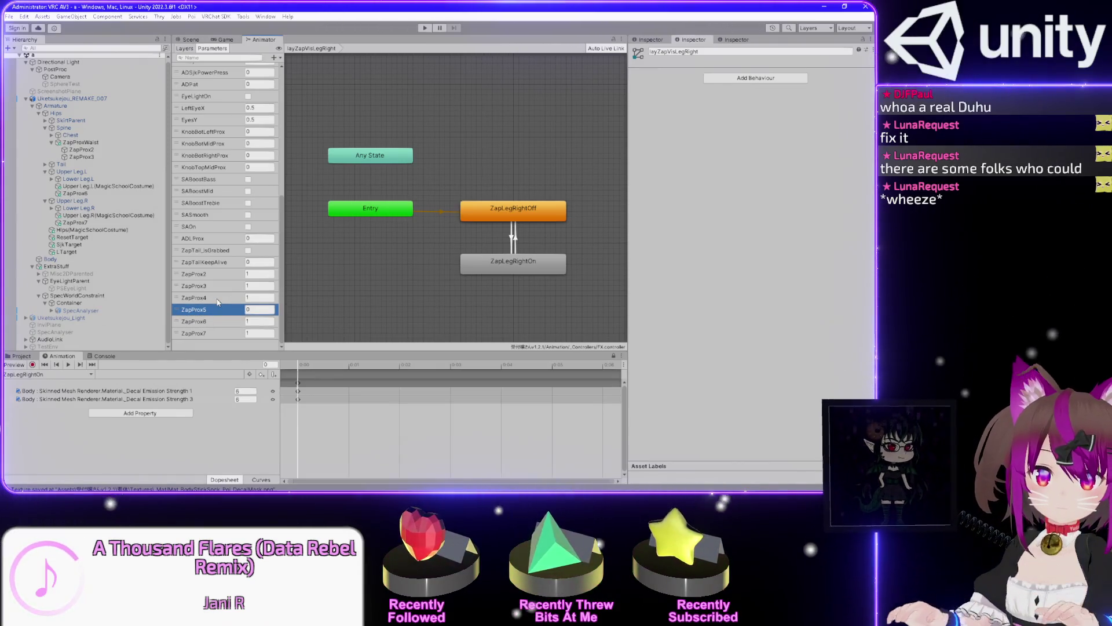
{"action": "left_click", "coordinate": [272, 311]}
{"action": "type", "text": "1"}
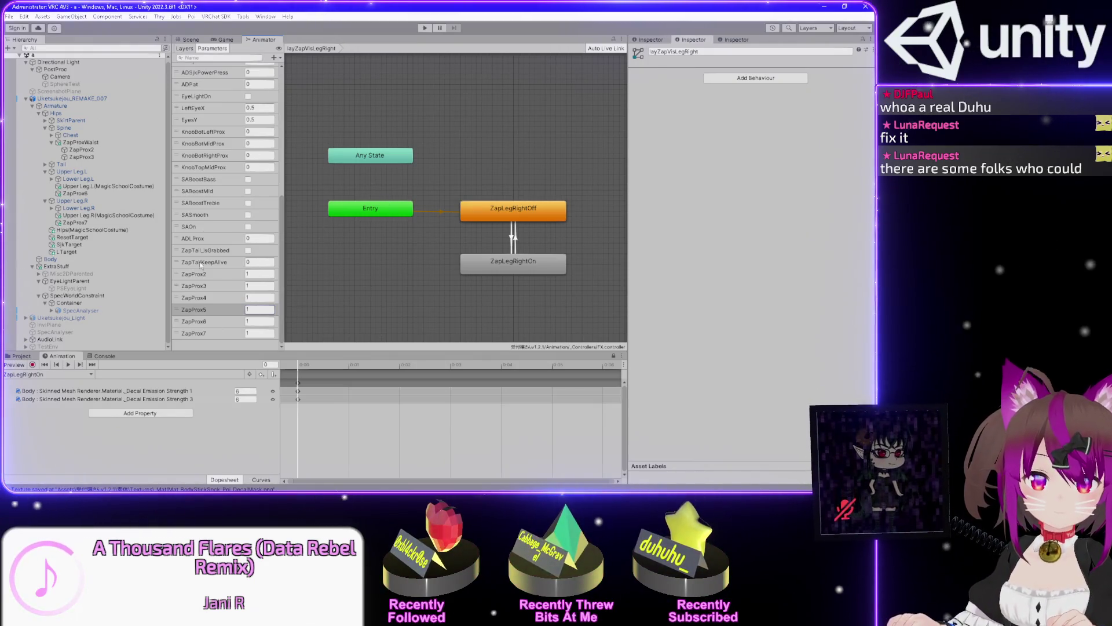
{"action": "left_click", "coordinate": [185, 49]}
Add a new layer named layZapVisEarLeft, adapted from a copy of layZapVisLegLeft's name
{"action": "scroll", "coordinate": [273, 289], "scroll_direction": "down", "scroll_amount": 5}
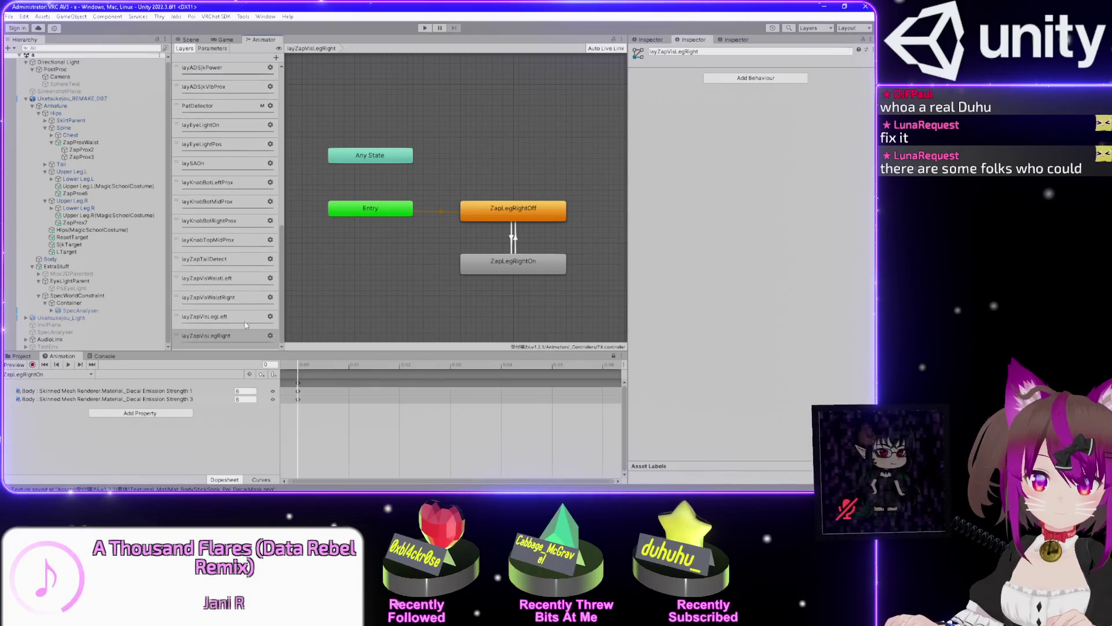
{"action": "left_click", "coordinate": [277, 58]}
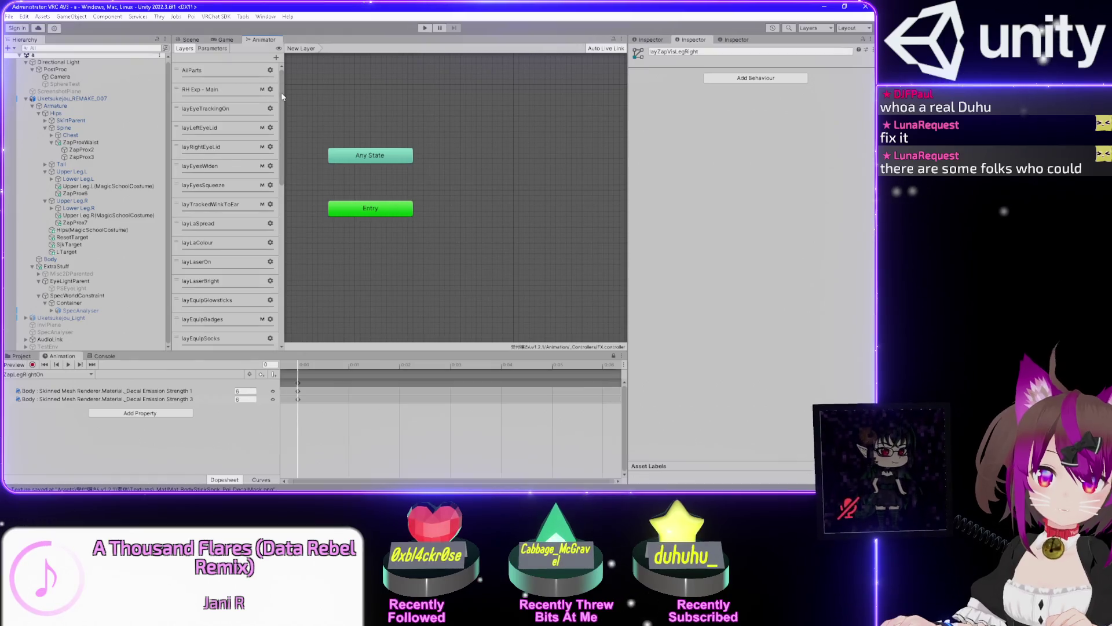
{"action": "left_click_drag", "start_coordinate": [283, 97], "coordinate": [282, 294]}
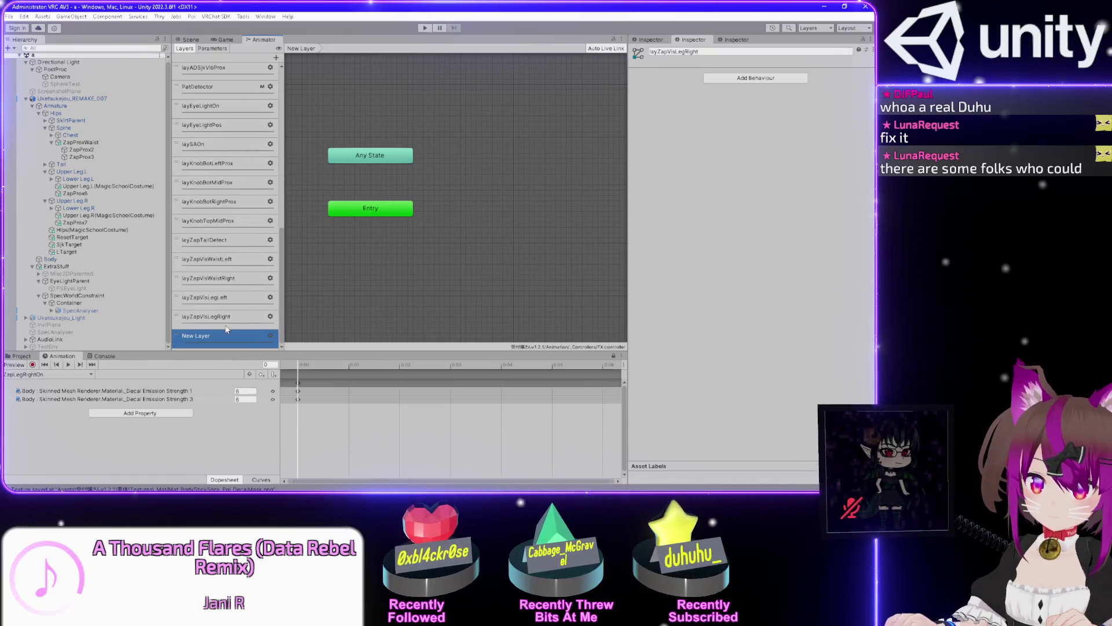
{"action": "double_click", "coordinate": [217, 304]}
{"action": "key", "text": "ctrl+c"}
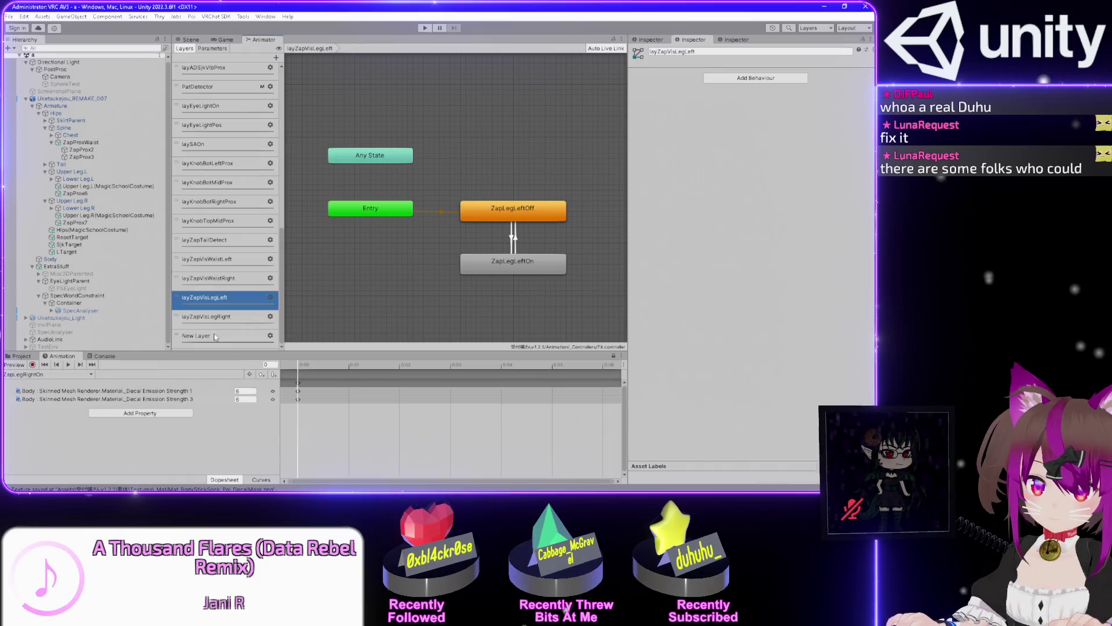
{"action": "double_click", "coordinate": [220, 336]}
{"action": "key", "text": "ctrl+v"}
{"action": "key", "text": "BackSpace"}
{"action": "key", "text": "BackSpace"}
{"action": "key", "text": "BackSpace"}
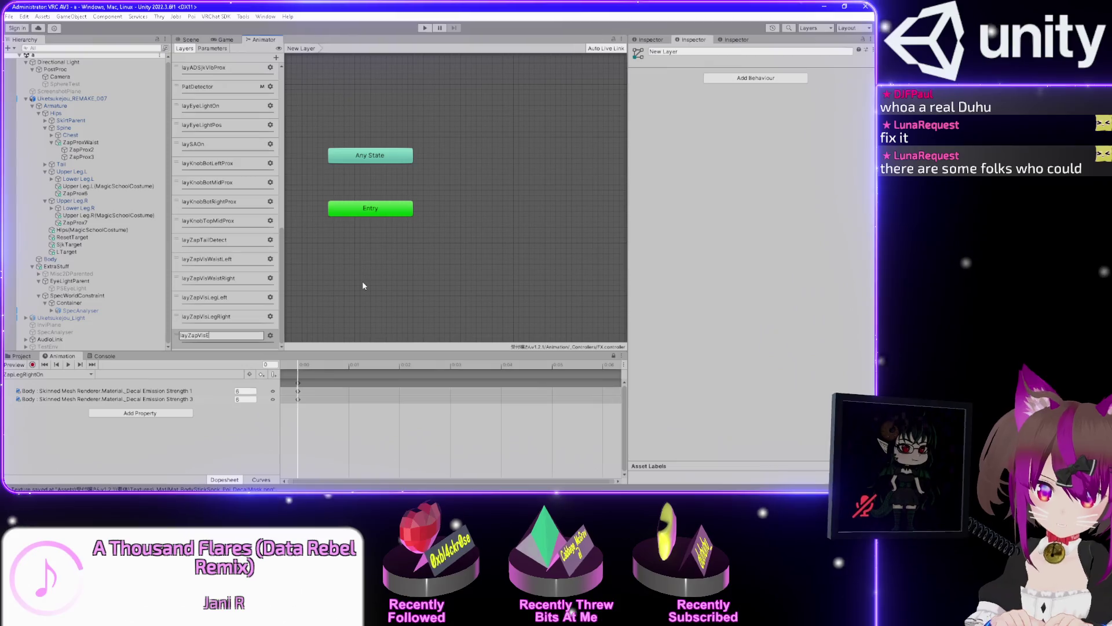
{"action": "type", "text": "arLeft"}
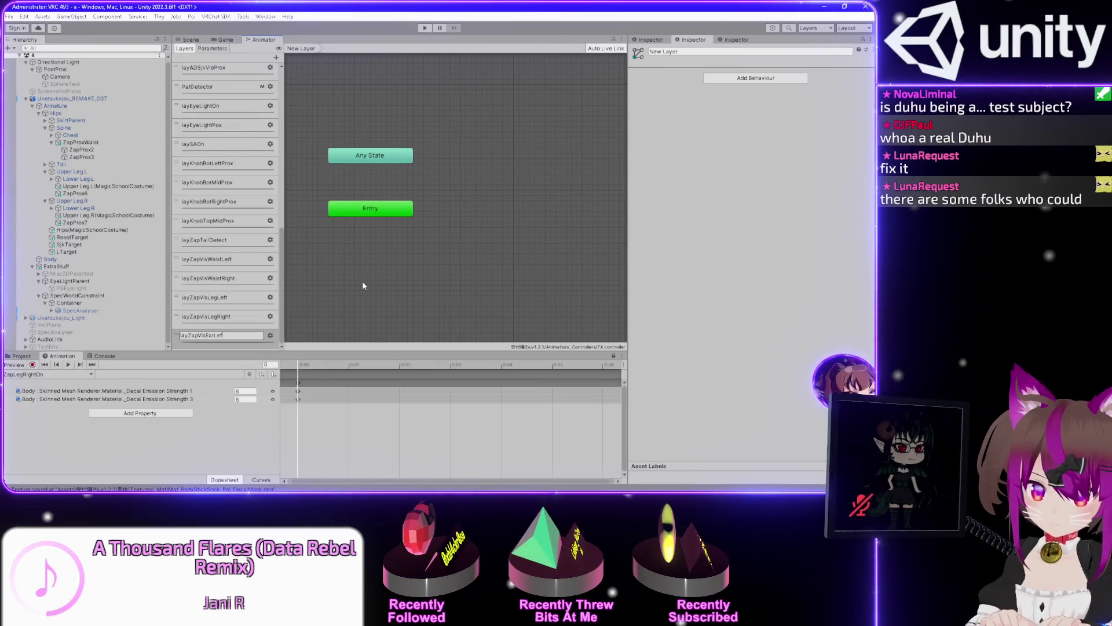
{"action": "key", "text": "Return"}
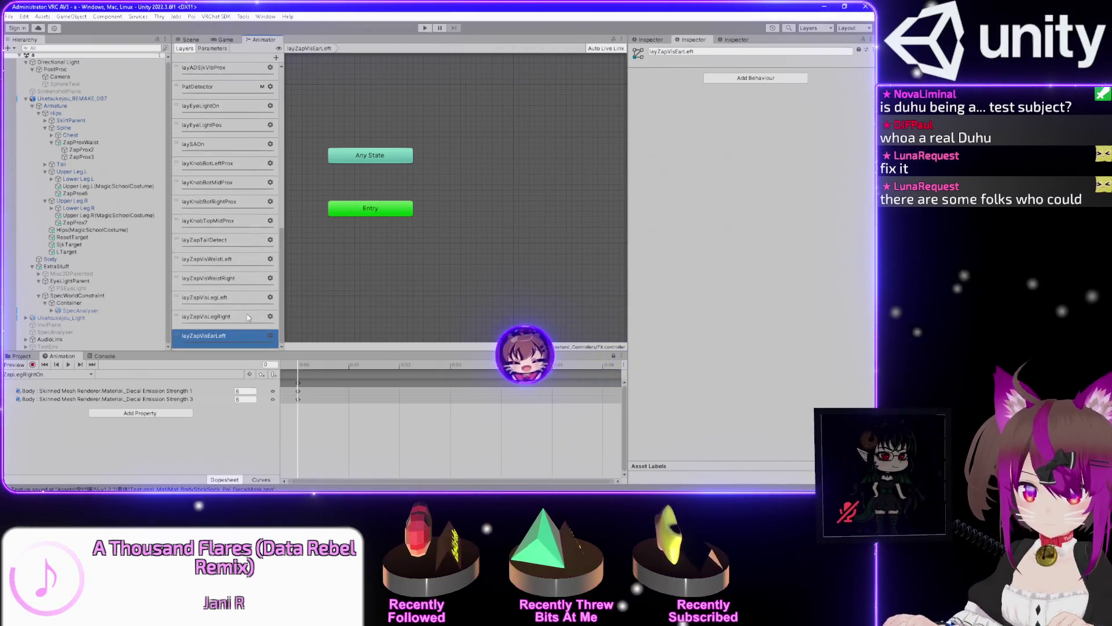
Check the layZapVisEarLeft layer's settings, then move to the VRChat window
{"action": "left_click", "coordinate": [270, 336]}
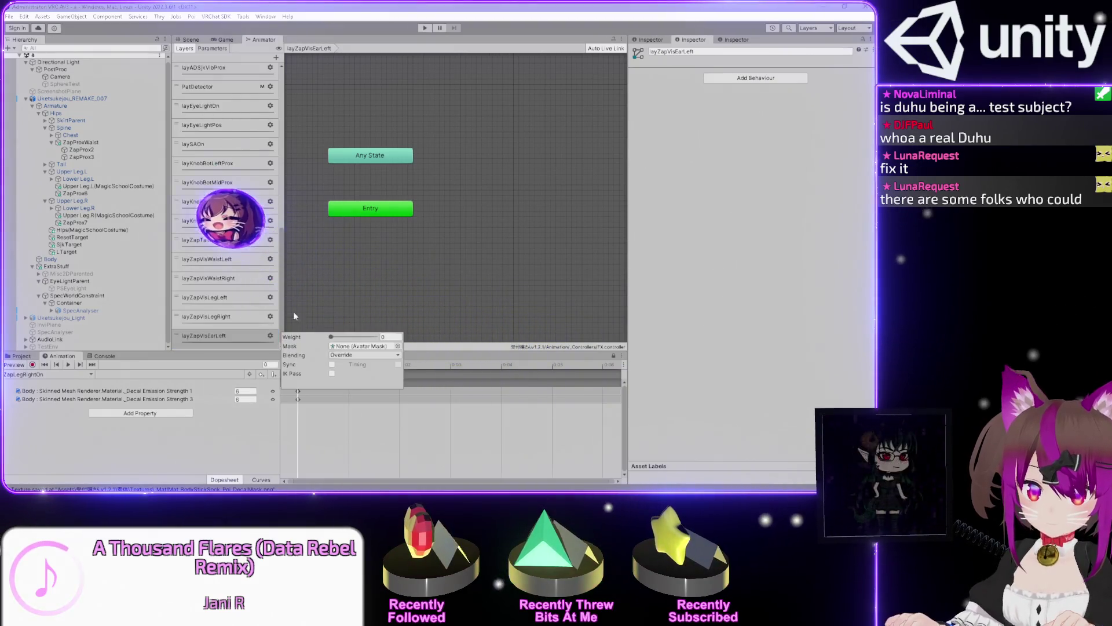
{"action": "scroll", "coordinate": [233, 287], "scroll_direction": "up", "scroll_amount": 5}
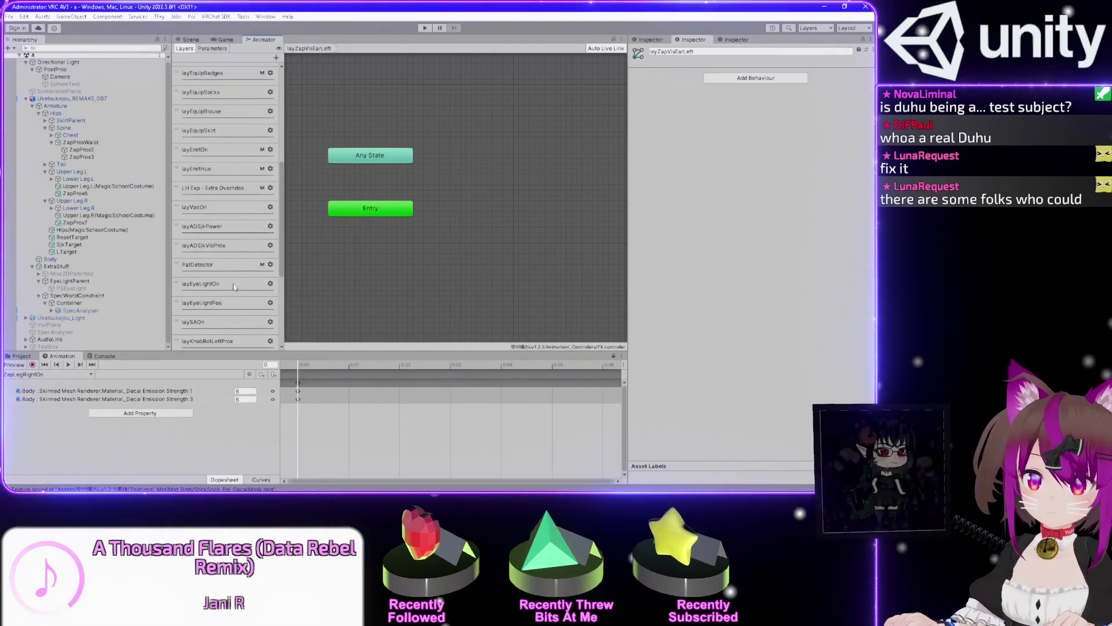
{"action": "scroll", "coordinate": [234, 287], "scroll_direction": "down", "scroll_amount": 5}
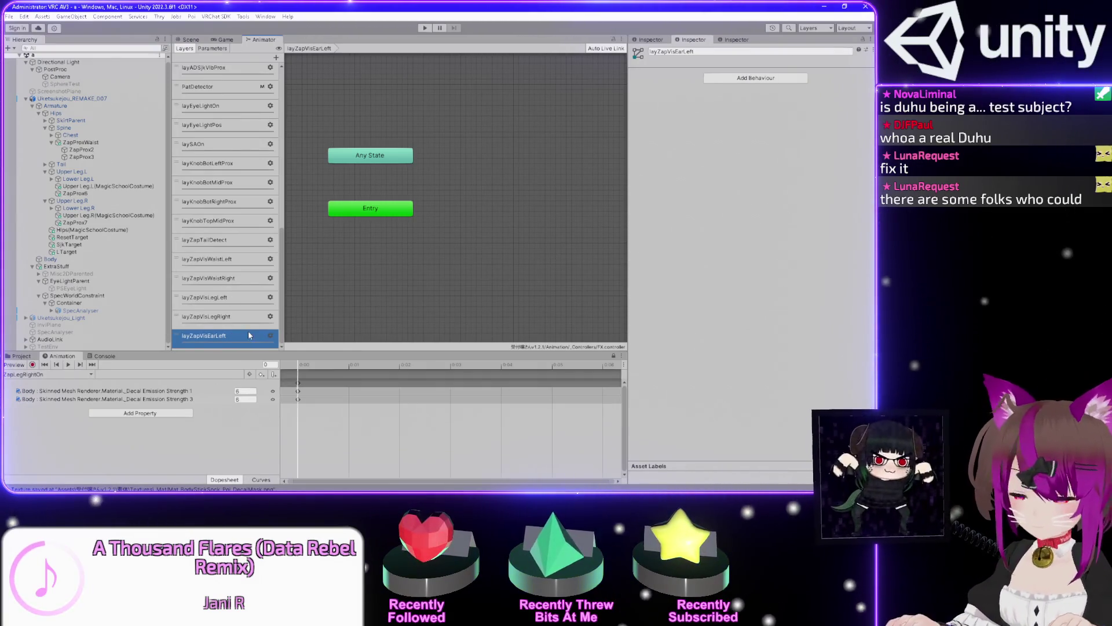
{"action": "key", "text": "alt+Tab"}
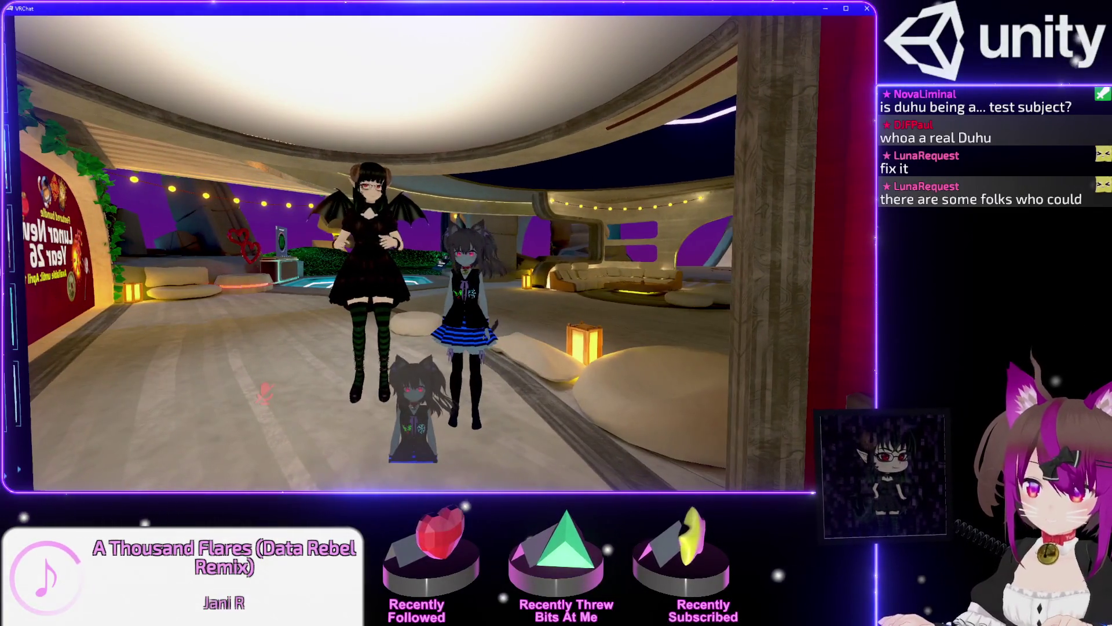
Raise the avatar height from 1.32m to about 1.71m via Action Menu Options > Avatar Height
{"action": "key", "text": "r"}
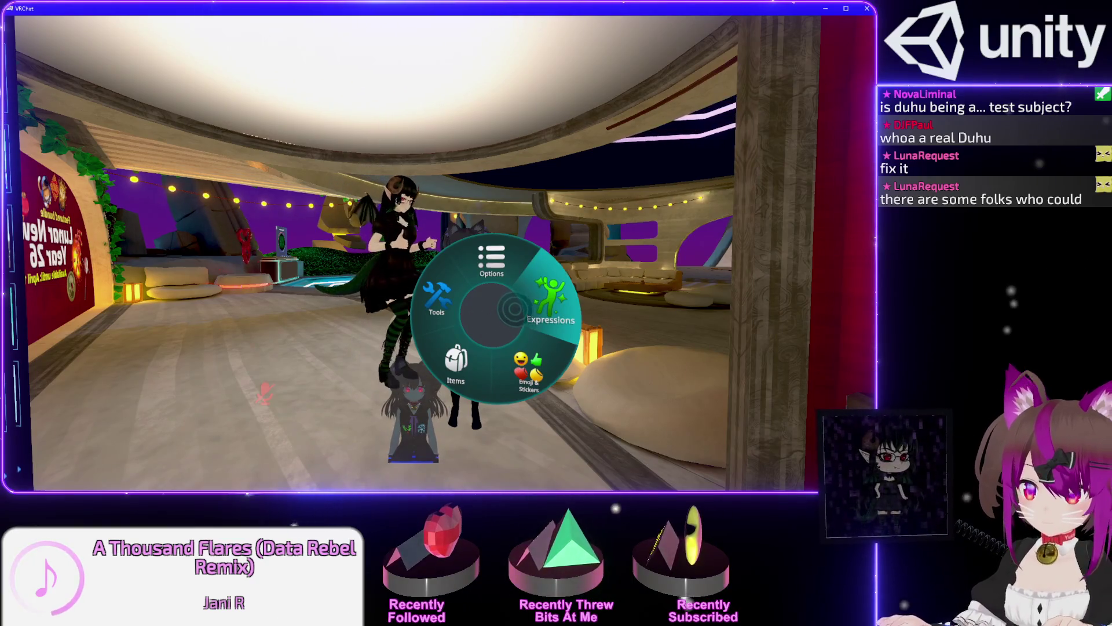
{"action": "left_click", "coordinate": [515, 308]}
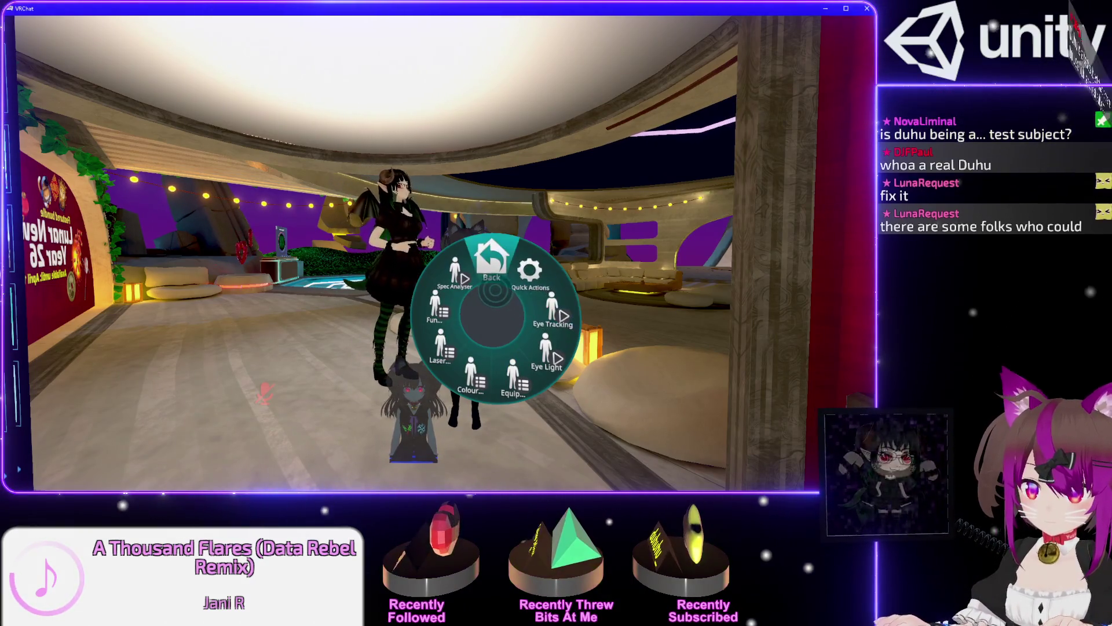
{"action": "left_click", "coordinate": [494, 260]}
{"action": "left_click", "coordinate": [492, 261]}
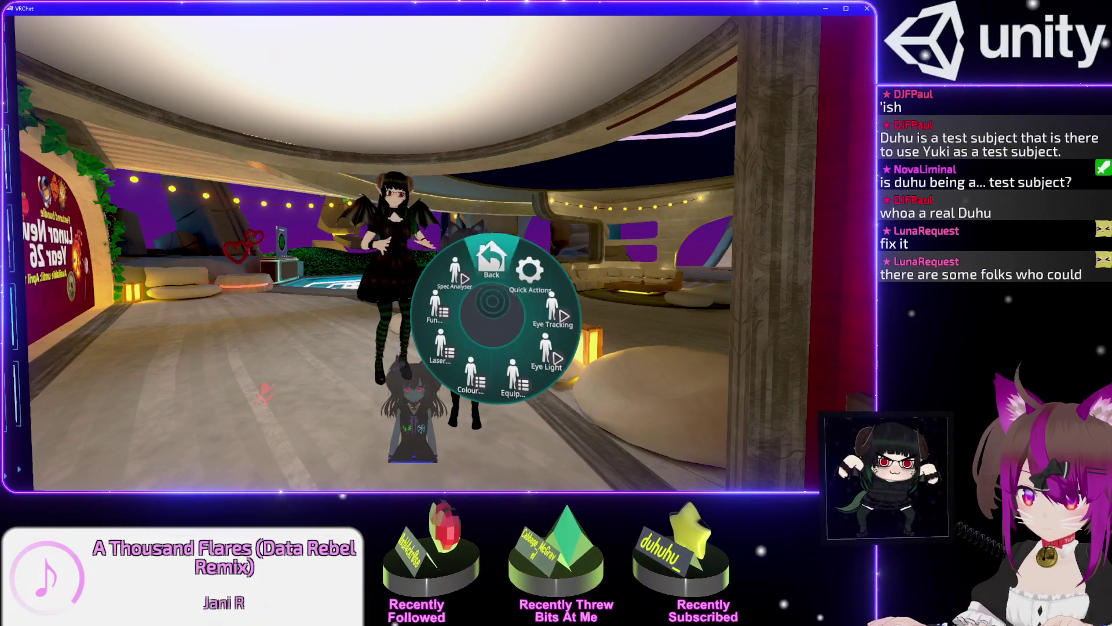
{"action": "left_click", "coordinate": [529, 270]}
{"action": "left_click", "coordinate": [467, 310]}
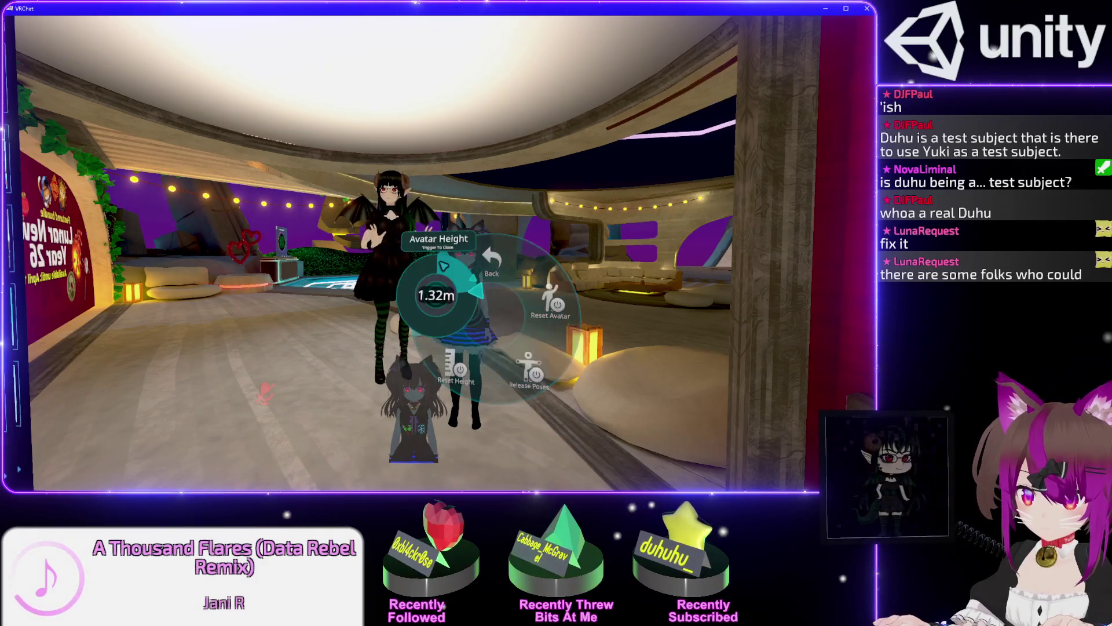
{"action": "mouse_move", "coordinate": [474, 314]}
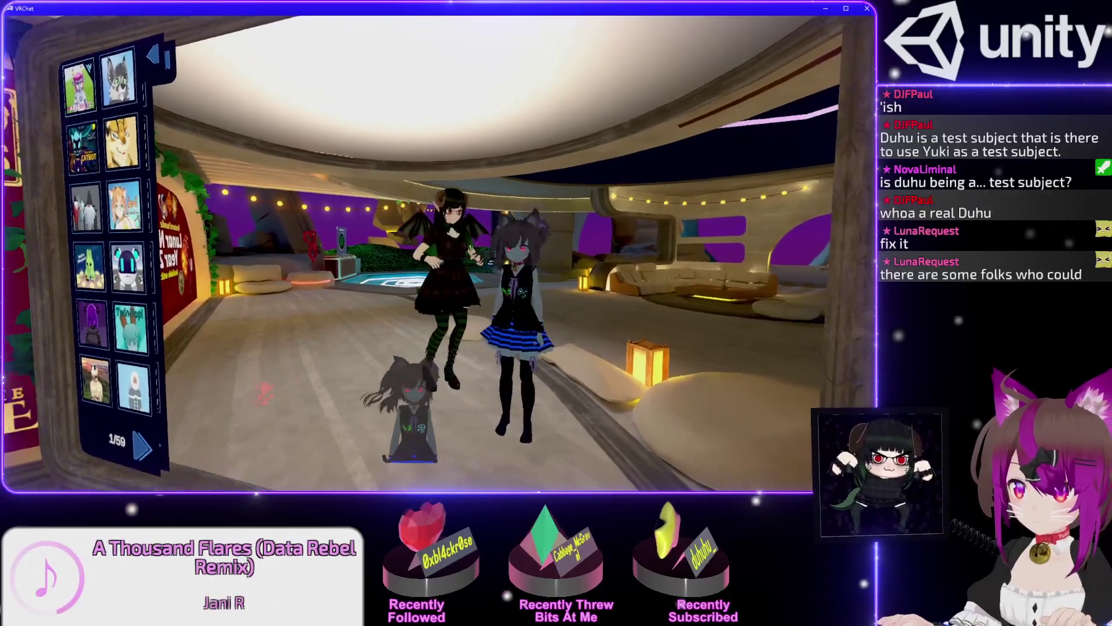
Alternate between the Unity Animator and the VRChat view to compare them
{"action": "key", "text": "alt+Tab"}
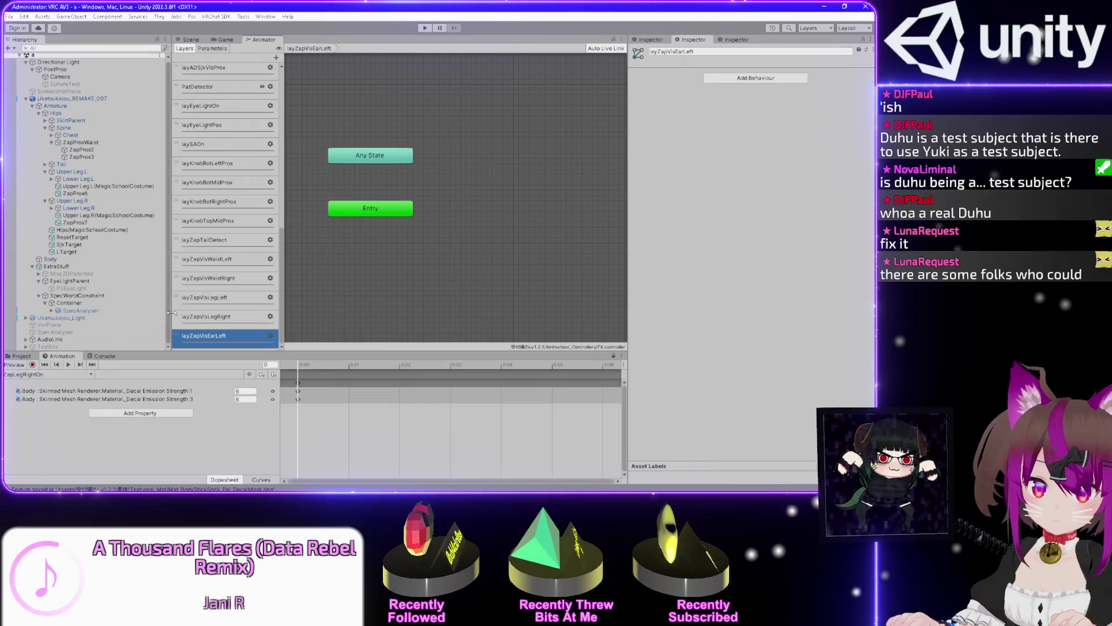
{"action": "key", "text": "alt+Tab"}
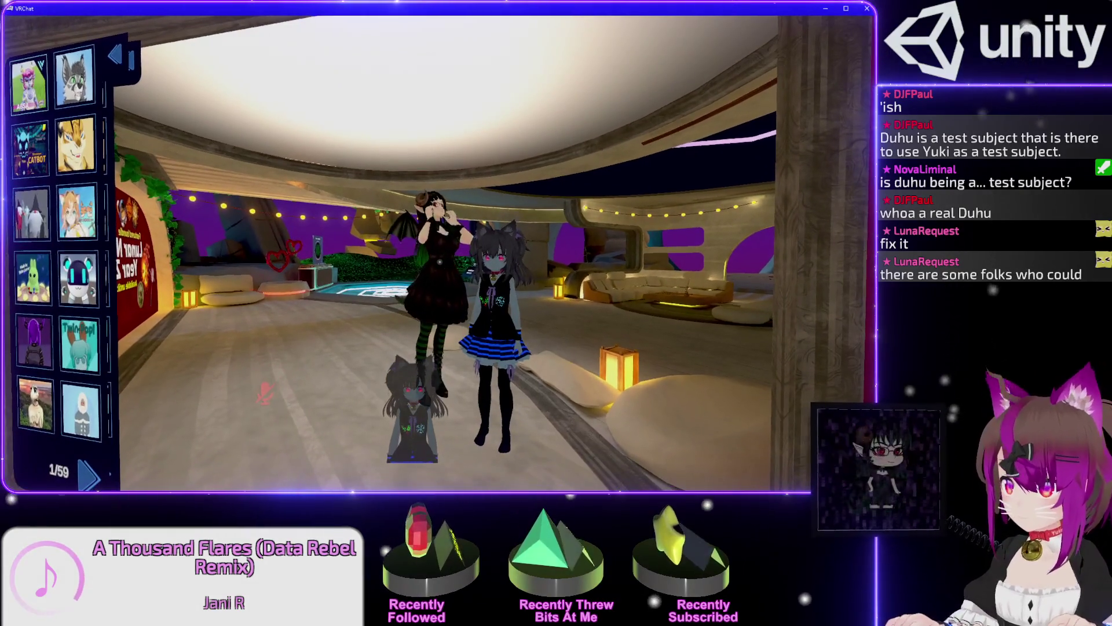
{"action": "key", "text": "alt+Tab"}
{"action": "key", "text": "alt+Tab"}
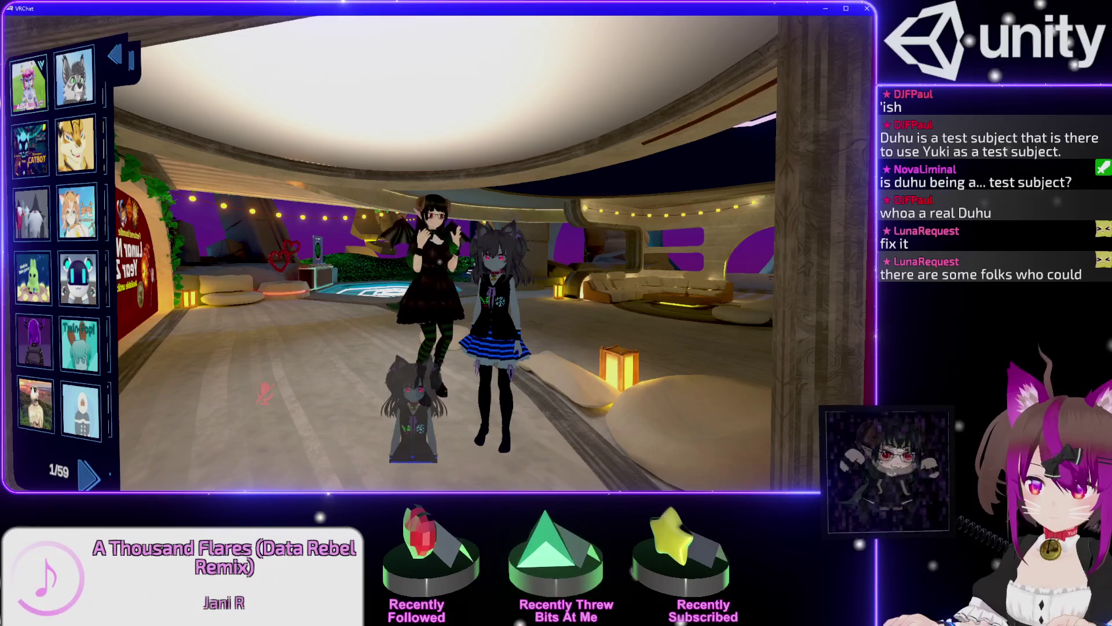
{"action": "key", "text": "alt+Tab"}
{"action": "key", "text": "alt+Tab"}
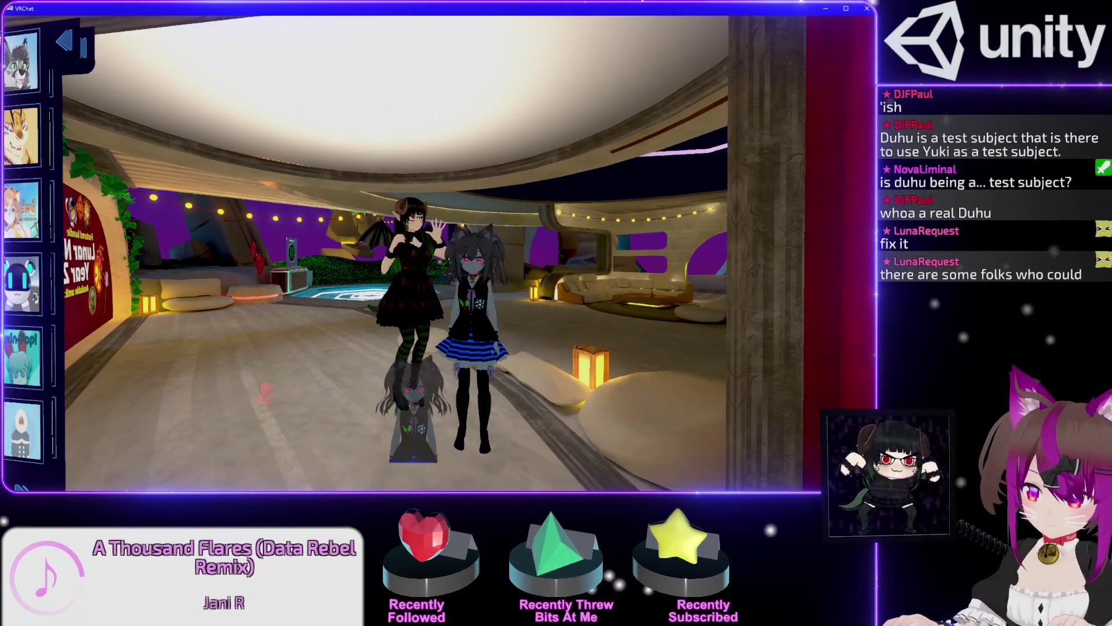
{"action": "key", "text": "alt+Tab"}
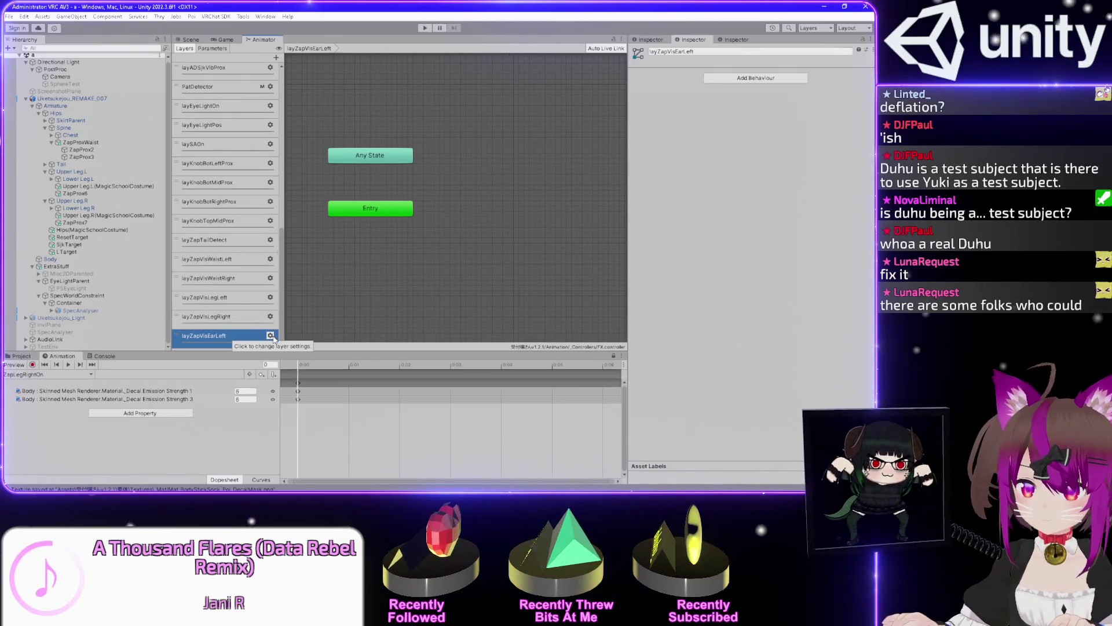
{"action": "key", "text": "alt+Tab"}
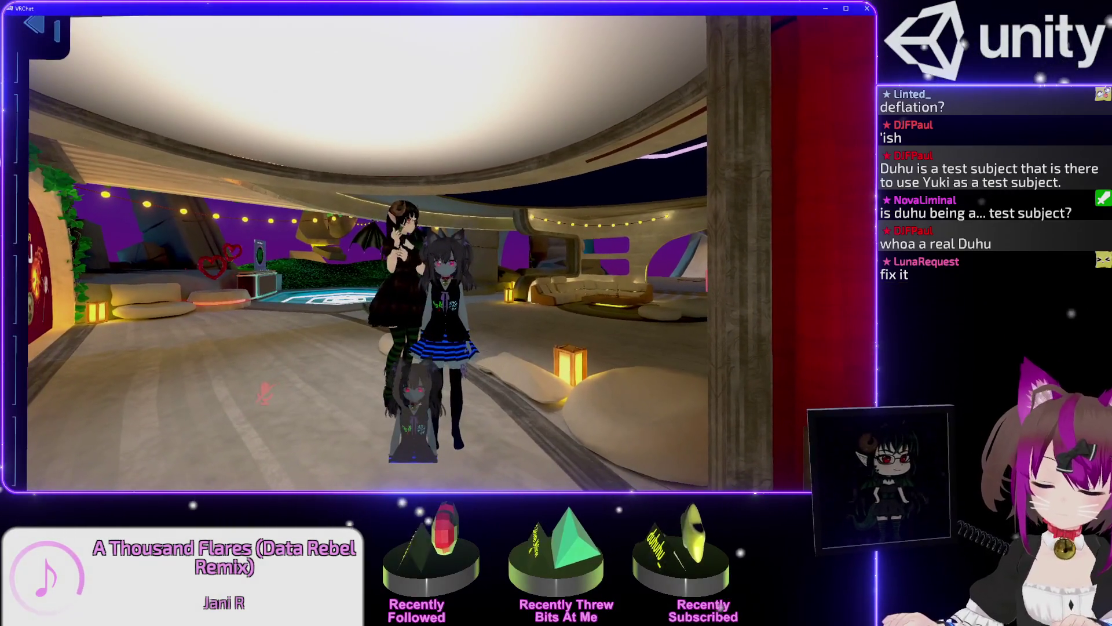
Look through the microphone input device list in the Quick Menu's Audio settings
{"action": "key", "text": "Escape"}
{"action": "left_click", "coordinate": [469, 432]}
{"action": "scroll", "coordinate": [505, 267], "scroll_direction": "down", "scroll_amount": 5}
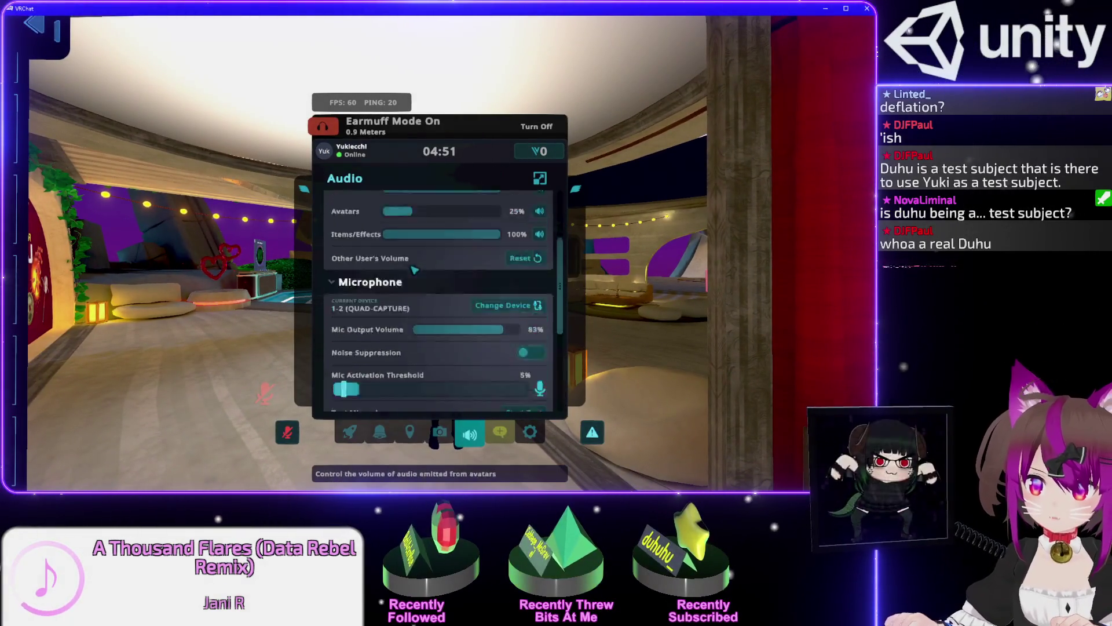
{"action": "scroll", "coordinate": [505, 267], "scroll_direction": "up", "scroll_amount": 2}
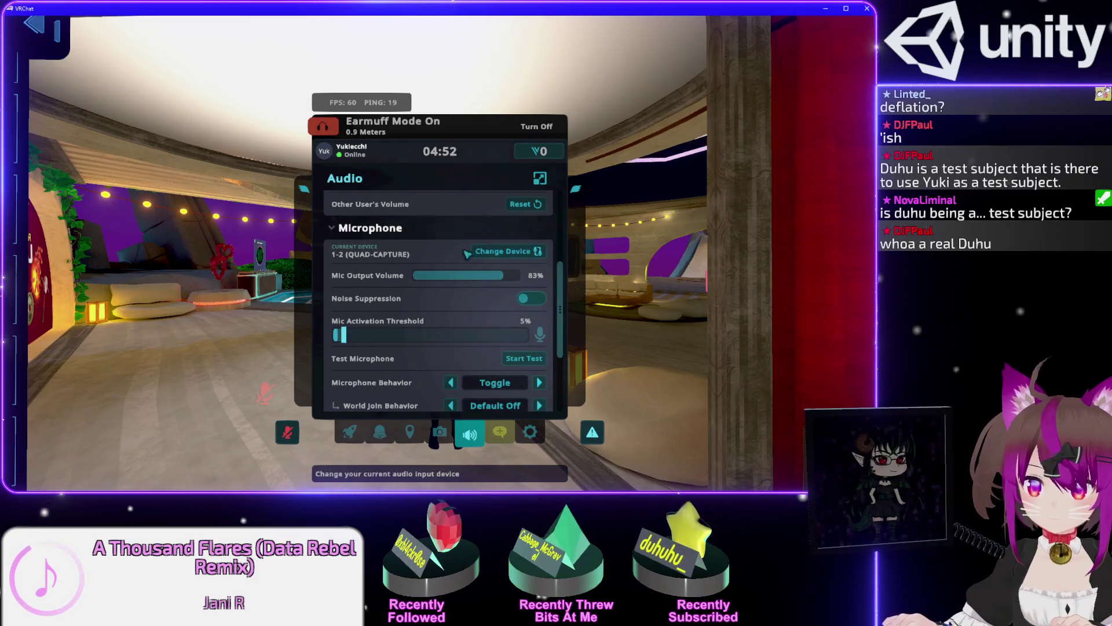
{"action": "left_click", "coordinate": [504, 252]}
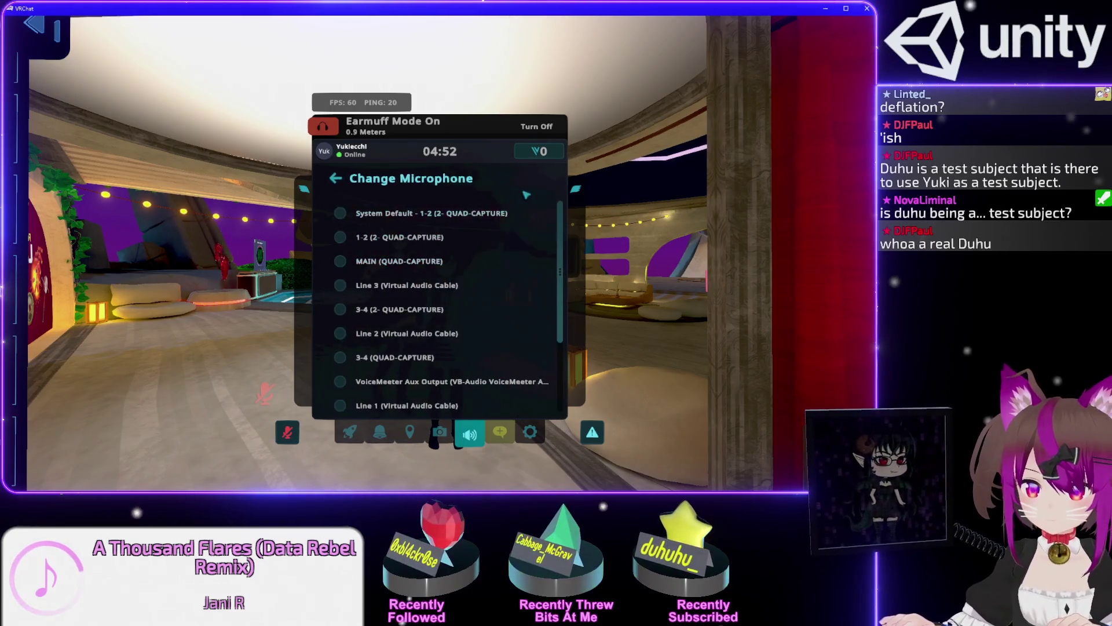
{"action": "key", "text": "Escape"}
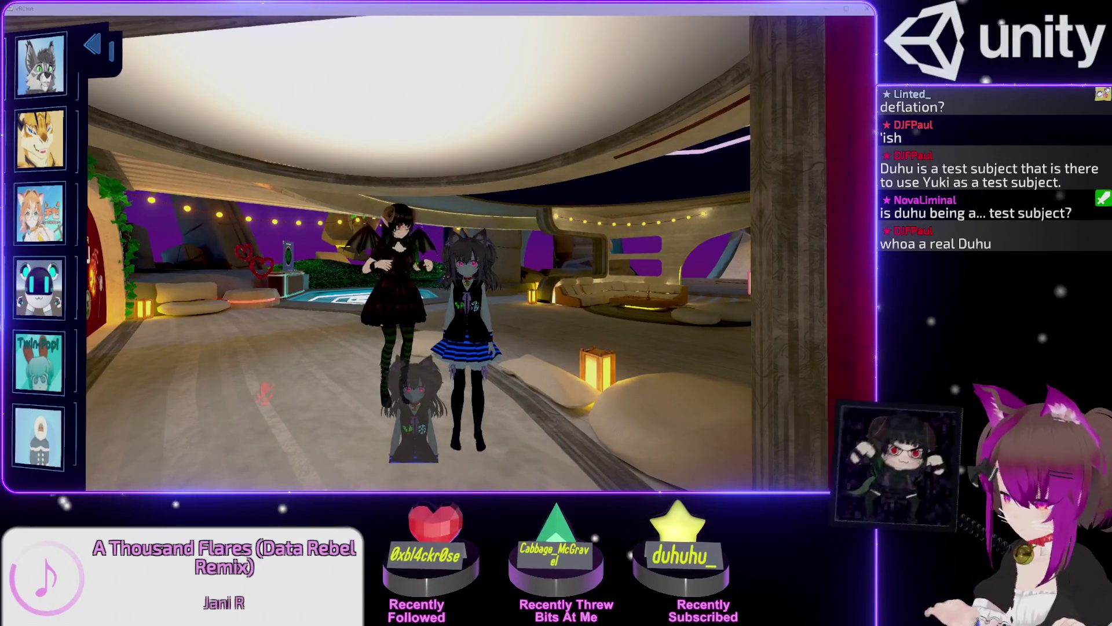
Unmute and re-mute the microphone with V, leaving it muted
{"action": "left_click", "coordinate": [313, 438]}
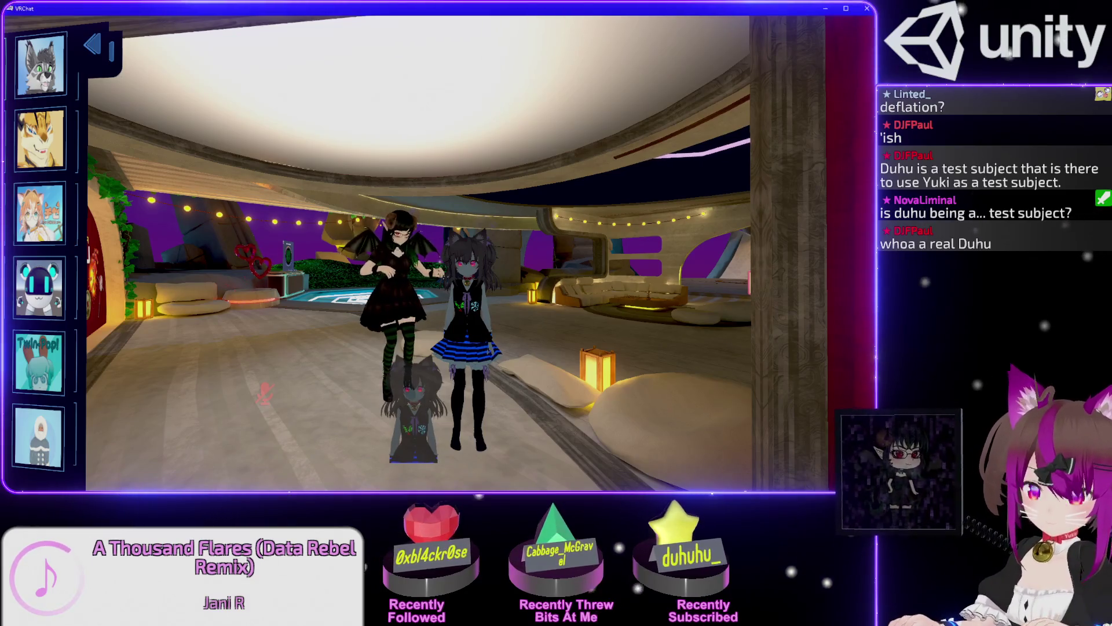
{"action": "key", "text": "v"}
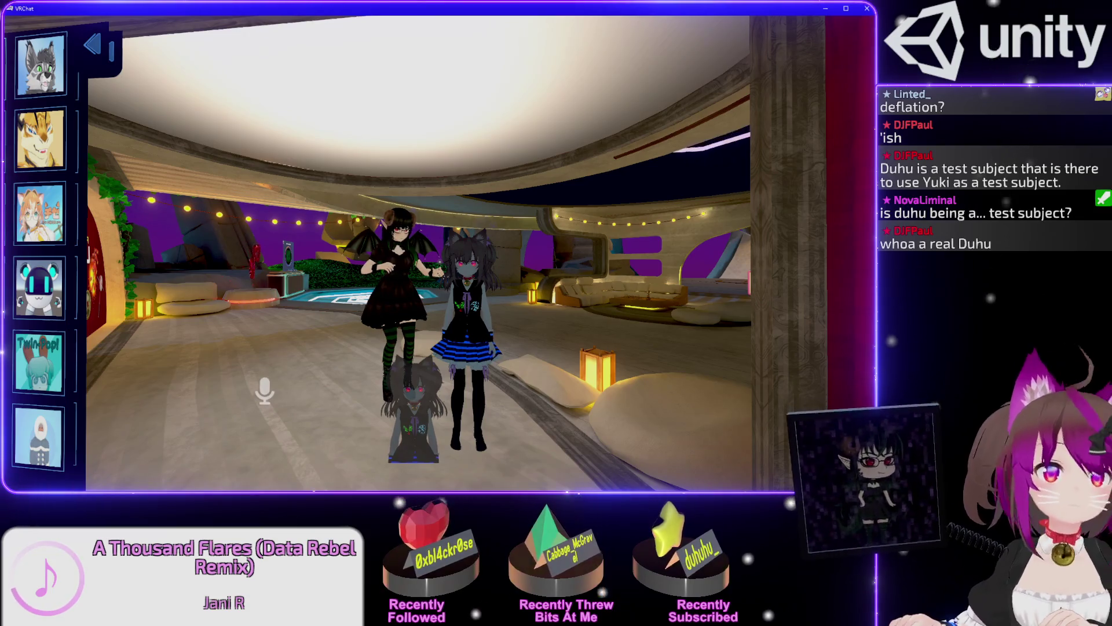
{"action": "key", "text": "v"}
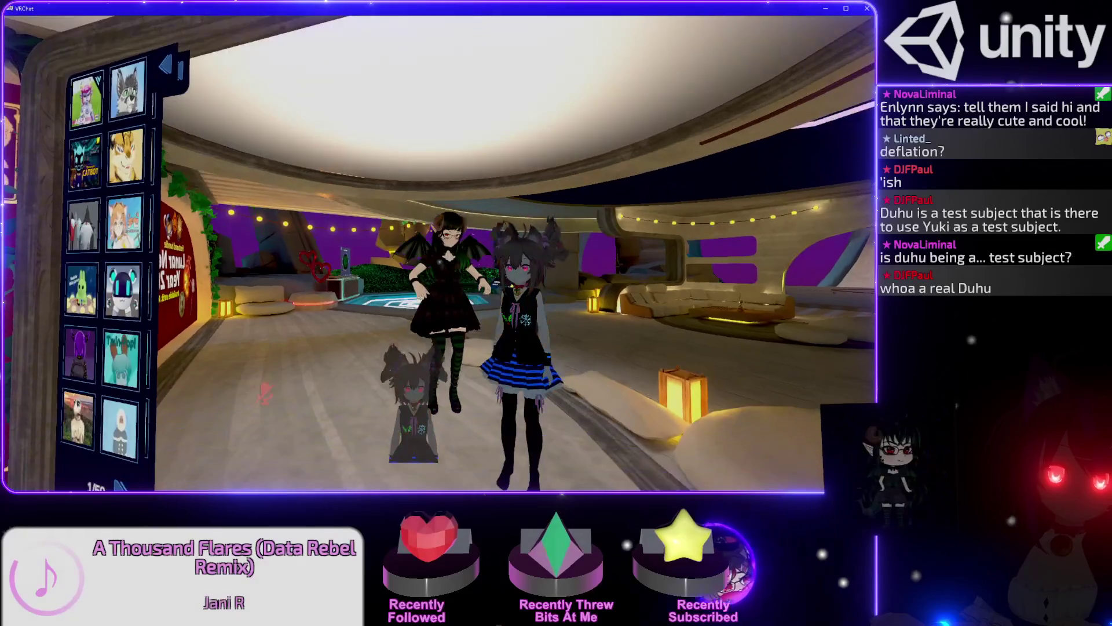
{"action": "key", "text": "alt+Tab"}
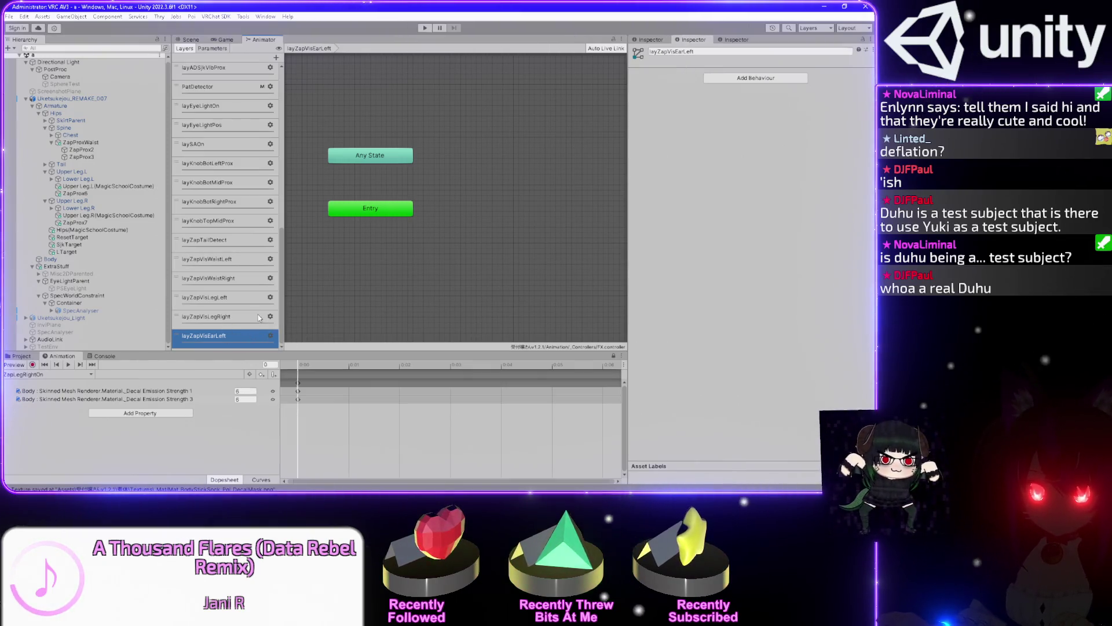
Delete the layZapVisEarLeft layer through its right-click menu
{"action": "left_click", "coordinate": [270, 336]}
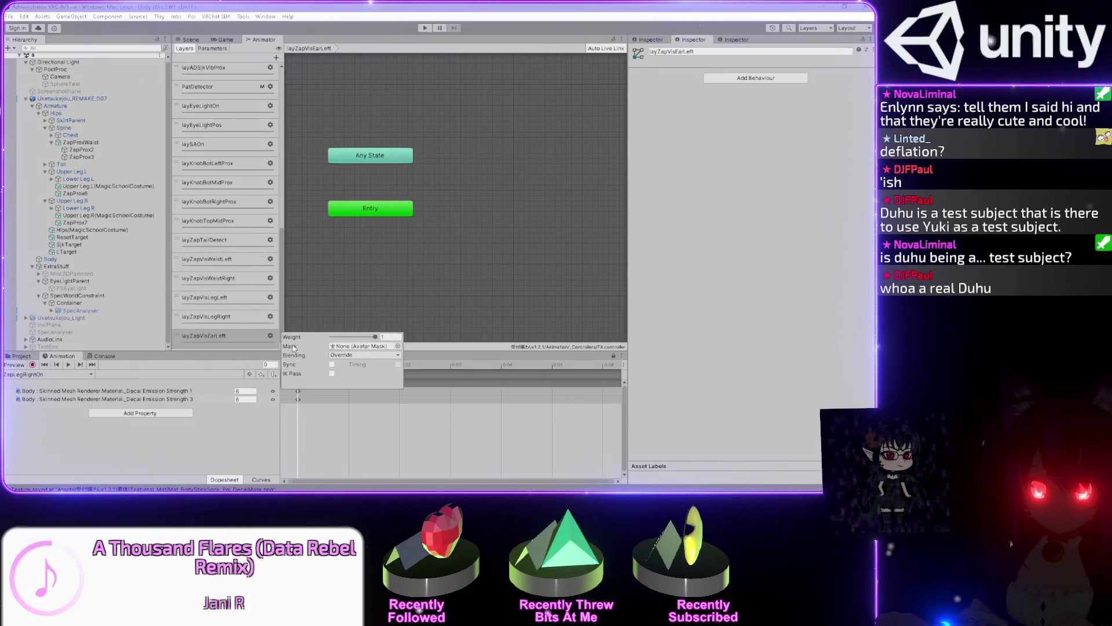
{"action": "left_click", "coordinate": [270, 337]}
{"action": "left_click", "coordinate": [270, 337]}
{"action": "right_click", "coordinate": [273, 339]}
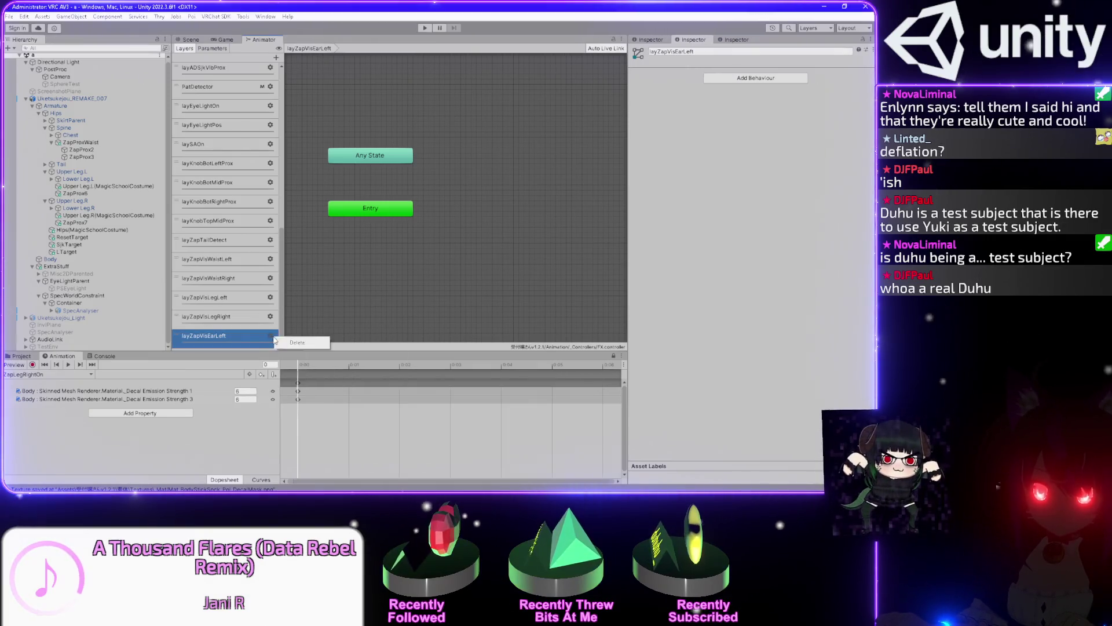
{"action": "left_click", "coordinate": [293, 342]}
Review the waist and leg zap layers, ending on layZapVisLegRight
{"action": "scroll", "coordinate": [225, 326], "scroll_direction": "down", "scroll_amount": 10}
{"action": "left_click", "coordinate": [224, 321]}
{"action": "left_click", "coordinate": [230, 298]}
{"action": "left_click", "coordinate": [238, 279]}
{"action": "left_click", "coordinate": [235, 301]}
{"action": "left_click", "coordinate": [232, 317]}
{"action": "left_click", "coordinate": [232, 336]}
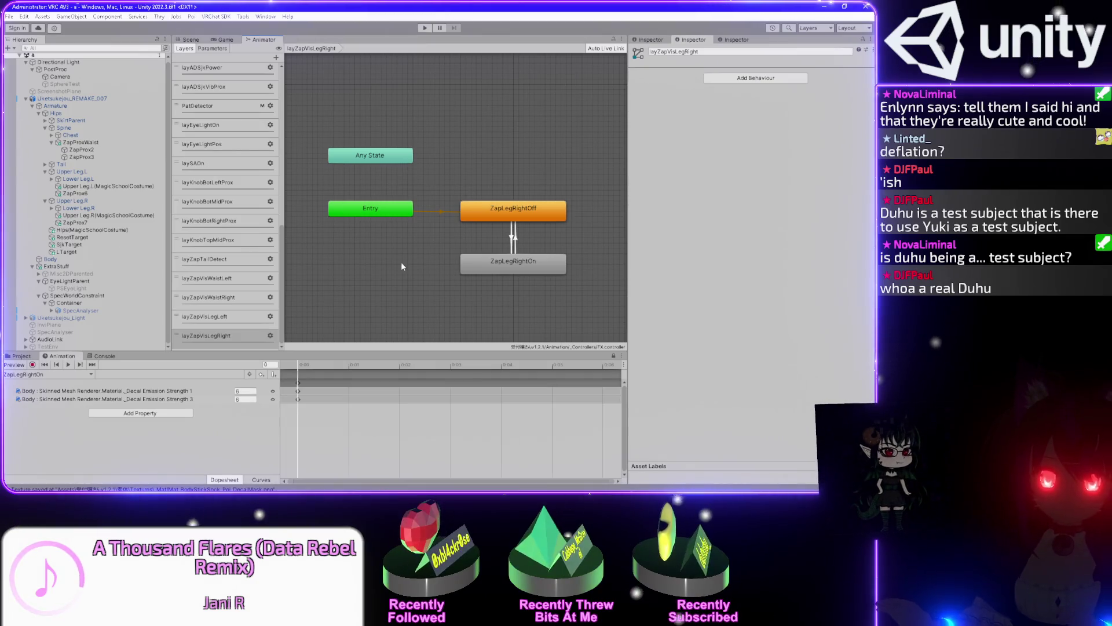
{"action": "key", "text": "alt+Tab"}
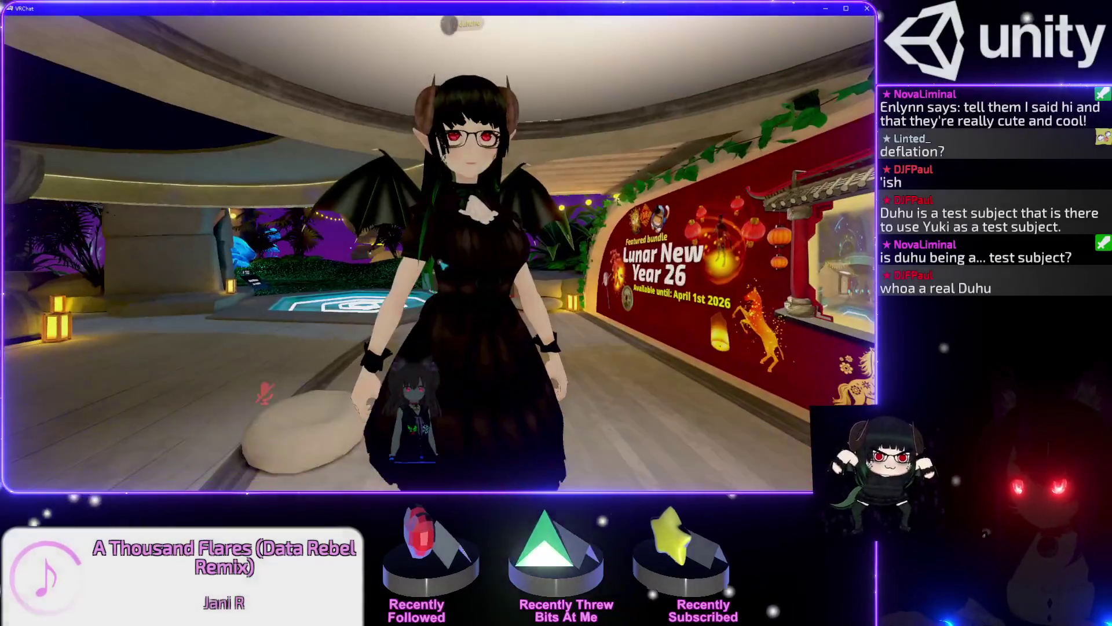
{"action": "key", "text": "alt+Tab"}
{"action": "key", "text": "alt+Tab"}
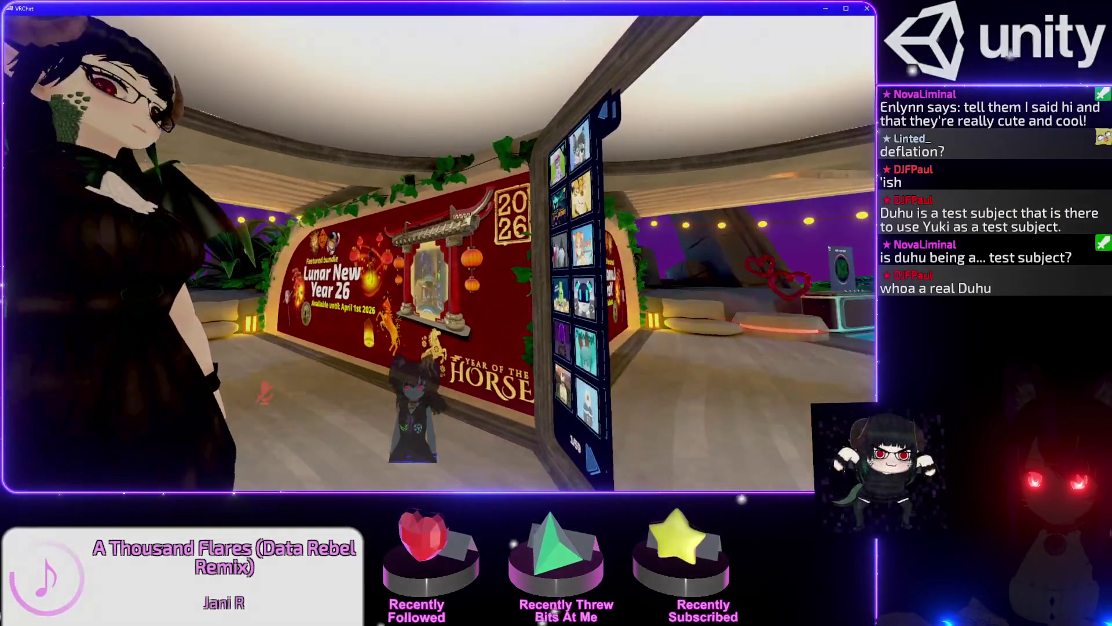
{"action": "key", "text": "alt+Tab"}
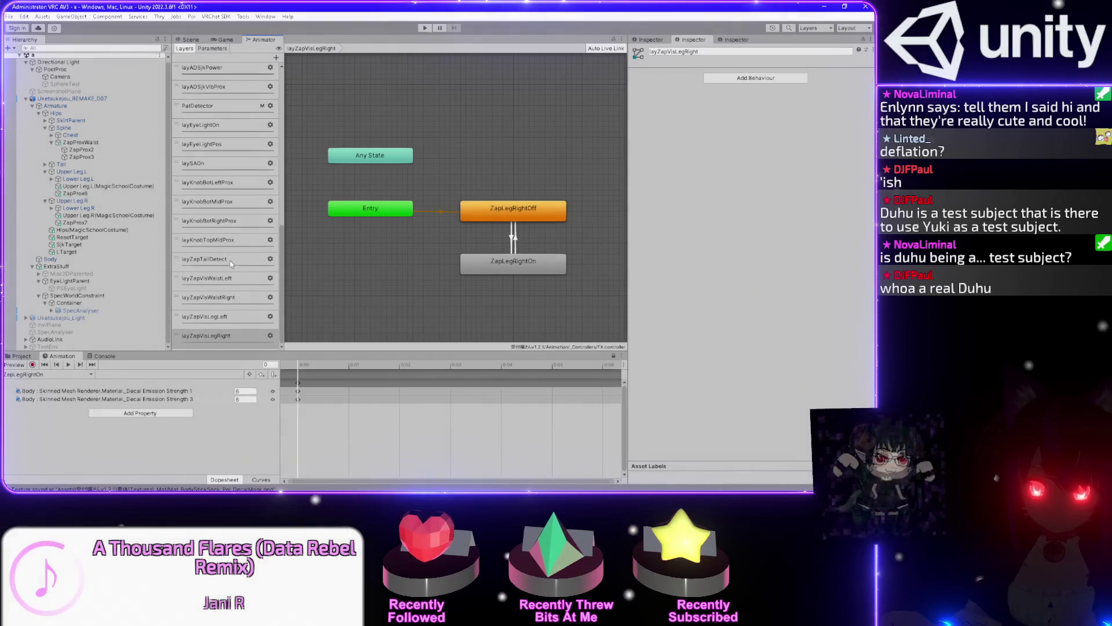